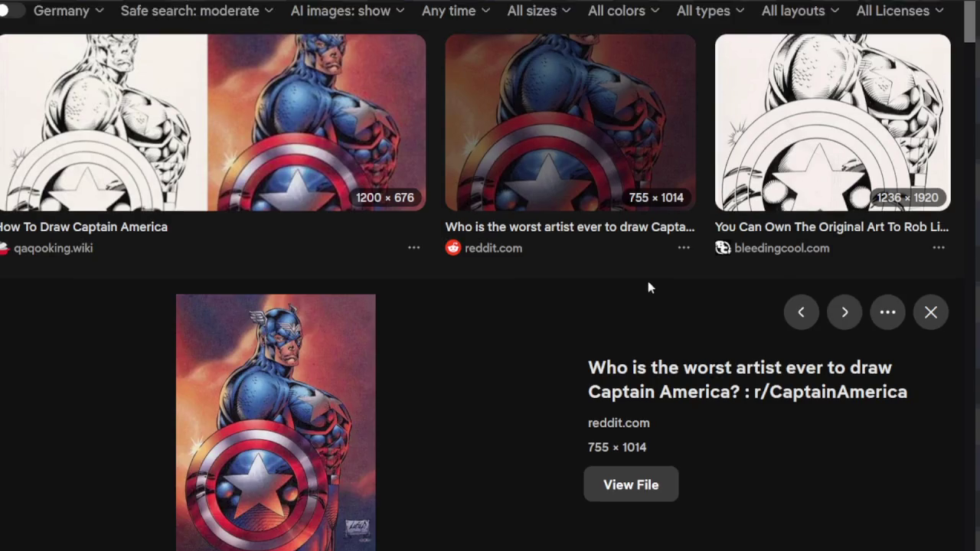
# Open the 1200 × 676 'How To Draw Captain America' inked-and-coloured comic image at full size
pyautogui.scroll(-3, 544, 320)
pyautogui.scroll(-4, 545, 307)
pyautogui.scroll(-4, 544, 301)
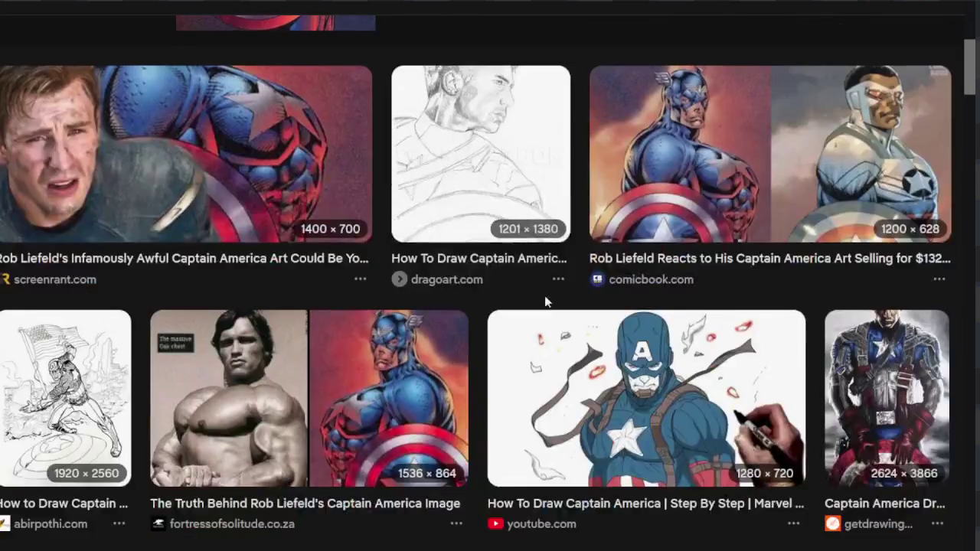
pyautogui.scroll(1, 545, 295)
pyautogui.scroll(3, 545, 287)
pyautogui.scroll(2, 498, 299)
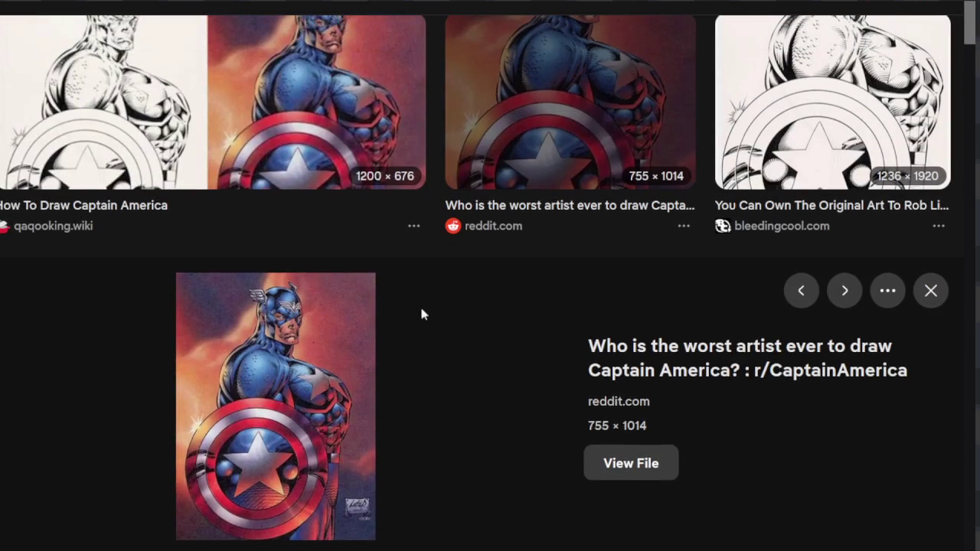
pyautogui.click(305, 147)
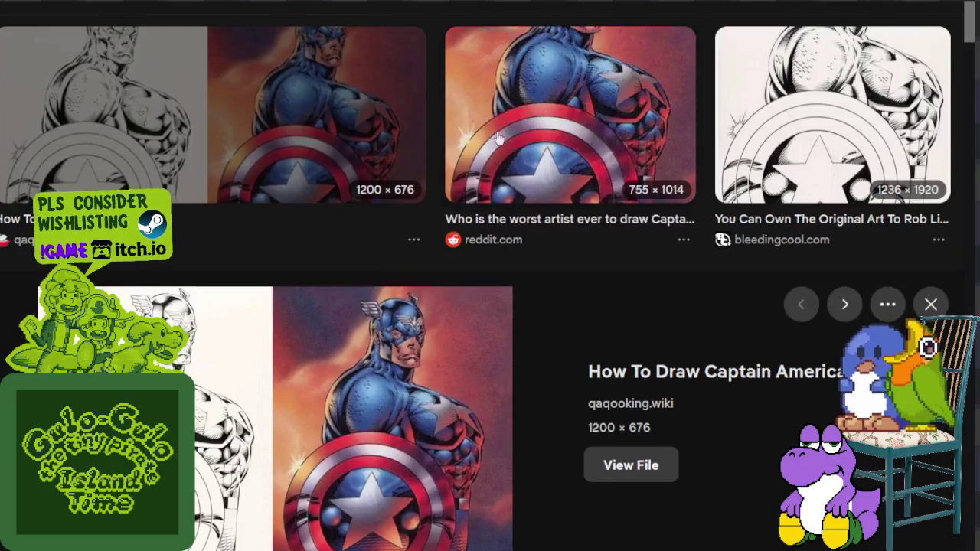
# Preview the Rob Liefeld Captain America comparison image from the results
pyautogui.scroll(-4, 494, 144)
pyautogui.scroll(-3, 497, 145)
pyautogui.scroll(-2, 496, 145)
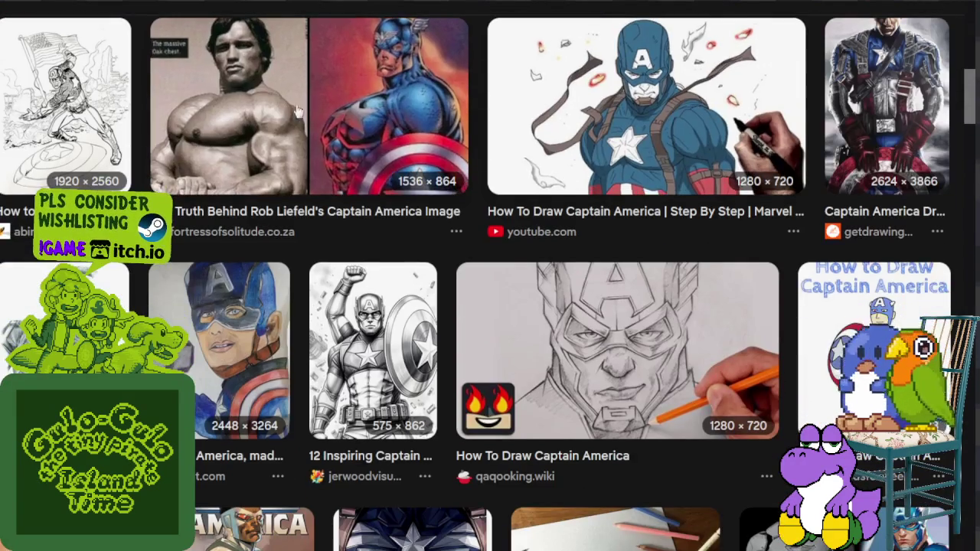
pyautogui.click(282, 112)
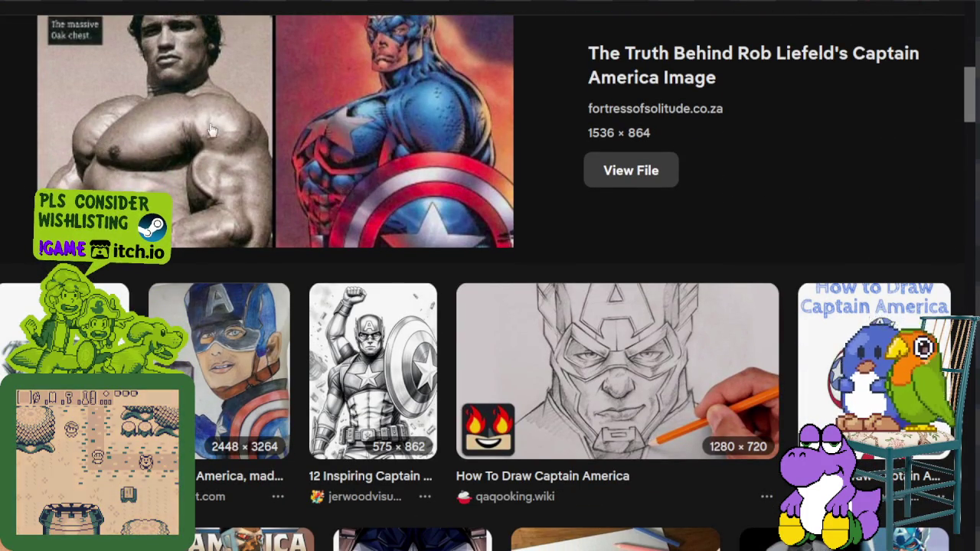
# Return to the top of the results and preview the reddit Captain America comic image
pyautogui.scroll(-4, 205, 126)
pyautogui.scroll(-4, 399, 131)
pyautogui.scroll(-1, 399, 132)
pyautogui.scroll(-3, 400, 127)
pyautogui.scroll(-3, 459, 138)
pyautogui.scroll(-1, 451, 126)
pyautogui.scroll(4, 444, 131)
pyautogui.scroll(4, 440, 142)
pyautogui.scroll(5, 438, 154)
pyautogui.scroll(2, 434, 178)
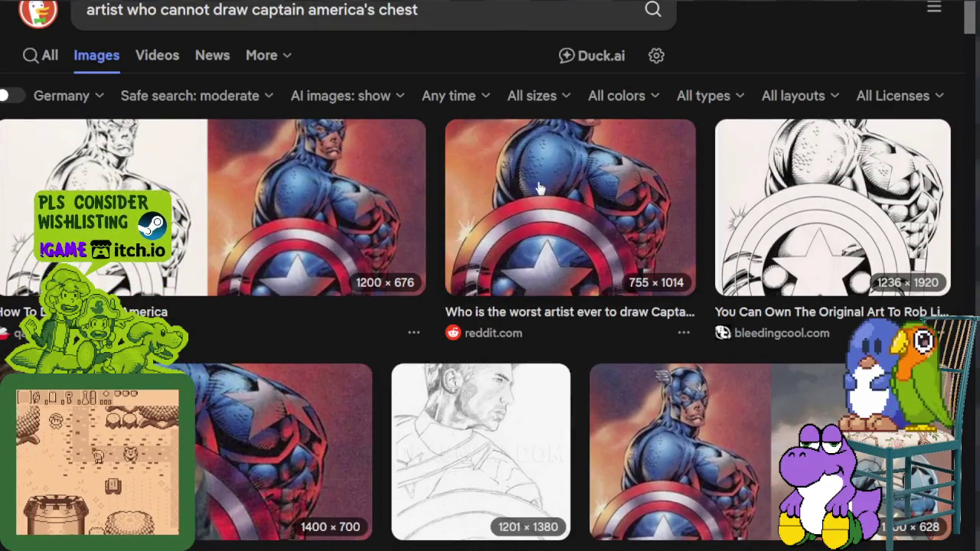
pyautogui.click(540, 189)
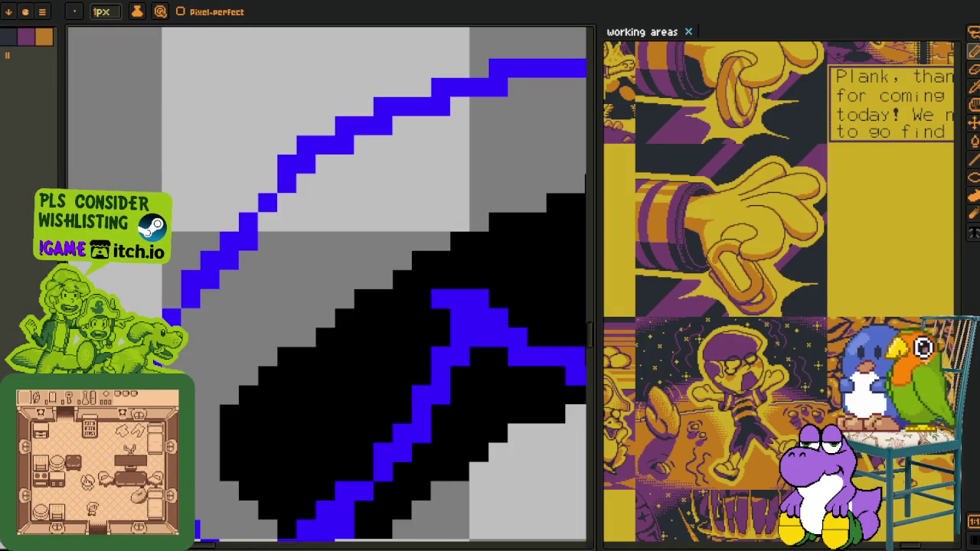
# Zoom into the arm and draw a dark navy pixel line over its upper blue guide curve
pyautogui.scroll(-2, 261, 267)
pyautogui.scroll(-1, 261, 267)
pyautogui.scroll(-1, 261, 268)
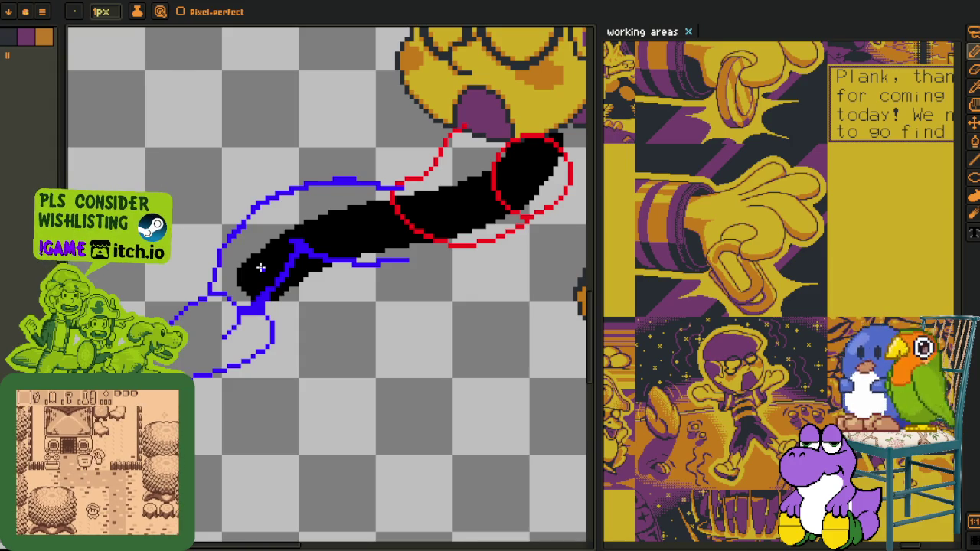
pyautogui.scroll(2, 305, 206)
pyautogui.scroll(2, 305, 206)
pyautogui.scroll(1, 305, 206)
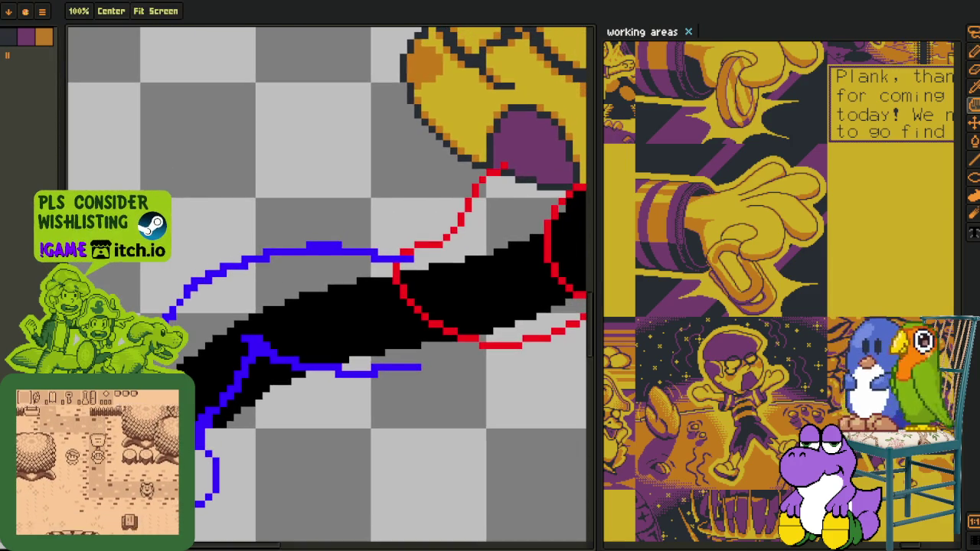
pyautogui.scroll(1, 101, 325)
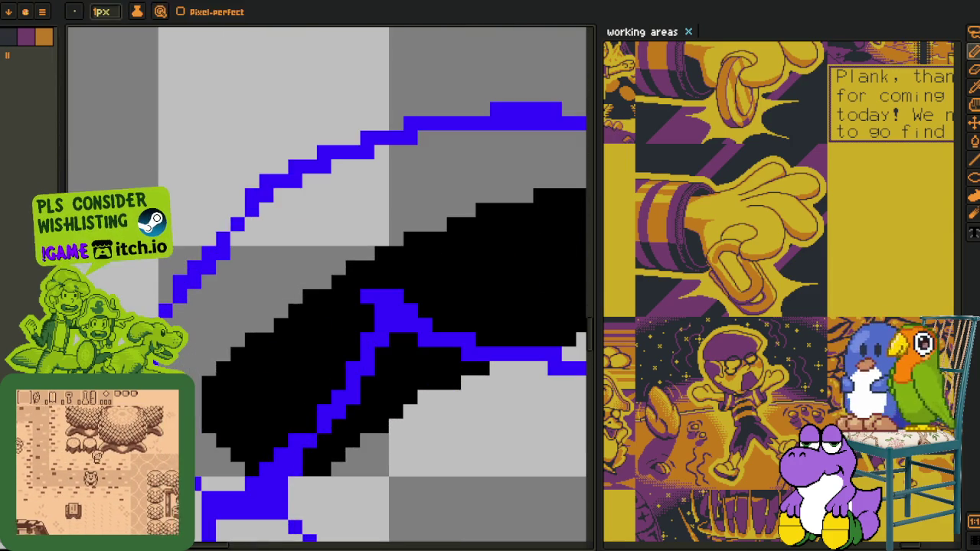
pyautogui.moveTo(183, 369)
pyautogui.mouseDown()
pyautogui.moveTo(242, 246)
pyautogui.moveTo(340, 219)
pyautogui.mouseUp()
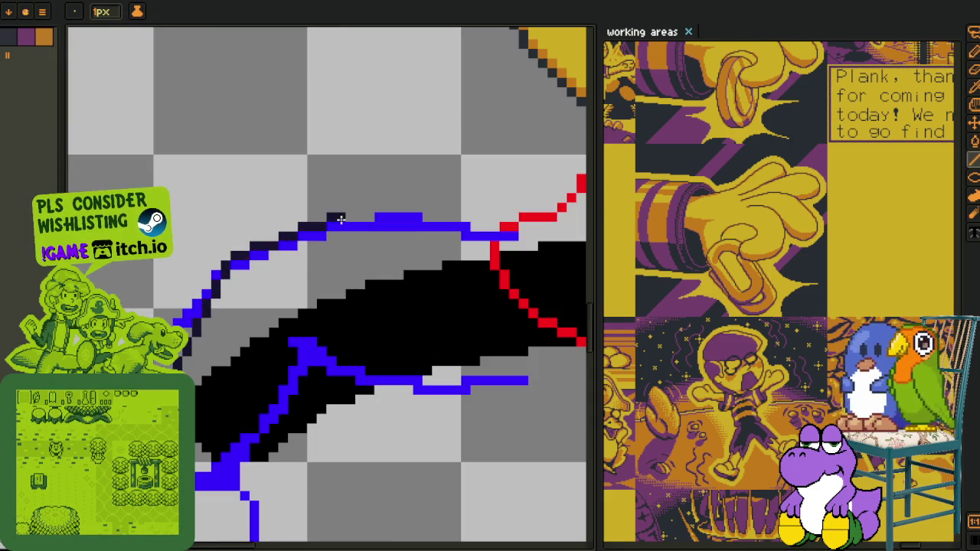
pyautogui.scroll(1, 338, 223)
pyautogui.press('b')
pyautogui.scroll(1, 339, 223)
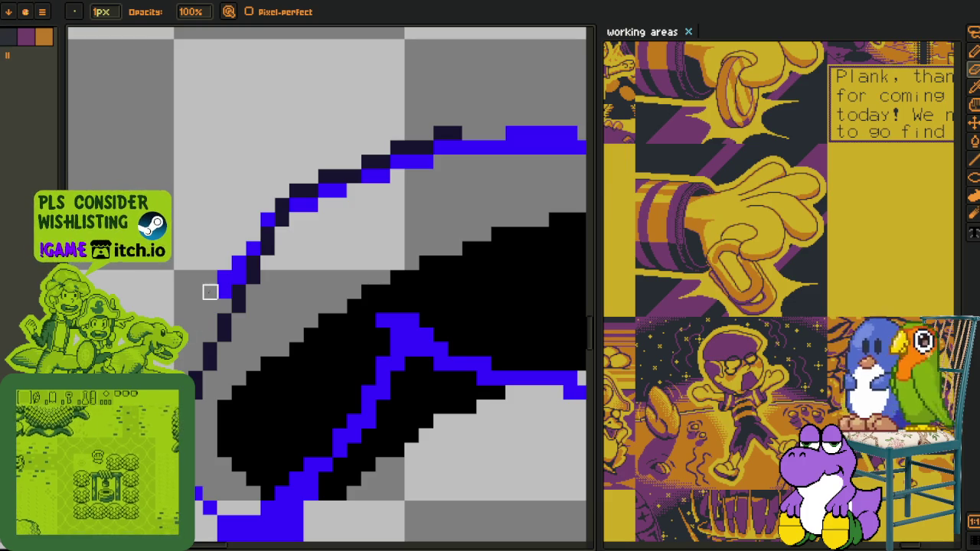
# Erase blue pixels beside the navy line and extend the line along the upper outline
pyautogui.moveTo(196, 316); pyautogui.dragTo(239, 249)
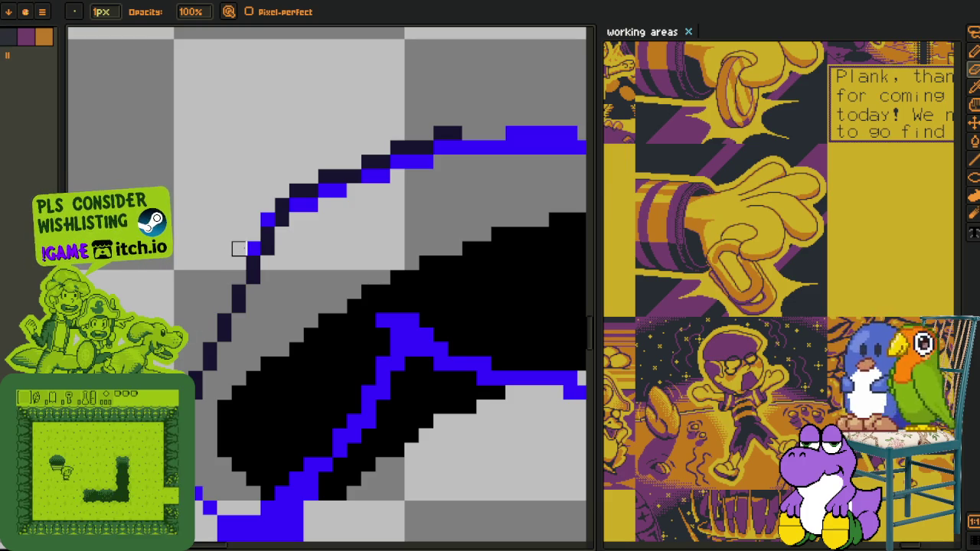
pyautogui.press('z')
pyautogui.click(297, 212)
pyautogui.press('i')
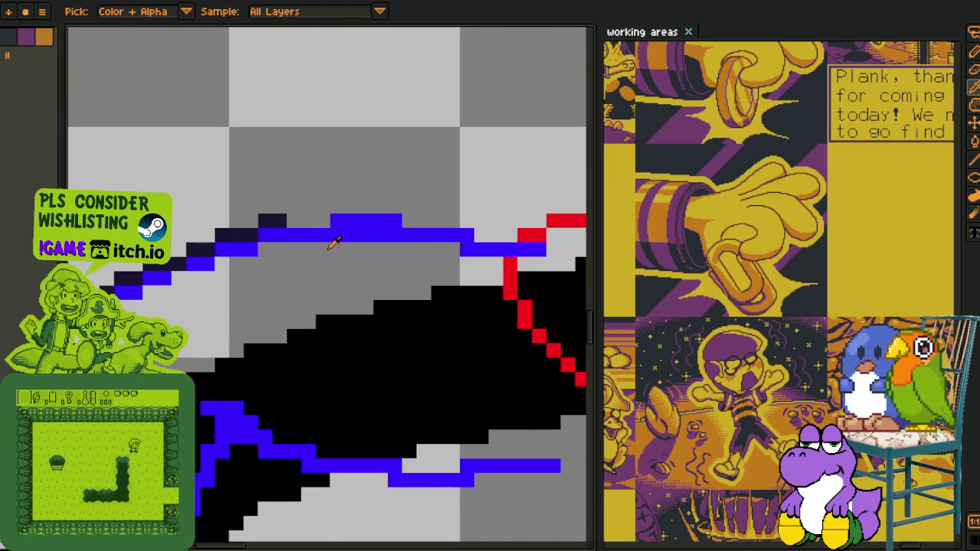
pyautogui.press('b')
pyautogui.moveTo(290, 218)
pyautogui.mouseDown()
pyautogui.moveTo(324, 218)
pyautogui.moveTo(339, 250)
pyautogui.moveTo(375, 266)
pyautogui.moveTo(214, 243)
pyautogui.mouseUp()
pyautogui.press('h')
pyautogui.press('b')
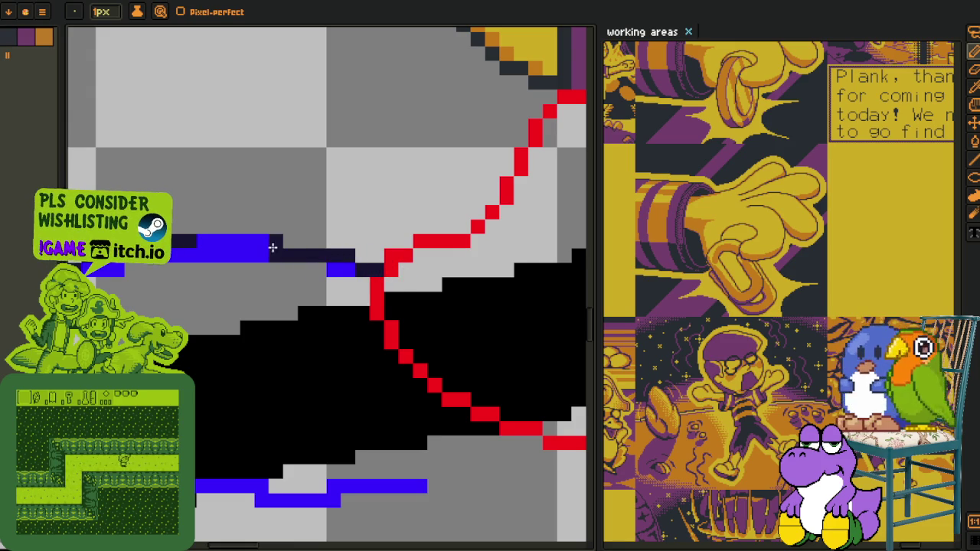
# Erase the leftover blue outline pixels on the left, right and upper row
pyautogui.scroll(2, 268, 260)
pyautogui.press('e')
pyautogui.moveTo(272, 240); pyautogui.dragTo(218, 239)
pyautogui.moveTo(402, 274)
pyautogui.mouseDown()
pyautogui.moveTo(315, 271)
pyautogui.moveTo(582, 241)
pyautogui.mouseUp()
pyautogui.moveTo(409, 212); pyautogui.dragTo(266, 213)
pyautogui.scroll(-2, 253, 261)
pyautogui.scroll(1, 256, 278)
pyautogui.scroll(1, 252, 253)
# Bucket-fill small grey spots with the blue outline colour, undoing the fill that turned the arm blue
pyautogui.press('i')
pyautogui.press('g')
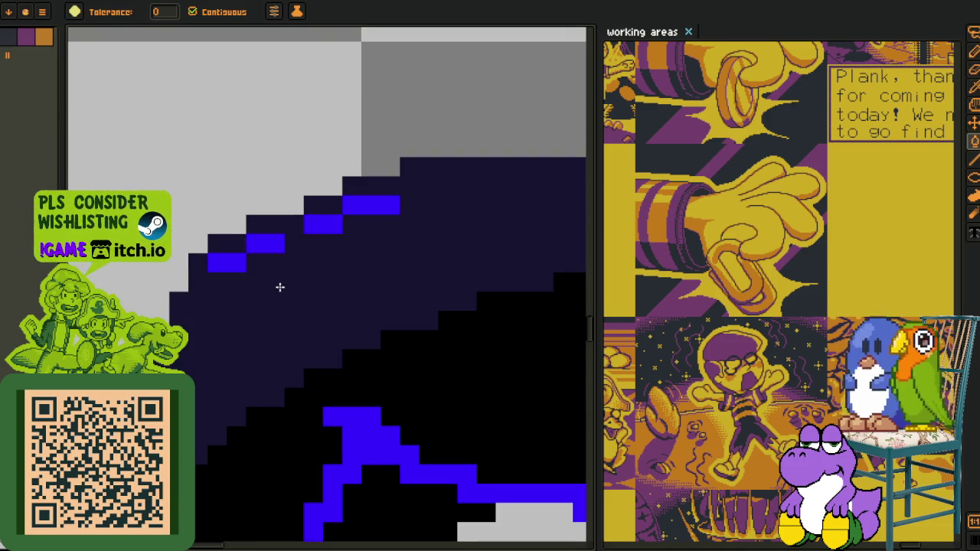
pyautogui.press('i')
pyautogui.press('g')
pyautogui.click(273, 264)
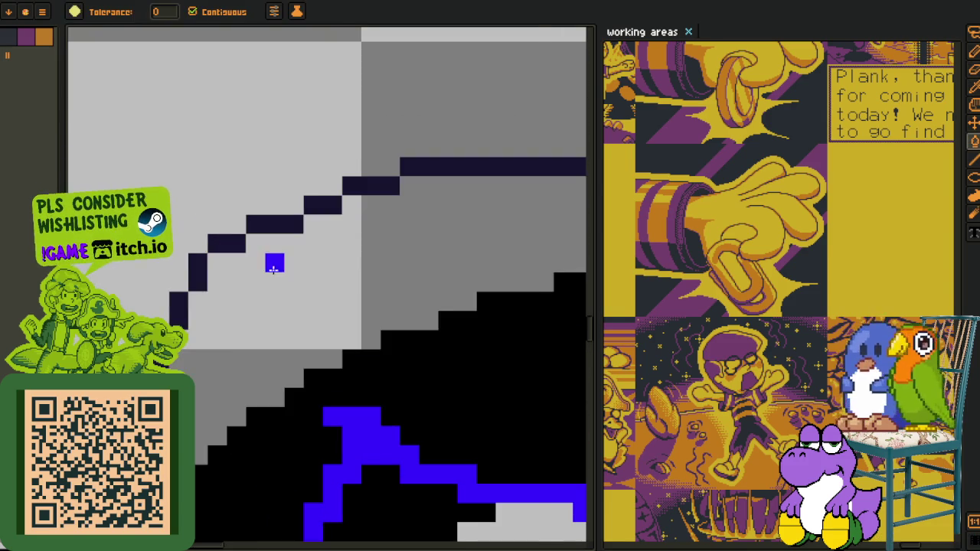
pyautogui.scroll(-3, 273, 266)
pyautogui.press('i')
pyautogui.press('h')
pyautogui.moveTo(307, 317)
pyautogui.mouseDown()
pyautogui.moveTo(262, 367)
pyautogui.moveTo(278, 339)
pyautogui.mouseUp()
pyautogui.press('g')
pyautogui.click(247, 372)
pyautogui.press('i')
pyautogui.hotkey('ctrl', 'z')
pyautogui.press('g')
pyautogui.press('i')
# Extend the navy outline down the arm's upper curve to its left tip
pyautogui.scroll(2, 245, 386)
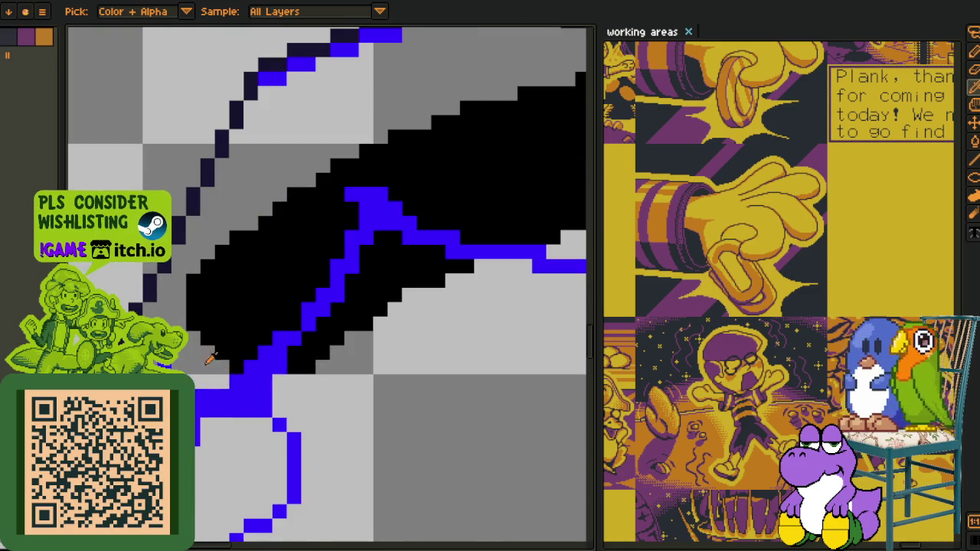
pyautogui.press('b')
pyautogui.press('i')
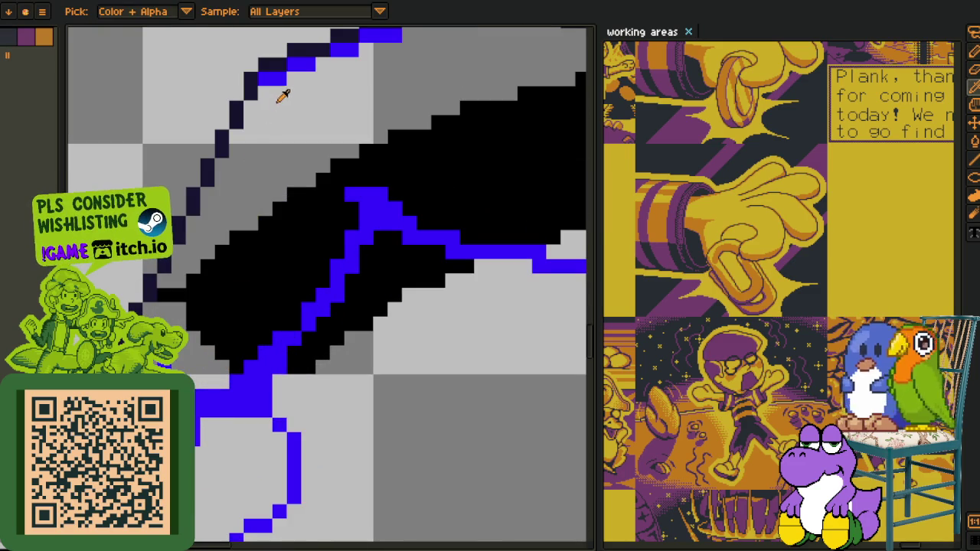
pyautogui.scroll(-2, 282, 74)
pyautogui.scroll(-1, 281, 149)
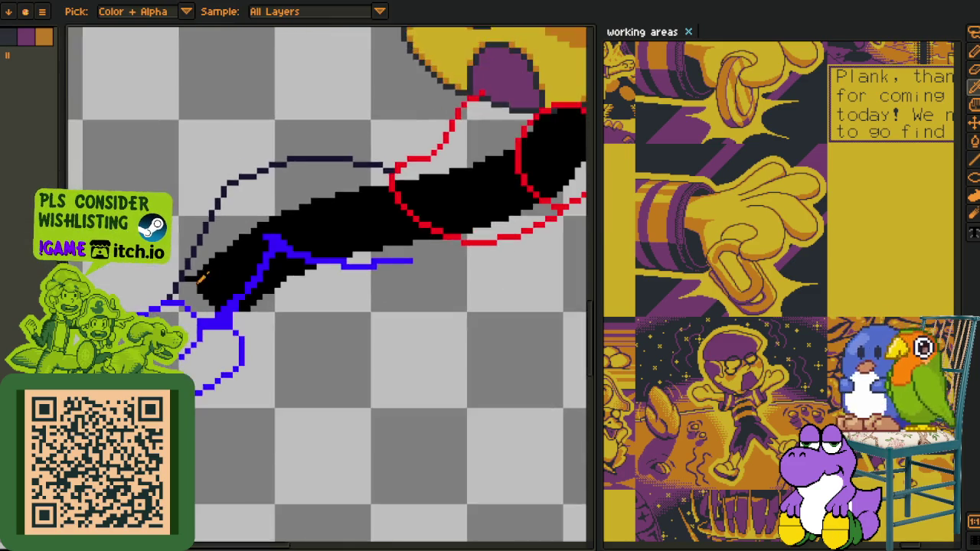
pyautogui.scroll(3, 201, 262)
pyautogui.scroll(-1, 191, 276)
pyautogui.scroll(-2, 191, 276)
pyautogui.press('b')
pyautogui.press('i')
pyautogui.scroll(-3, 301, 305)
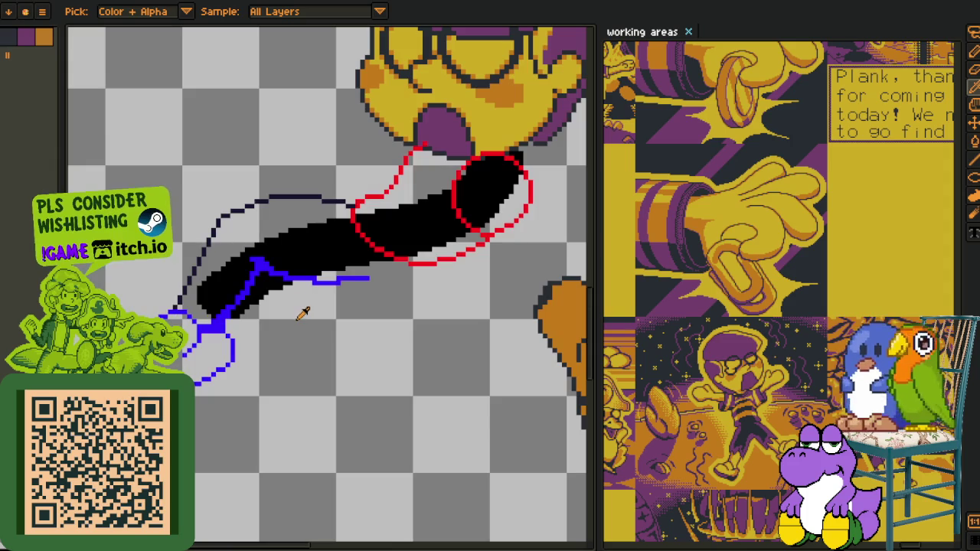
pyautogui.scroll(1, 302, 307)
pyautogui.scroll(3, 245, 307)
pyautogui.scroll(1, 227, 330)
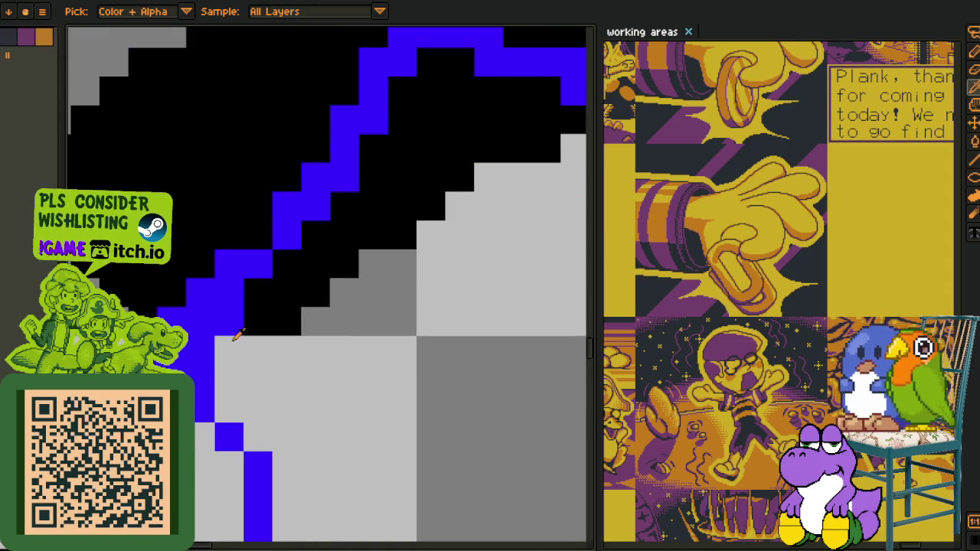
# Blacken the stray blue pixels along the diagonal outline up toward the red head outline
pyautogui.moveTo(194, 294)
pyautogui.mouseDown()
pyautogui.moveTo(230, 326)
pyautogui.moveTo(207, 353)
pyautogui.mouseUp()
pyautogui.press('b')
pyautogui.scroll(-2, 268, 287)
pyautogui.moveTo(271, 280)
pyautogui.mouseDown()
pyautogui.moveTo(242, 350)
pyautogui.moveTo(232, 309)
pyautogui.mouseUp()
pyautogui.scroll(1, 230, 354)
pyautogui.press('i')
pyautogui.scroll(-2, 227, 357)
pyautogui.scroll(2, 223, 338)
pyautogui.press('b')
pyautogui.press('i')
pyautogui.moveTo(252, 291); pyautogui.dragTo(170, 371)
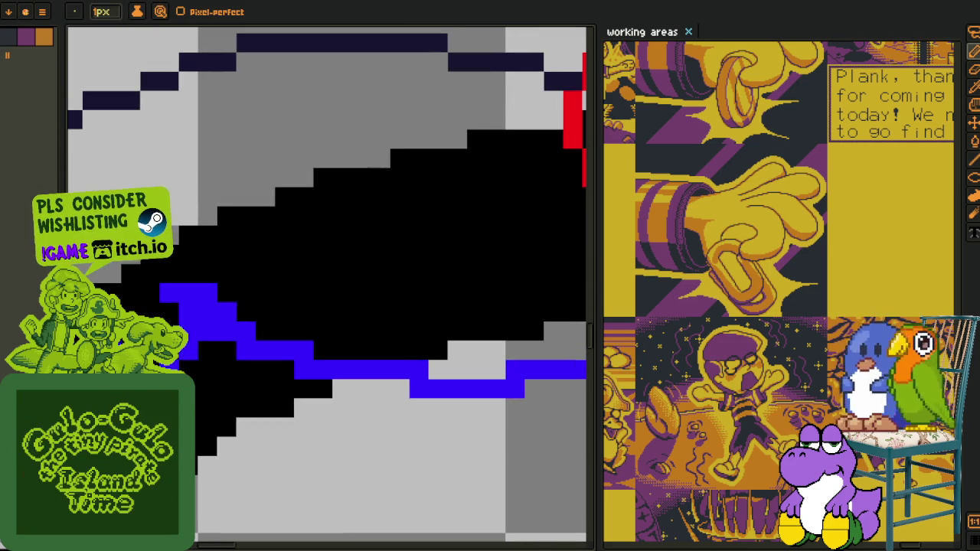
pyautogui.press('i')
pyautogui.press('h')
pyautogui.press('i')
pyautogui.moveTo(255, 301)
pyautogui.mouseDown()
pyautogui.moveTo(175, 311)
pyautogui.moveTo(159, 293)
pyautogui.mouseUp()
pyautogui.press('b')
pyautogui.press('i')
# Use Replace Color to turn the navy outline blue
pyautogui.press('e')
pyautogui.scroll(-2, 278, 344)
pyautogui.scroll(2, 233, 362)
pyautogui.scroll(-2, 233, 361)
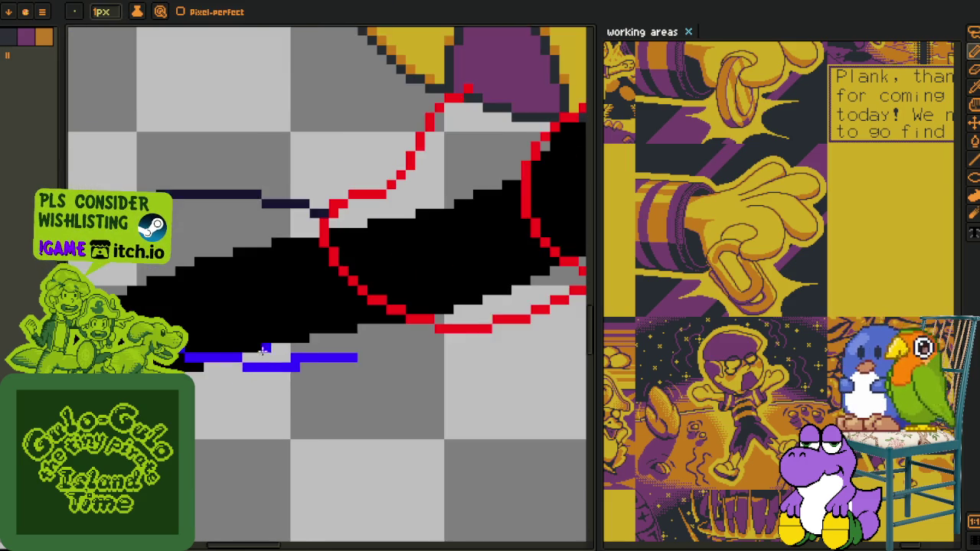
pyautogui.press('z')
pyautogui.scroll(-2, 324, 339)
pyautogui.scroll(-2, 356, 368)
pyautogui.press('i')
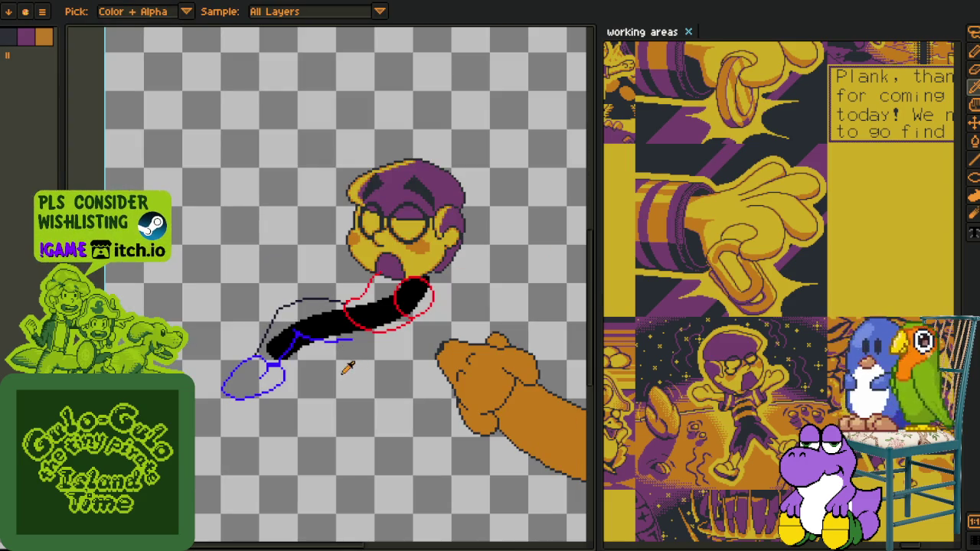
pyautogui.scroll(2, 317, 369)
pyautogui.scroll(2, 247, 373)
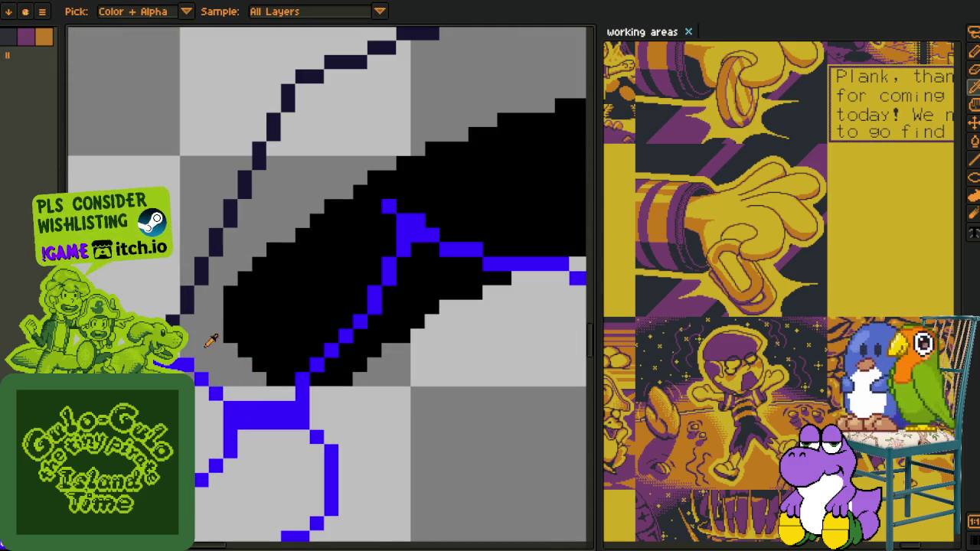
pyautogui.hotkey('shift', 'r')
pyautogui.click(390, 429)
# Paint stray outline pixels grey and redraw the blue lower-left diagonal hand outline
pyautogui.press('b')
pyautogui.moveTo(288, 409); pyautogui.dragTo(260, 409)
pyautogui.scroll(-3, 246, 409)
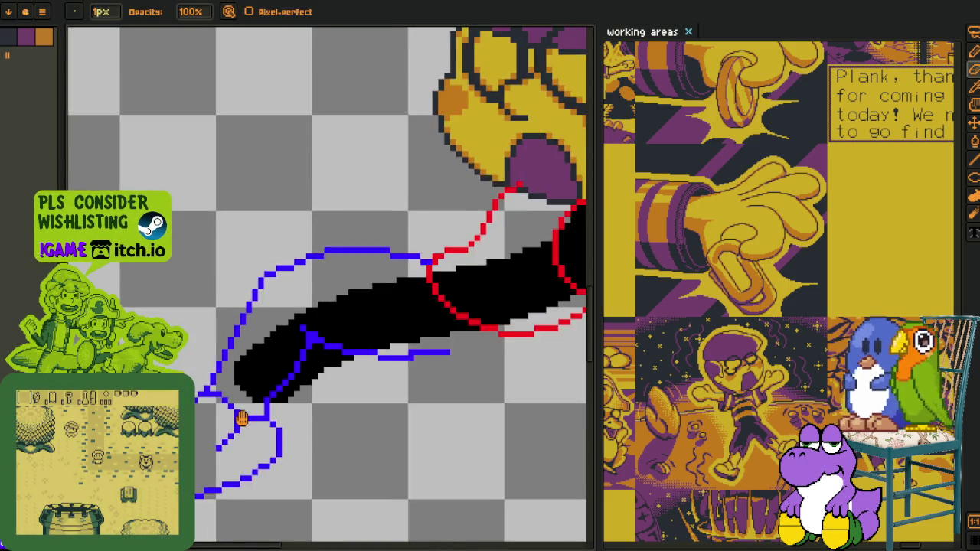
pyautogui.scroll(2, 252, 376)
pyautogui.scroll(2, 268, 378)
pyautogui.click(271, 364)
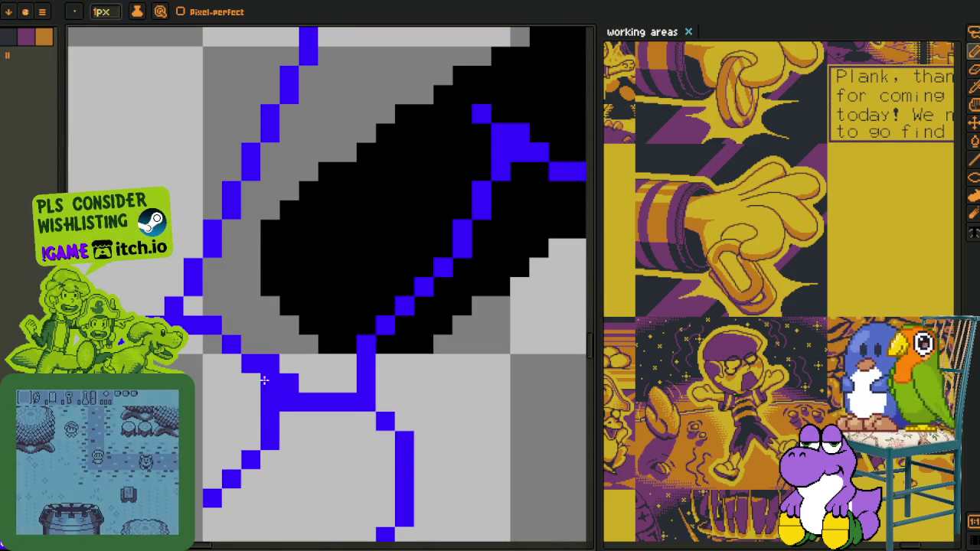
pyautogui.press('i')
pyautogui.click(264, 399)
pyautogui.click(255, 443)
pyautogui.moveTo(255, 442); pyautogui.dragTo(235, 466)
# Zoom out to the face and arm, show the timeline and reveal the dark-brown sketch layer
pyautogui.press('z')
pyautogui.scroll(-2, 306, 361)
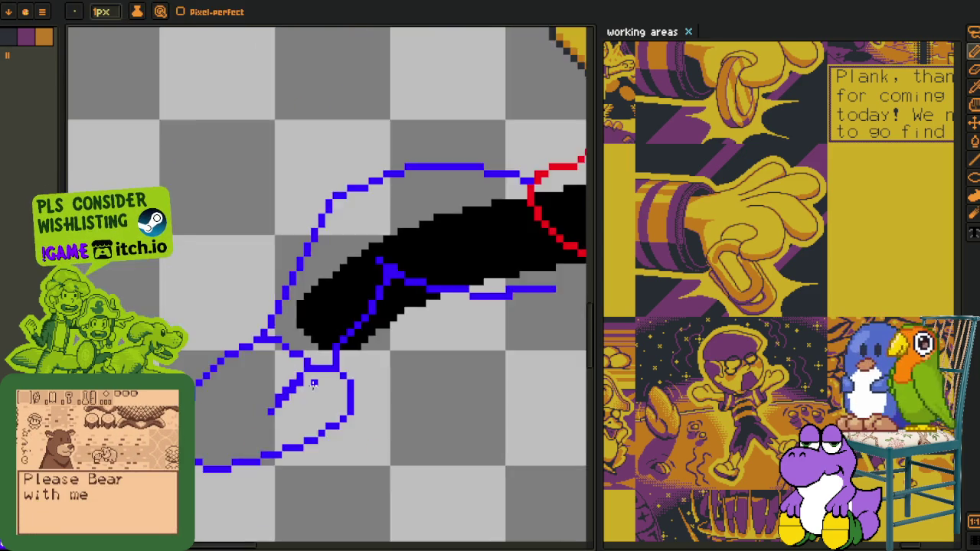
pyautogui.scroll(1, 313, 368)
pyautogui.press('b')
pyautogui.scroll(-3, 307, 362)
pyautogui.press('i')
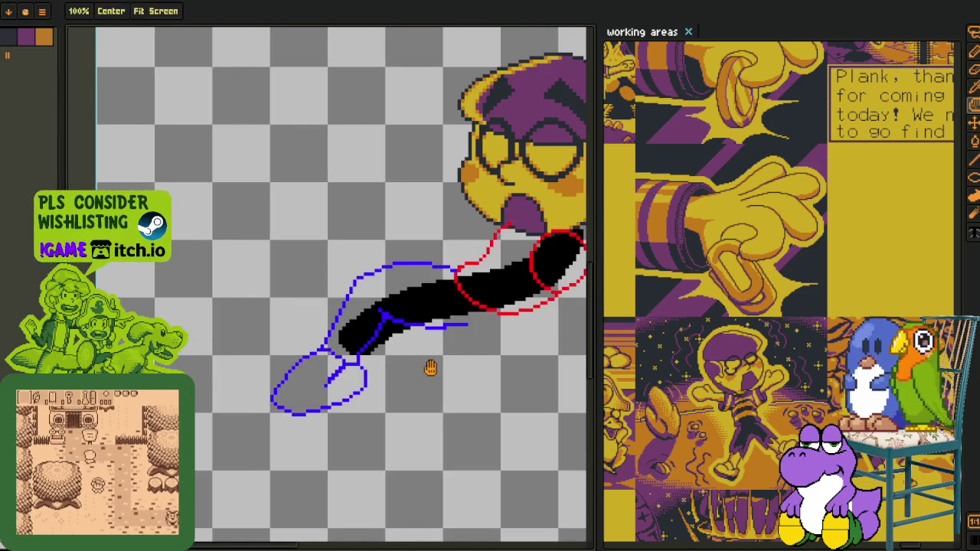
pyautogui.moveTo(432, 368); pyautogui.dragTo(258, 339)
pyautogui.press('Tab')
pyautogui.press('F3')
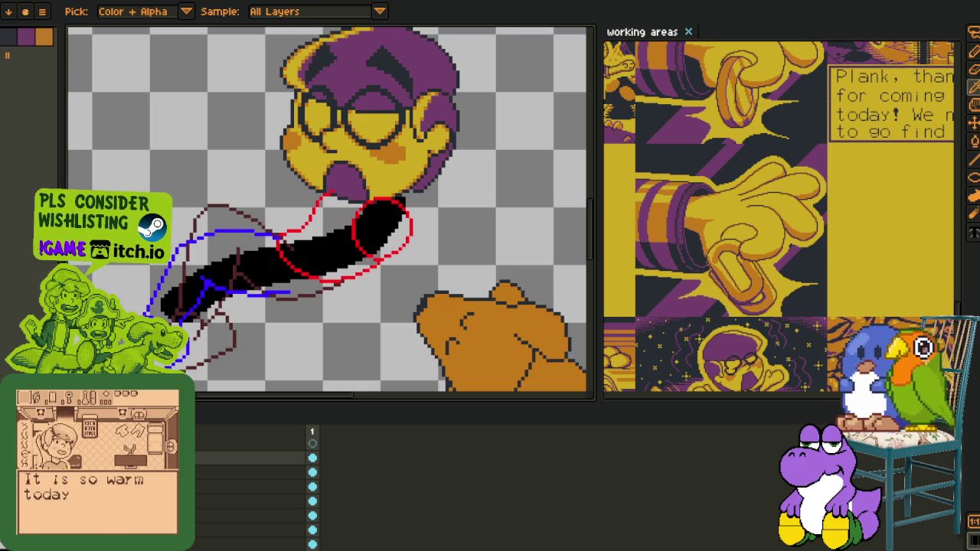
# Lasso-select the lower-left hand strokes, redrawing the lasso after a first attempt
pyautogui.scroll(1, 116, 352)
pyautogui.scroll(1, 116, 352)
pyautogui.press('Tab')
pyautogui.scroll(1, 116, 352)
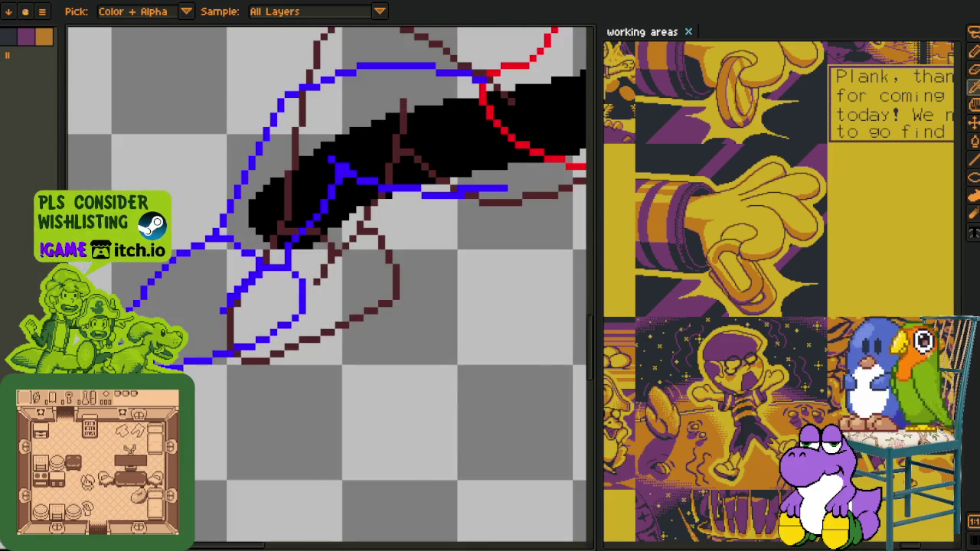
pyautogui.press('Tab')
pyautogui.press('Tab')
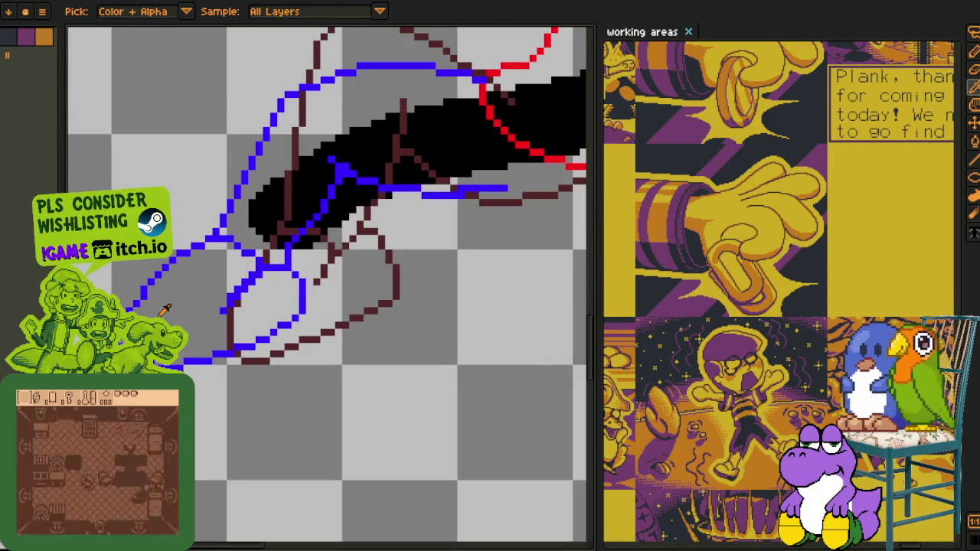
pyautogui.press('m')
pyautogui.moveTo(196, 418)
pyautogui.mouseDown()
pyautogui.moveTo(350, 361)
pyautogui.moveTo(289, 298)
pyautogui.mouseUp()
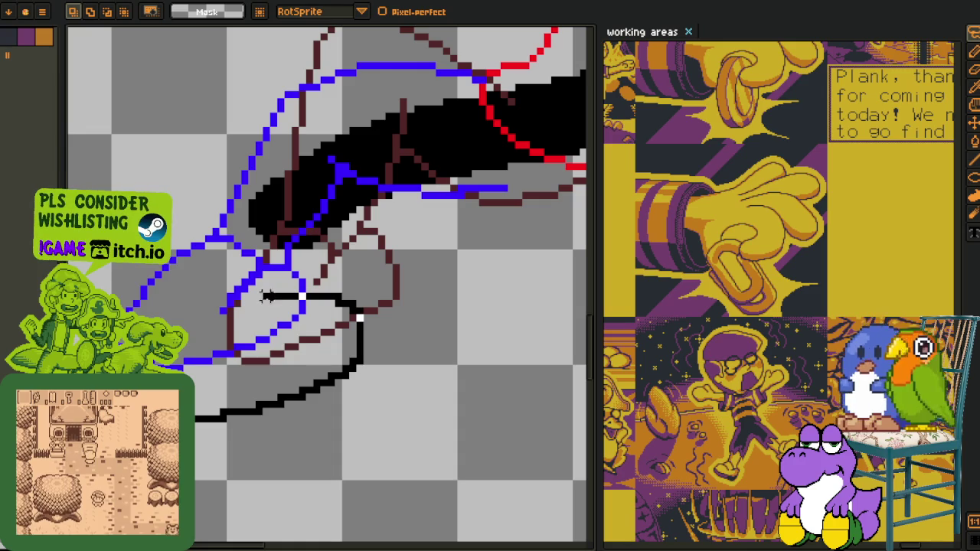
pyautogui.moveTo(229, 314); pyautogui.dragTo(201, 325)
pyautogui.click(201, 325)
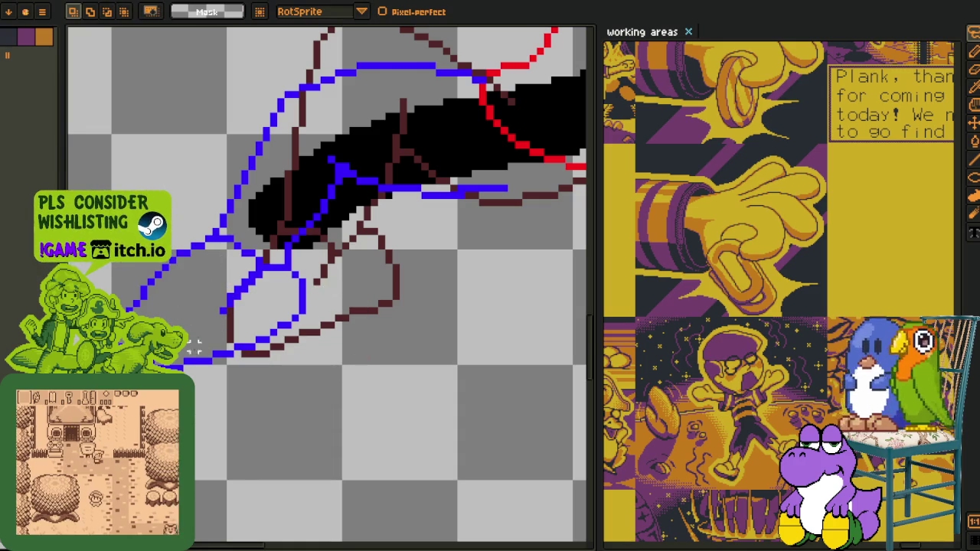
pyautogui.moveTo(142, 314); pyautogui.dragTo(196, 420)
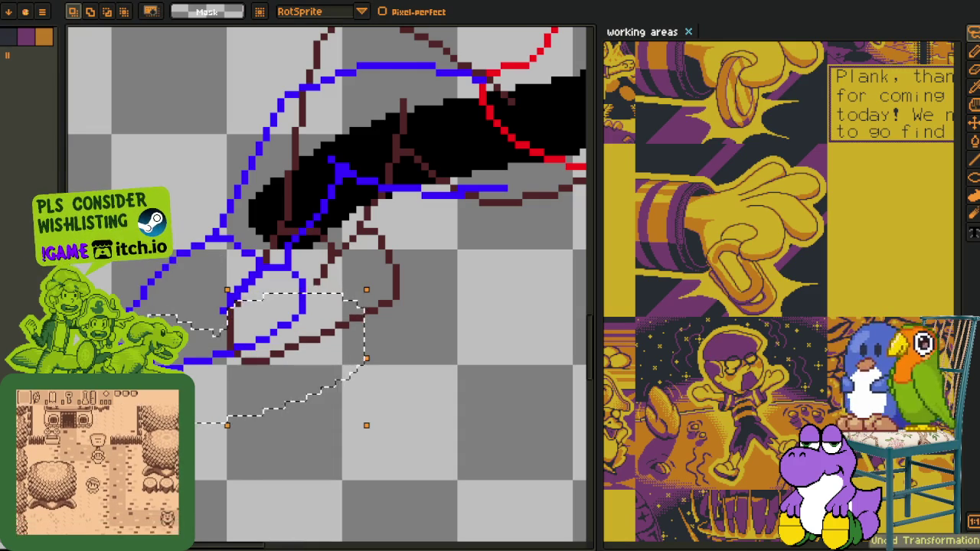
# Nudge the selected strokes up and back down, commit, deselect, and zoom out
pyautogui.press('Up')
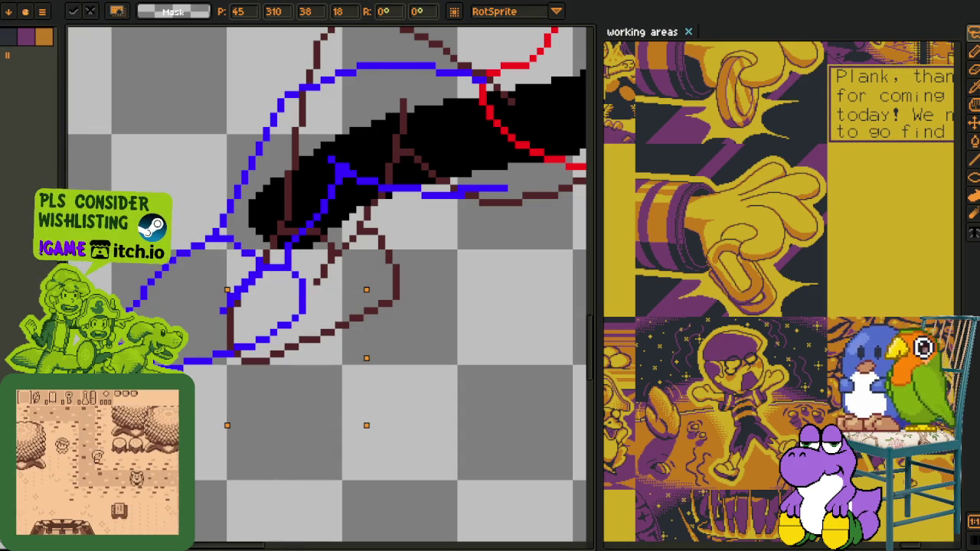
pyautogui.press('Down')
pyautogui.press('Return')
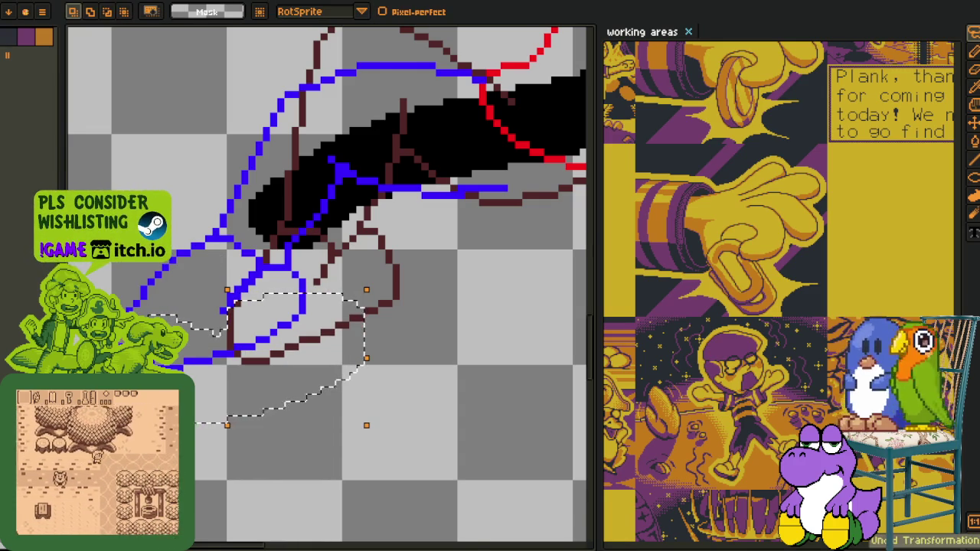
pyautogui.press('Tab')
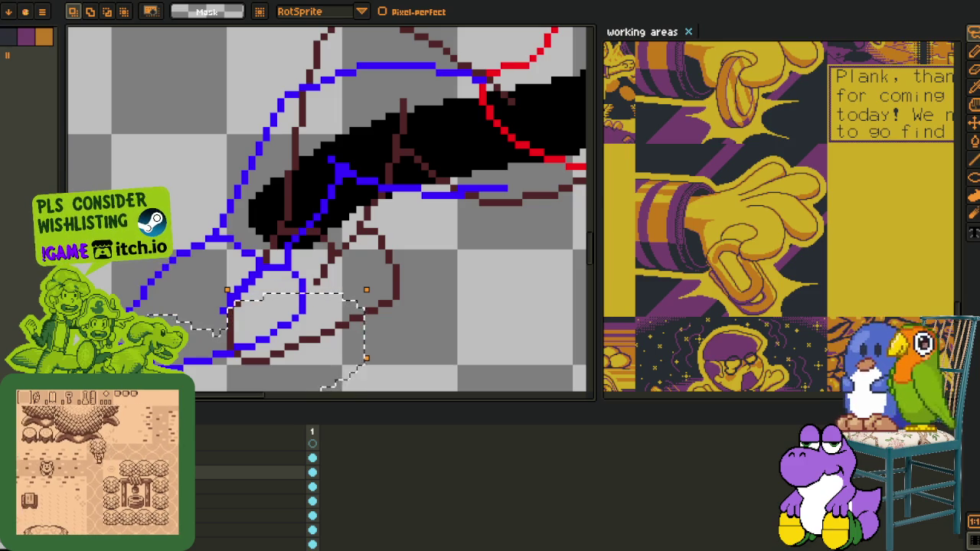
pyautogui.press('Up')
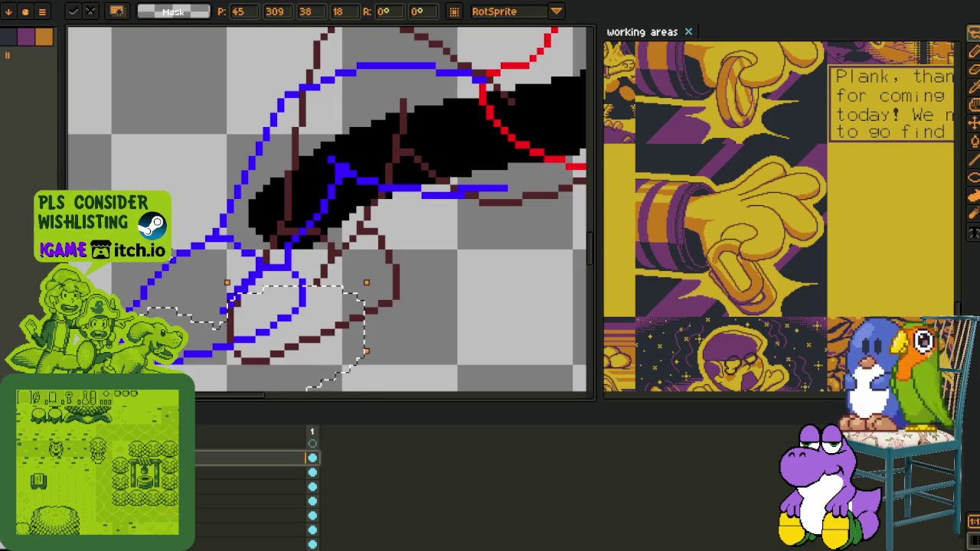
pyautogui.hotkey('ctrl', 'd')
pyautogui.press('-')
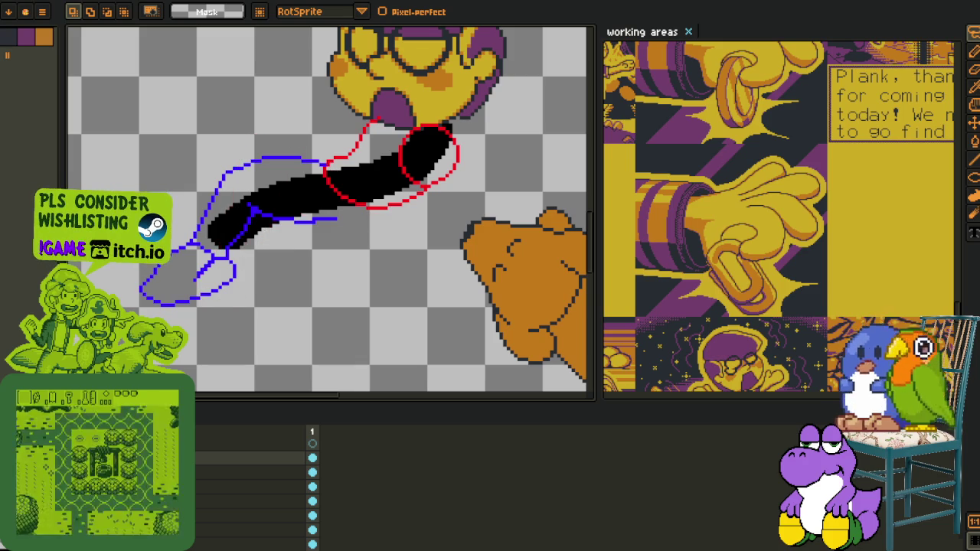
# Zoom in on the black arm and its blue guide lines
pyautogui.press('+')
pyautogui.press('+')
pyautogui.press('i')
pyautogui.press('b')
pyautogui.press('-')
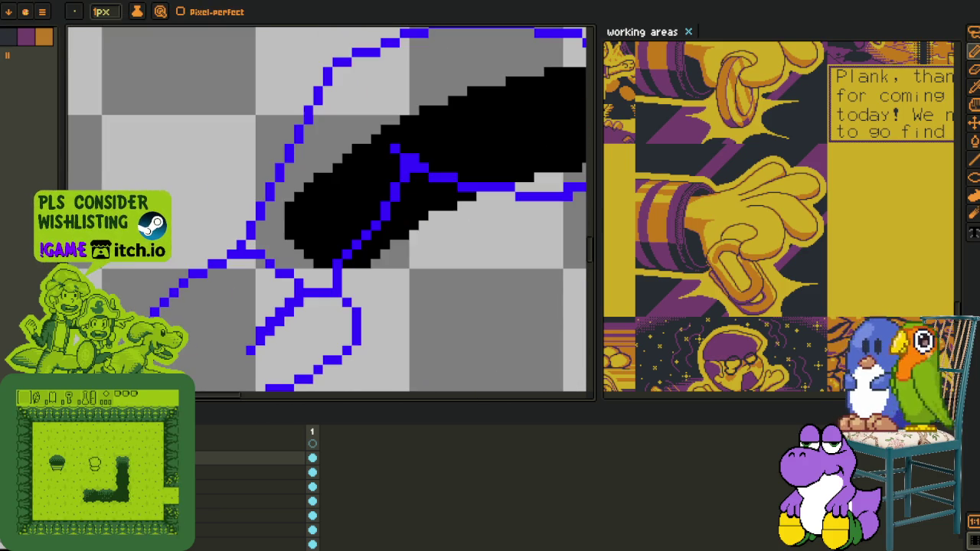
pyautogui.press('Tab')
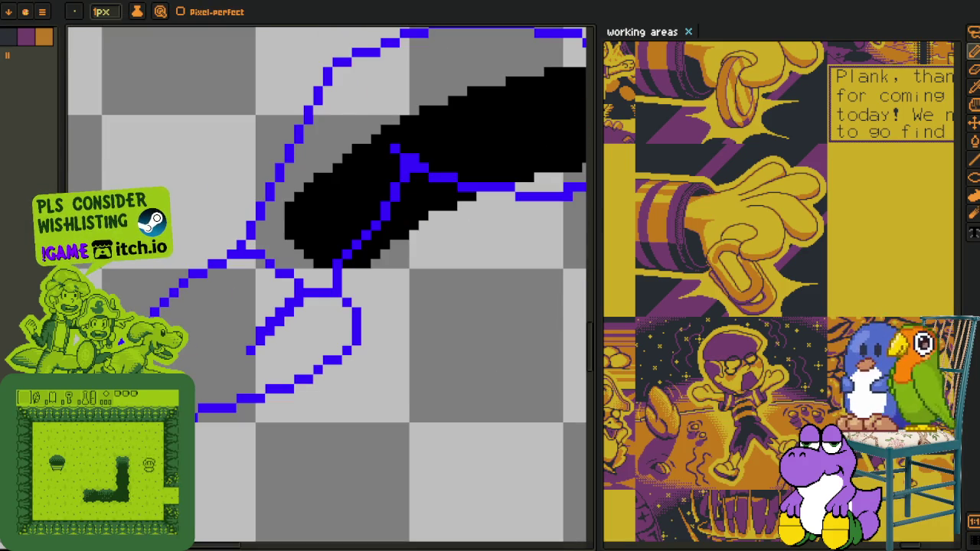
pyautogui.press('+')
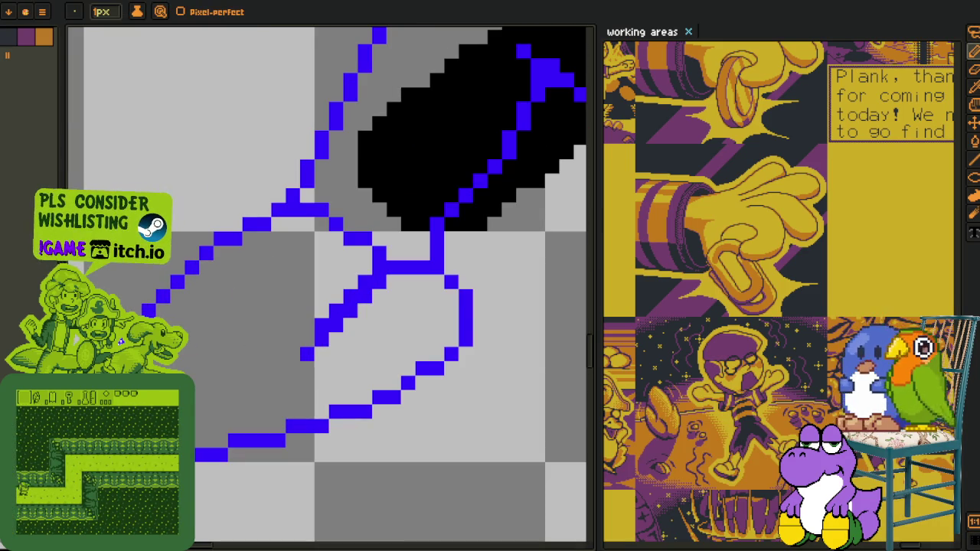
pyautogui.scroll(-3, 174, 313)
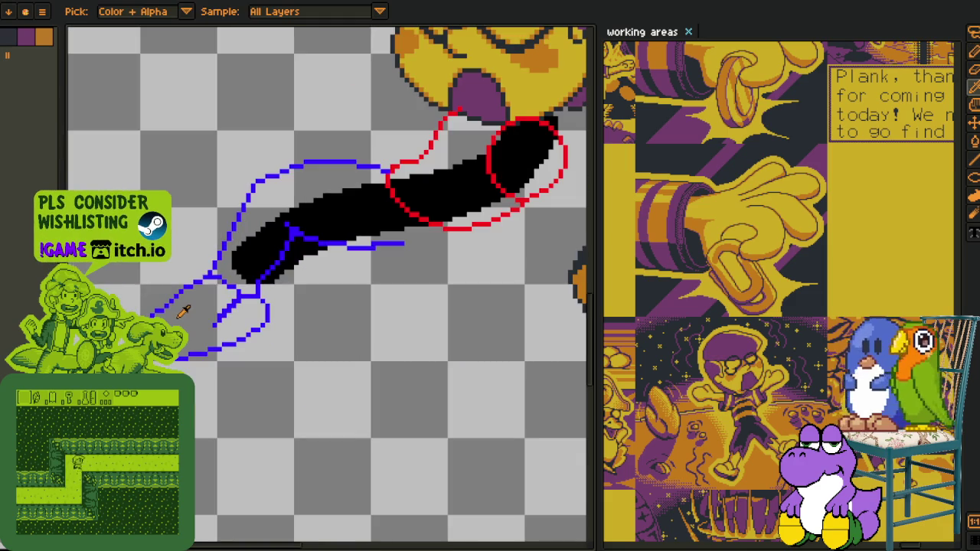
pyautogui.scroll(-1, 330, 331)
# Toggle the dark-brown hand sketch on and off to compare, leaving it visible
pyautogui.press('Tab')
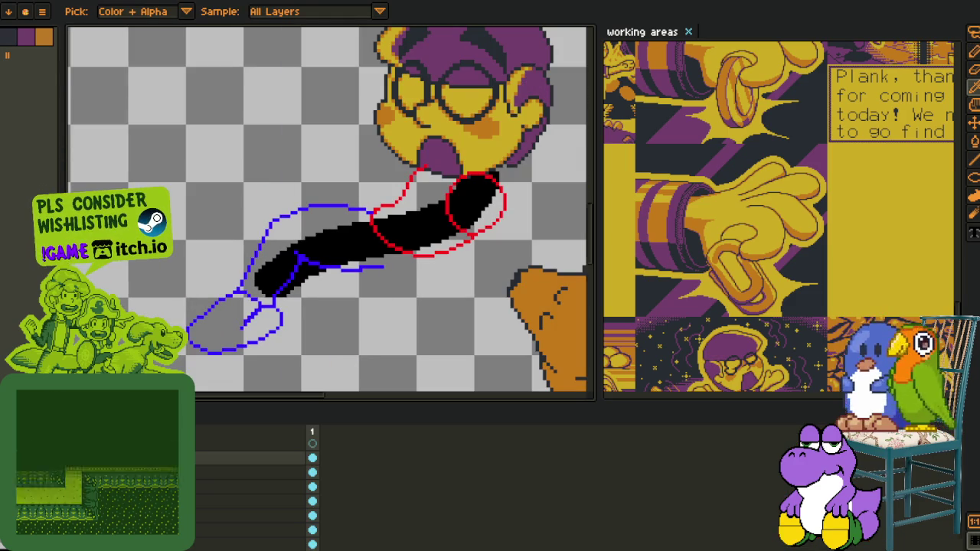
pyautogui.hotkey('ctrl', 'z')
pyautogui.hotkey('ctrl', 'y')
pyautogui.hotkey('ctrl', 'z')
pyautogui.press('Tab')
pyautogui.press('space')
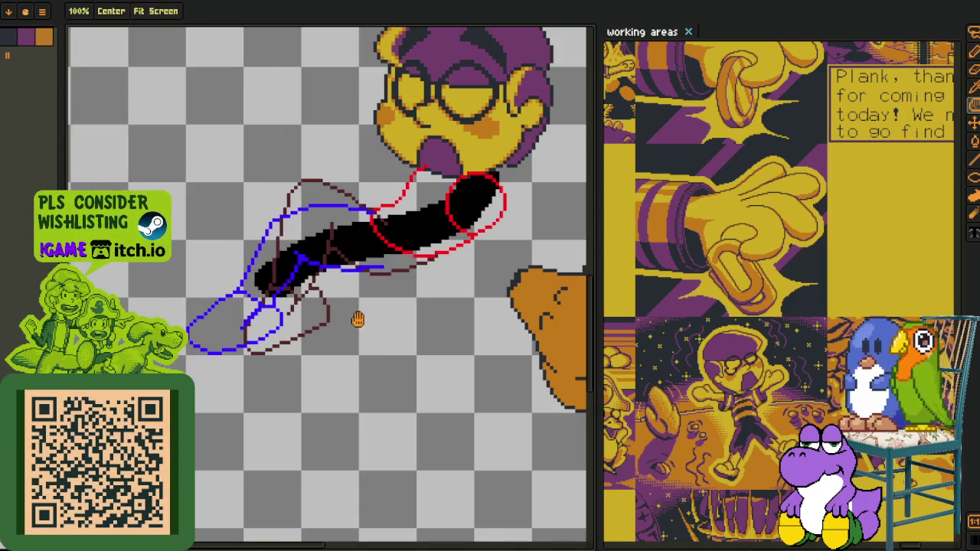
pyautogui.press('Tab')
pyautogui.hotkey('ctrl', 'z')
pyautogui.hotkey('ctrl', 'y')
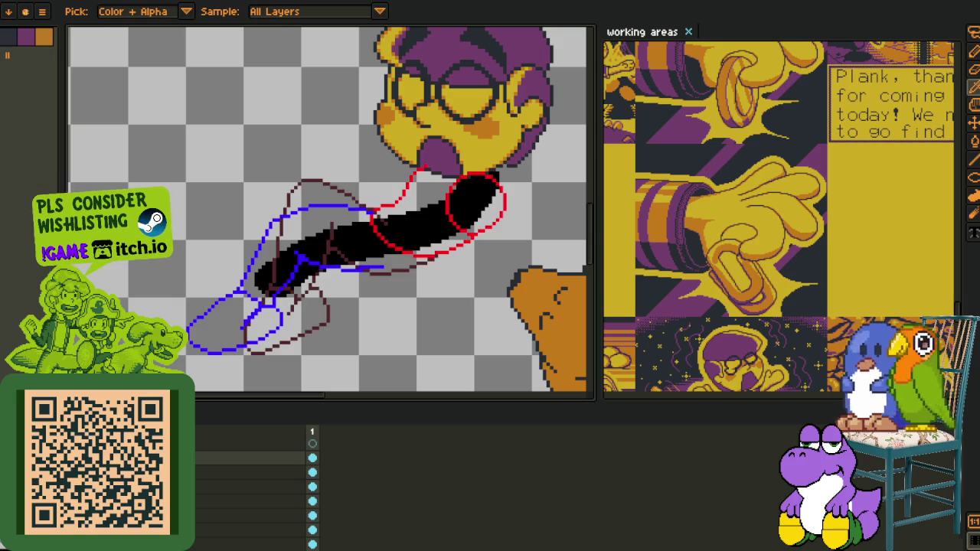
# Pan to centre the face and arm, and bring up the black stroke layer's options
pyautogui.scroll(-2, 230, 307)
pyautogui.scroll(-1, 229, 306)
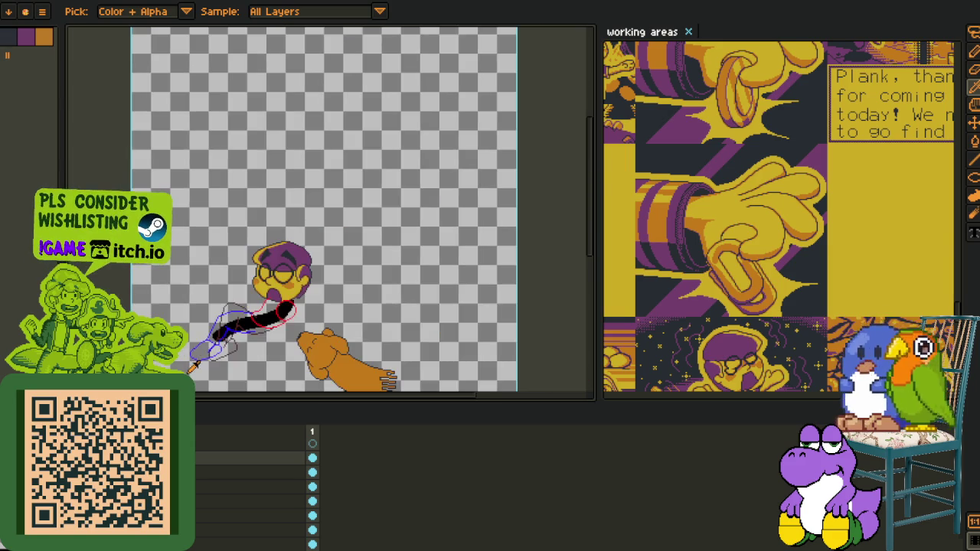
pyautogui.scroll(3, 230, 306)
pyautogui.moveTo(292, 337); pyautogui.dragTo(232, 319)
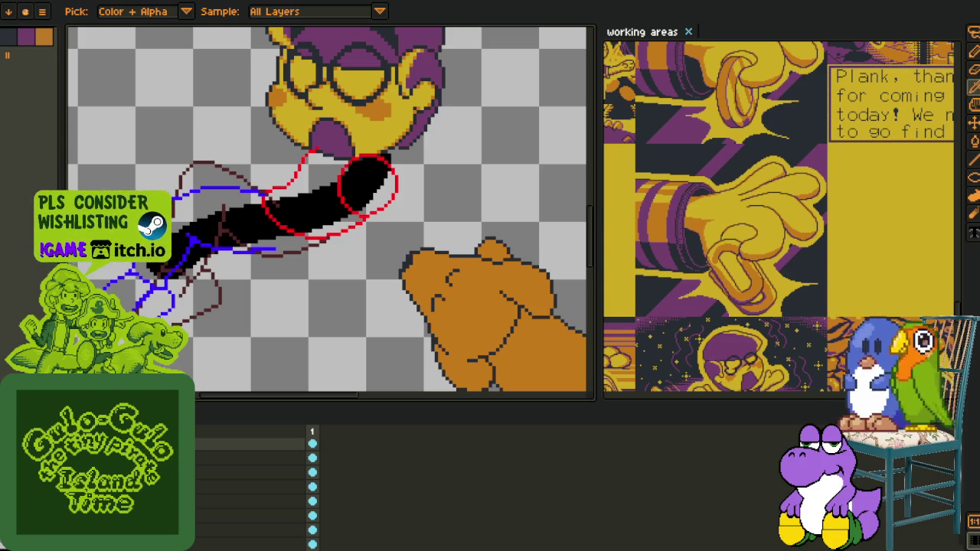
pyautogui.moveTo(234, 335); pyautogui.dragTo(255, 359)
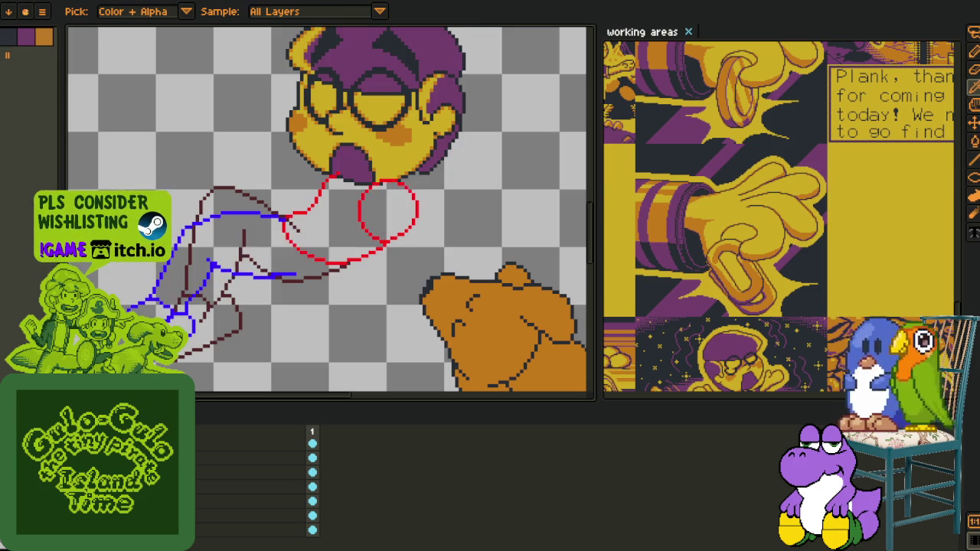
pyautogui.rightClick(190, 450)
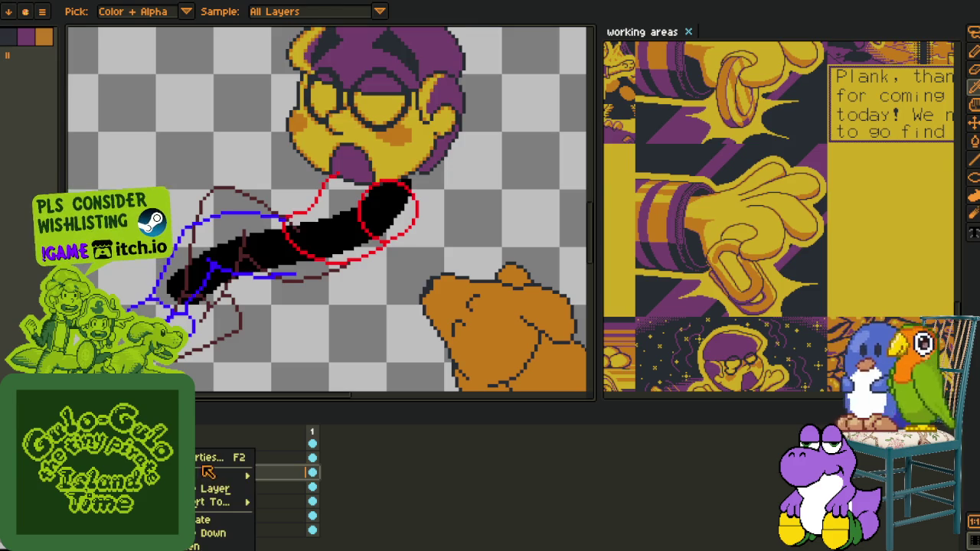
# Delete the black stroke layer, save, and add a new empty layer
pyautogui.click(222, 491)
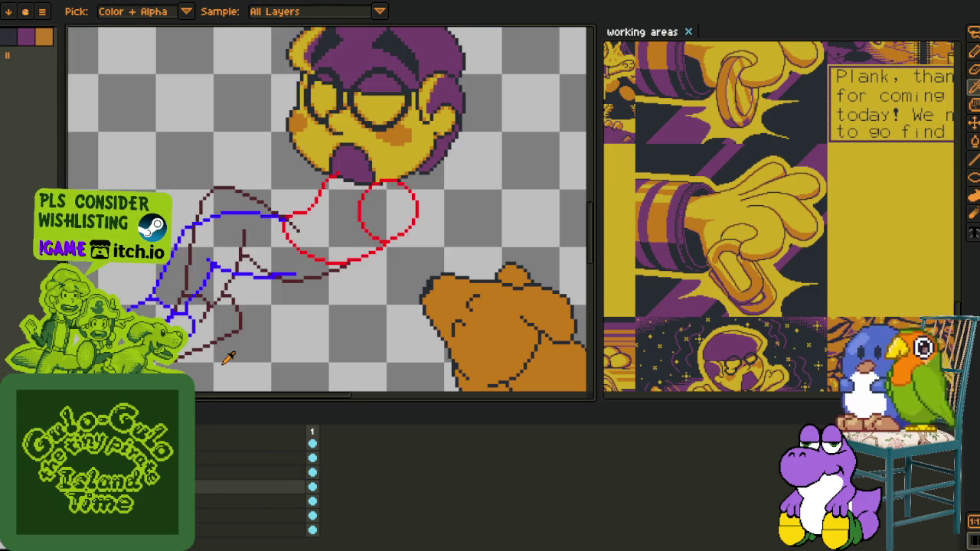
pyautogui.hotkey('ctrl', 's')
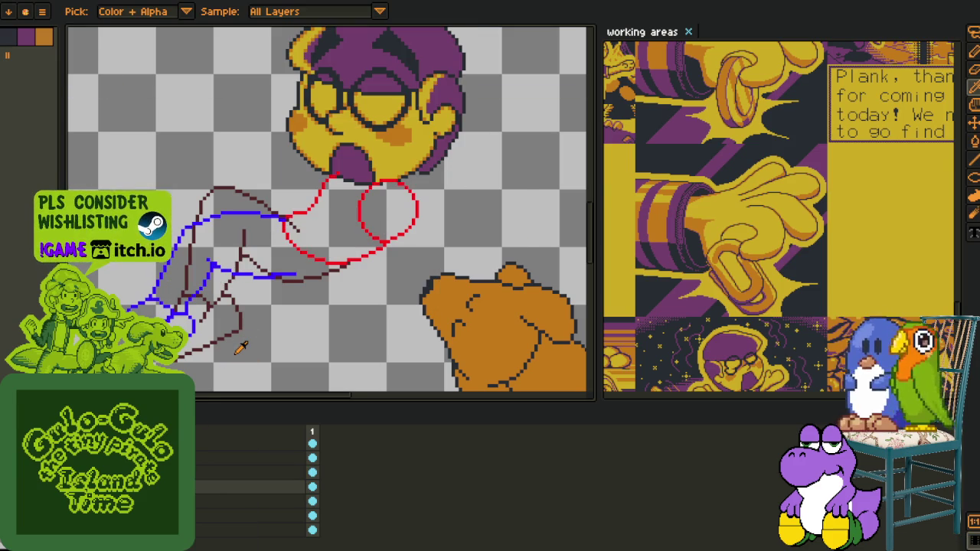
pyautogui.hotkey('shift', 'n')
# Toggle the blue sketch lines, restore the reddish arm sketch, hide the timeline and save
pyautogui.press('Delete')
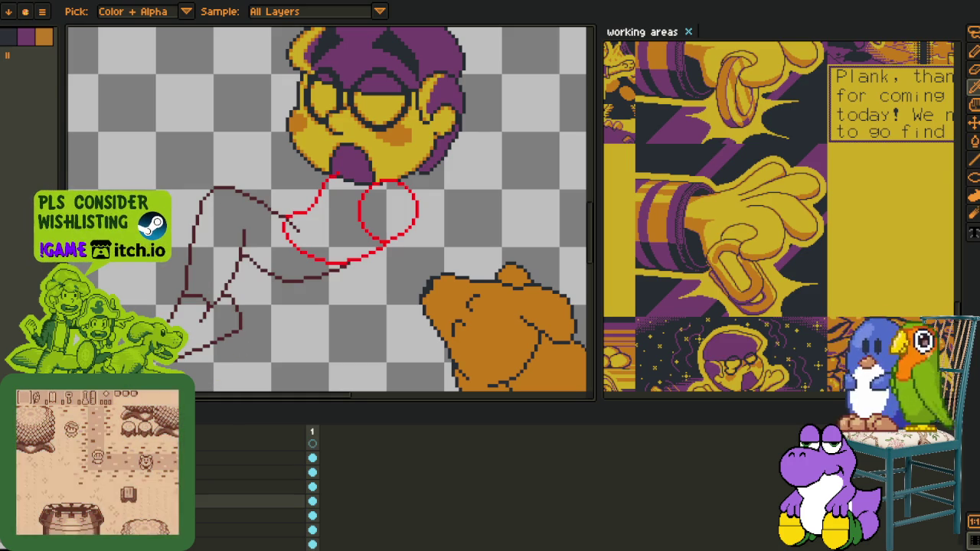
pyautogui.hotkey('ctrl', 'z')
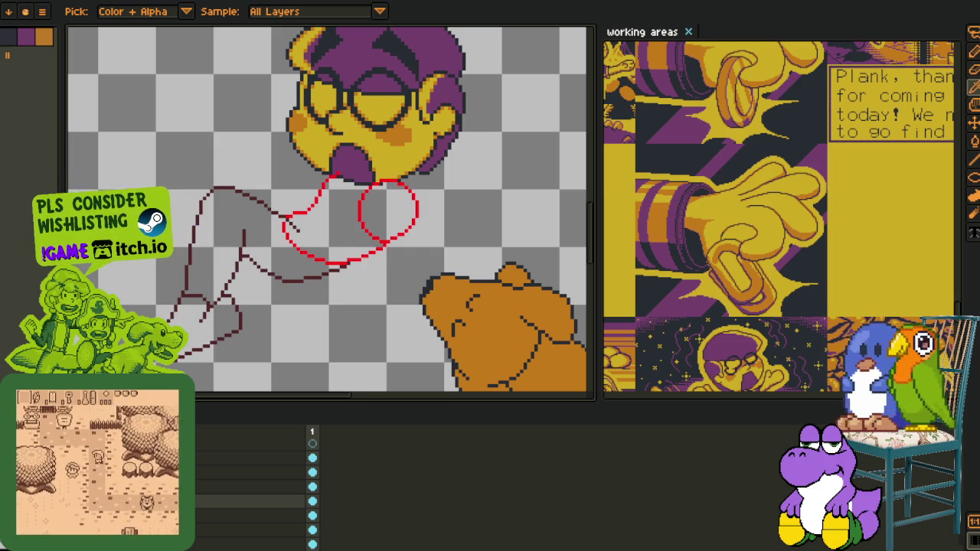
pyautogui.scroll(1, 366, 255)
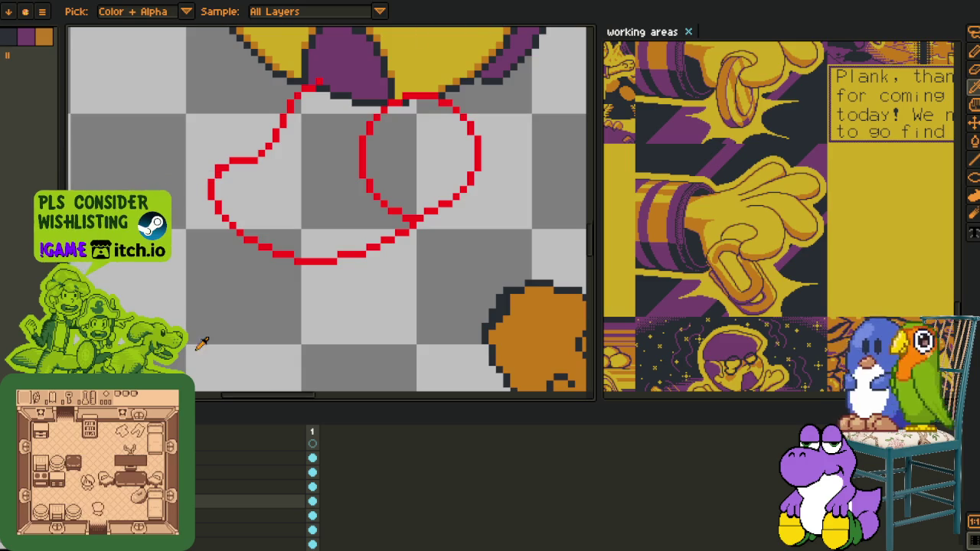
pyautogui.scroll(-4, 268, 307)
pyautogui.scroll(1, 268, 306)
pyautogui.hotkey('ctrl', 'y')
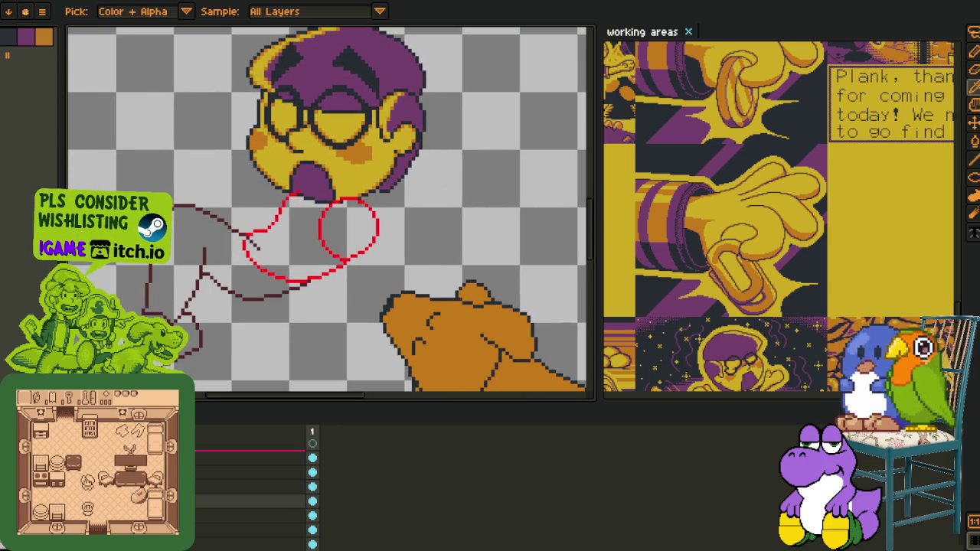
pyautogui.press('Tab')
pyautogui.hotkey('ctrl', 's')
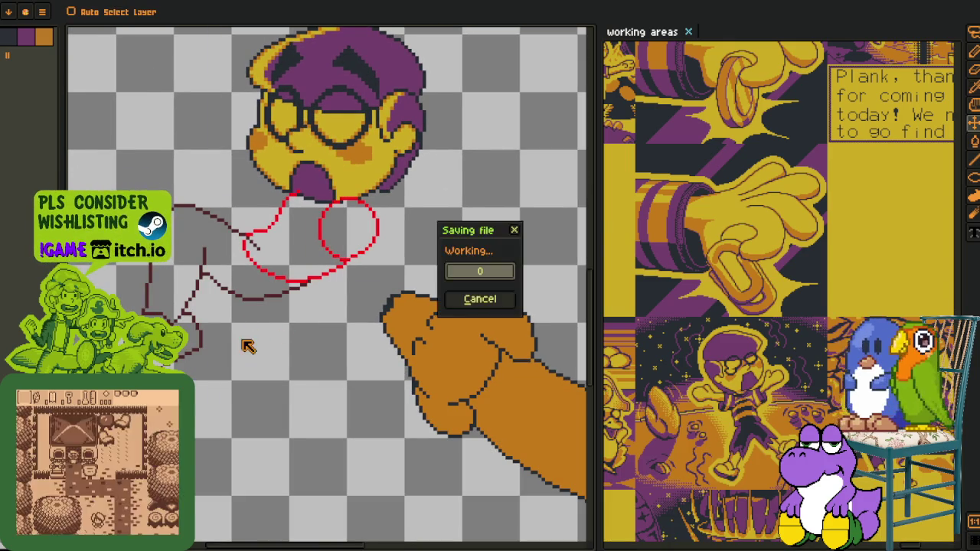
# Pan and zoom to frame the leg and torso sketch
pyautogui.moveTo(247, 341); pyautogui.dragTo(284, 354)
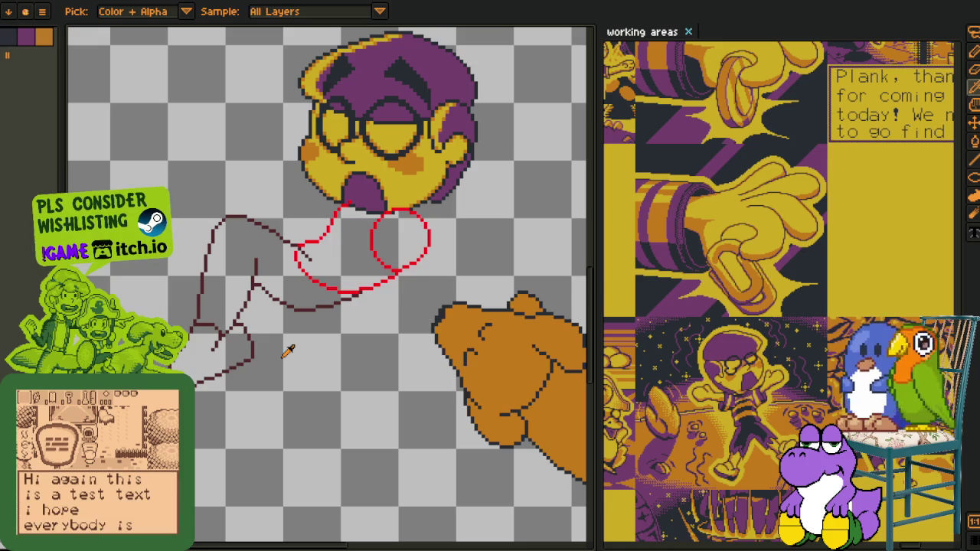
pyautogui.press('Tab')
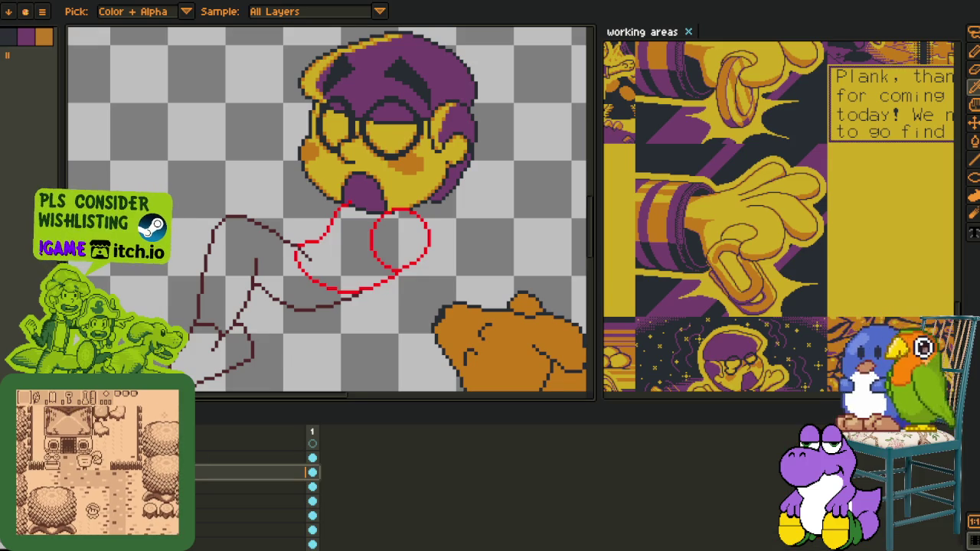
pyautogui.press('Tab')
pyautogui.scroll(1, 291, 322)
pyautogui.scroll(1, 278, 318)
pyautogui.scroll(1, 278, 319)
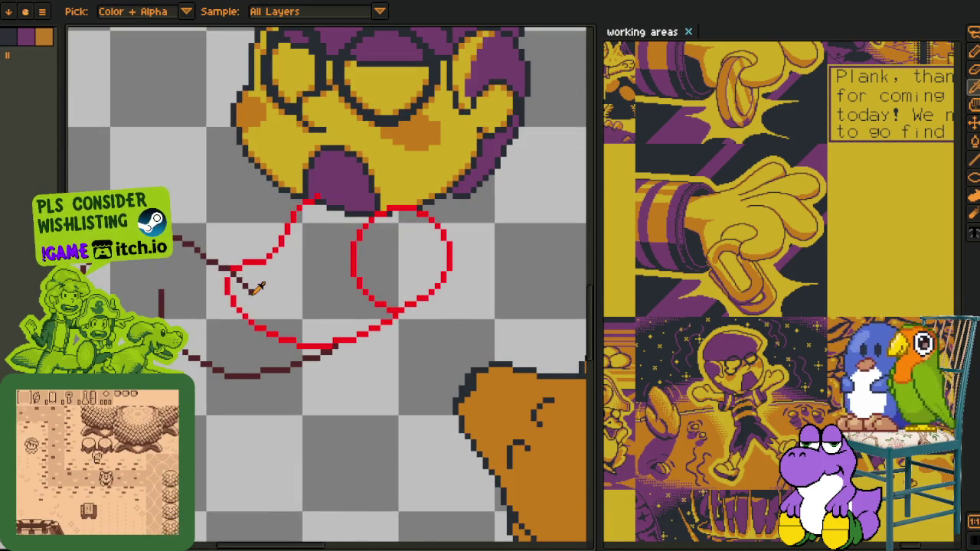
pyautogui.press('Tab')
pyautogui.scroll(-1, 329, 230)
pyautogui.press('Tab')
pyautogui.scroll(-1, 329, 230)
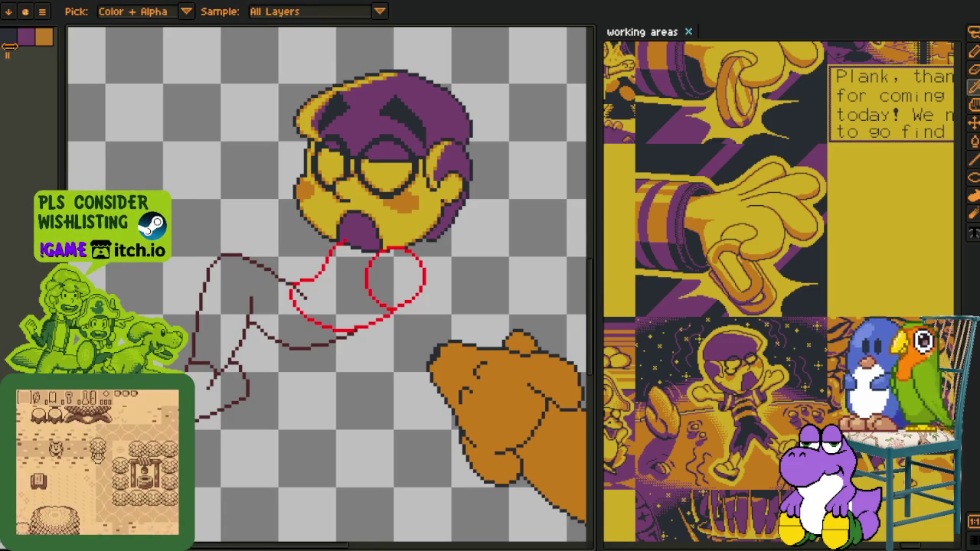
# Bucket-fill the two leg areas, torso and chest circle with yellow, then zoom back out
pyautogui.press('g')
pyautogui.click(241, 306)
pyautogui.click(220, 417)
pyautogui.scroll(1, 222, 337)
pyautogui.scroll(1, 222, 337)
pyautogui.click(205, 332)
pyautogui.click(361, 267)
pyautogui.scroll(-2, 361, 267)
pyautogui.scroll(-1, 360, 273)
pyautogui.press('i')
pyautogui.scroll(-1, 361, 310)
pyautogui.scroll(-1, 359, 314)
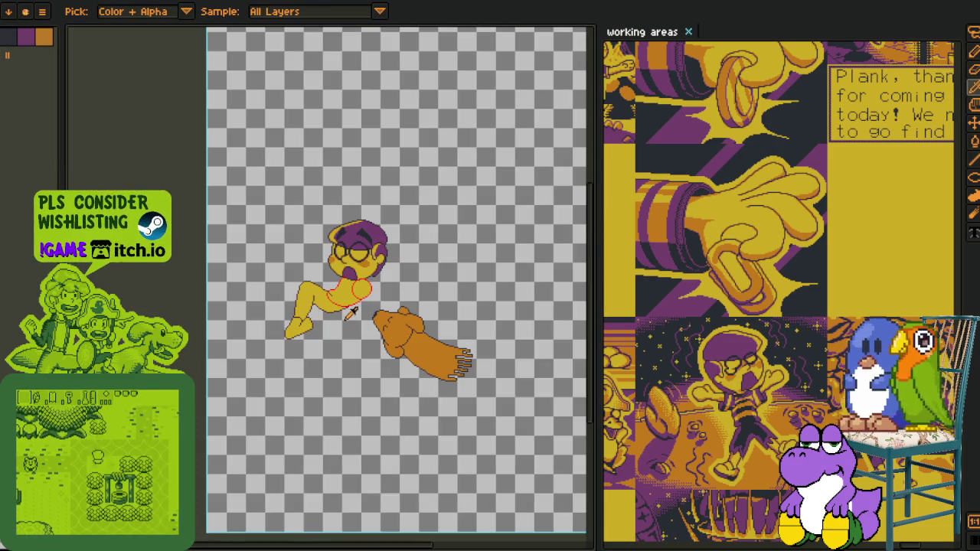
pyautogui.press('Tab')
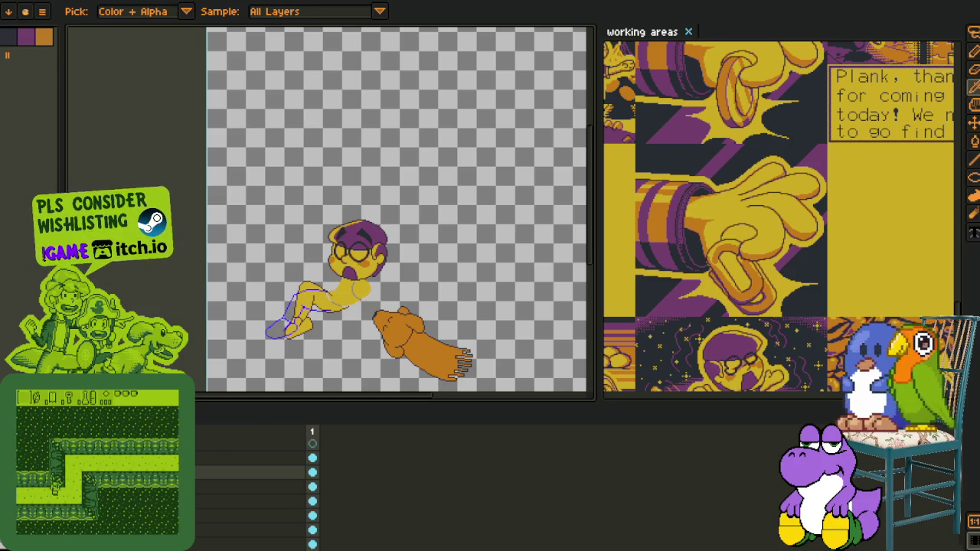
# Hide the head and orange hand layers and zoom in on the blue leg outline
pyautogui.press('Delete')
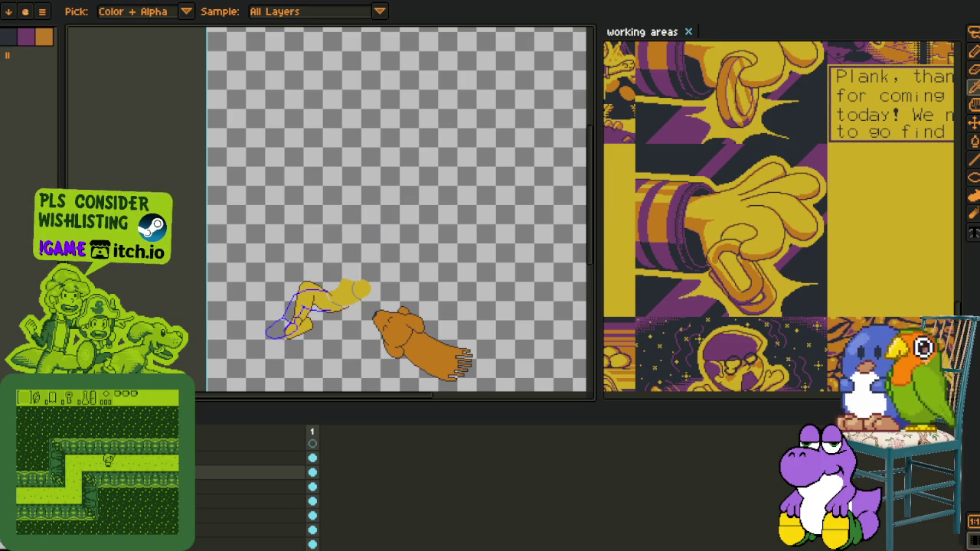
pyautogui.press('Delete')
pyautogui.press('Delete')
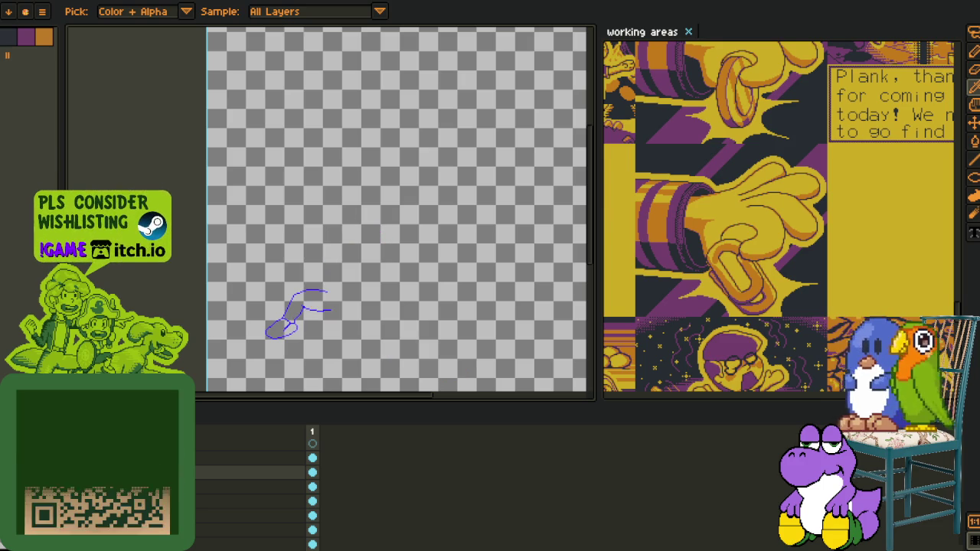
pyautogui.press('Up')
pyautogui.scroll(2, 287, 337)
pyautogui.scroll(1, 217, 368)
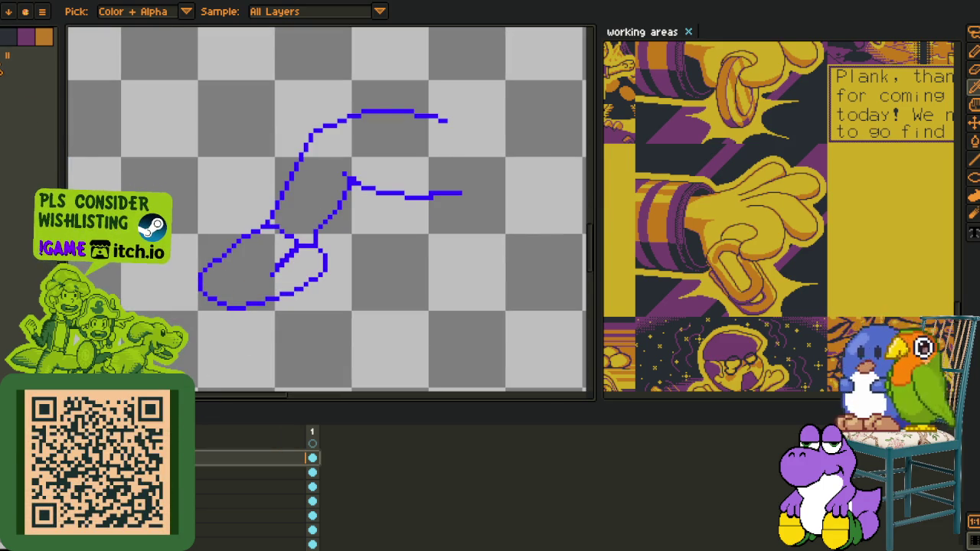
pyautogui.scroll(2, 294, 139)
pyautogui.hotkey('ctrl', 'z')
# Draw a yellow line closing the leg outline and bucket-fill the leg yellow
pyautogui.moveTo(370, 198)
pyautogui.mouseDown()
pyautogui.moveTo(324, 250)
pyautogui.moveTo(312, 125)
pyautogui.mouseUp()
pyautogui.press('l')
pyautogui.press('g')
pyautogui.click(294, 164)
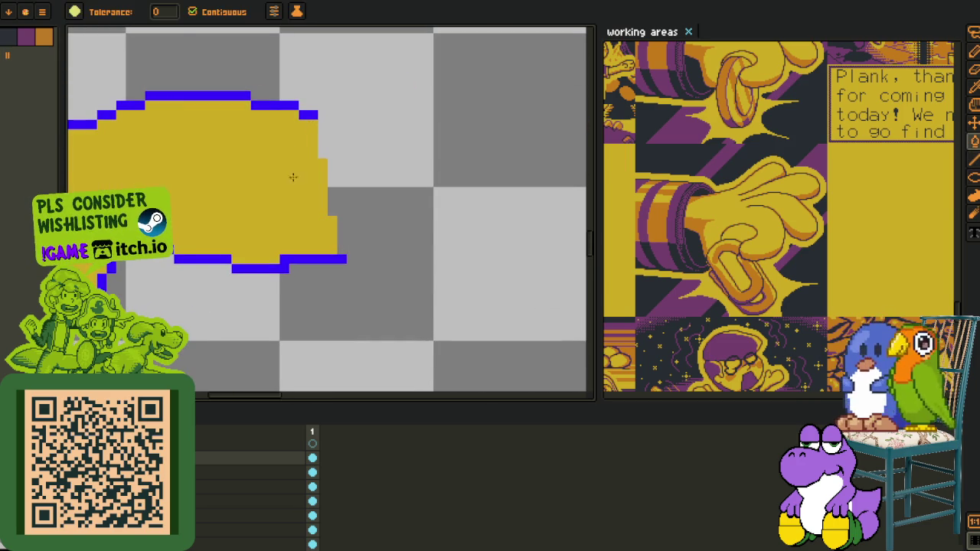
# Switch to the Move tool and save the sprite
pyautogui.scroll(-2, 322, 200)
pyautogui.press('o')
pyautogui.press('v')
pyautogui.hotkey('ctrl', 's')
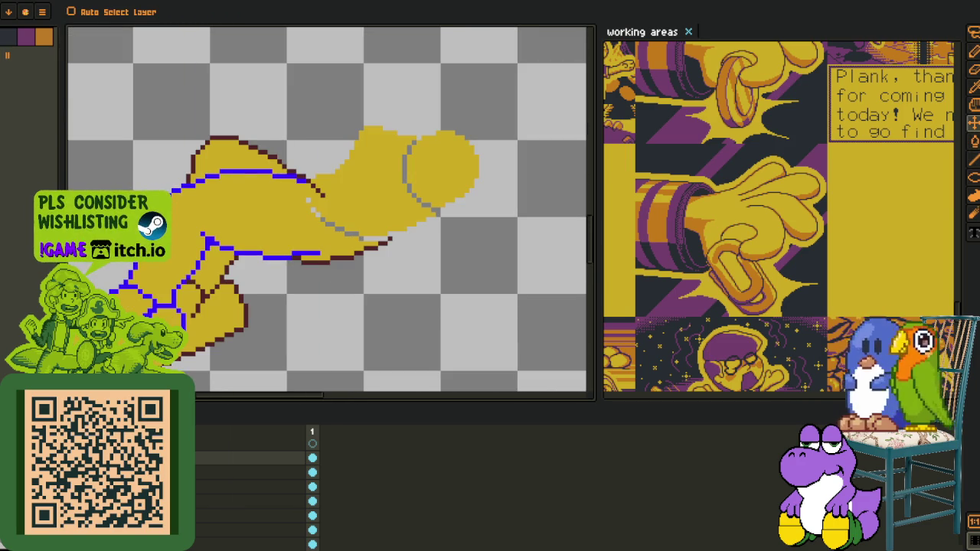
# Show the full red torso outline, select a lower layer, and zoom out to the whole figure
pyautogui.press('Right')
pyautogui.press('i')
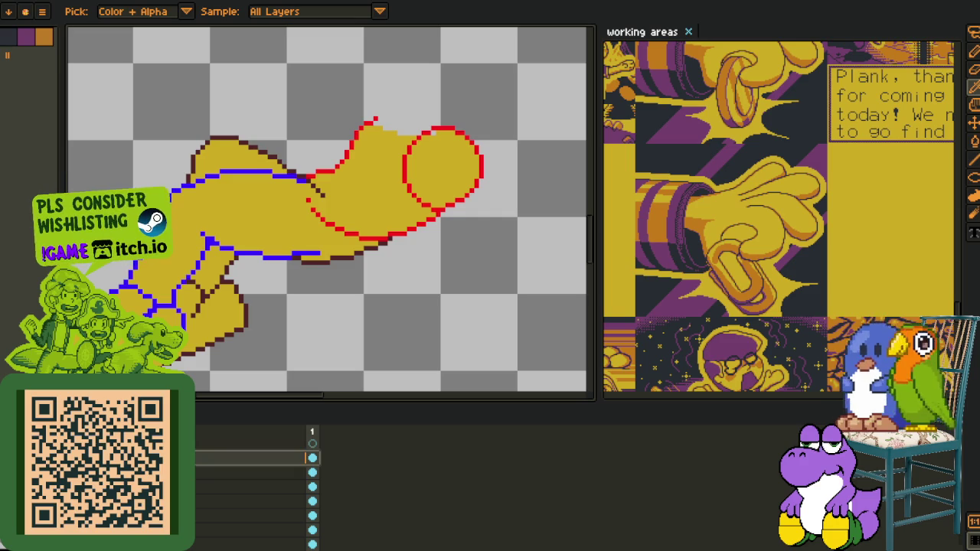
pyautogui.press('Down')
pyautogui.press('Down')
pyautogui.scroll(-3, 253, 291)
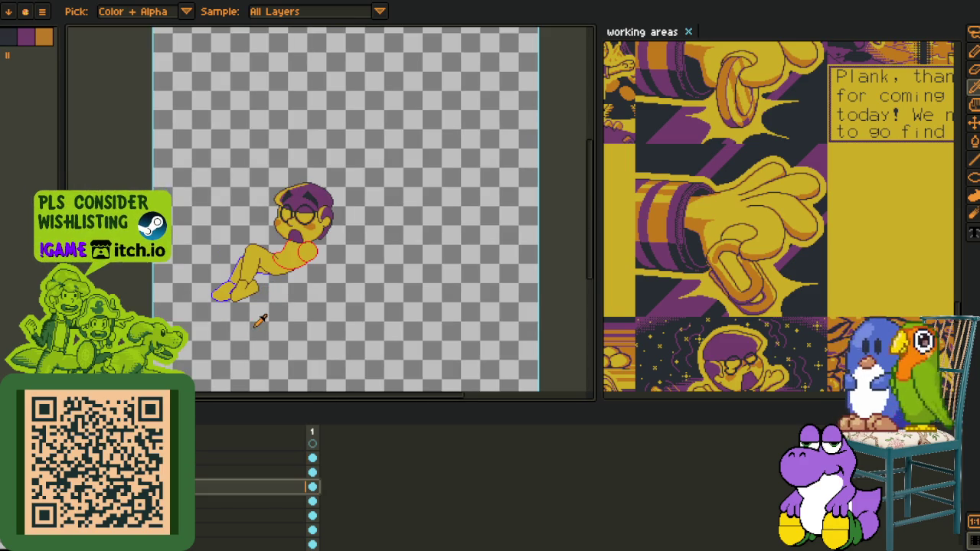
pyautogui.scroll(2, 258, 319)
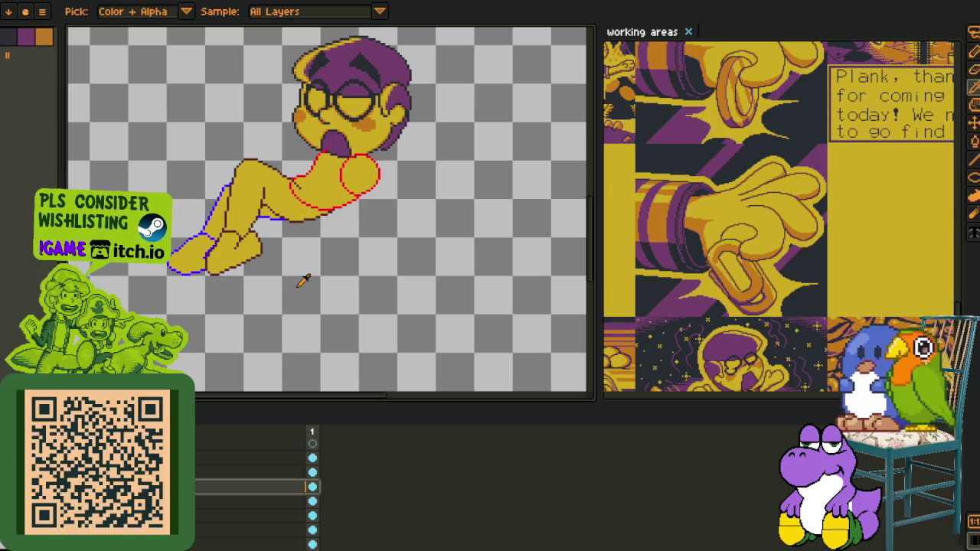
pyautogui.scroll(-2, 311, 273)
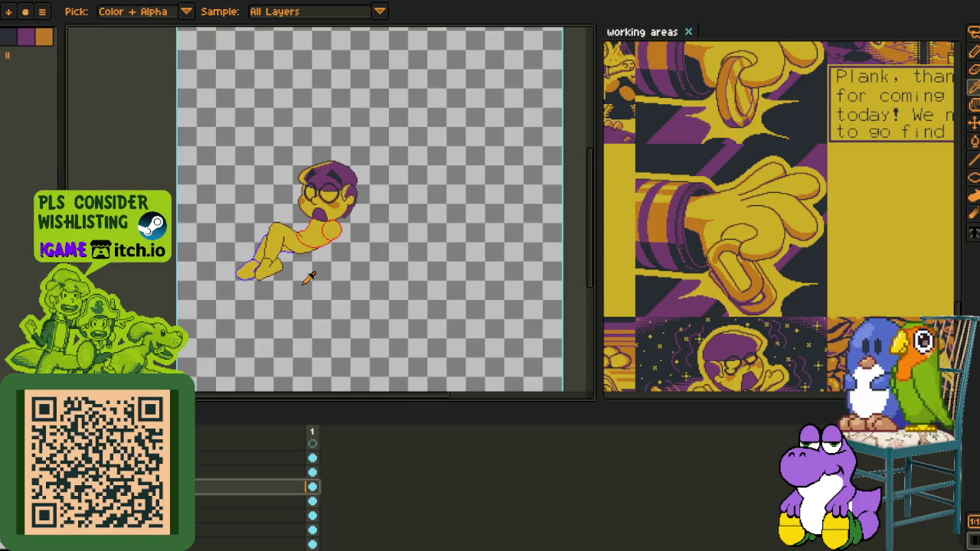
pyautogui.scroll(2, 334, 229)
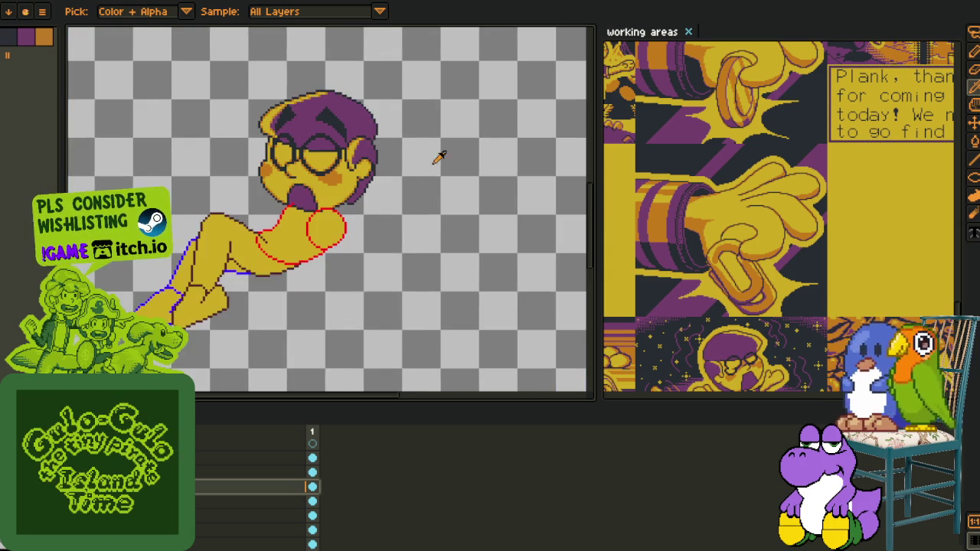
pyautogui.scroll(-1, 345, 310)
pyautogui.scroll(-1, 348, 317)
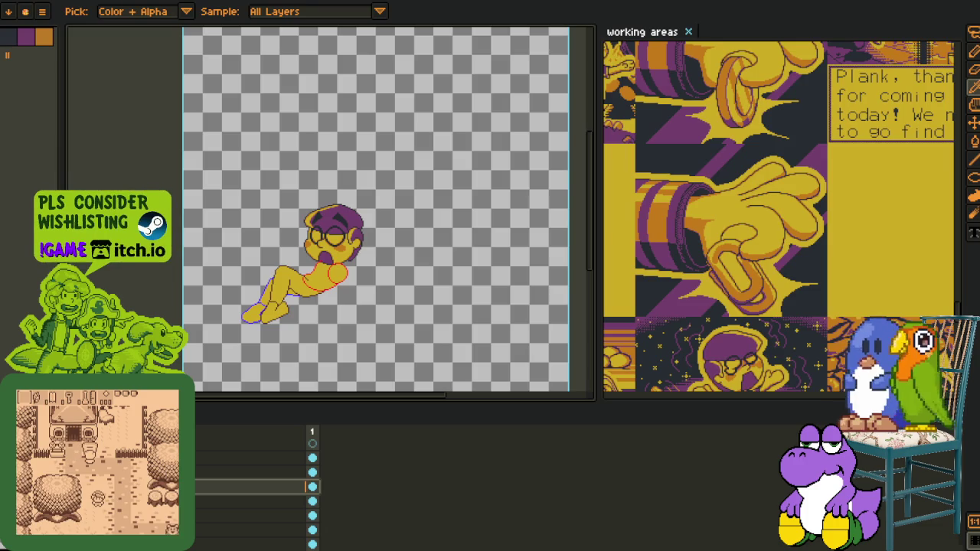
pyautogui.hotkey('alt', 'Tab')
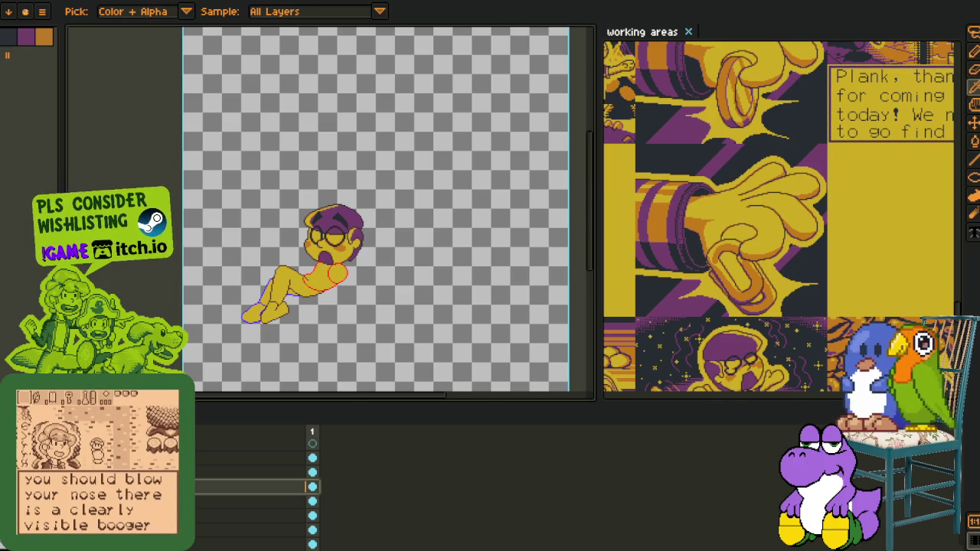
# Switch to DuckDuckGo Images and preview the falling-pose reference sheet
pyautogui.hotkey('alt', 'Tab')
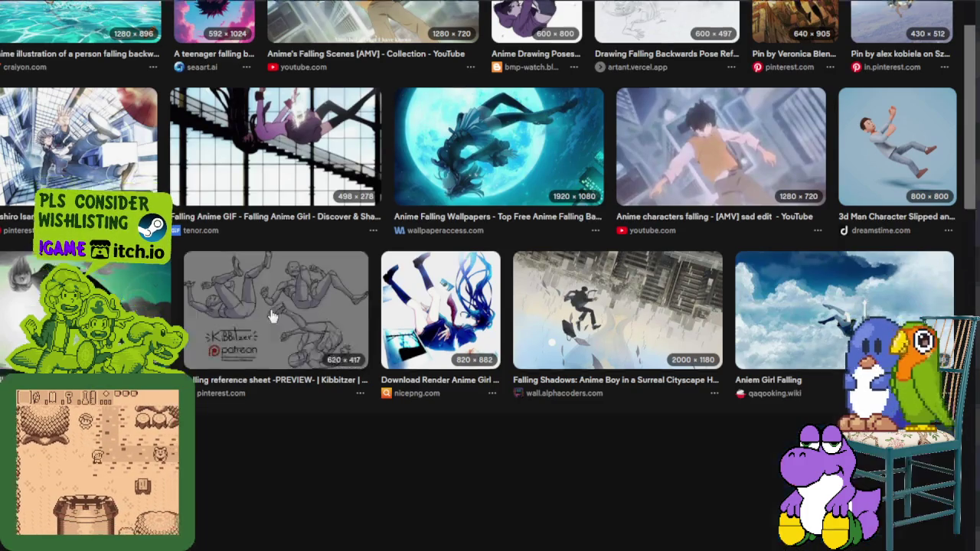
pyautogui.click(273, 318)
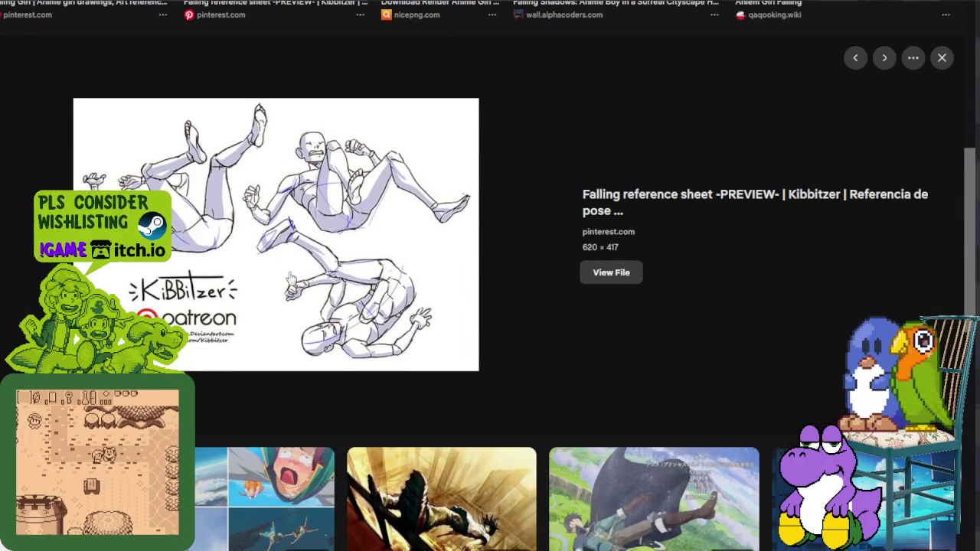
pyautogui.scroll(-3, 426, 275)
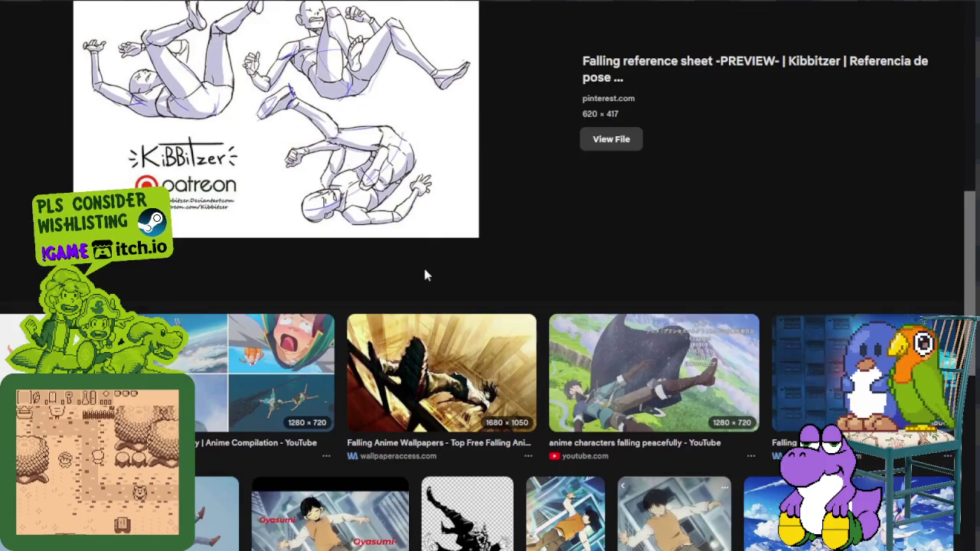
pyautogui.scroll(-3, 427, 276)
pyautogui.scroll(-3, 426, 276)
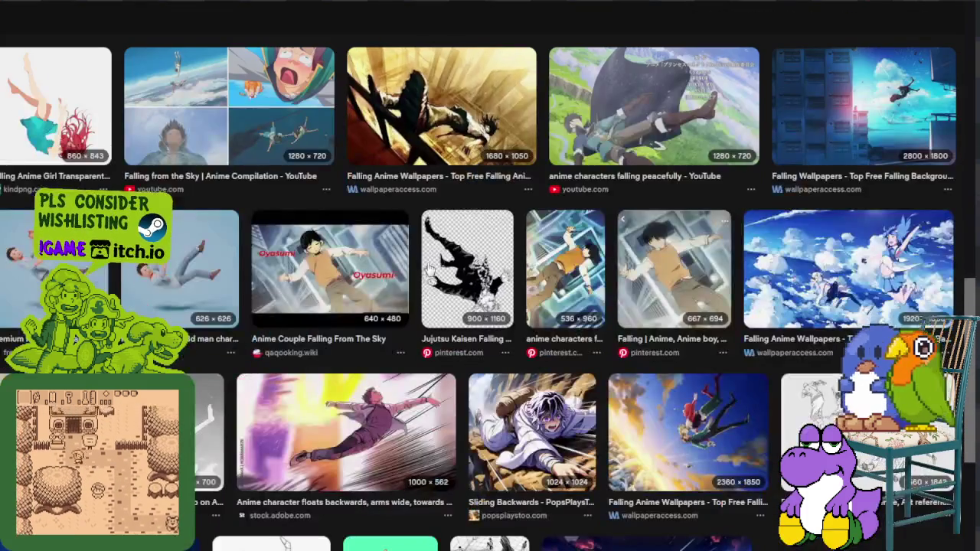
pyautogui.scroll(-3, 427, 269)
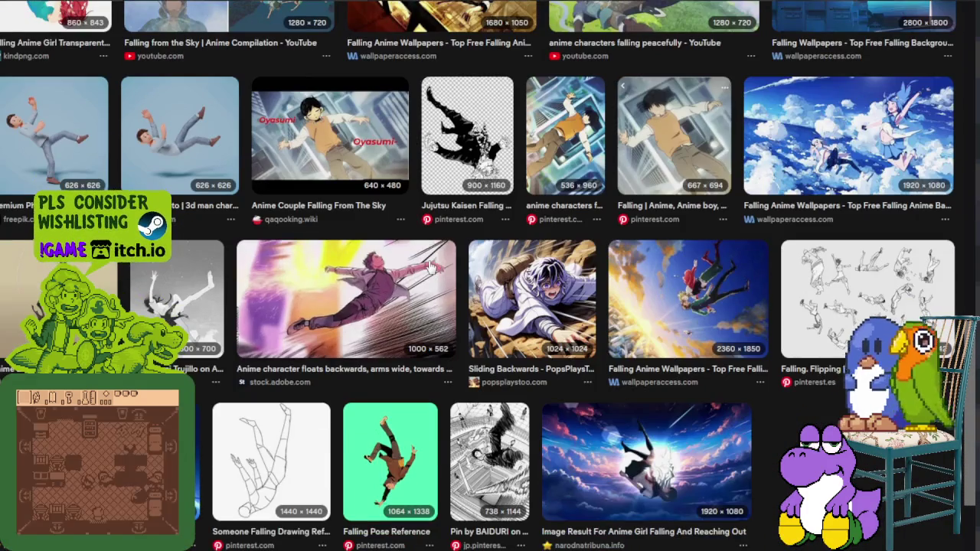
# Reopen the 620 × 417 falling reference sheet preview, then return to Aseprite
pyautogui.scroll(5, 429, 267)
pyautogui.scroll(5, 430, 257)
pyautogui.scroll(3, 432, 261)
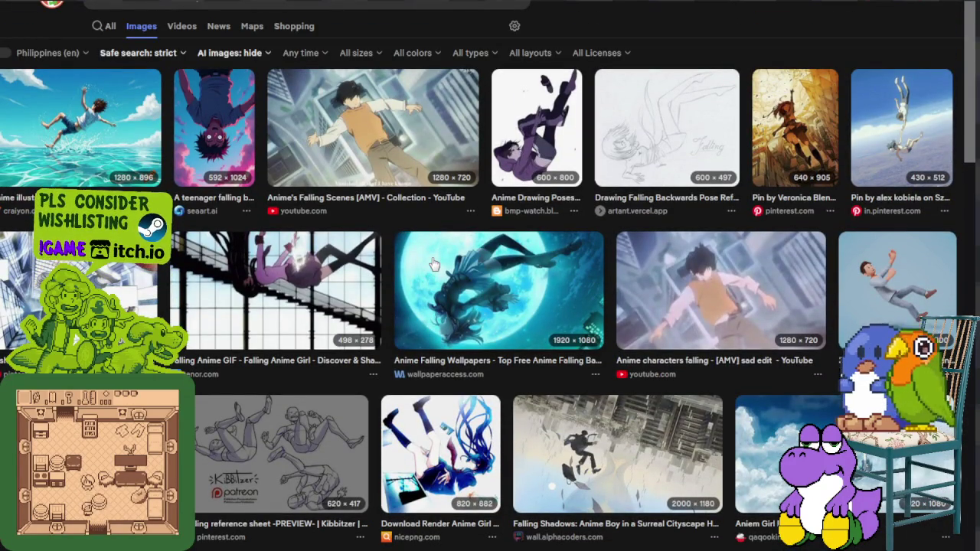
pyautogui.scroll(-3, 434, 265)
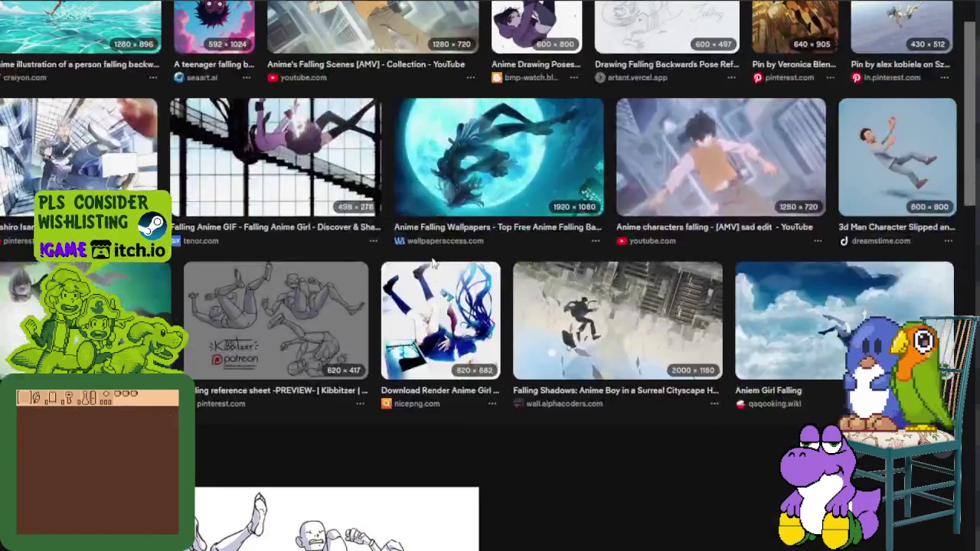
pyautogui.click(307, 314)
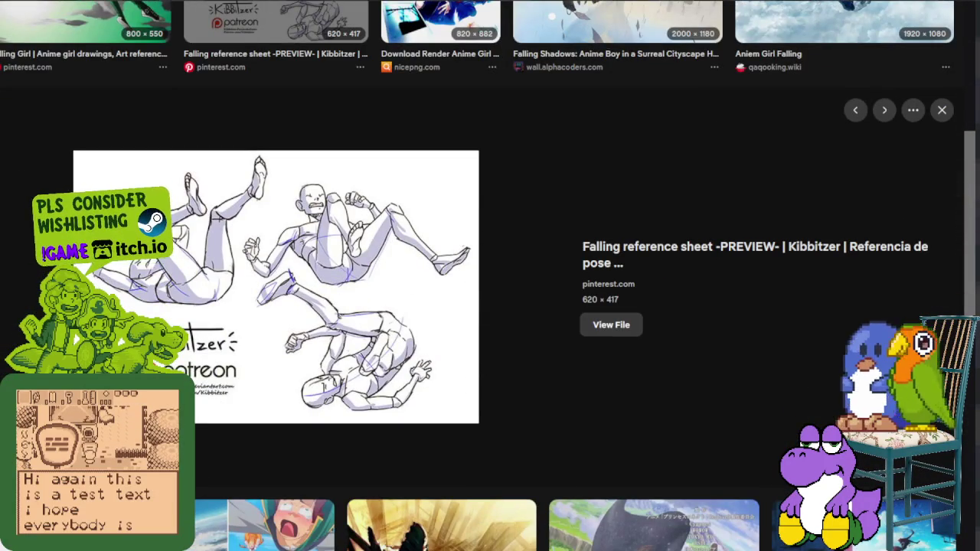
pyautogui.hotkey('alt', 'Tab')
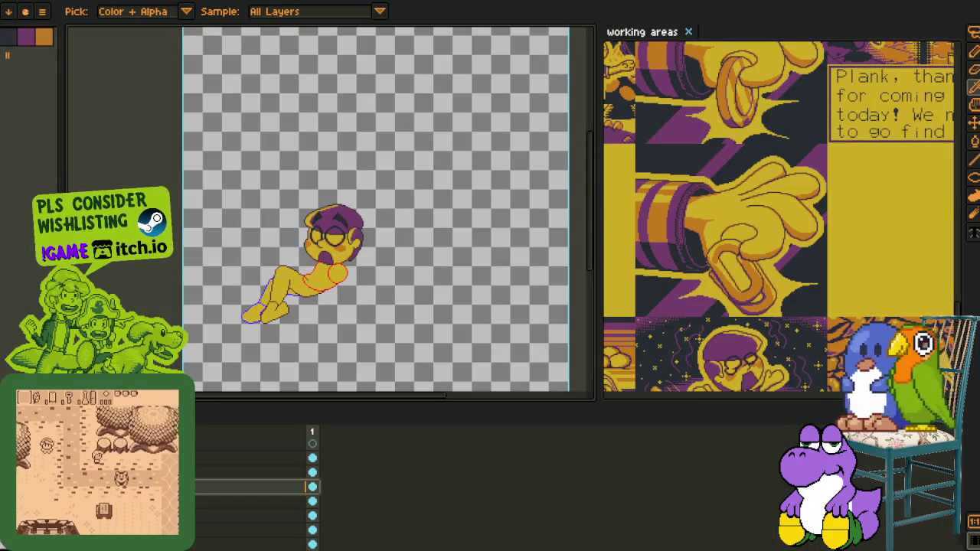
# Create a new sprite, paste the falling-pose reference into it, and dock it beside the character canvas
pyautogui.click(42, 10)
pyautogui.click(23, 23)
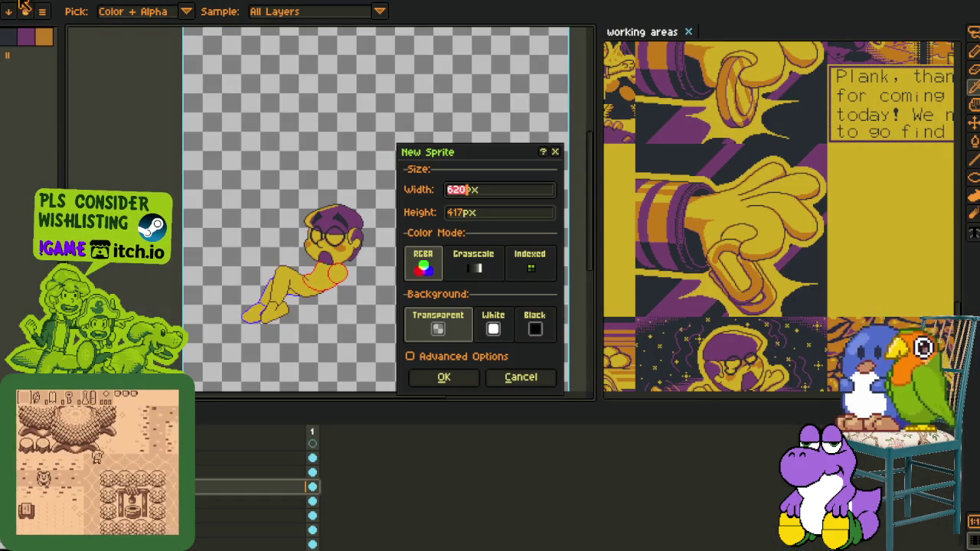
pyautogui.click(448, 379)
pyautogui.hotkey('ctrl', 'v')
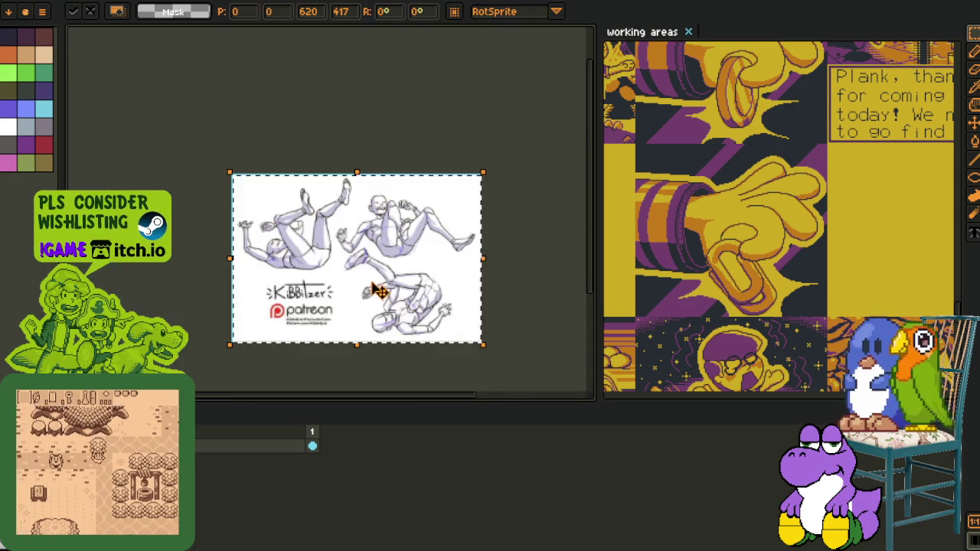
pyautogui.press('Tab')
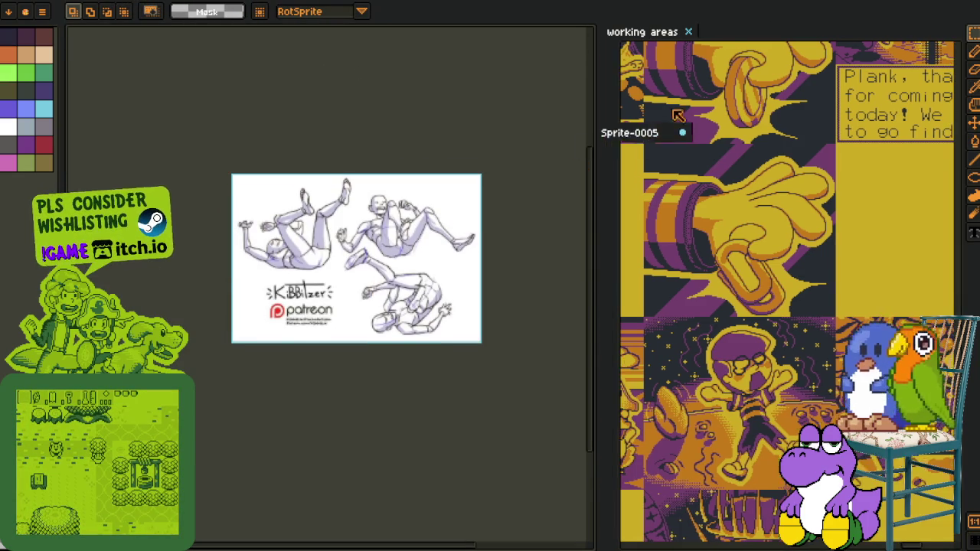
pyautogui.click(739, 34)
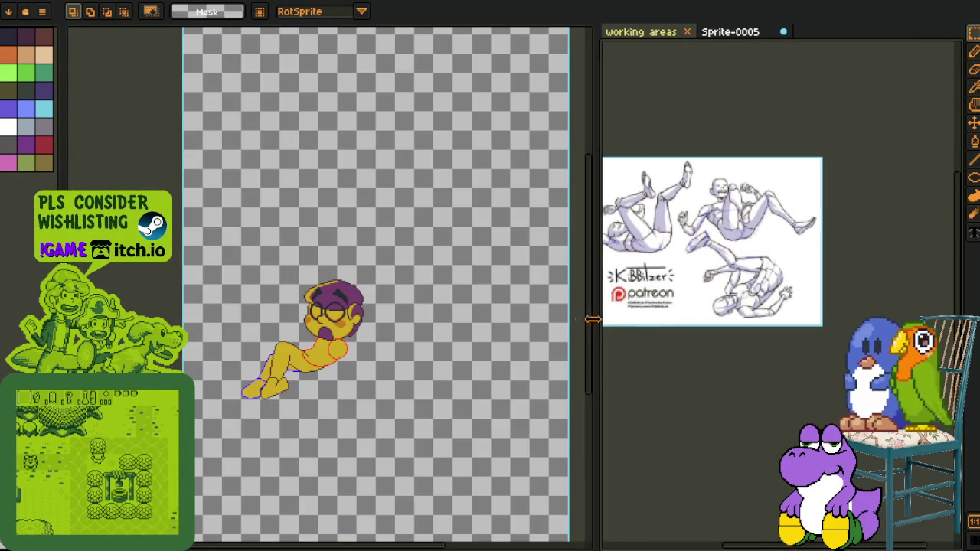
pyautogui.moveTo(601, 325); pyautogui.dragTo(444, 325)
# Zoom and pan around the reference image, marquee-selecting its credit text lines
pyautogui.scroll(3, 650, 301)
pyautogui.press('m')
pyautogui.scroll(3, 651, 301)
pyautogui.scroll(-1, 652, 248)
pyautogui.scroll(1, 577, 227)
pyautogui.moveTo(577, 226); pyautogui.dragTo(520, 196)
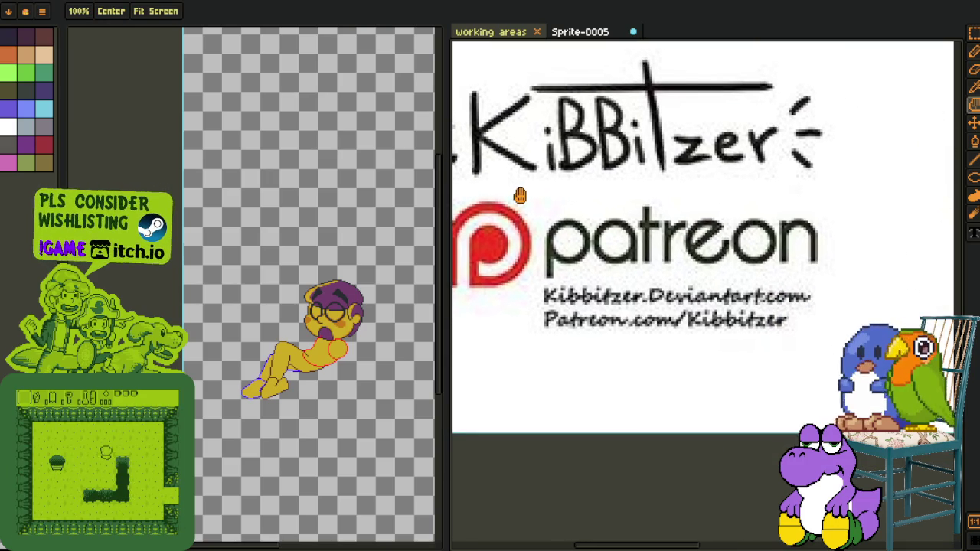
pyautogui.press('r')
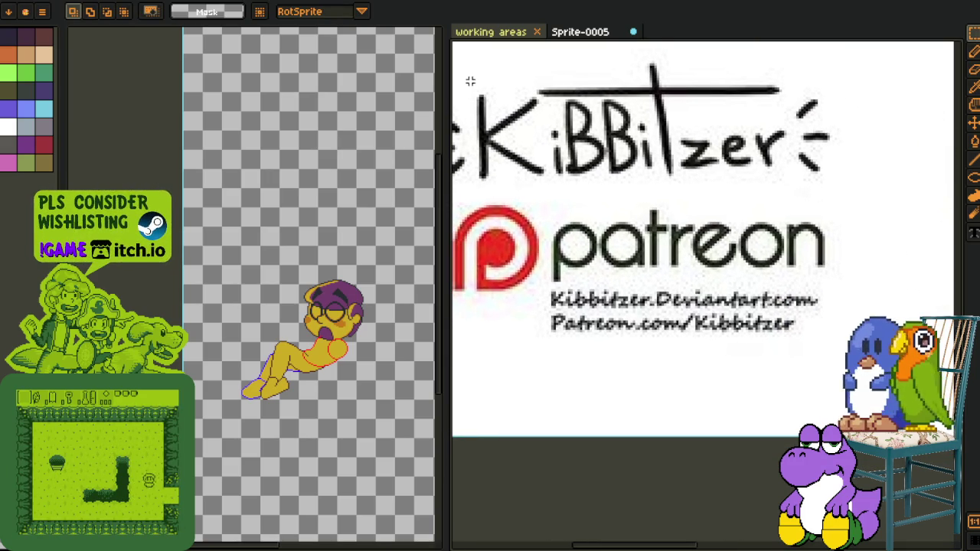
pyautogui.moveTo(685, 278); pyautogui.dragTo(667, 206)
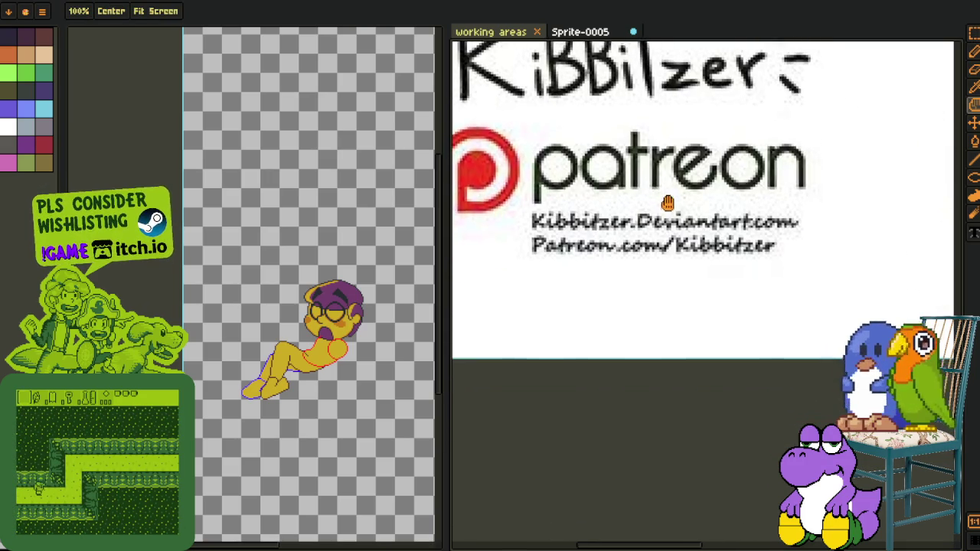
pyautogui.scroll(1, 581, 200)
pyautogui.moveTo(491, 180); pyautogui.dragTo(883, 252)
pyautogui.scroll(-2, 766, 214)
pyautogui.moveTo(487, 161); pyautogui.dragTo(882, 219)
pyautogui.scroll(-1, 766, 222)
# Pan the reference view onto the pose sketches and widen the character canvas panel
pyautogui.press('h')
pyautogui.moveTo(680, 136); pyautogui.dragTo(680, 244)
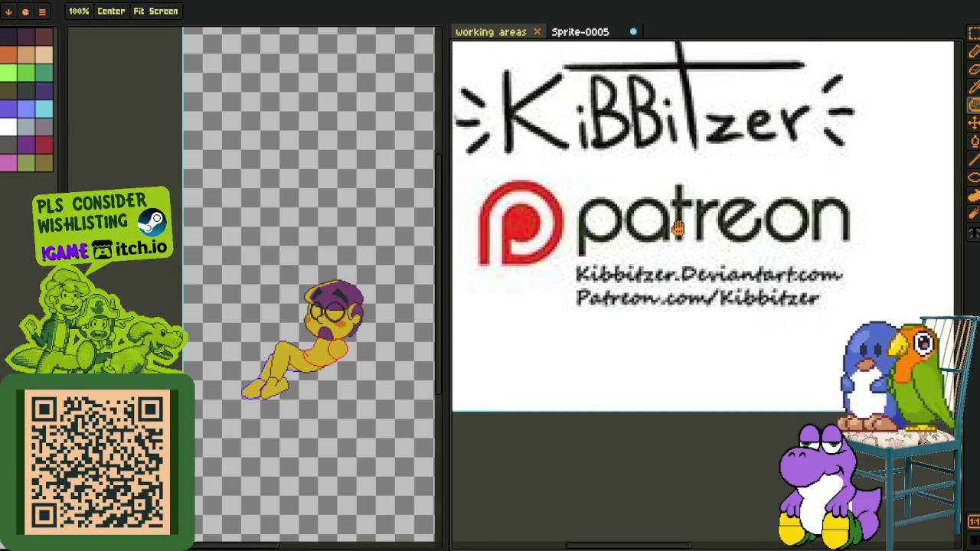
pyautogui.press('m')
pyautogui.moveTo(490, 59); pyautogui.dragTo(864, 171)
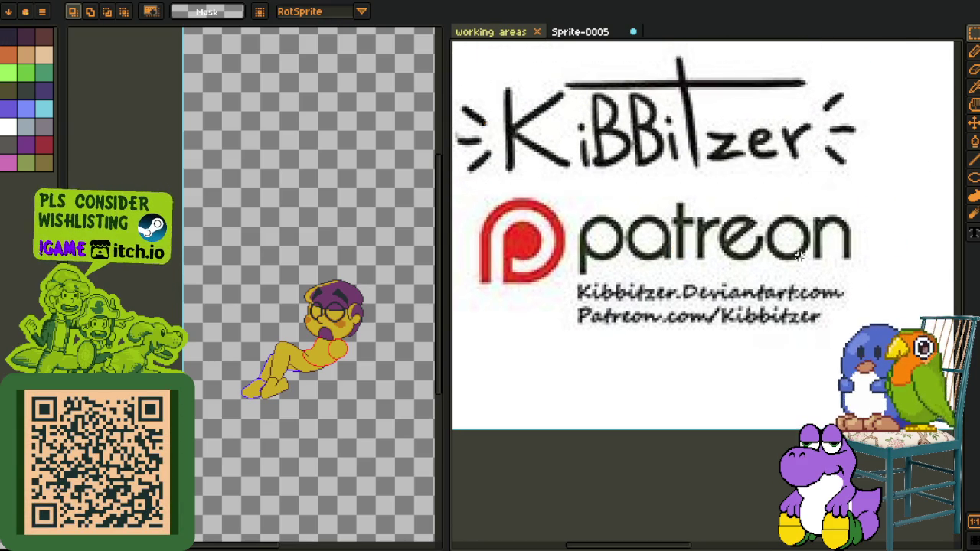
pyautogui.scroll(-2, 706, 289)
pyautogui.scroll(2, 706, 288)
pyautogui.press('h')
pyautogui.moveTo(706, 289)
pyautogui.mouseDown()
pyautogui.moveTo(661, 328)
pyautogui.moveTo(652, 275)
pyautogui.mouseUp()
pyautogui.press('m')
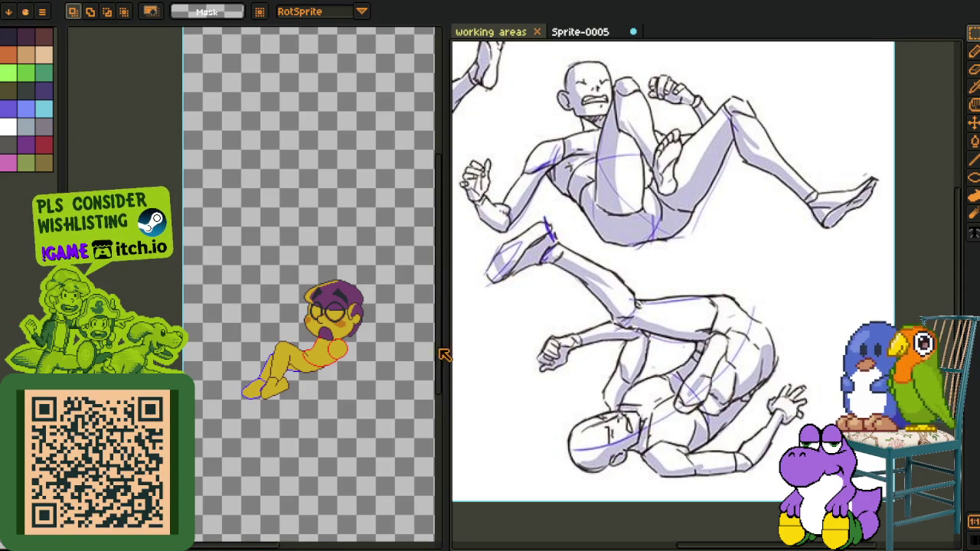
pyautogui.moveTo(445, 346); pyautogui.dragTo(496, 346)
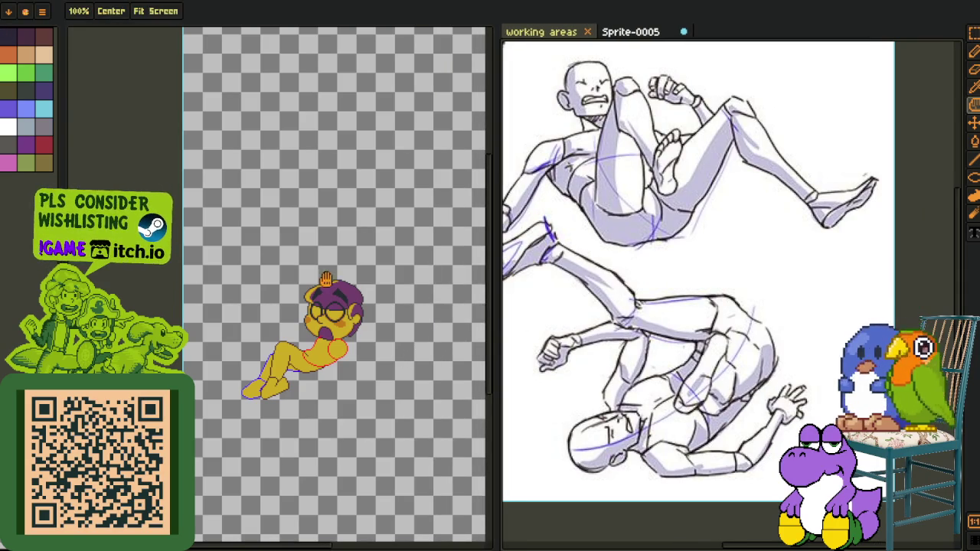
pyautogui.click(238, 163)
# Rotate the character canvas 90° into landscape and save the sprite
pyautogui.hotkey('alt', 's')
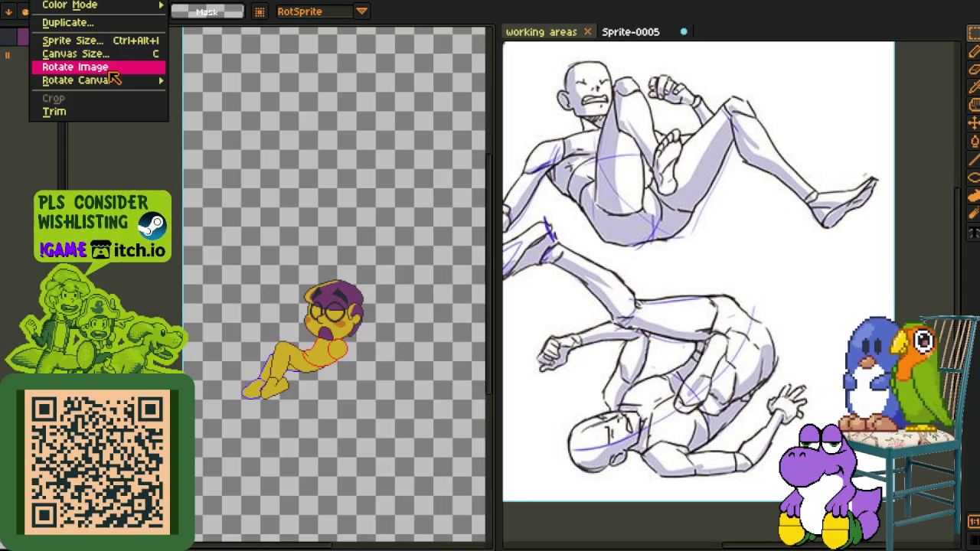
pyautogui.press('Escape')
pyautogui.moveTo(180, 82); pyautogui.dragTo(288, 205)
pyautogui.hotkey('alt', 's')
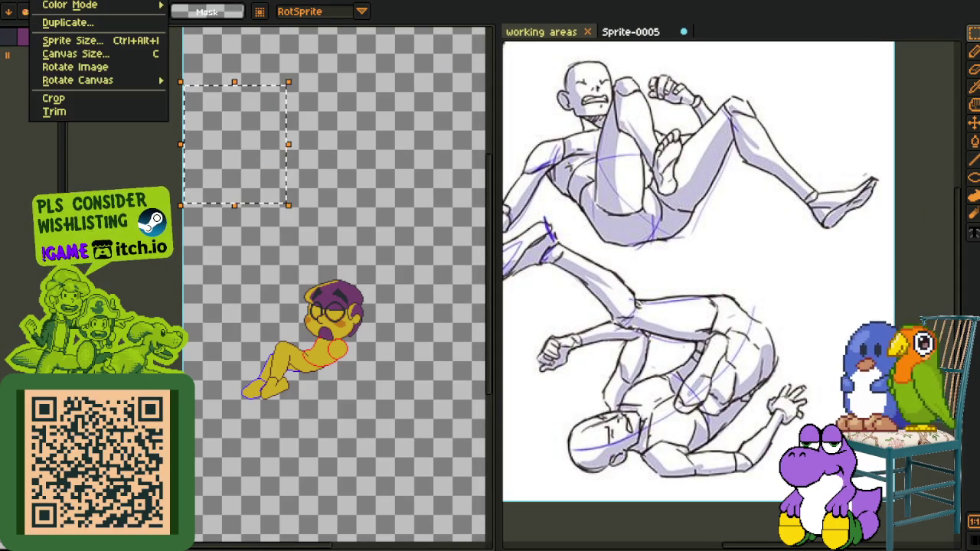
pyautogui.moveTo(78, 79)
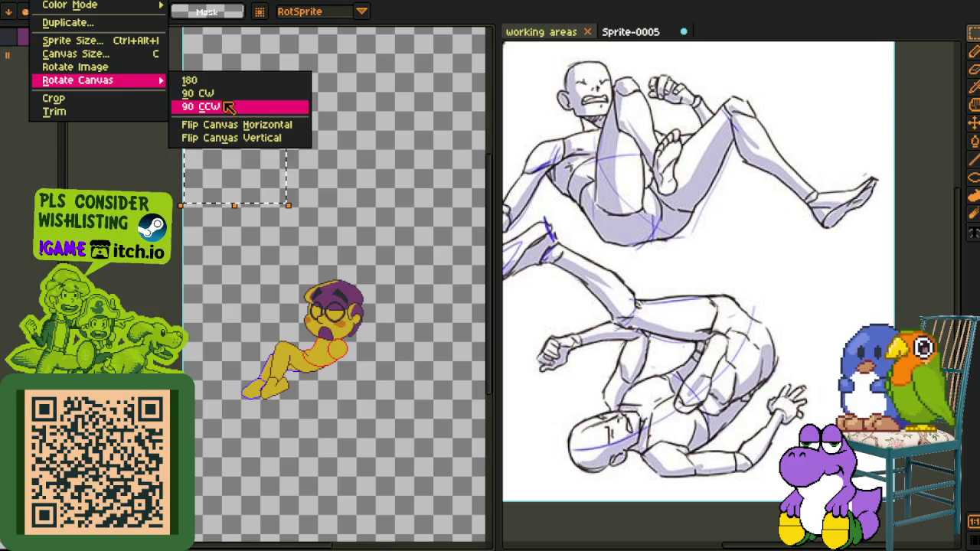
pyautogui.click(237, 94)
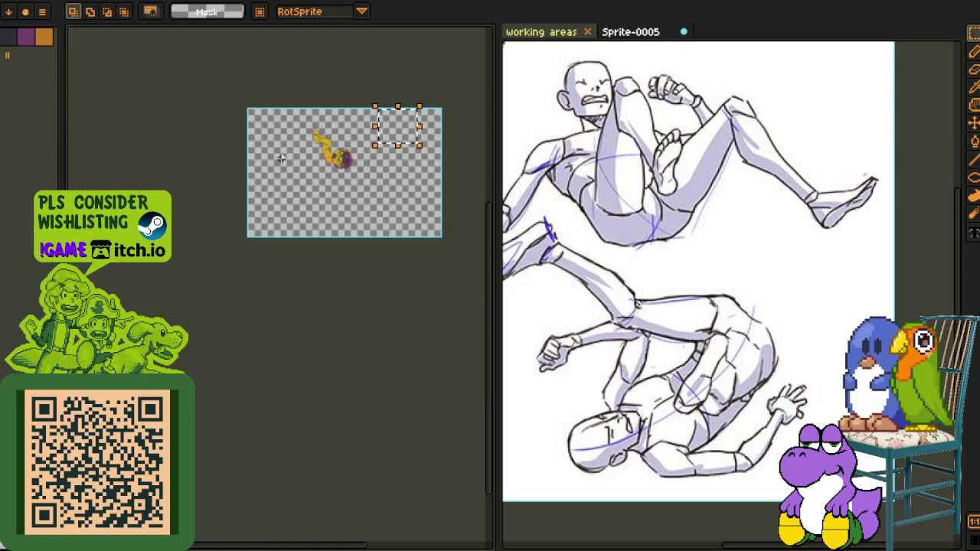
pyautogui.press('Tab')
pyautogui.hotkey('ctrl', 's')
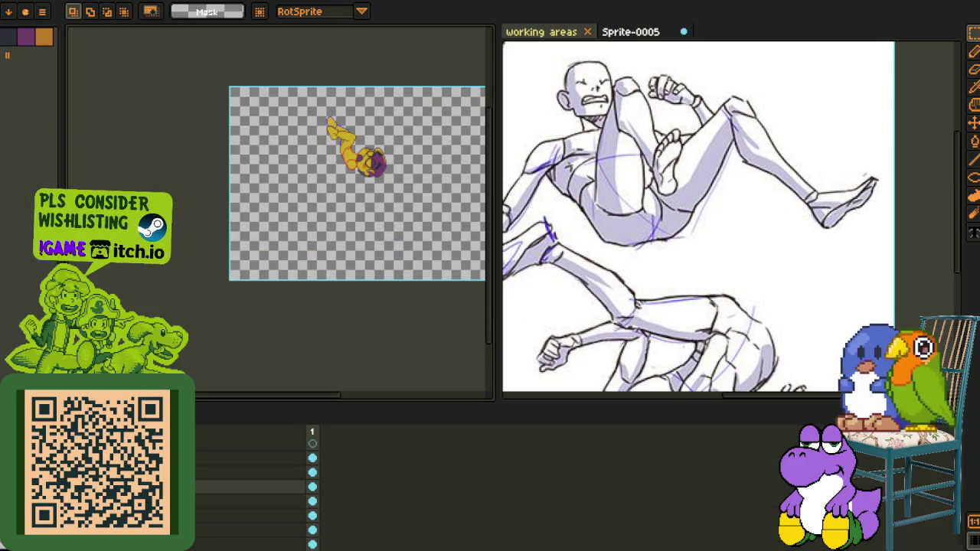
# Rename the body layers to body_1_p_2 and body_1_p_3
pyautogui.doubleClick(252, 487)
pyautogui.write('body_1_p_1')
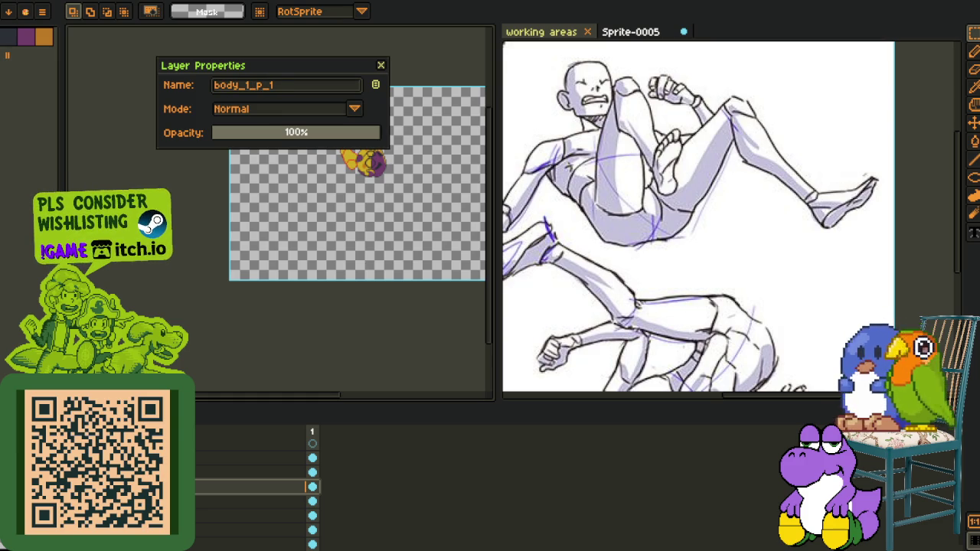
pyautogui.hotkey('ctrl', 'a')
pyautogui.write('body_1_p_2')
pyautogui.press('Return')
pyautogui.doubleClick(253, 472)
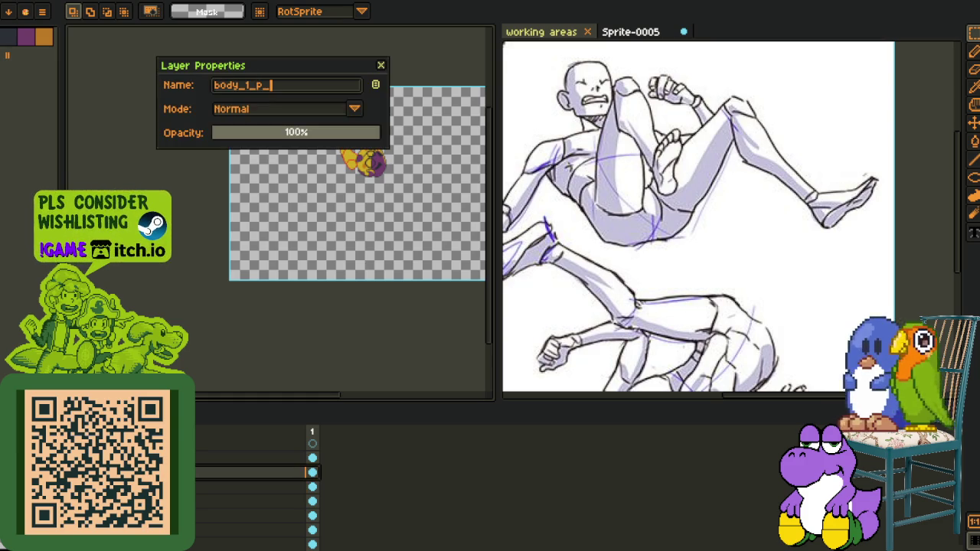
pyautogui.press('Return')
pyautogui.doubleClick(253, 458)
pyautogui.write('body_1_p_')
pyautogui.press('Return')
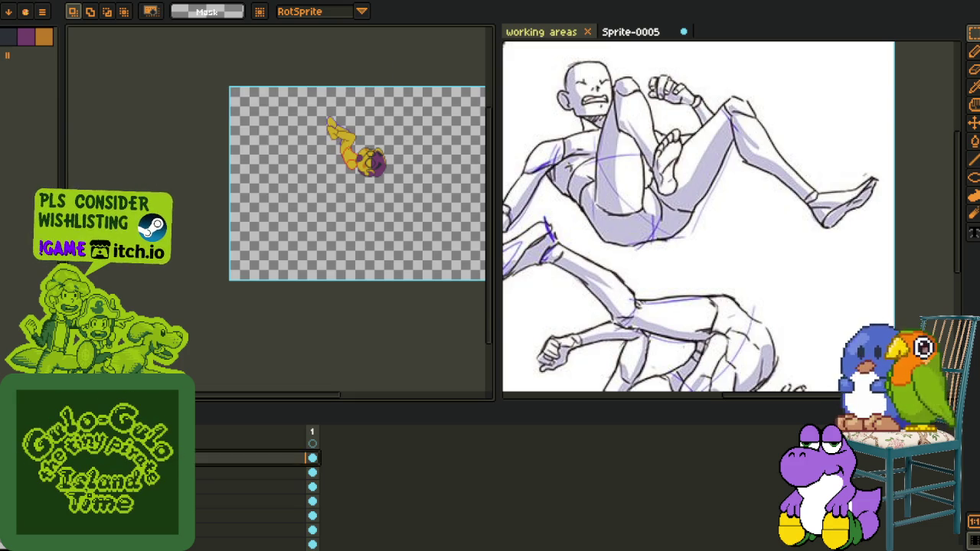
pyautogui.rightClick(221, 487)
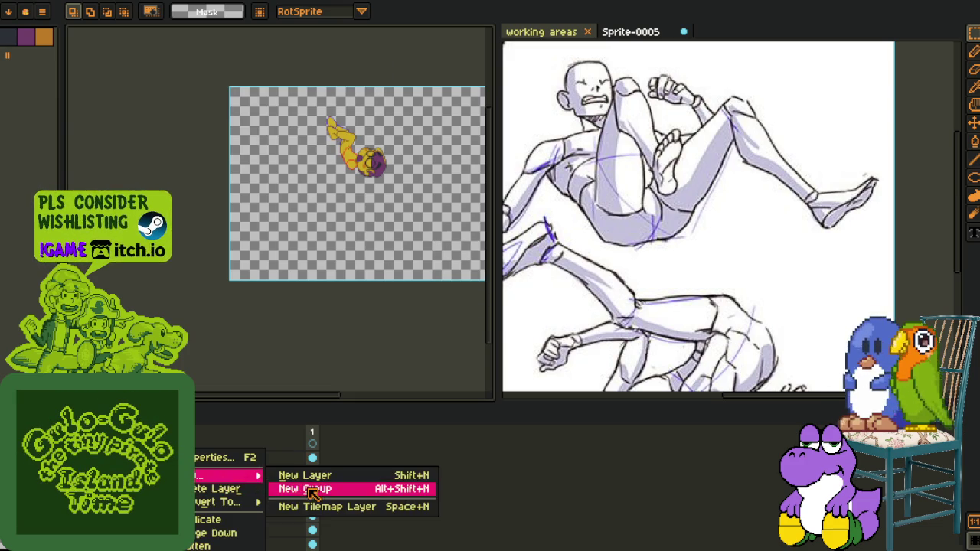
# Create a layer group, move a layer into it, and name the group body_
pyautogui.click(314, 488)
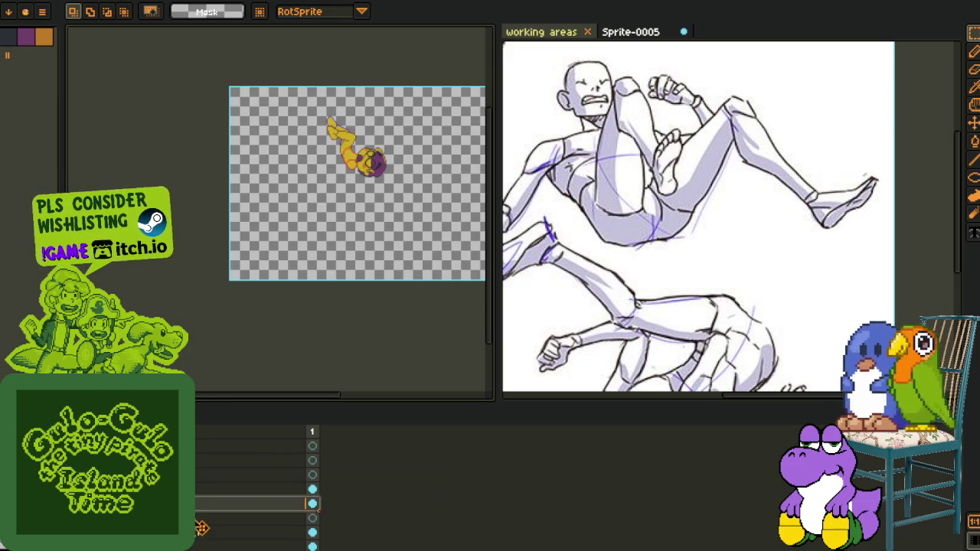
pyautogui.moveTo(201, 523); pyautogui.dragTo(198, 503)
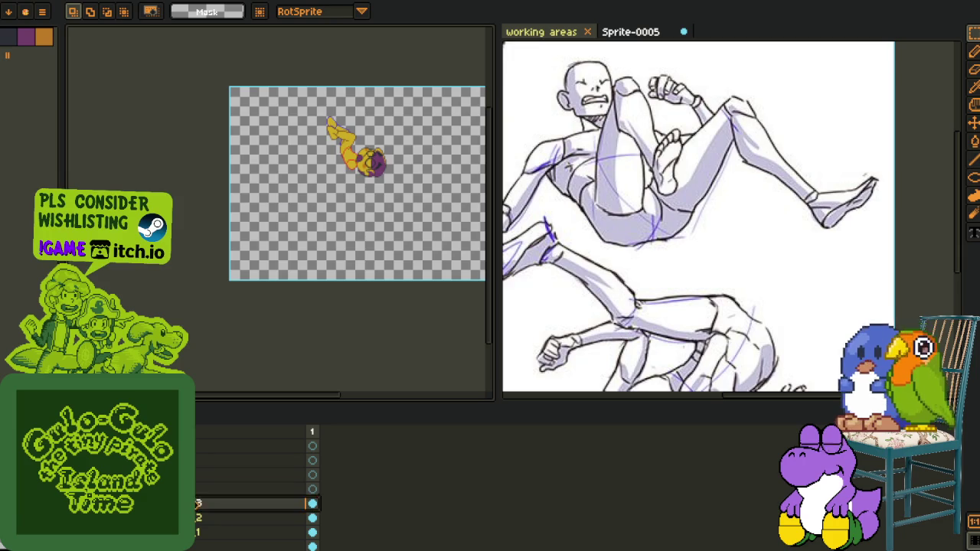
pyautogui.doubleClick(198, 490)
pyautogui.write('body_')
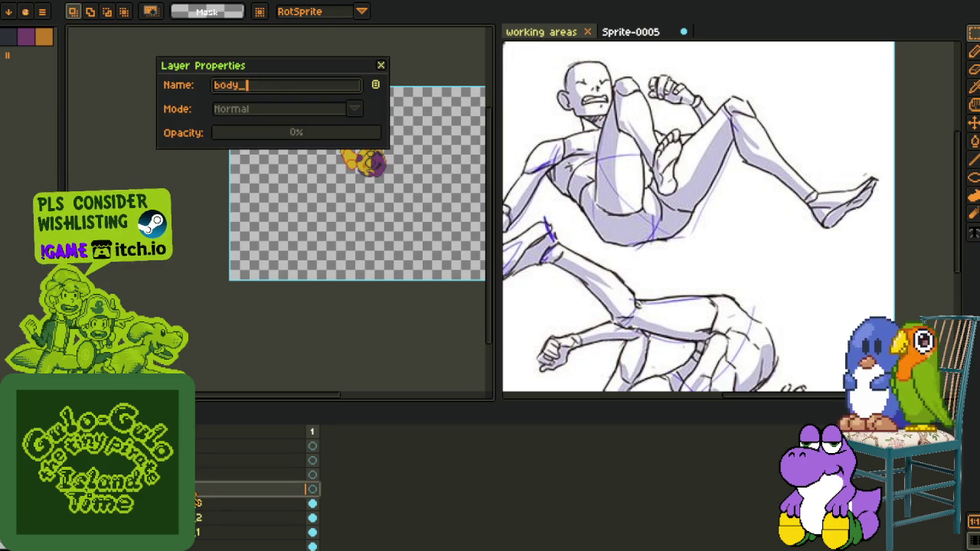
pyautogui.press('Return')
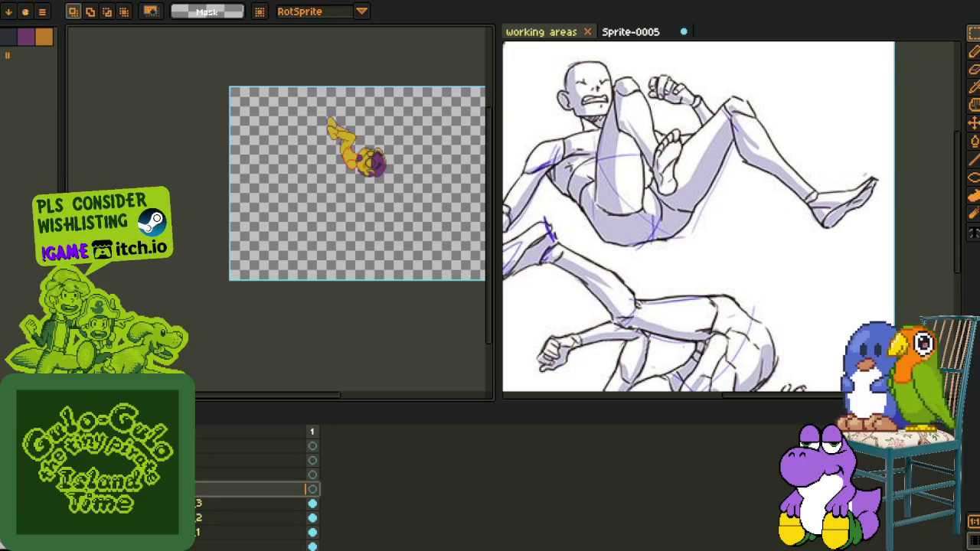
pyautogui.scroll(-1, 258, 491)
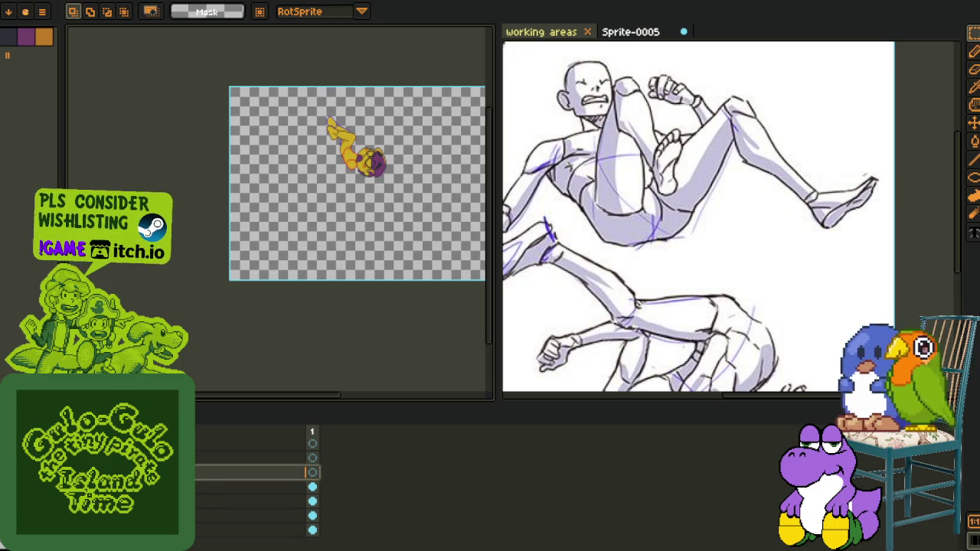
# Add a second group named 'stuf', move a layer into it, and save the sprite
pyautogui.rightClick(199, 460)
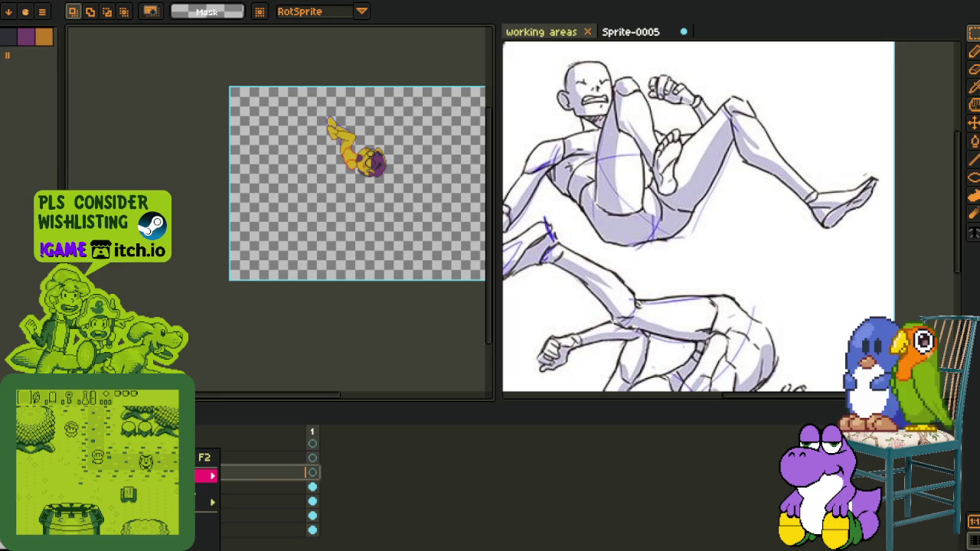
pyautogui.click(281, 490)
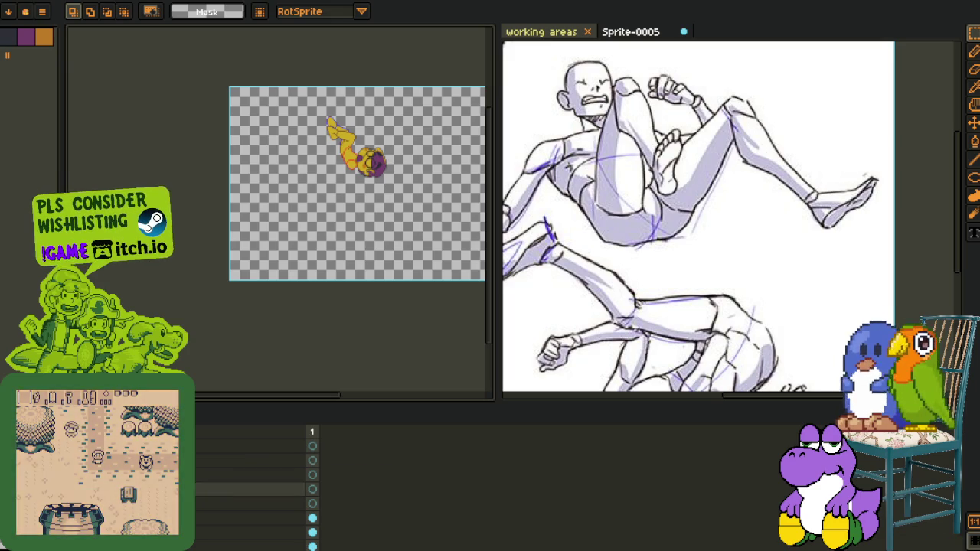
pyautogui.hotkey('shift', 'p')
pyautogui.write('stuf')
pyautogui.press('Return')
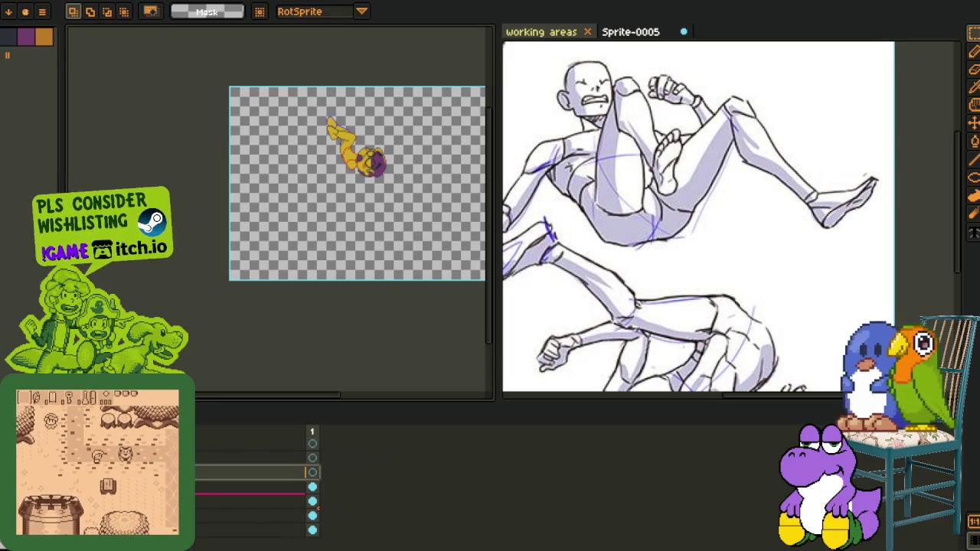
pyautogui.moveTo(253, 494); pyautogui.dragTo(253, 544)
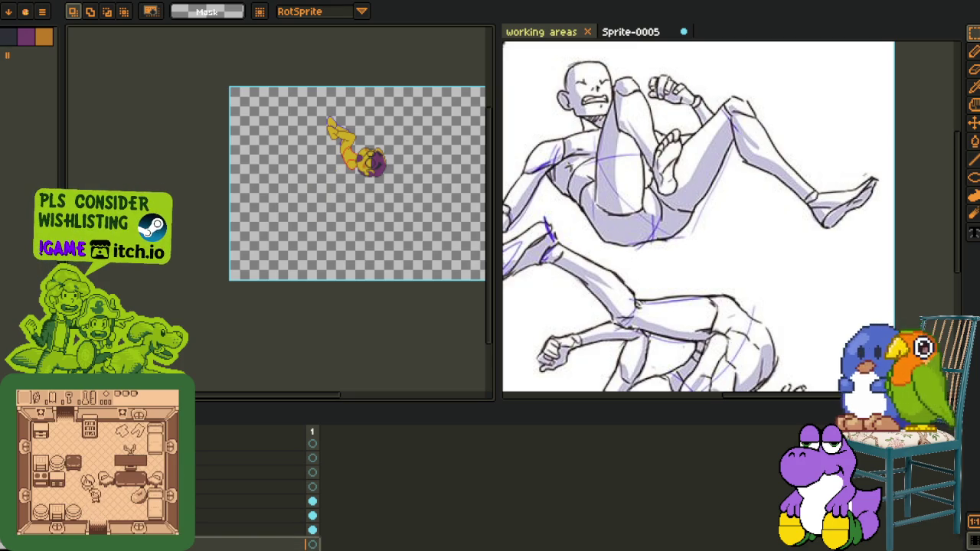
pyautogui.hotkey('ctrl', 's')
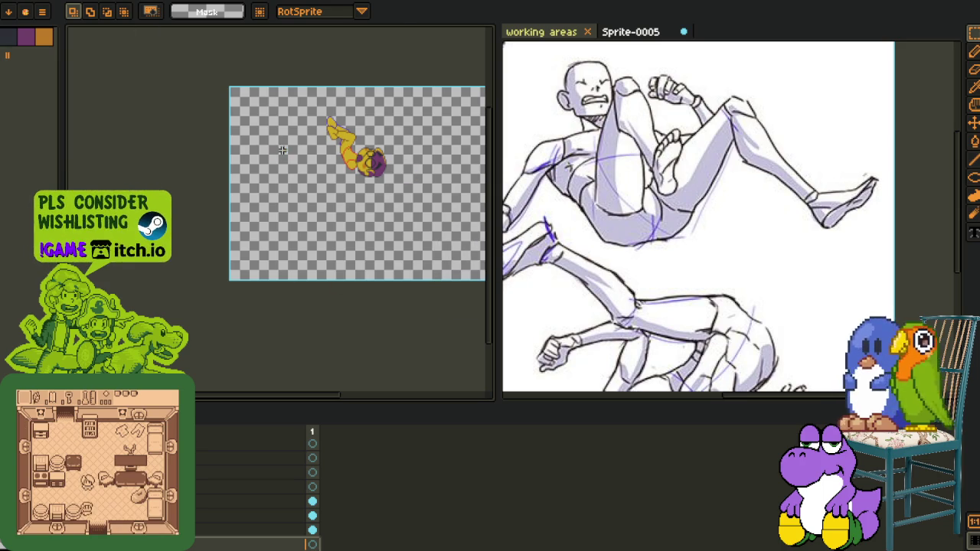
pyautogui.hotkey('ctrl', 'z')
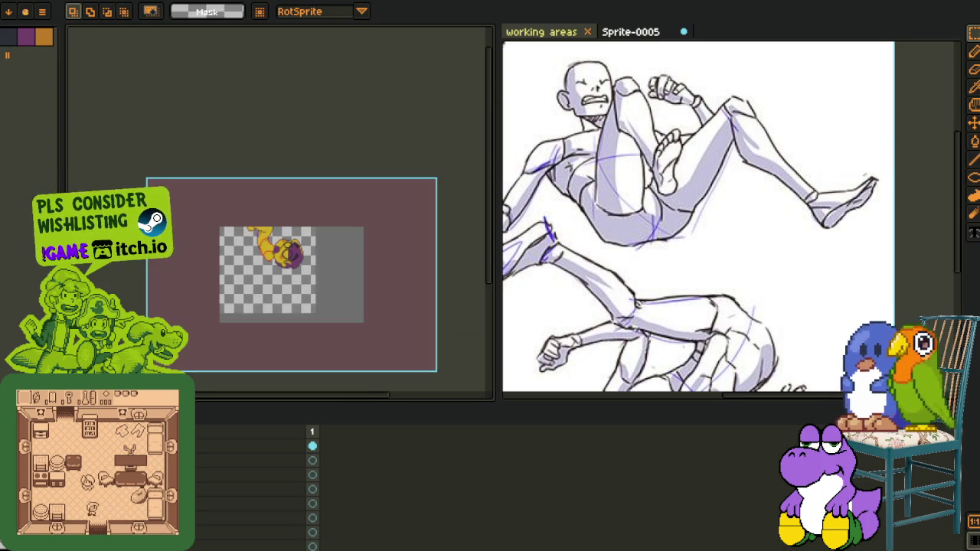
# Undo the stray yellow strokes on the head and save the sprite
pyautogui.hotkey('ctrl', 'z')
pyautogui.hotkey('ctrl', 'z')
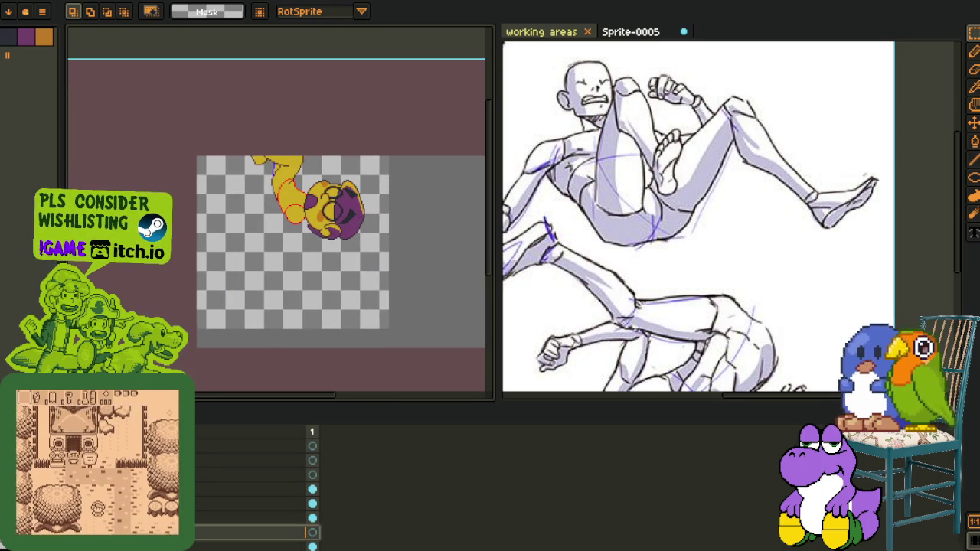
pyautogui.hotkey('ctrl', 'z')
pyautogui.hotkey('ctrl', 'z')
pyautogui.hotkey('ctrl', 'z')
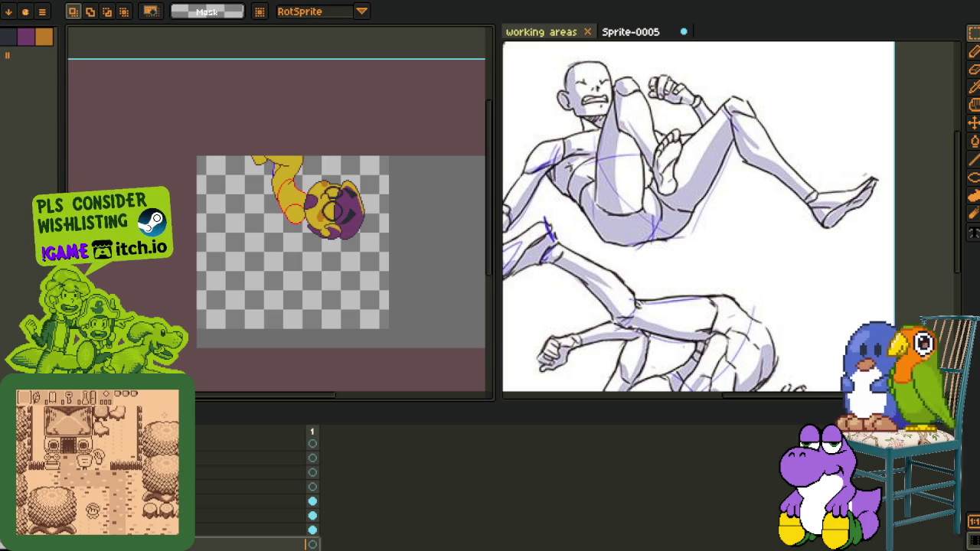
pyautogui.hotkey('ctrl', 'z')
pyautogui.hotkey('ctrl', 'z')
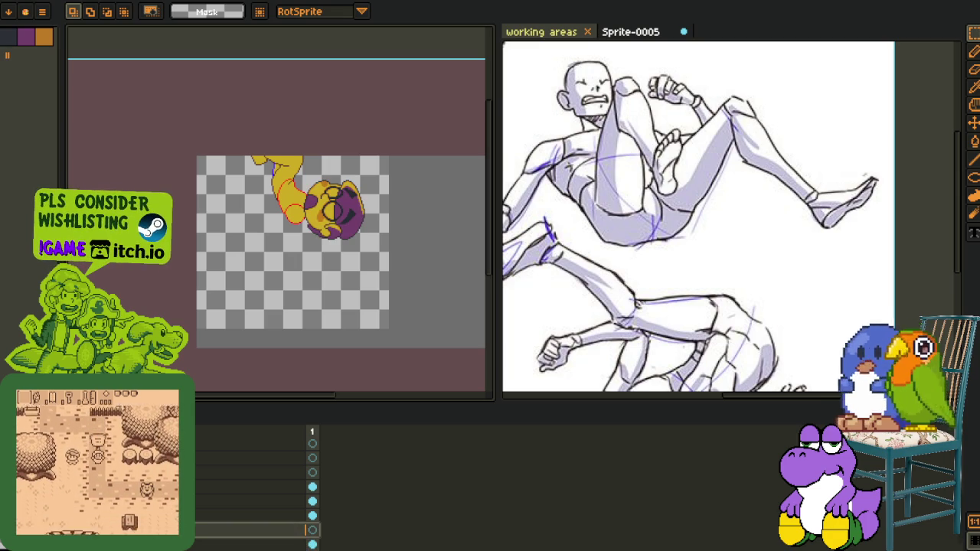
pyautogui.hotkey('ctrl', 'z')
pyautogui.scroll(2, 360, 199)
pyautogui.hotkey('ctrl', 's')
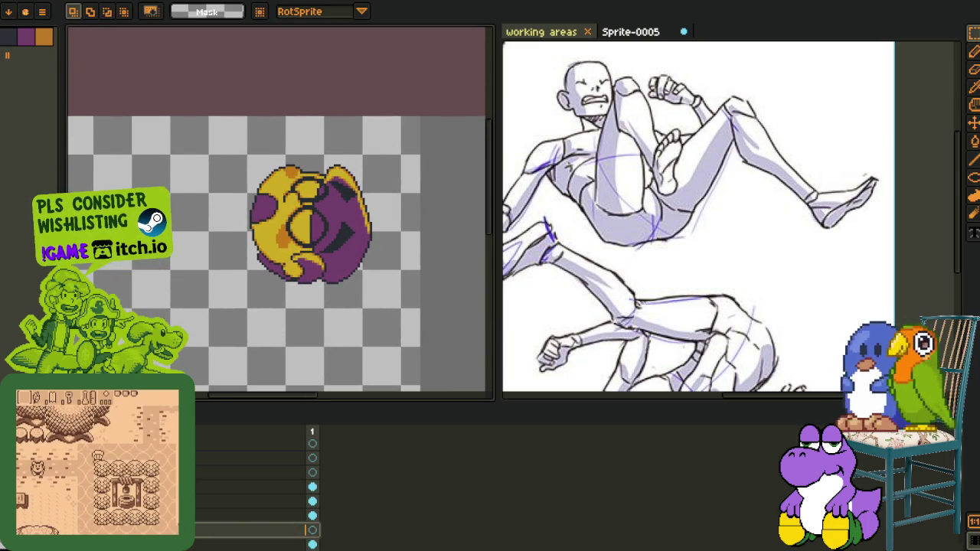
# Select the head and rotate it 90° so it stands upright
pyautogui.press('Up')
pyautogui.press('Up')
pyautogui.press('Up')
pyautogui.moveTo(192, 107); pyautogui.dragTo(433, 334)
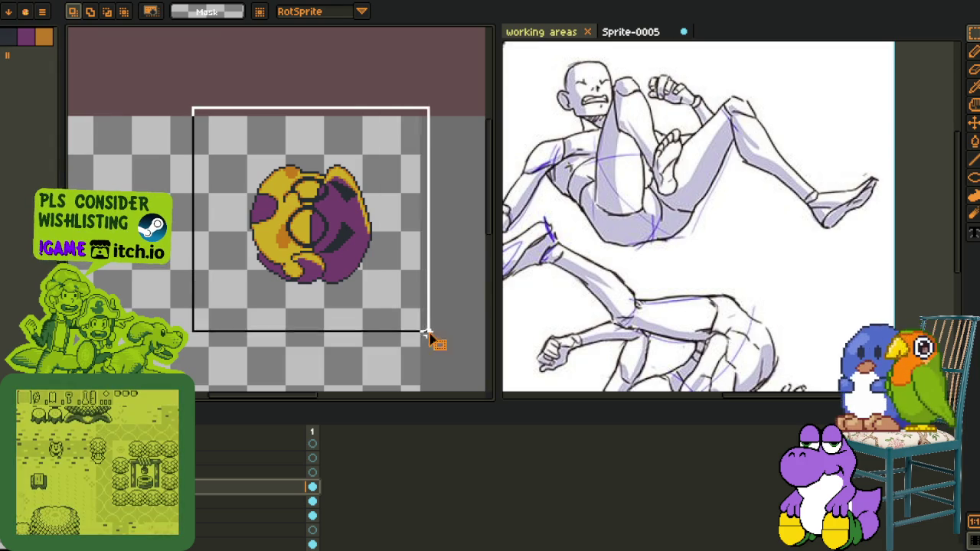
pyautogui.click(42, 11)
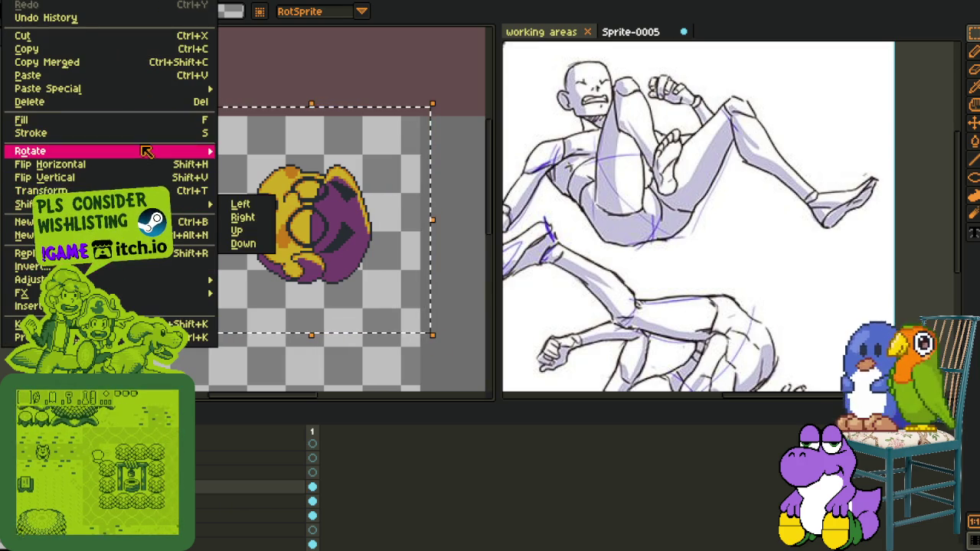
pyautogui.moveTo(30, 150)
pyautogui.click(259, 179)
pyautogui.scroll(2, 229, 205)
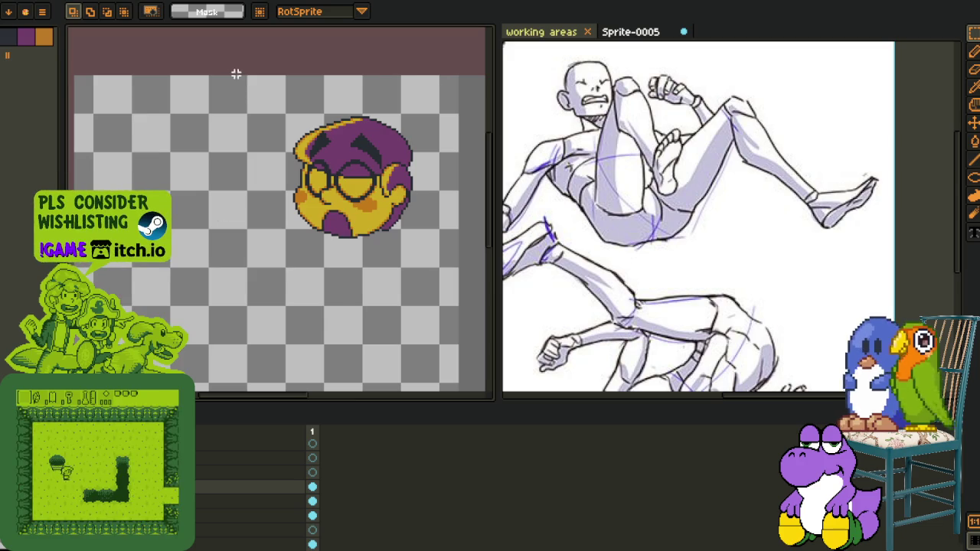
pyautogui.click(378, 231)
pyautogui.scroll(-2, 274, 263)
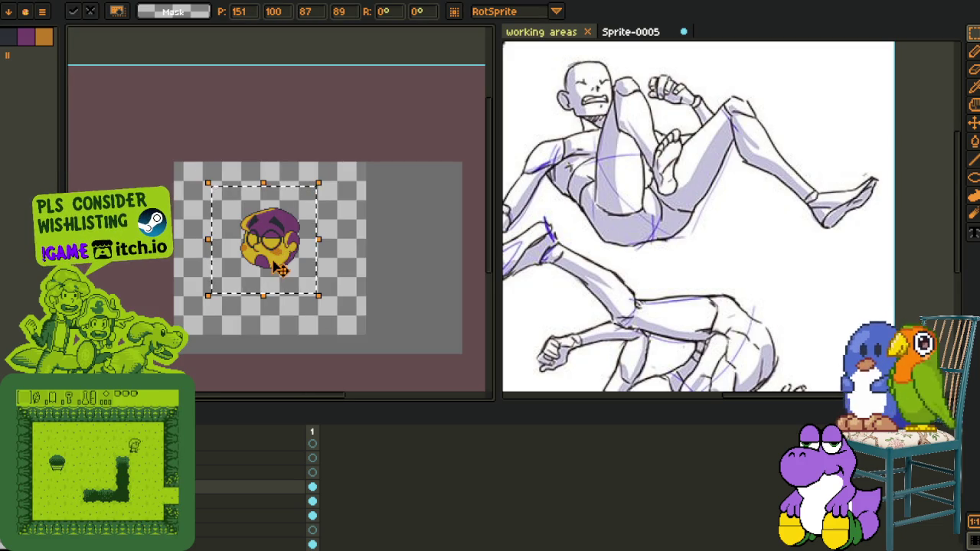
pyautogui.click(185, 188)
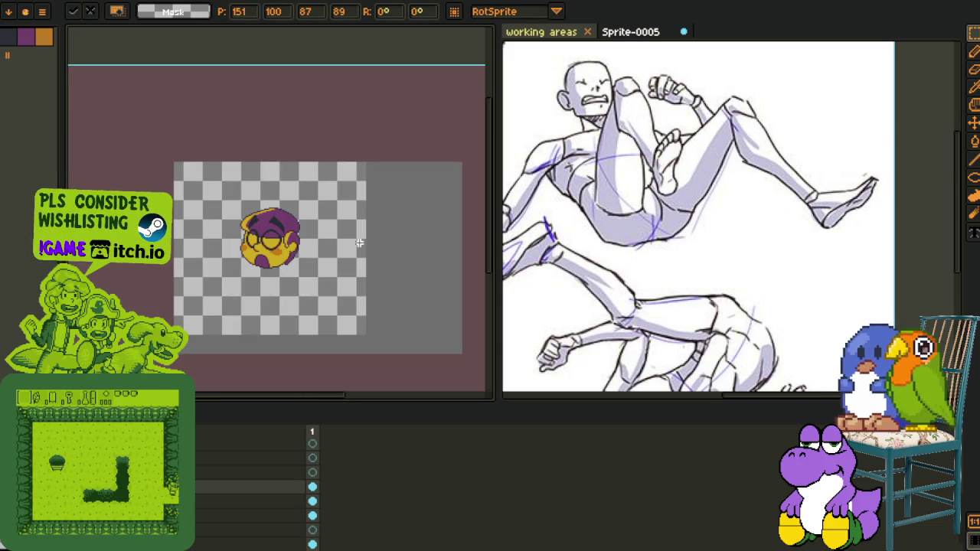
# Move the head up and to the left on the canvas
pyautogui.moveTo(202, 183); pyautogui.dragTo(341, 303)
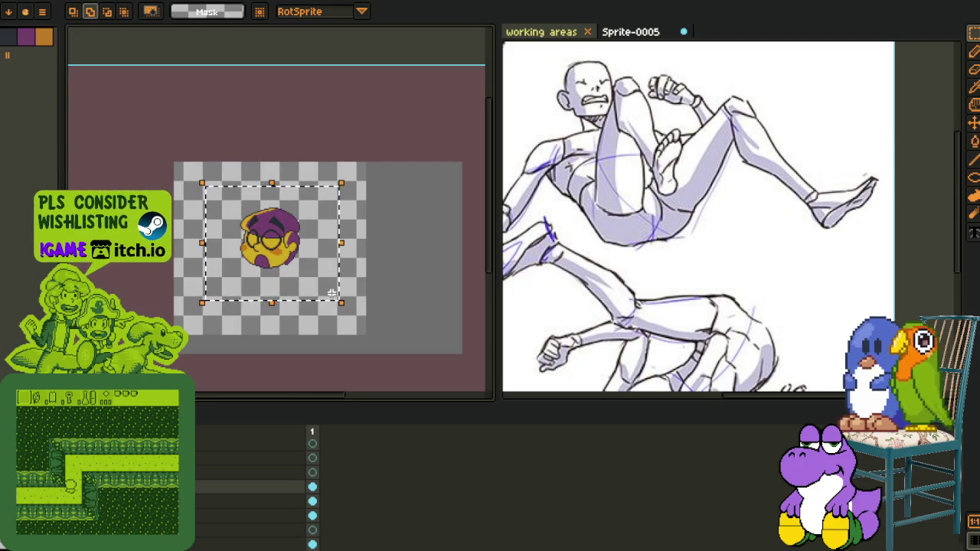
pyautogui.click(337, 299)
pyautogui.press('Return')
pyautogui.scroll(2, 273, 241)
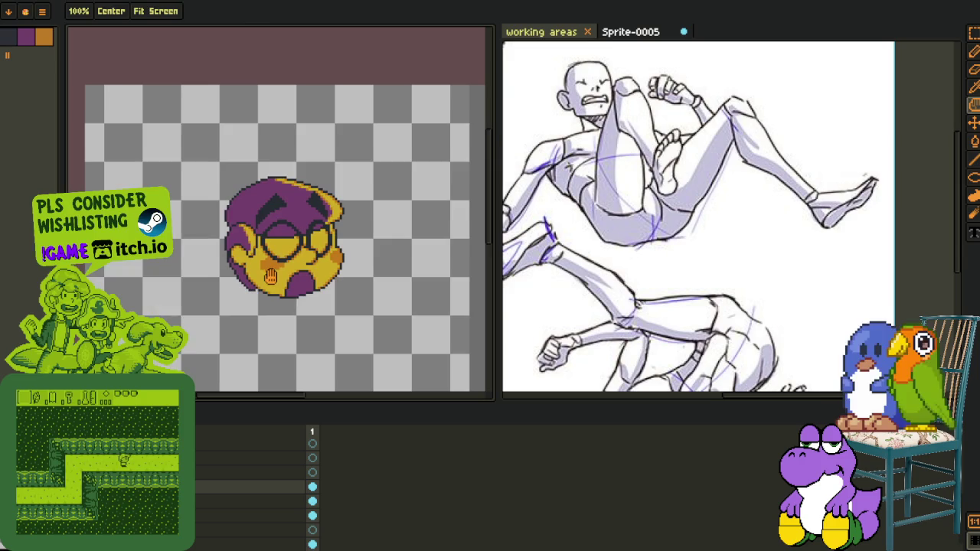
pyautogui.moveTo(206, 176)
pyautogui.mouseDown()
pyautogui.moveTo(334, 312)
pyautogui.moveTo(284, 278)
pyautogui.mouseUp()
pyautogui.press('Return')
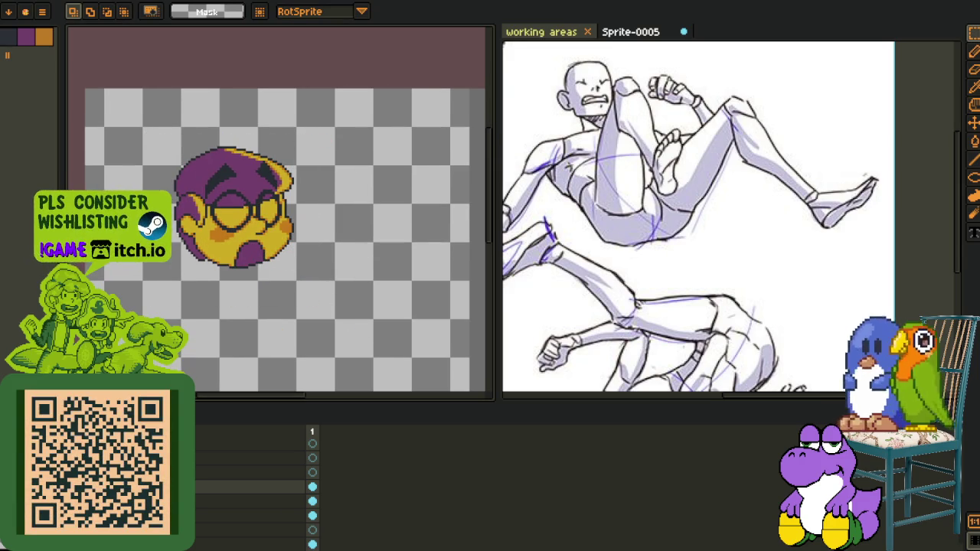
# Add a new empty layer and hide the timeline to enlarge the canvas
pyautogui.rightClick(230, 487)
pyautogui.click(330, 473)
pyautogui.press('Tab')
pyautogui.scroll(-2, 344, 306)
pyautogui.scroll(2, 302, 291)
pyautogui.scroll(1, 256, 266)
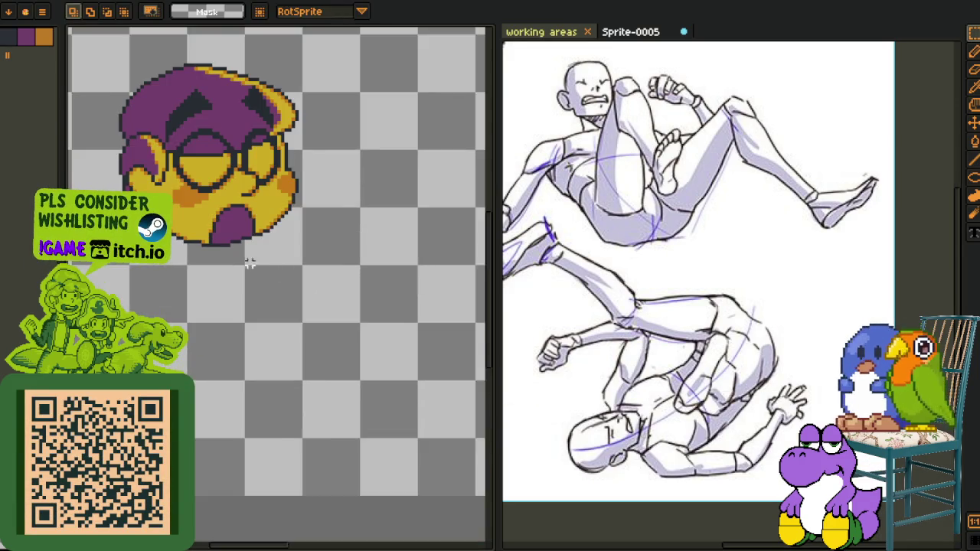
# Choose the 1px pencil and frame the view around the head
pyautogui.scroll(1, 228, 241)
pyautogui.press('b')
pyautogui.press('i')
pyautogui.scroll(-3, 226, 242)
pyautogui.press('Tab')
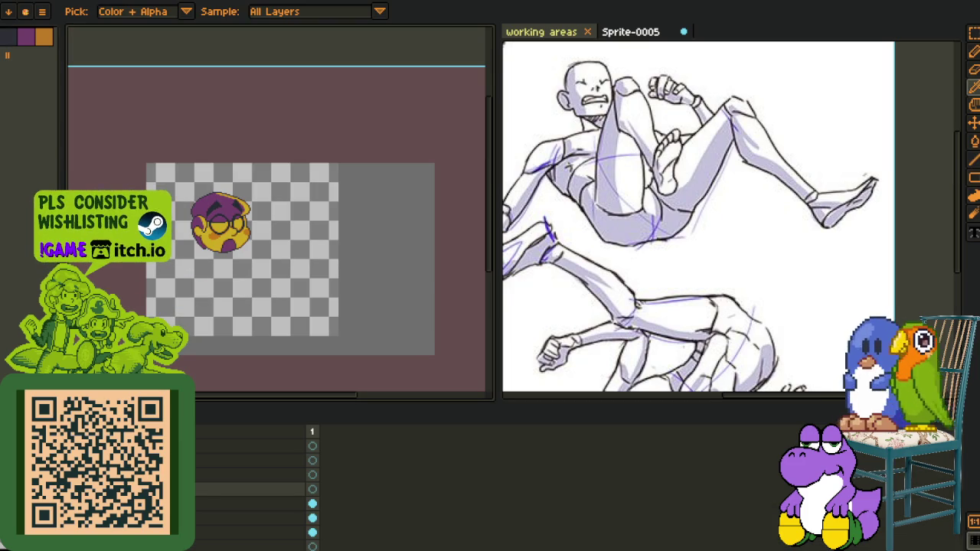
pyautogui.press('Tab')
pyautogui.scroll(3, 188, 304)
pyautogui.scroll(1, 295, 164)
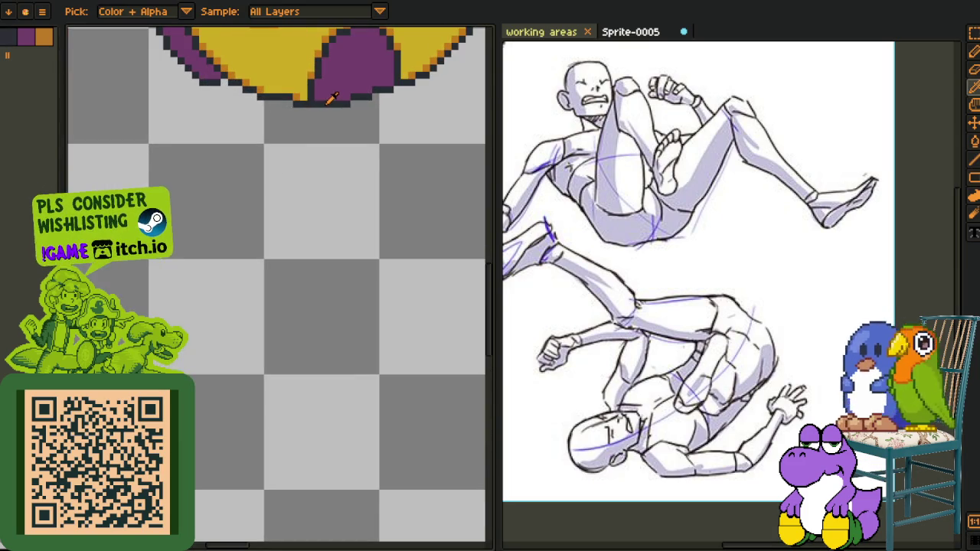
pyautogui.scroll(-1, 230, 283)
pyautogui.moveTo(240, 280); pyautogui.dragTo(186, 340)
# Pan the sprite canvas and the reference sketch so the head lines up with the falling pose
pyautogui.press('v')
pyautogui.scroll(-2, 219, 365)
pyautogui.scroll(1, 212, 359)
pyautogui.moveTo(195, 362)
pyautogui.mouseDown()
pyautogui.moveTo(219, 339)
pyautogui.moveTo(265, 333)
pyautogui.mouseUp()
pyautogui.moveTo(564, 271); pyautogui.dragTo(712, 235)
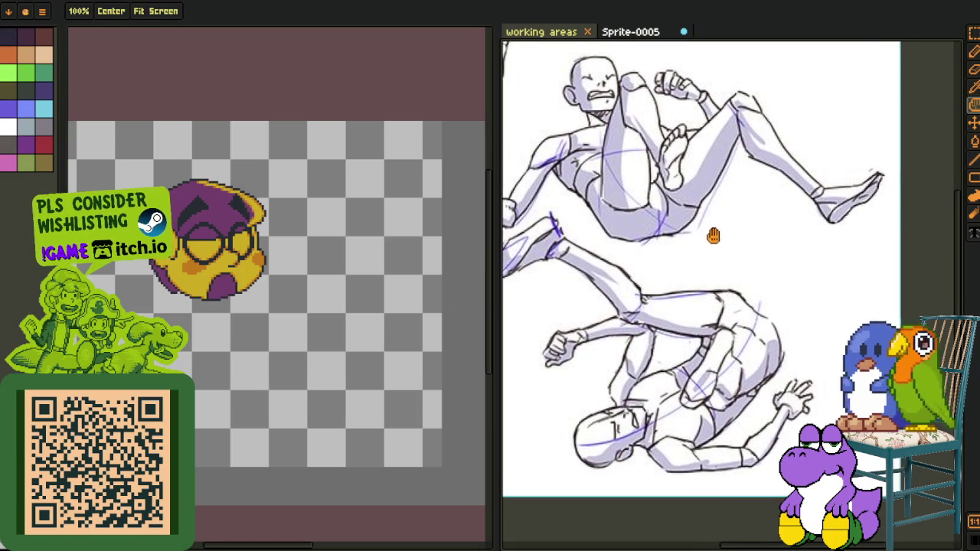
pyautogui.press('v')
pyautogui.scroll(2, 255, 346)
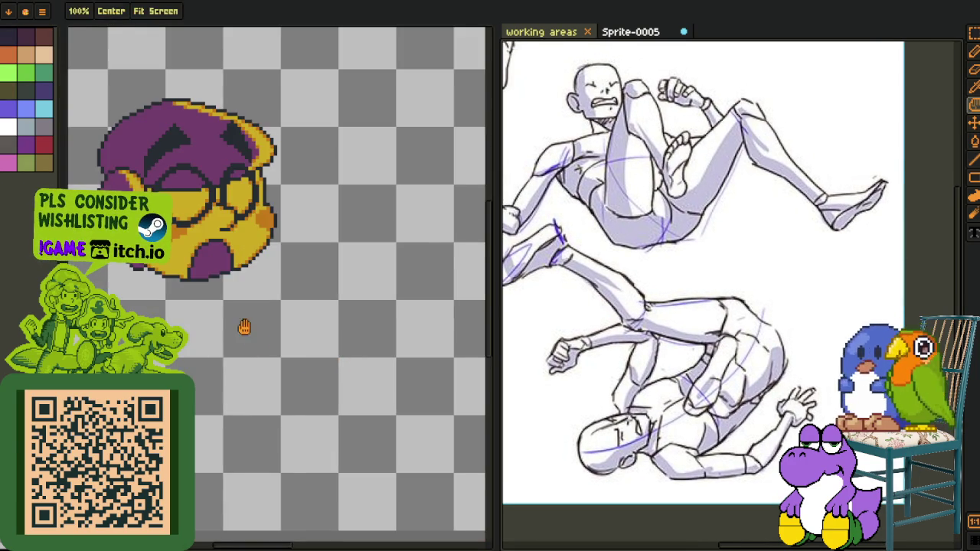
pyautogui.scroll(-1, 187, 332)
pyautogui.scroll(-2, 187, 332)
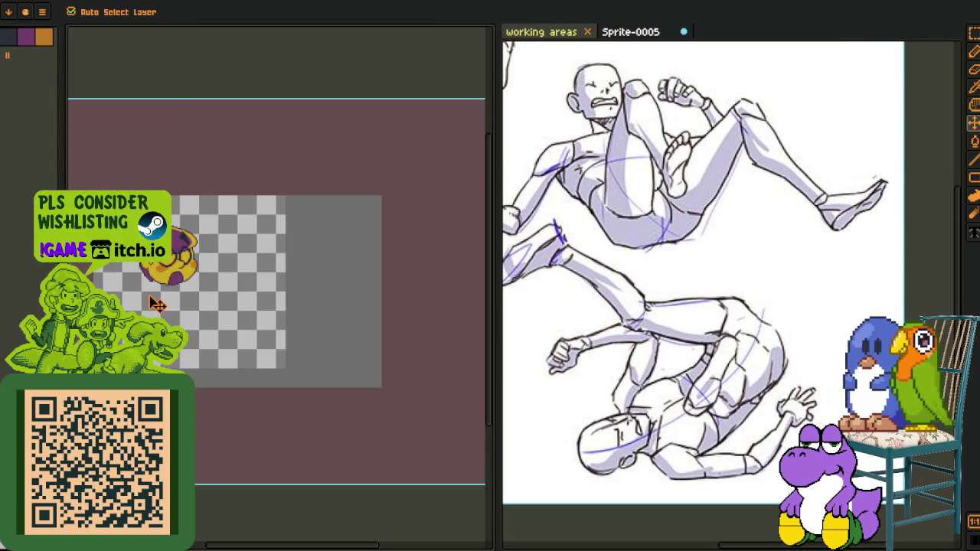
pyautogui.scroll(2, 187, 333)
pyautogui.press('Tab')
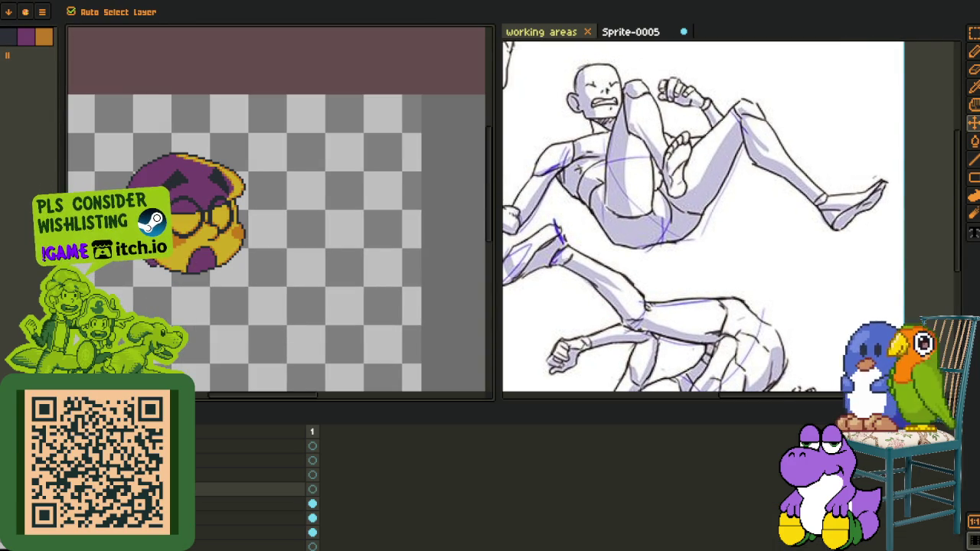
pyautogui.press('Tab')
pyautogui.press('Tab')
pyautogui.press('Tab')
pyautogui.scroll(1, 132, 291)
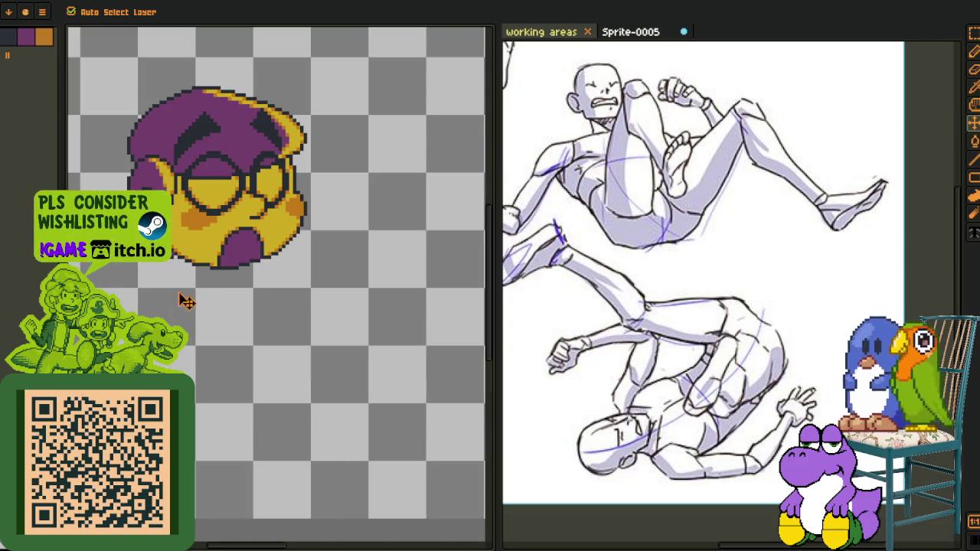
# Draw the two parallel diagonal lines below the head with the Line tool, undoing misplaced strokes
pyautogui.press('l')
pyautogui.hotkey('ctrl', 'z')
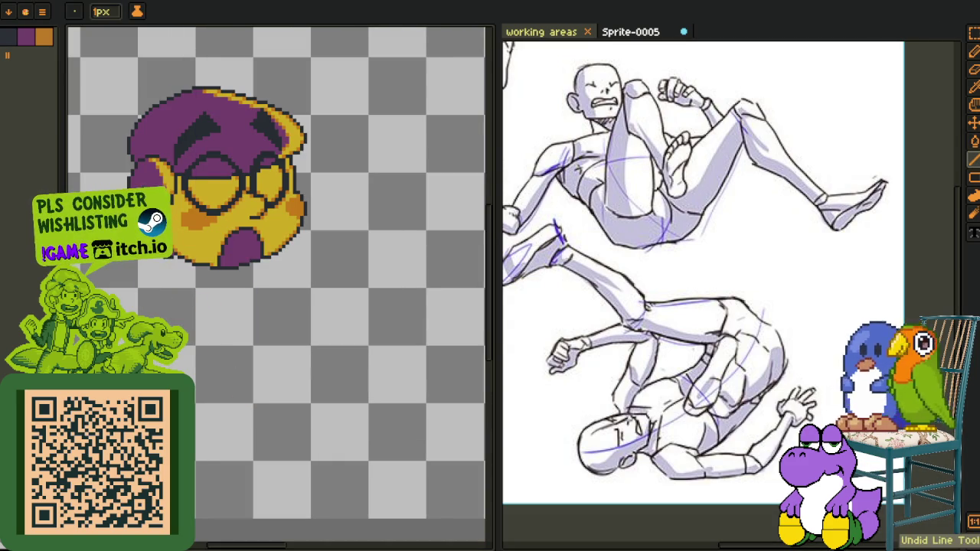
pyautogui.scroll(-2, 346, 283)
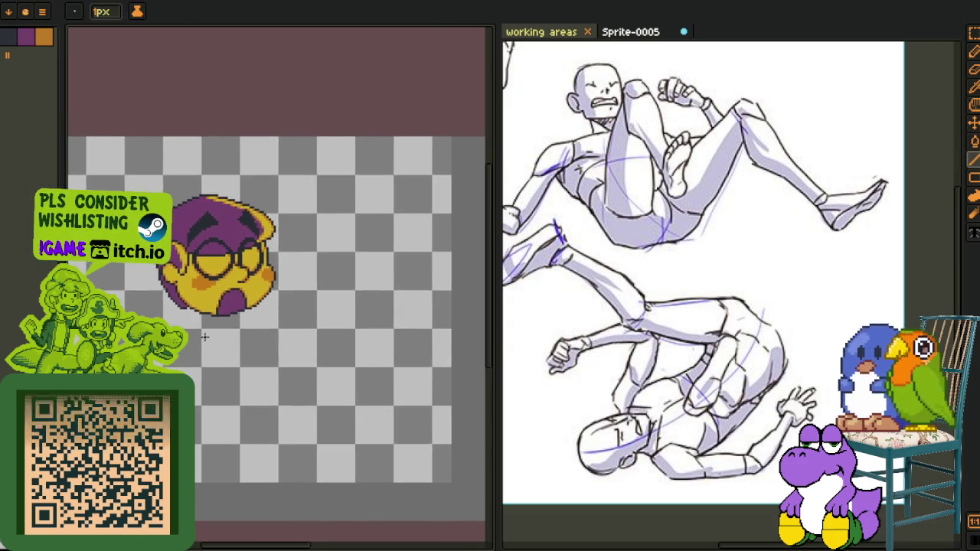
pyautogui.scroll(2, 346, 284)
pyautogui.scroll(3, 544, 141)
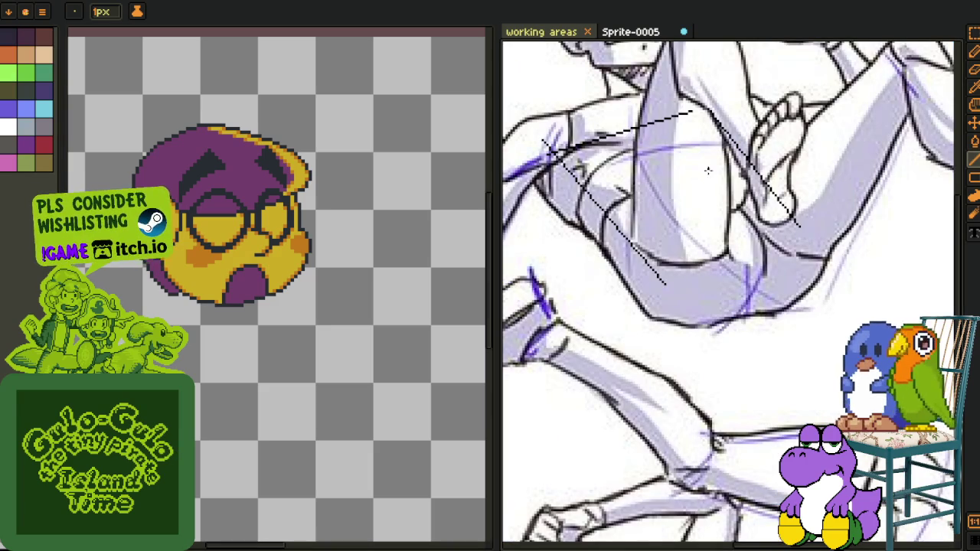
pyautogui.press('v')
pyautogui.hotkey('ctrl', 'z')
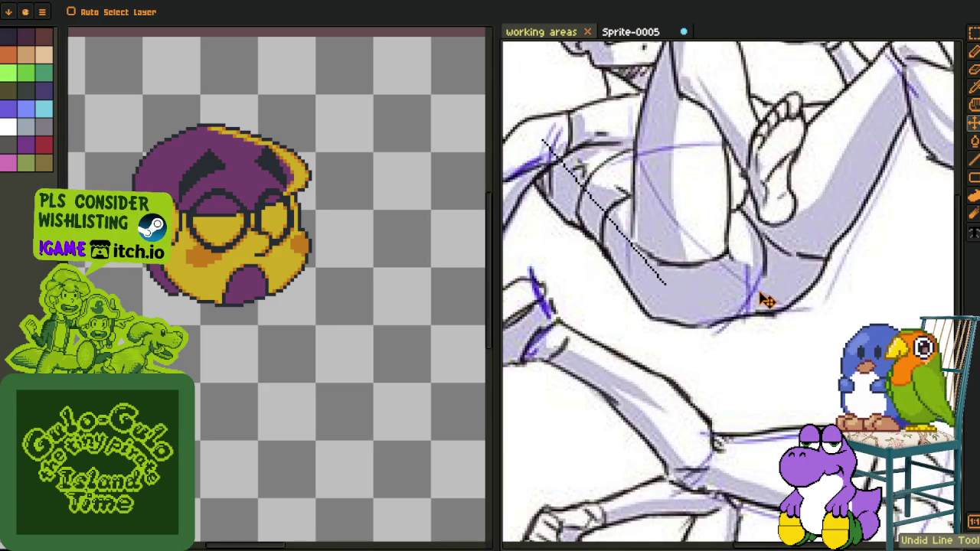
pyautogui.press('h')
pyautogui.scroll(-3, 670, 250)
pyautogui.scroll(2, 671, 250)
pyautogui.scroll(1, 671, 250)
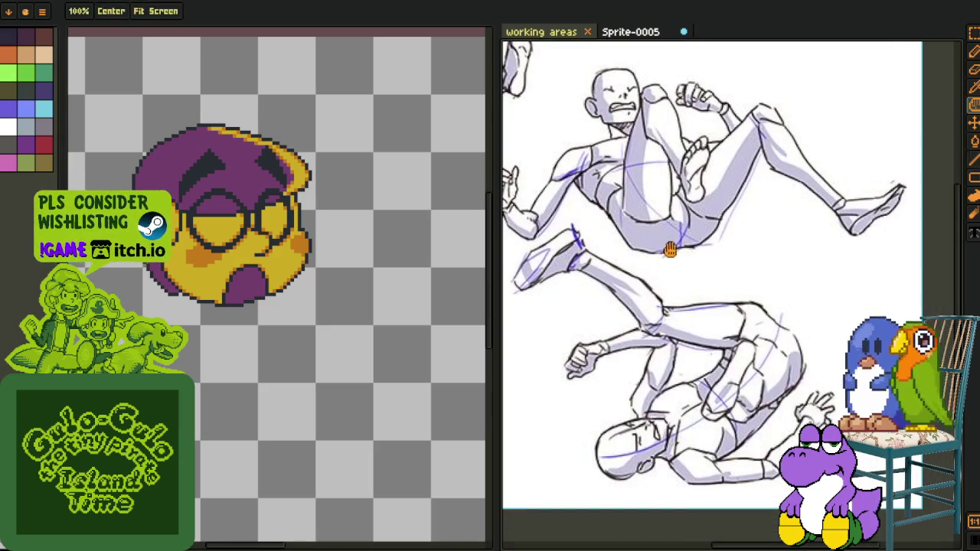
pyautogui.press('l')
pyautogui.moveTo(170, 326)
pyautogui.mouseDown()
pyautogui.moveTo(144, 284)
pyautogui.moveTo(248, 368)
pyautogui.mouseUp()
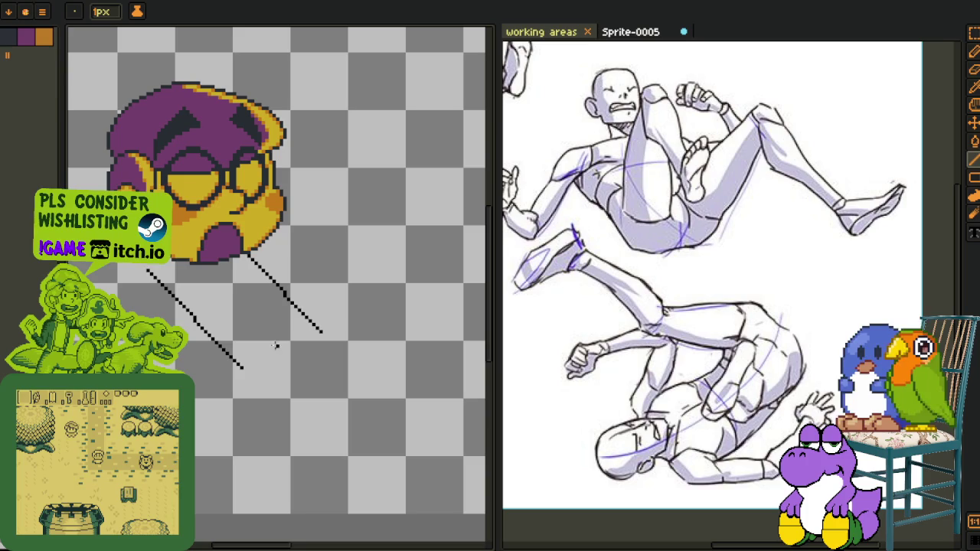
# Replace the right diagonal with a pasted copy of the other diagonal, shifted right and up
pyautogui.press('Tab')
pyautogui.press('Tab')
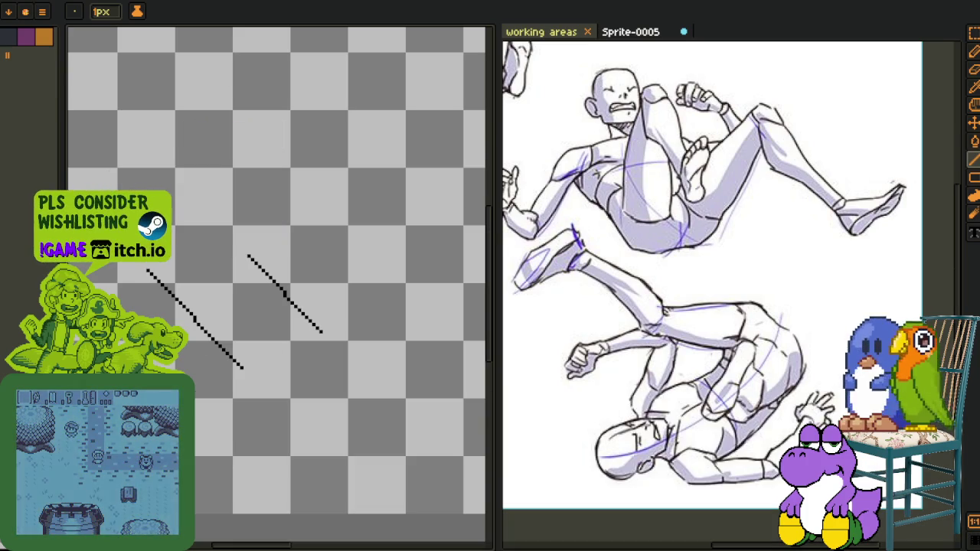
pyautogui.press('q')
pyautogui.moveTo(234, 229); pyautogui.dragTo(237, 224)
pyautogui.press('Delete')
pyautogui.moveTo(161, 264); pyautogui.dragTo(306, 414)
pyautogui.hotkey('ctrl', 'v')
pyautogui.moveTo(237, 343); pyautogui.dragTo(305, 314)
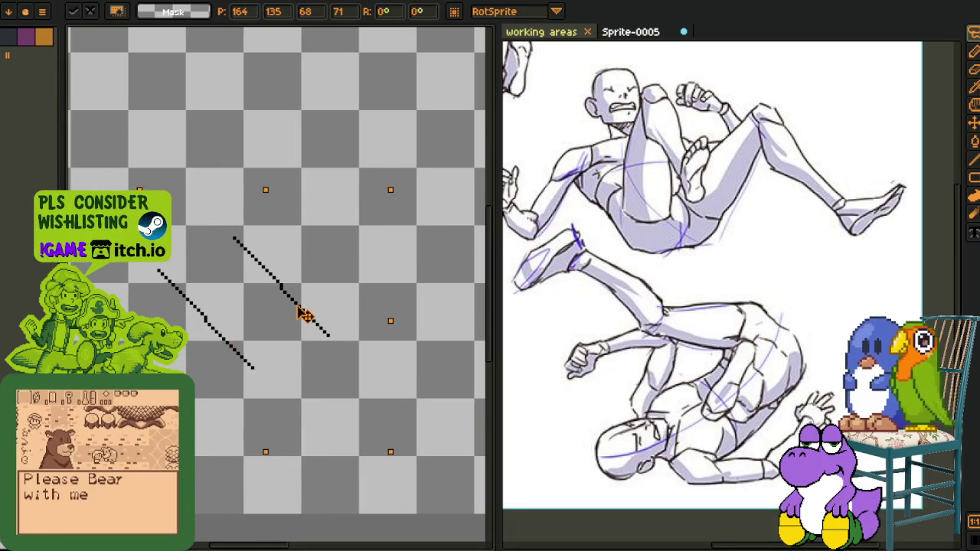
pyautogui.press('Return')
pyautogui.press('Tab')
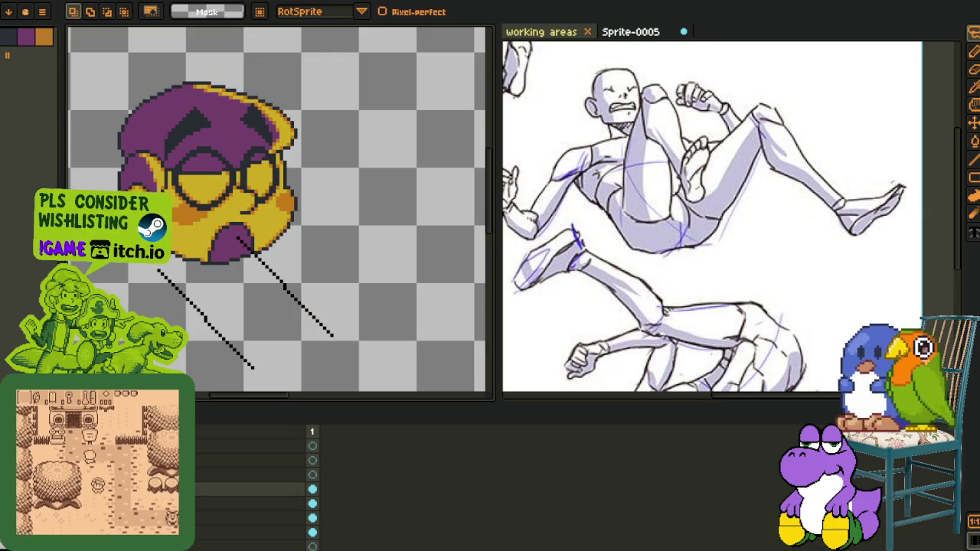
# Draw one line joining the diagonals' upper ends and another across the bottom to close the box
pyautogui.press('Tab')
pyautogui.scroll(1, 223, 259)
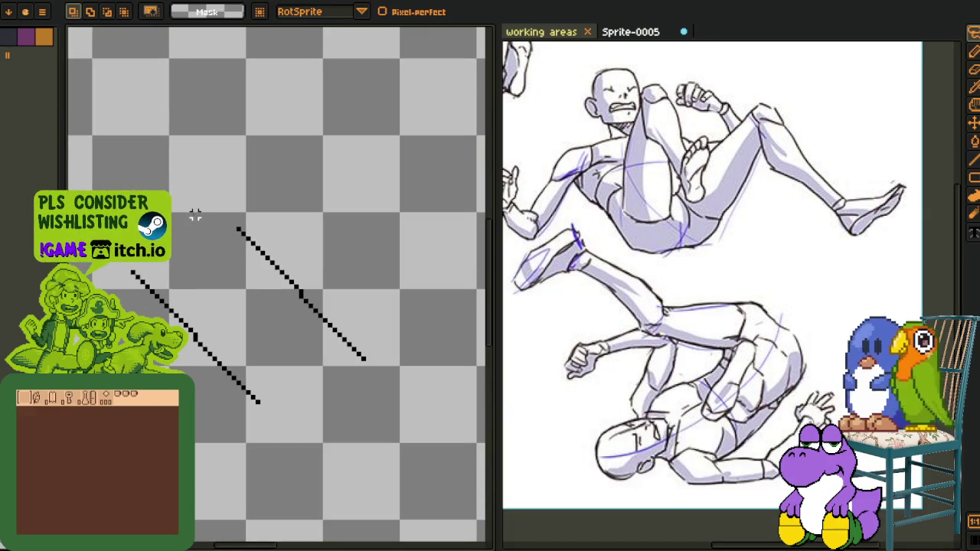
pyautogui.scroll(1, 137, 268)
pyautogui.press('alt')
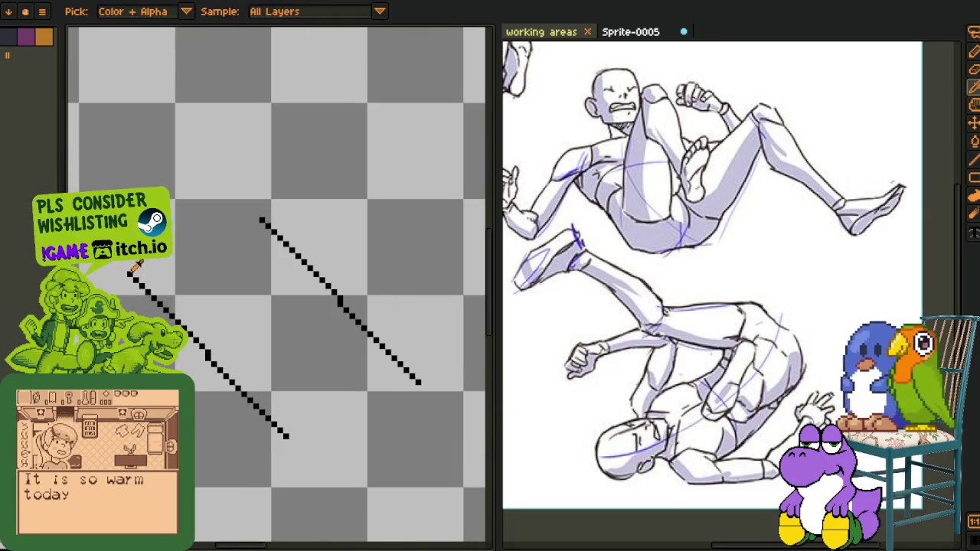
pyautogui.moveTo(131, 274); pyautogui.dragTo(259, 221)
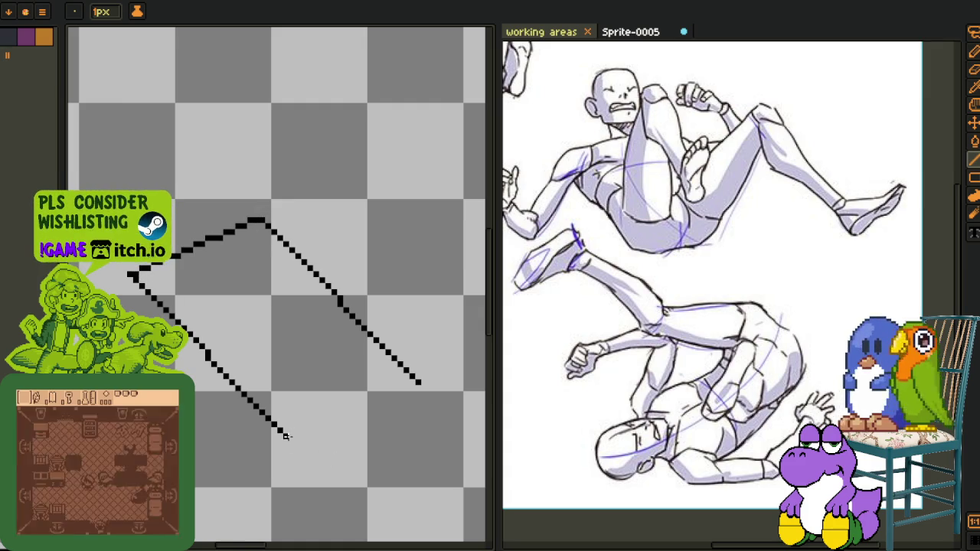
pyautogui.moveTo(360, 410); pyautogui.dragTo(416, 381)
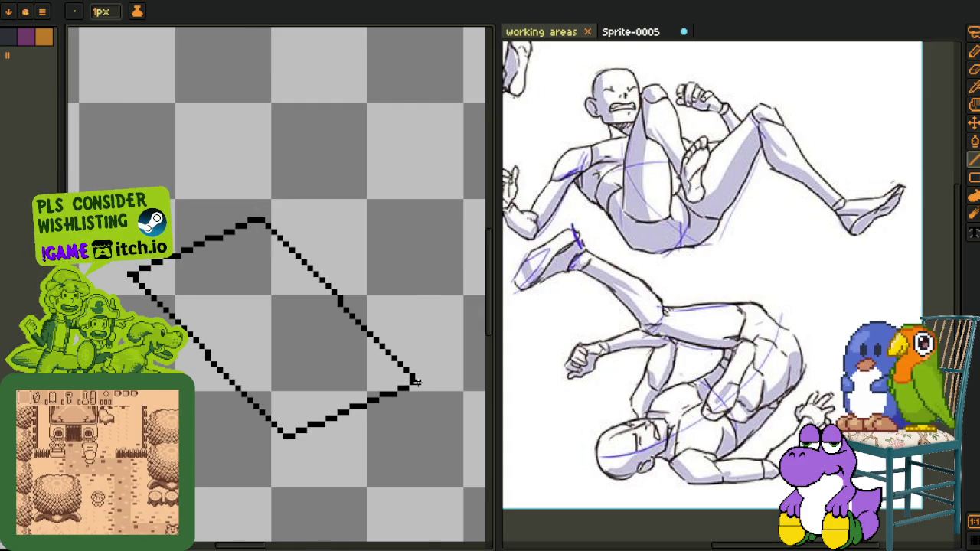
pyautogui.press('alt')
pyautogui.scroll(-1, 418, 348)
pyautogui.press('m')
pyautogui.press('Tab')
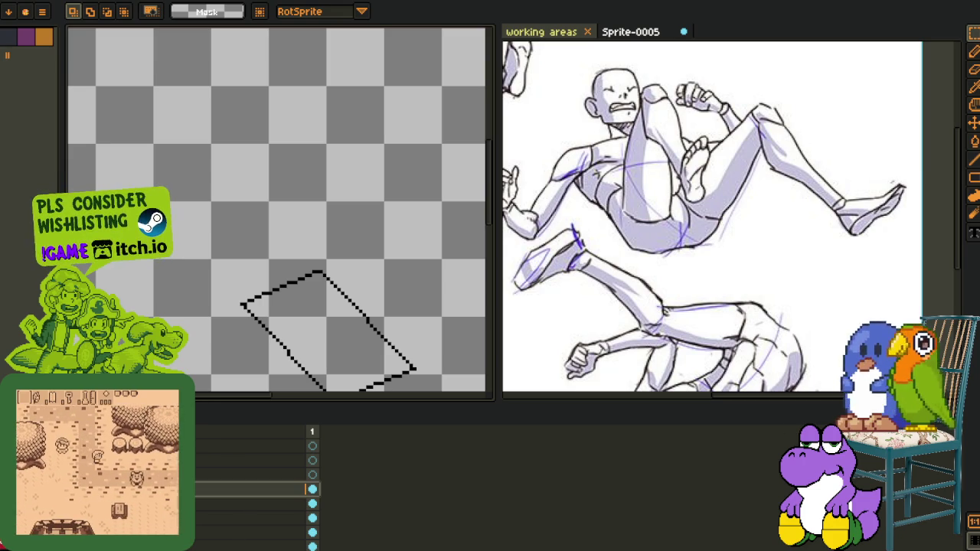
# Recolour the black box outline to dark red with Replace Color
pyautogui.press('i')
pyautogui.scroll(3, 240, 292)
pyautogui.hotkey('shift', 'r')
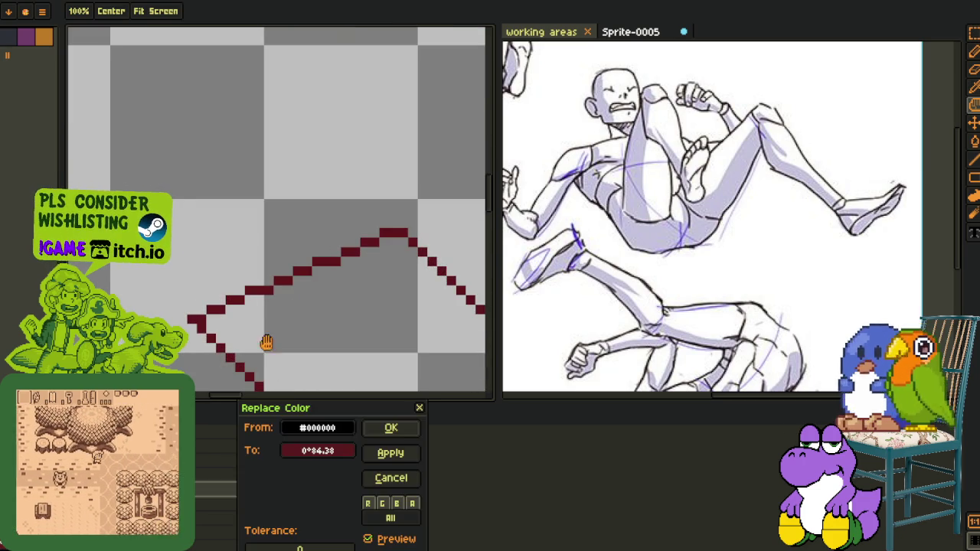
pyautogui.click(387, 429)
pyautogui.scroll(-2, 277, 260)
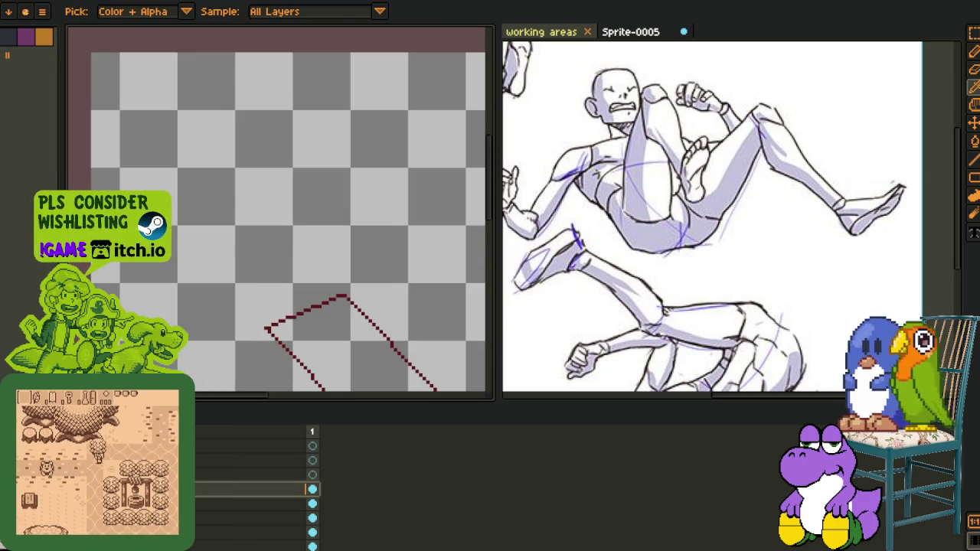
pyautogui.scroll(-2, 321, 264)
pyautogui.scroll(-1, 363, 268)
pyautogui.scroll(2, 363, 268)
# Select the box outline and duplicate it as an offset copy, nudging it upward
pyautogui.press('m')
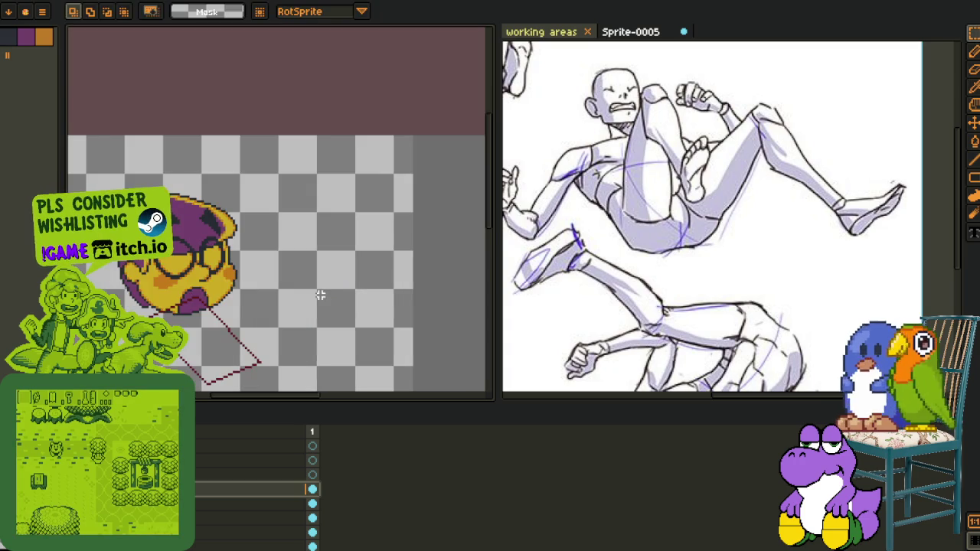
pyautogui.press('Tab')
pyautogui.moveTo(206, 240); pyautogui.dragTo(420, 415)
pyautogui.scroll(2, 383, 368)
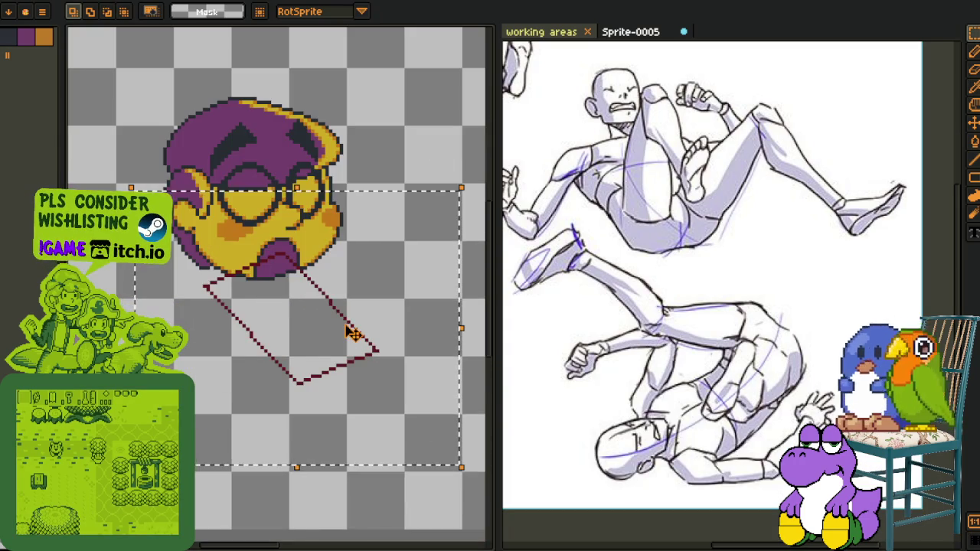
pyautogui.moveTo(350, 328); pyautogui.dragTo(361, 334)
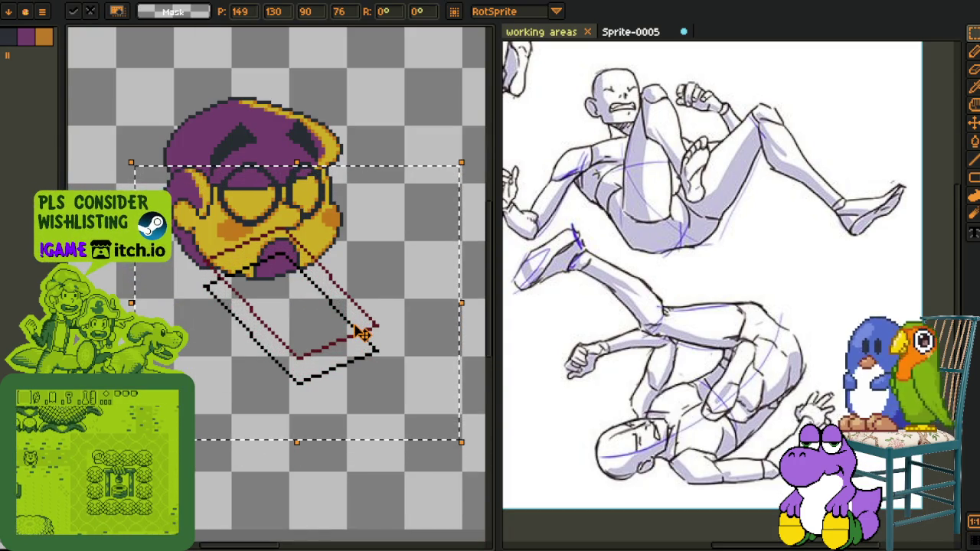
pyautogui.press('Up')
pyautogui.press('Up')
pyautogui.press('Up')
pyautogui.press('Down')
pyautogui.press('Down')
pyautogui.press('Up')
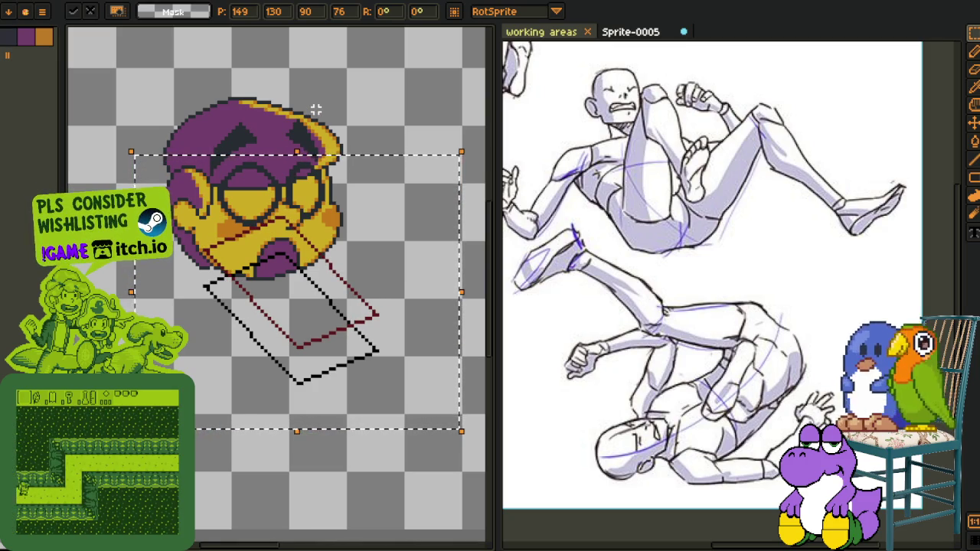
pyautogui.hotkey('ctrl', 'd')
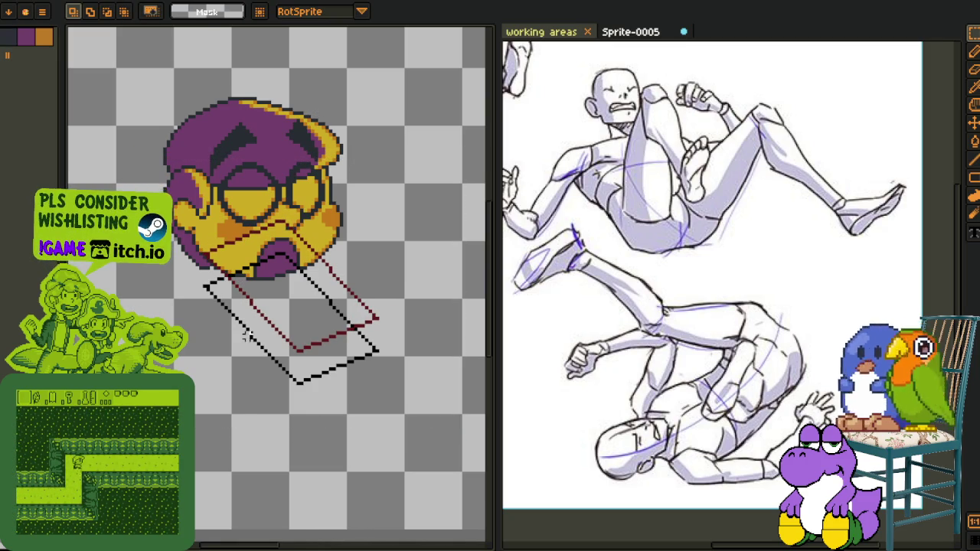
# Shift the selected box down a few pixels and commit the move
pyautogui.press('Tab')
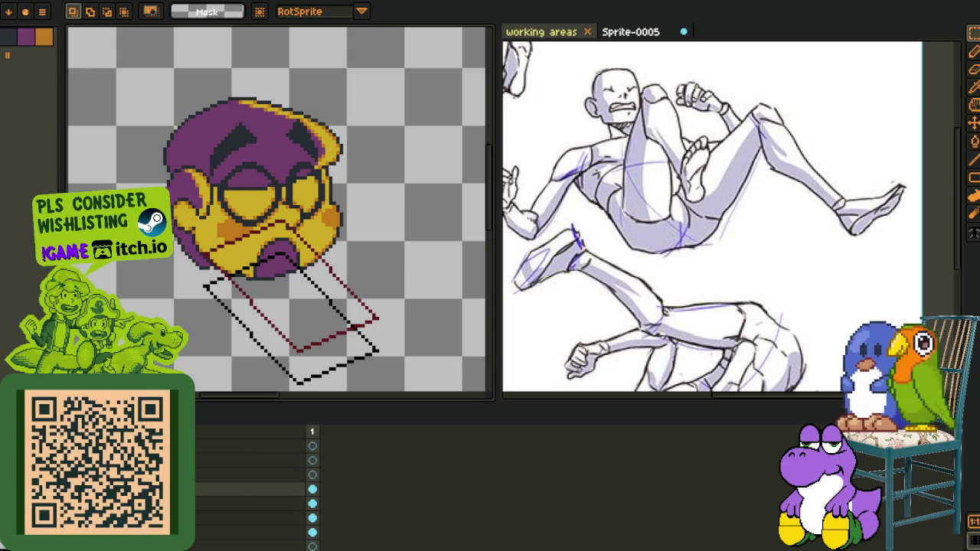
pyautogui.press('Tab')
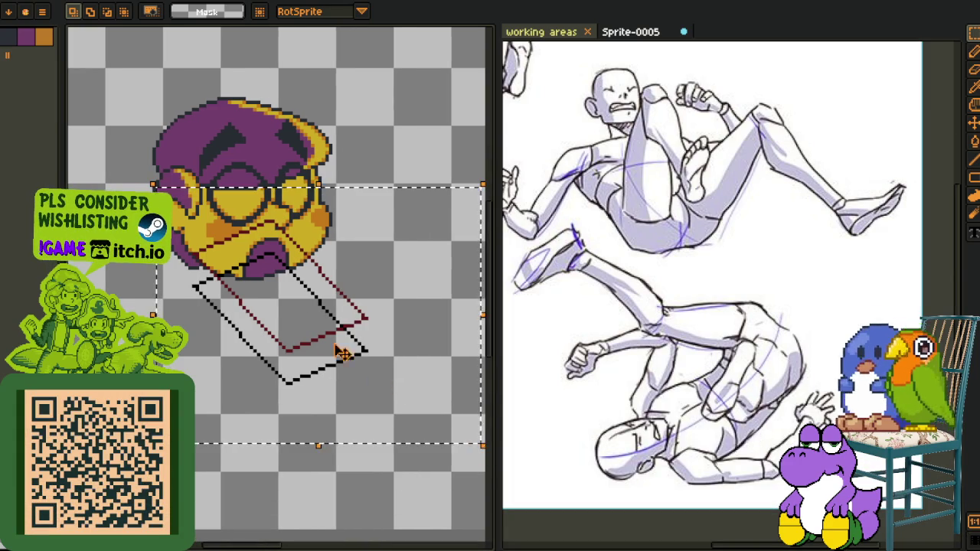
pyautogui.hotkey('ctrl', 't')
pyautogui.moveTo(313, 369); pyautogui.dragTo(312, 376)
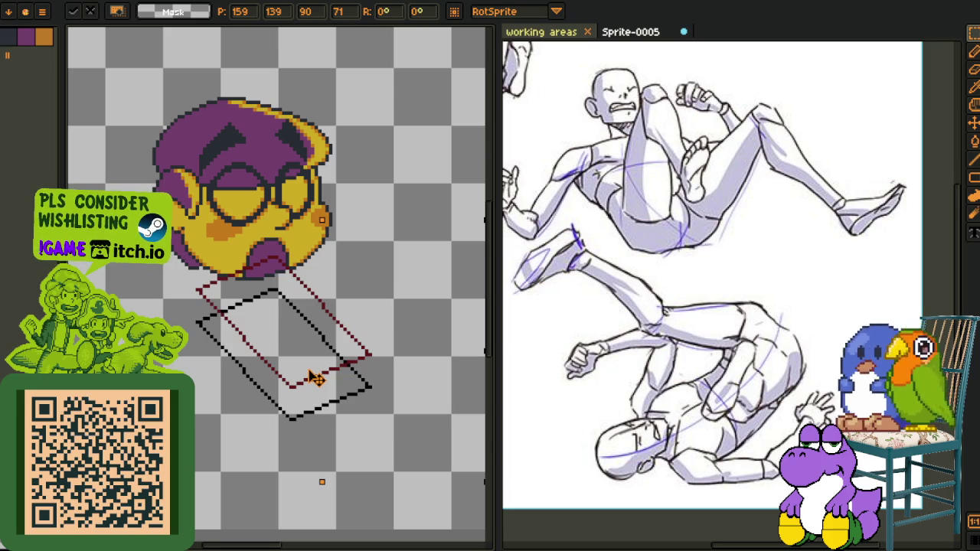
pyautogui.press('Return')
pyautogui.press('Tab')
pyautogui.scroll(-2, 225, 383)
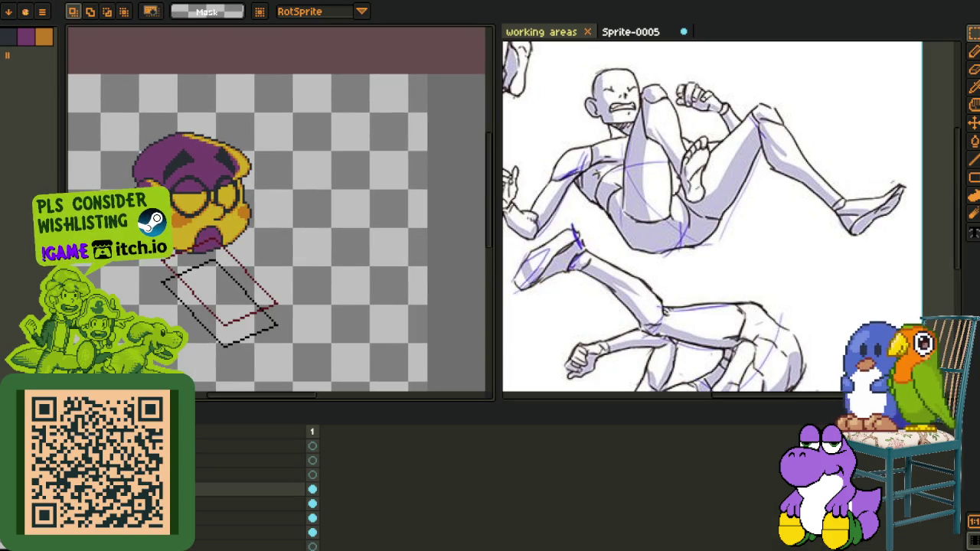
# Move the red box up-left against the face, commit it, and save the sprite
pyautogui.press('Tab')
pyautogui.scroll(1, 230, 285)
pyautogui.scroll(1, 310, 291)
pyautogui.scroll(2, 304, 297)
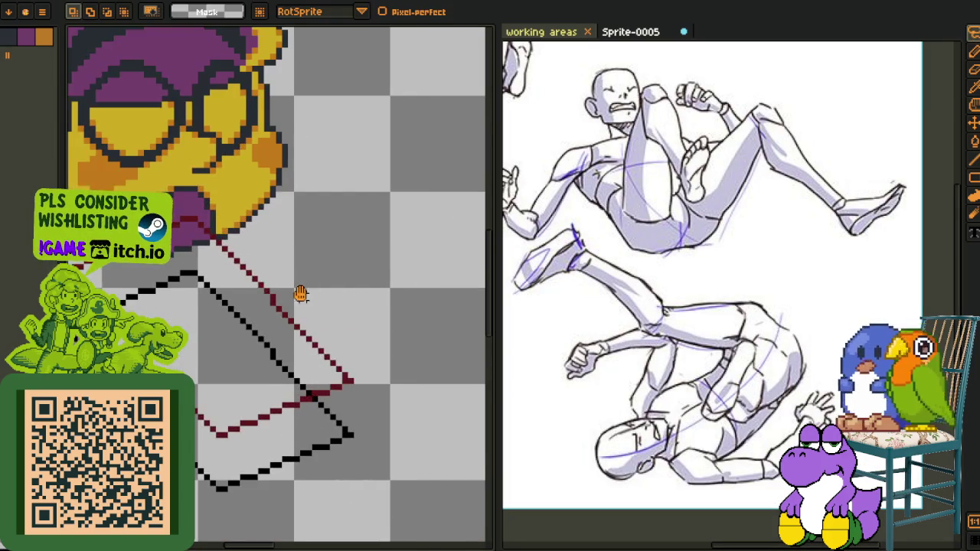
pyautogui.moveTo(303, 298); pyautogui.dragTo(337, 288)
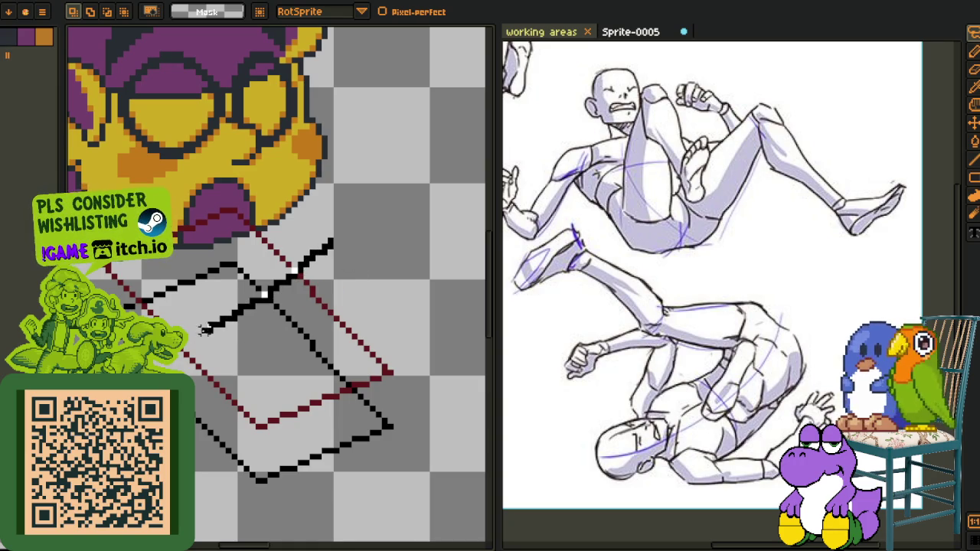
pyautogui.moveTo(326, 245); pyautogui.dragTo(292, 203)
pyautogui.hotkey('ctrl', 'z')
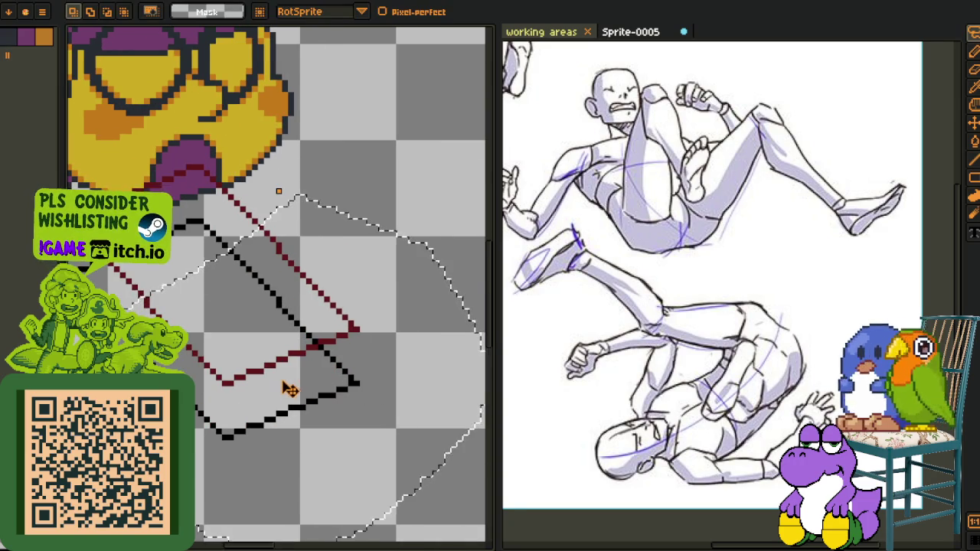
pyautogui.moveTo(274, 372); pyautogui.dragTo(245, 345)
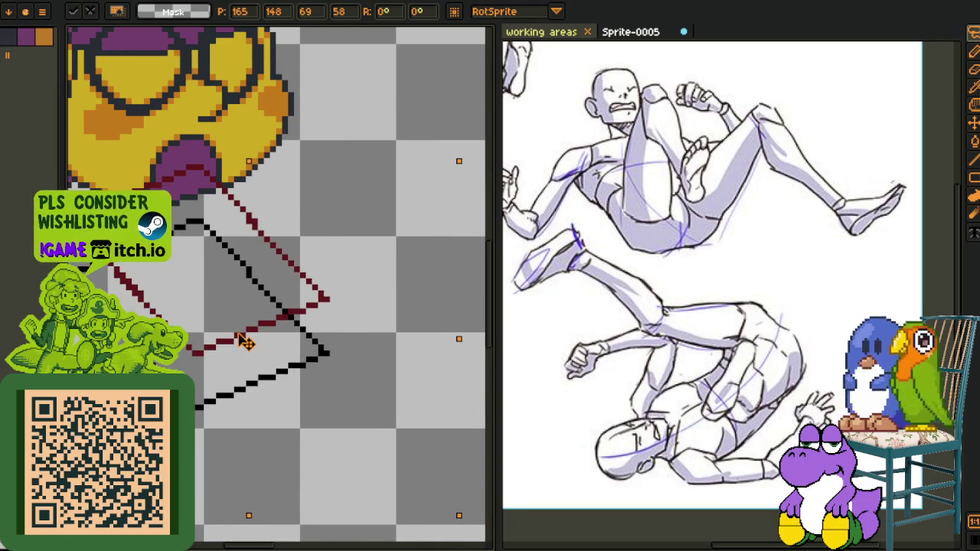
pyautogui.scroll(-2, 245, 342)
pyautogui.press('Return')
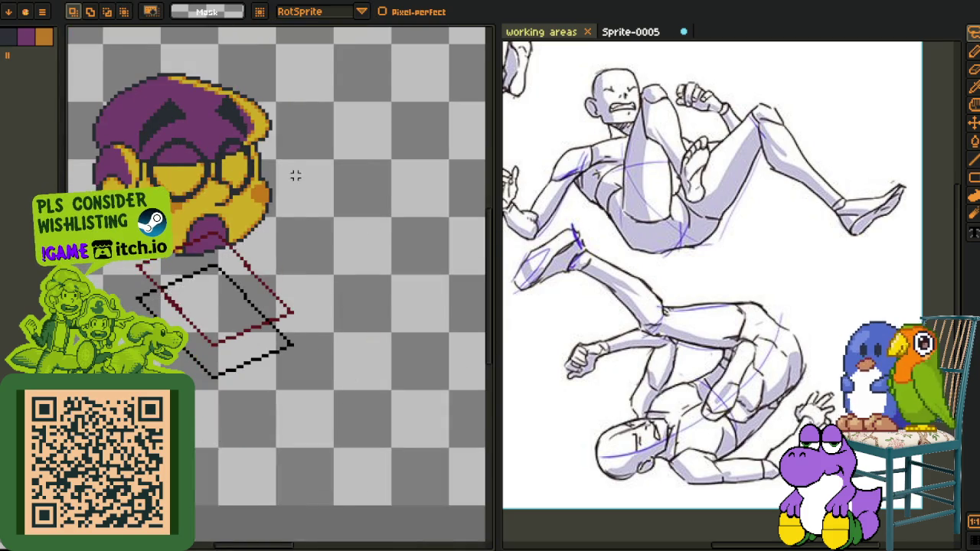
pyautogui.scroll(-2, 296, 175)
pyautogui.hotkey('ctrl', 's')
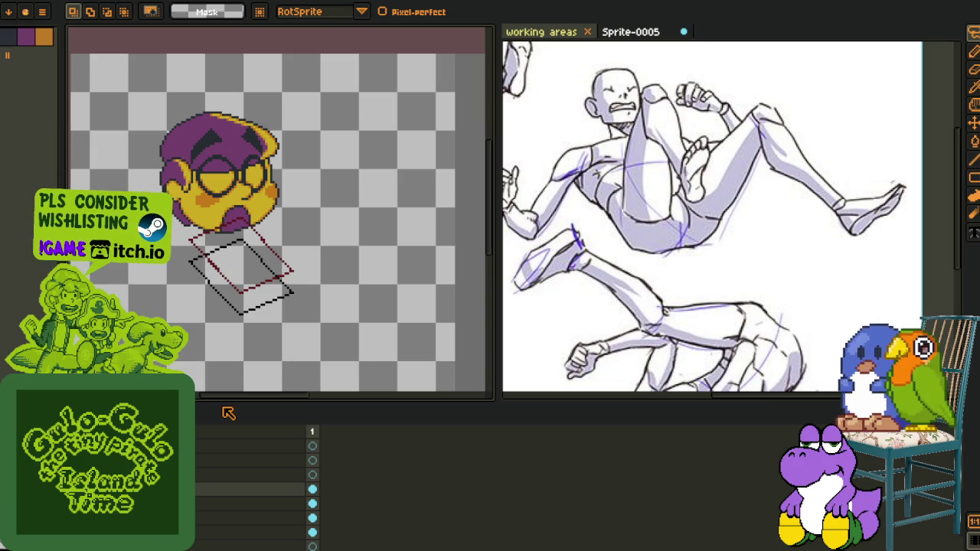
# Add a new layer, Layer 2, above the box drawing
pyautogui.rightClick(224, 467)
pyautogui.click(259, 472)
pyautogui.scroll(3, 285, 339)
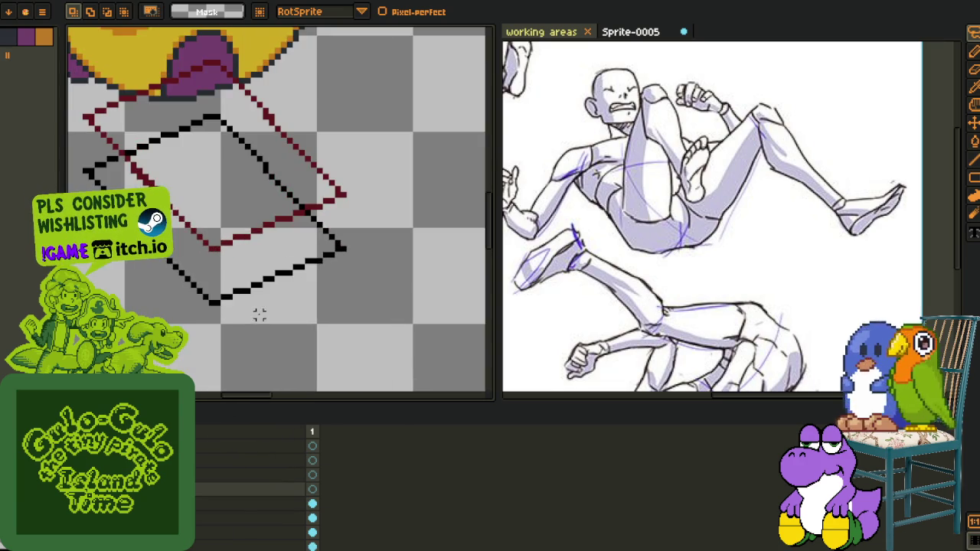
pyautogui.moveTo(312, 291); pyautogui.dragTo(297, 343)
pyautogui.press('Tab')
pyautogui.scroll(-4, 296, 343)
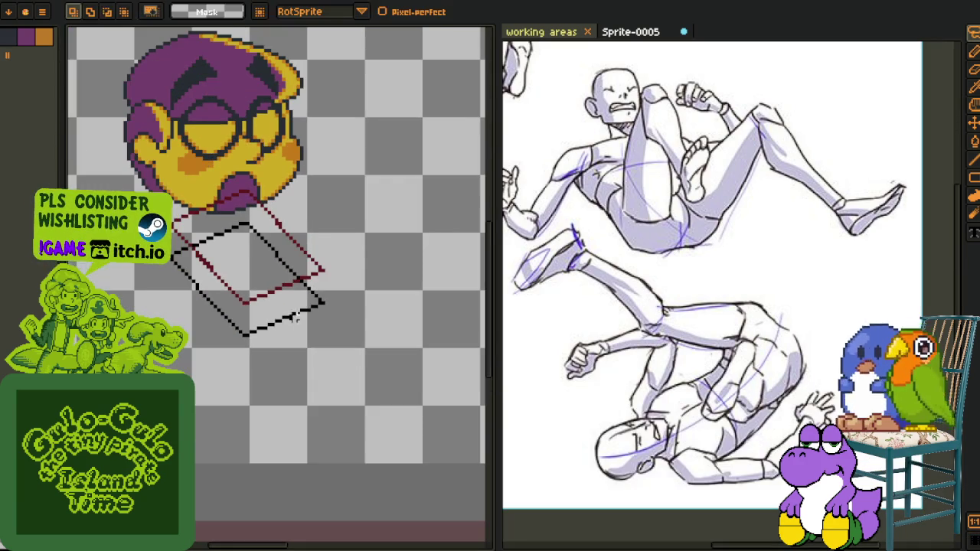
pyautogui.scroll(4, 232, 349)
pyautogui.scroll(-2, 232, 348)
pyautogui.scroll(2, 218, 362)
pyautogui.press('u')
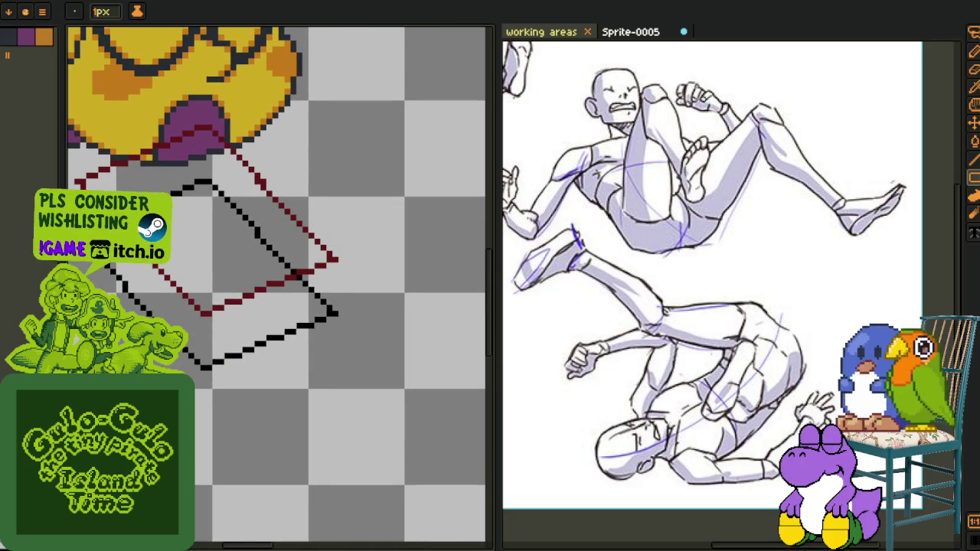
# Draw a violet rectangle at the black box's lower end, tilted to match, as the hip block
pyautogui.moveTo(337, 306); pyautogui.dragTo(328, 306)
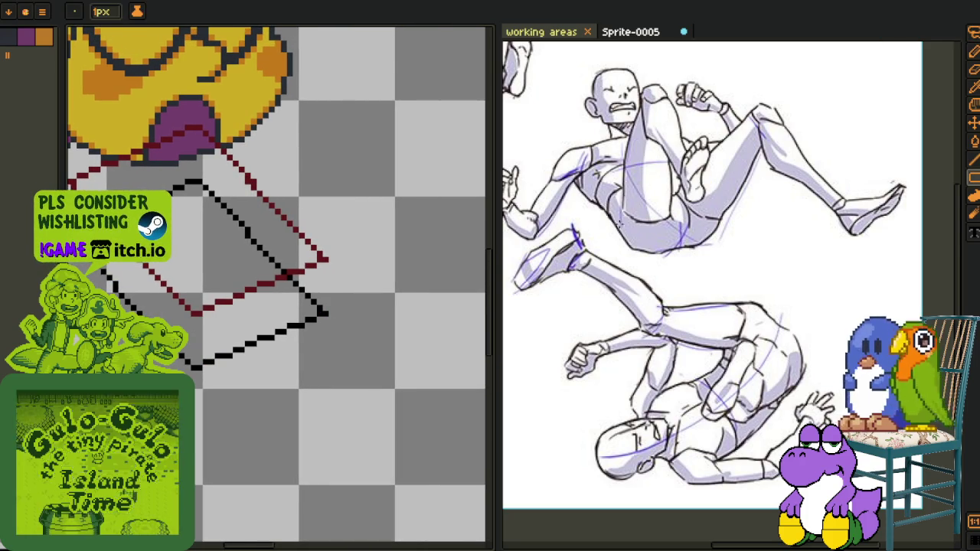
pyautogui.moveTo(200, 295)
pyautogui.mouseDown()
pyautogui.moveTo(217, 291)
pyautogui.moveTo(201, 306)
pyautogui.mouseUp()
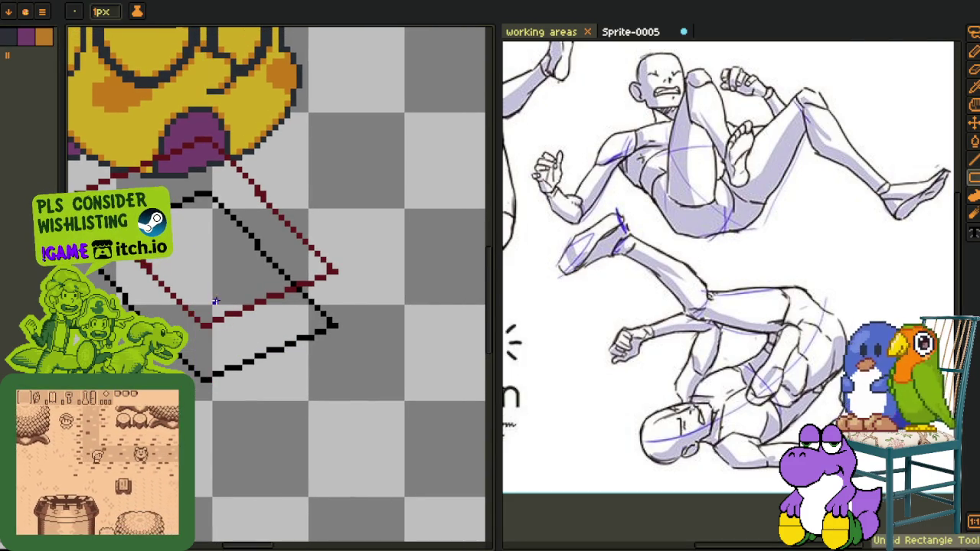
pyautogui.moveTo(202, 283); pyautogui.dragTo(349, 380)
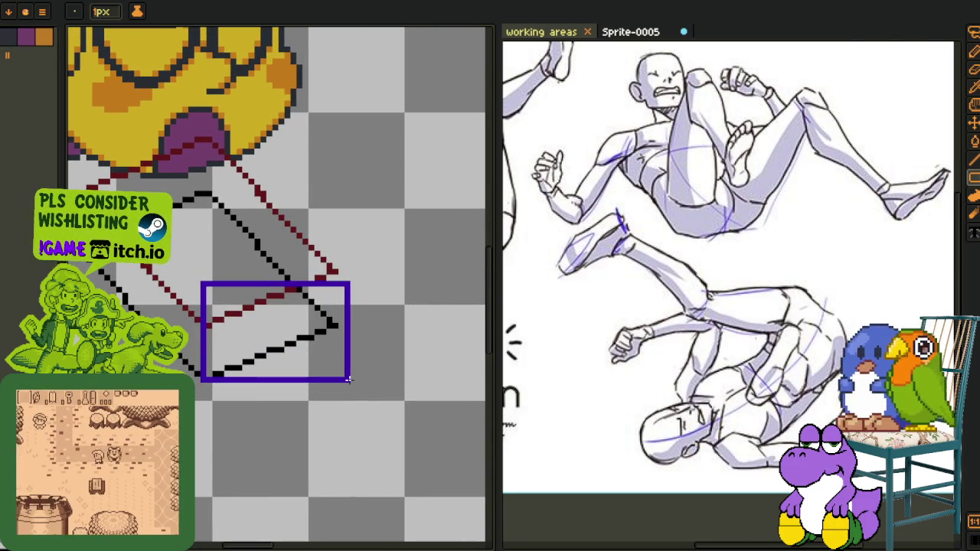
pyautogui.moveTo(350, 379); pyautogui.dragTo(370, 311)
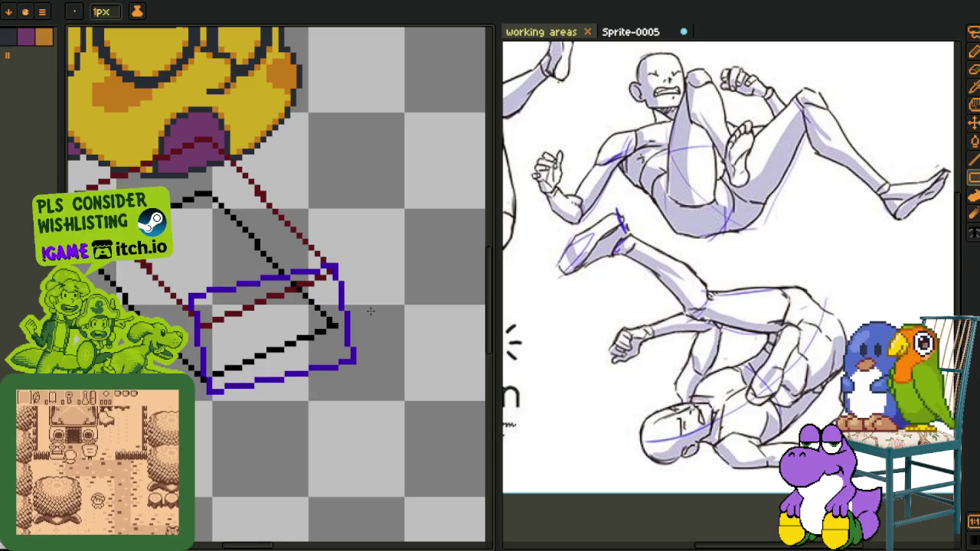
# Zoom out to review the whole sprite, zoom back in on the boxes, and show the timeline
pyautogui.scroll(-1, 370, 310)
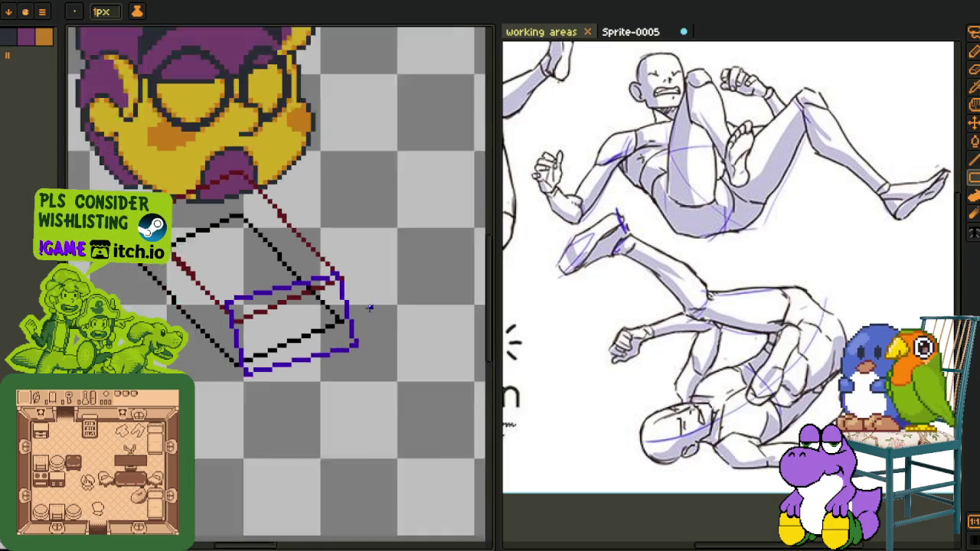
pyautogui.scroll(-2, 369, 314)
pyautogui.scroll(-1, 368, 319)
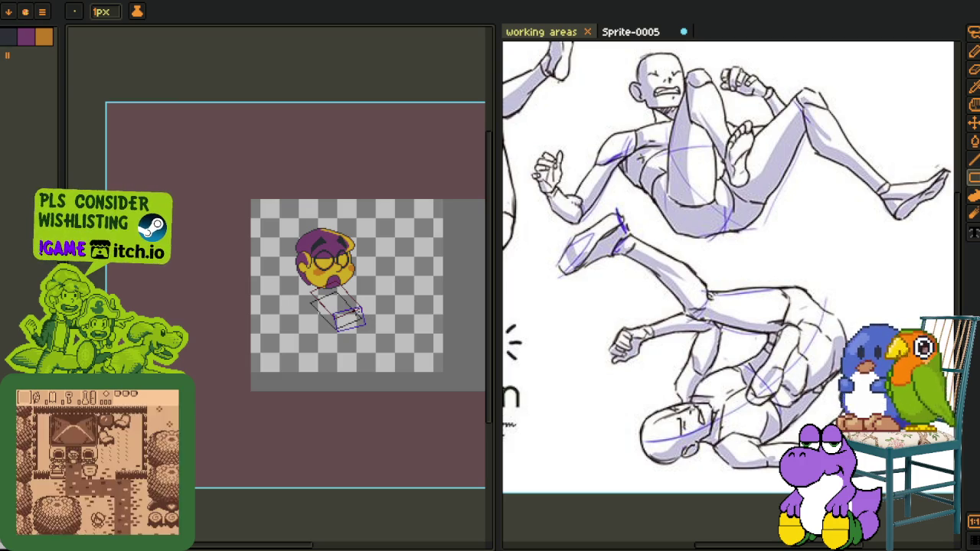
pyautogui.scroll(2, 328, 321)
pyautogui.scroll(2, 326, 322)
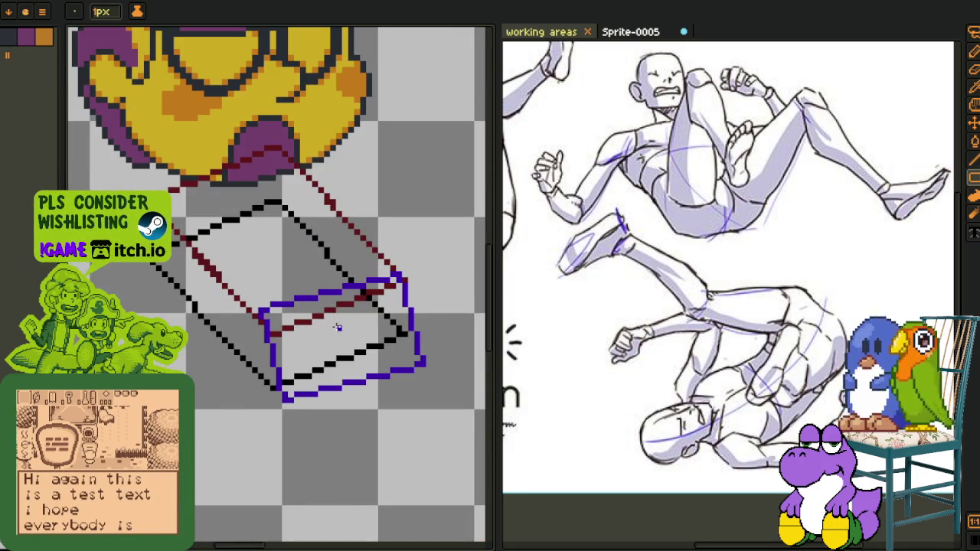
pyautogui.moveTo(337, 327); pyautogui.dragTo(322, 324)
pyautogui.press('Tab')
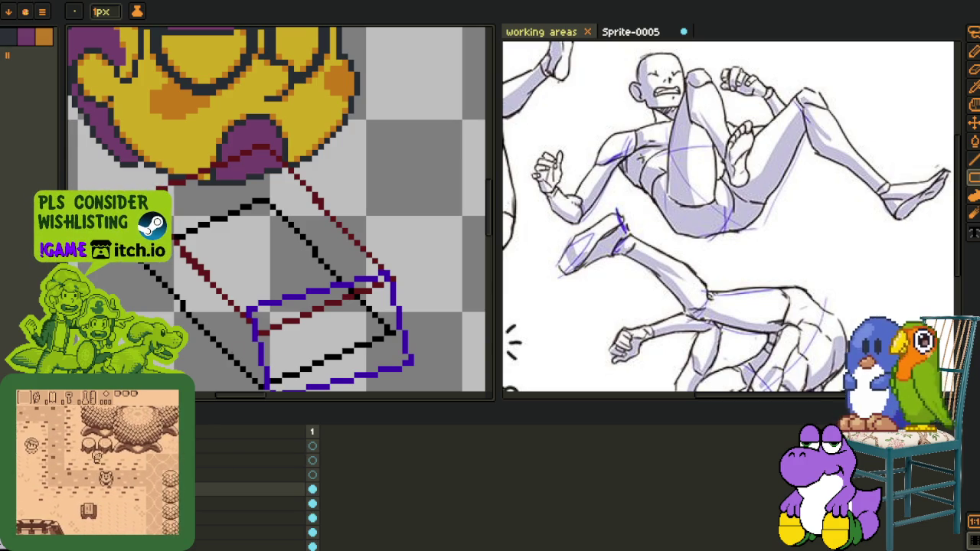
# Recolour the purple hip outline to light grey, then from grey to maroon
pyautogui.press('Tab')
pyautogui.scroll(1, 261, 313)
pyautogui.scroll(1, 261, 313)
pyautogui.keyDown('alt'); pyautogui.click(263, 293); pyautogui.keyUp('alt')
pyautogui.hotkey('shift', 'r')
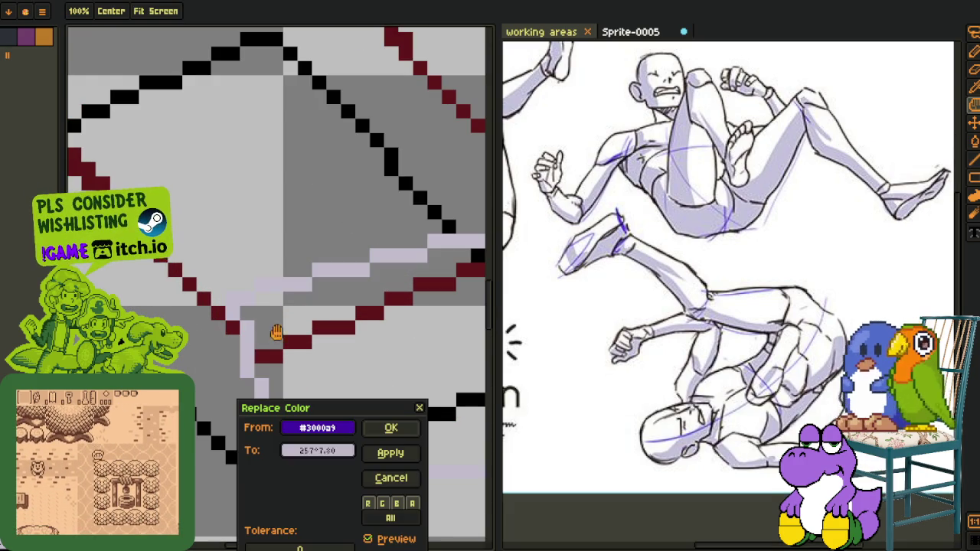
pyautogui.click(385, 430)
pyautogui.scroll(-3, 337, 337)
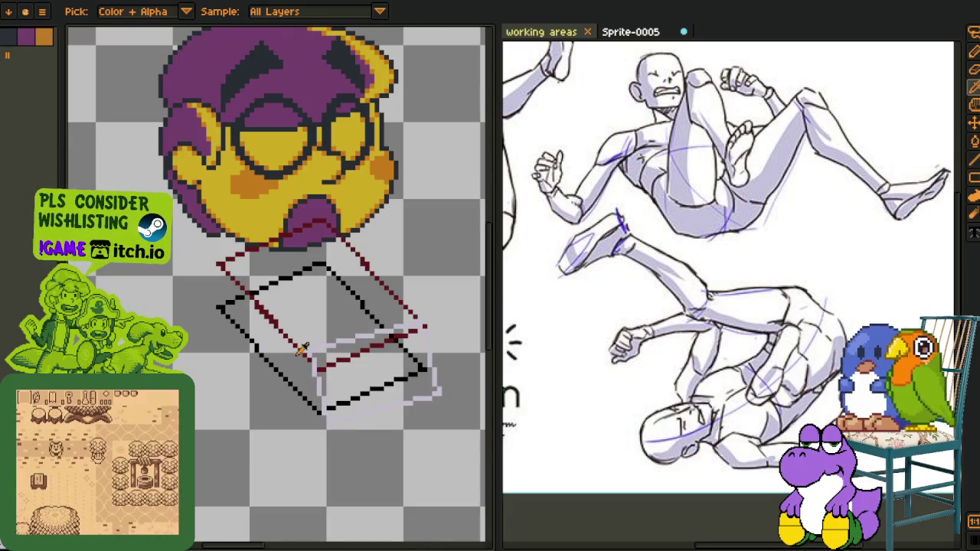
pyautogui.scroll(1, 342, 340)
pyautogui.scroll(1, 343, 339)
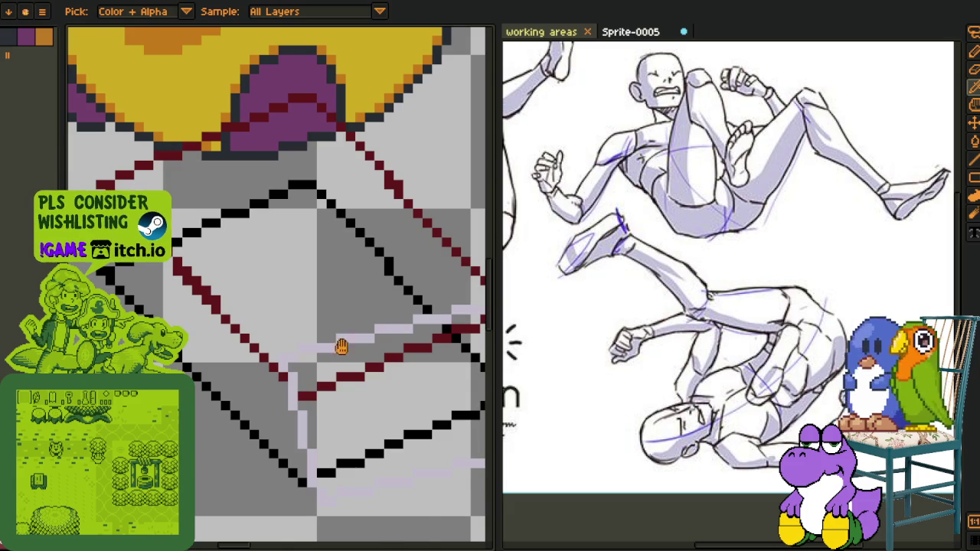
pyautogui.keyDown('alt'); pyautogui.click(344, 342); pyautogui.keyUp('alt')
pyautogui.hotkey('shift', 'r')
pyautogui.click(389, 428)
pyautogui.scroll(-2, 348, 337)
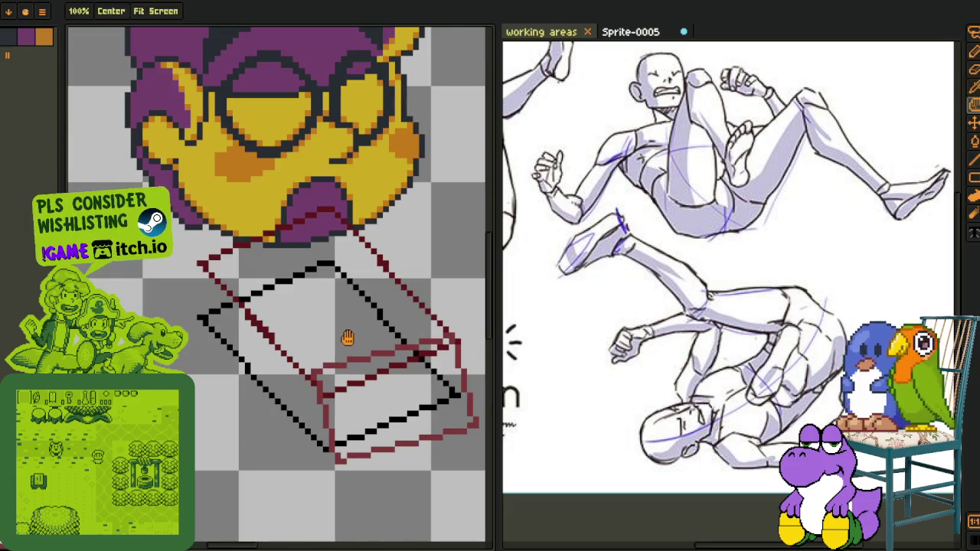
# Select the lower box and shift it slightly right of the violet outline
pyautogui.press('r')
pyautogui.moveTo(164, 260); pyautogui.dragTo(464, 506)
pyautogui.press('Right')
pyautogui.press('Right')
pyautogui.press('Right')
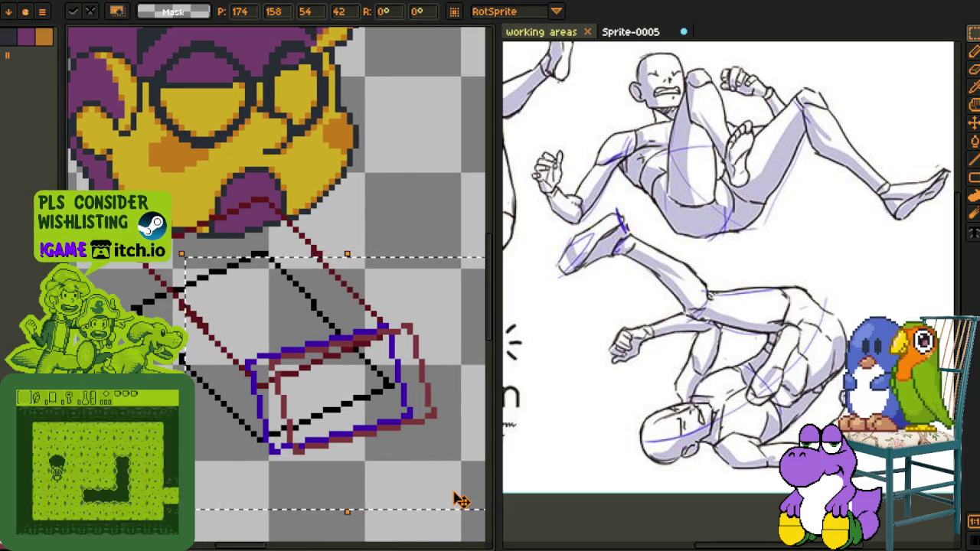
pyautogui.press('Right')
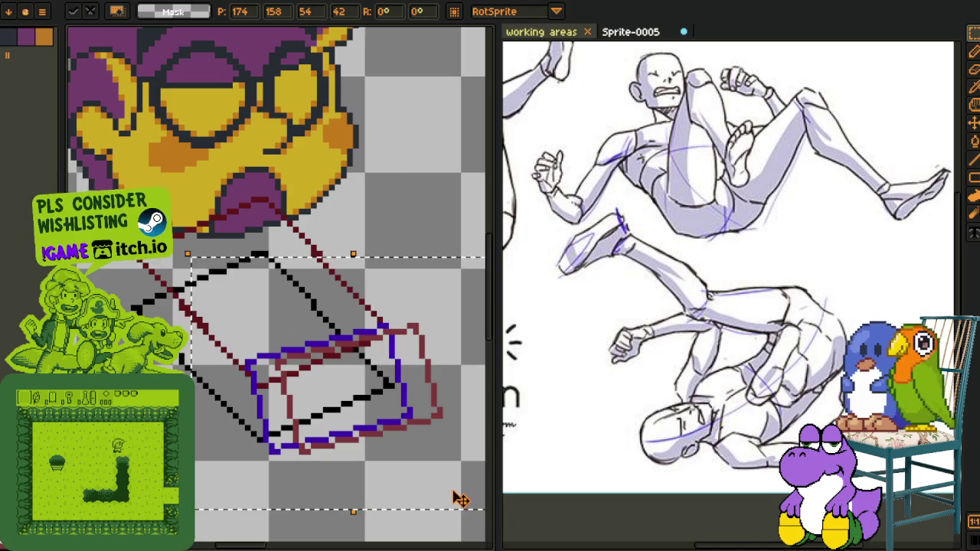
pyautogui.press('Return')
pyautogui.scroll(-1, 330, 373)
pyautogui.scroll(-1, 330, 373)
# Create a new empty layer from the layer list's context menu for the limb lines
pyautogui.press('Tab')
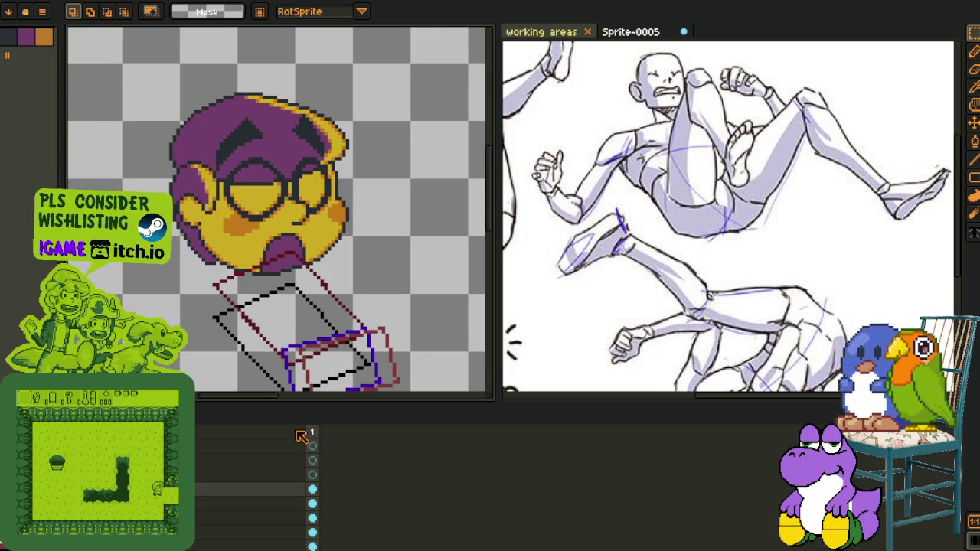
pyautogui.rightClick(168, 450)
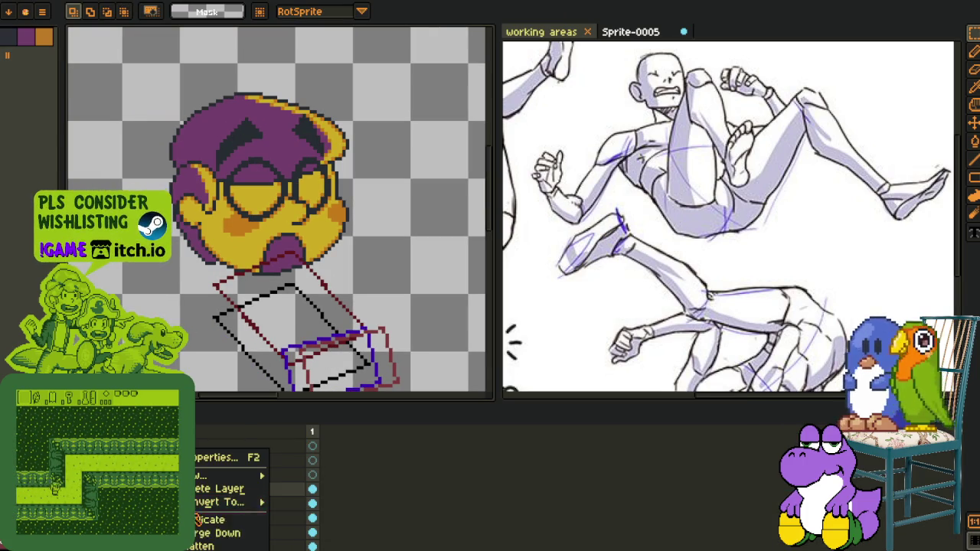
pyautogui.press('Escape')
pyautogui.scroll(-1, 228, 299)
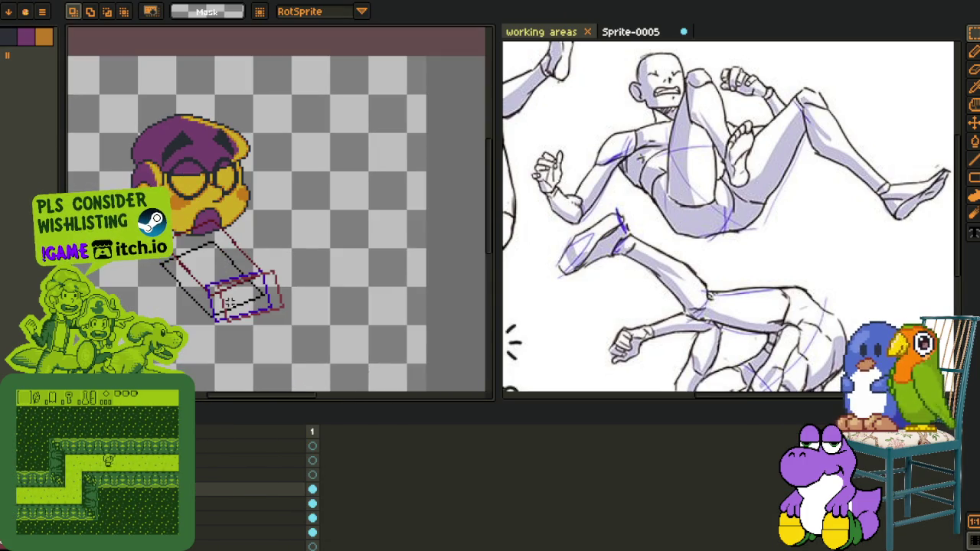
pyautogui.rightClick(176, 488)
pyautogui.moveTo(201, 475)
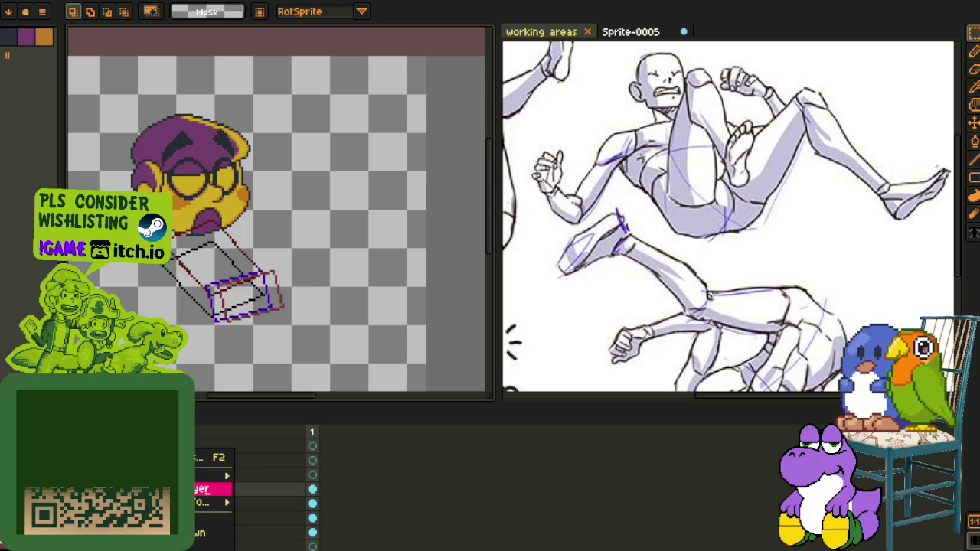
pyautogui.click(252, 474)
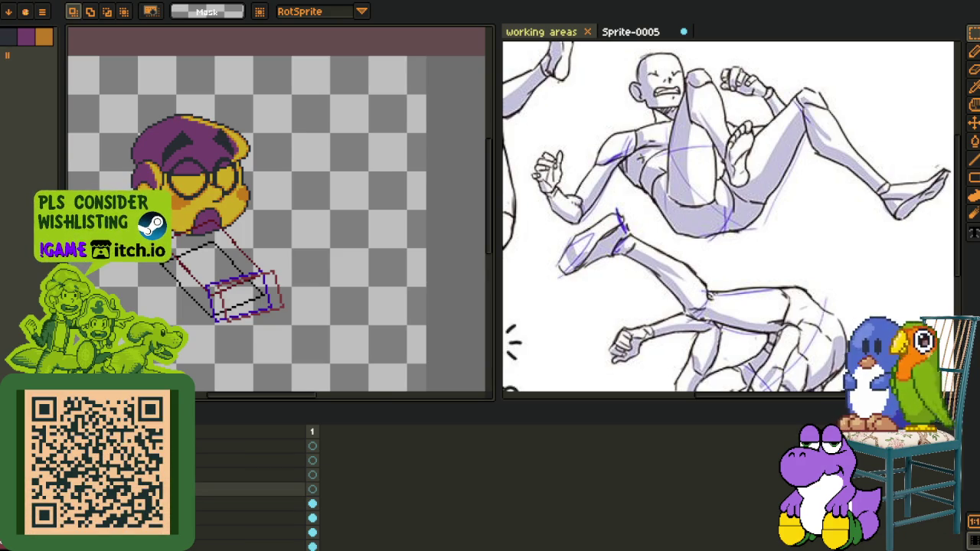
pyautogui.press('Tab')
pyautogui.scroll(2, 239, 318)
pyautogui.scroll(1, 240, 317)
pyautogui.press('space')
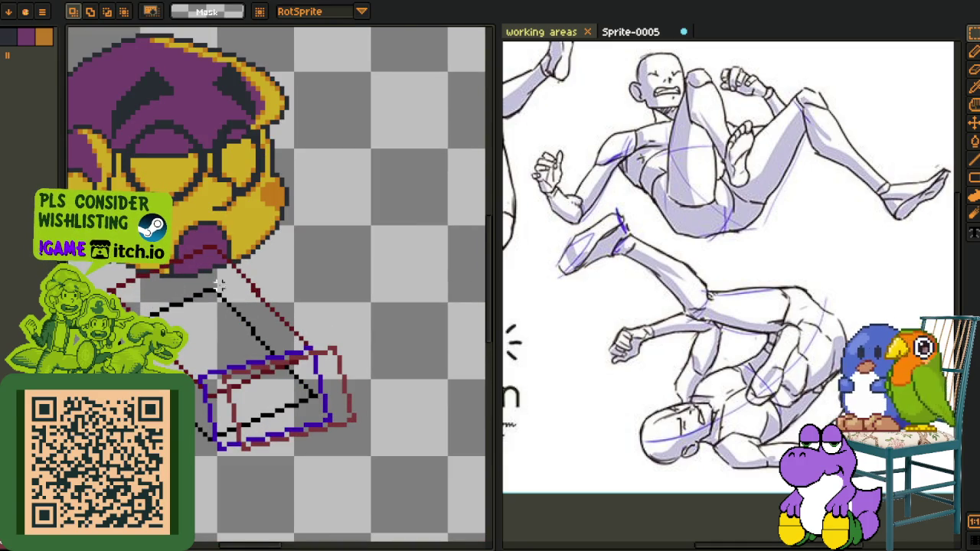
pyautogui.press('b')
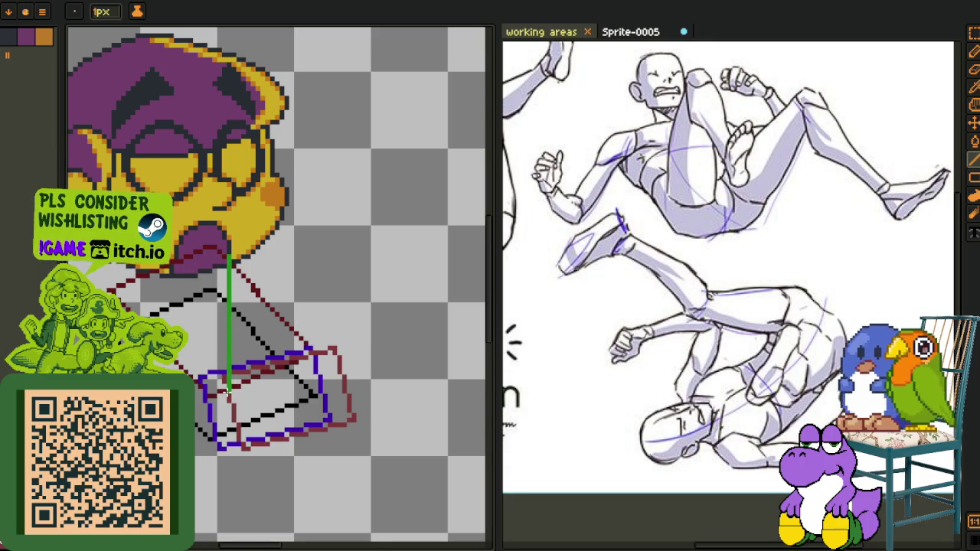
# Undo the earlier green line attempts, try a new limb line, and undo it too
pyautogui.hotkey('ctrl', 'z')
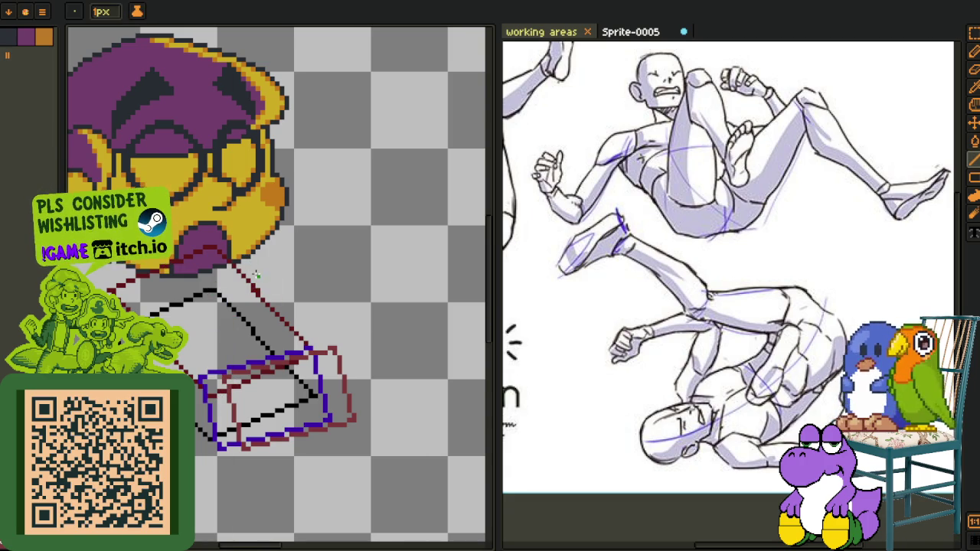
pyautogui.hotkey('ctrl', 'z')
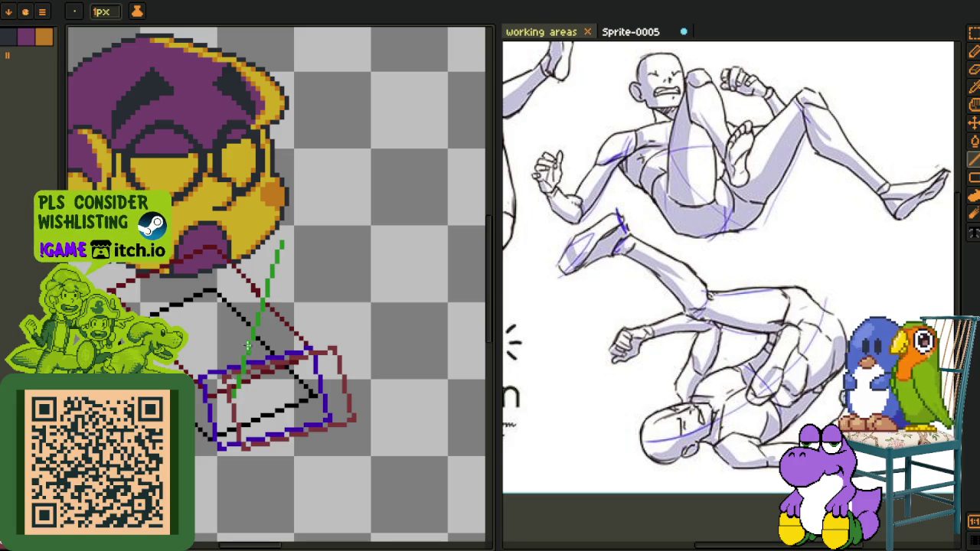
pyautogui.hotkey('ctrl', 'z')
pyautogui.moveTo(337, 257); pyautogui.dragTo(312, 392)
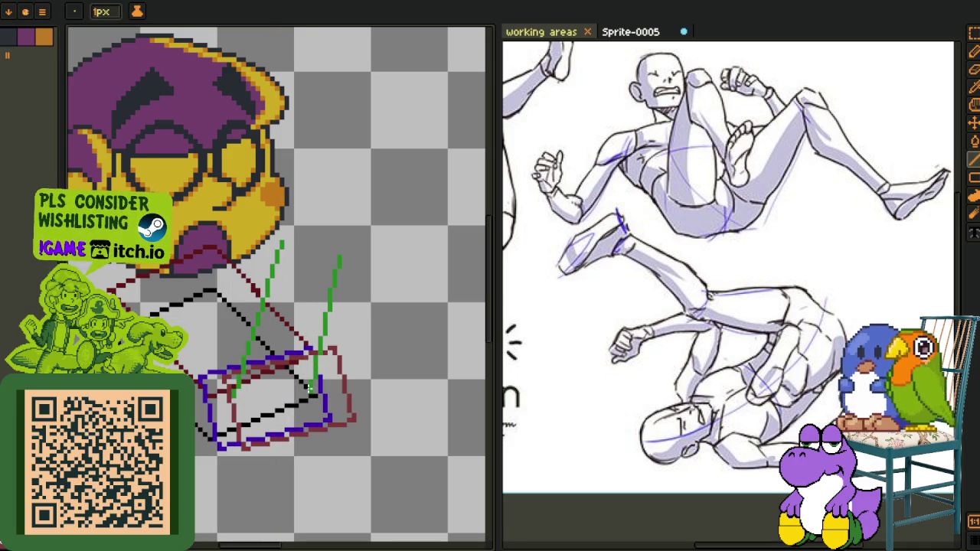
pyautogui.moveTo(280, 317); pyautogui.dragTo(272, 335)
pyautogui.hotkey('ctrl', 'z')
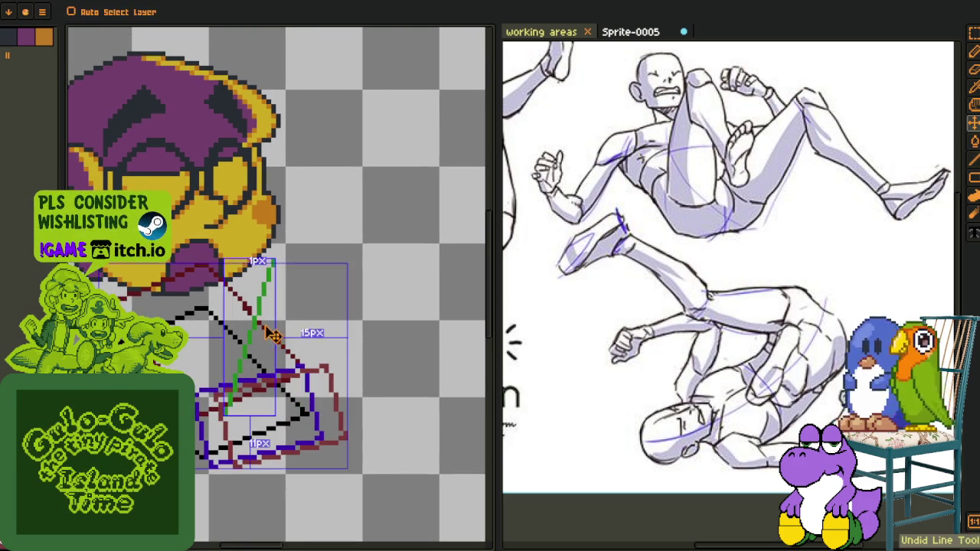
pyautogui.hotkey('ctrl', 'z')
pyautogui.press('l')
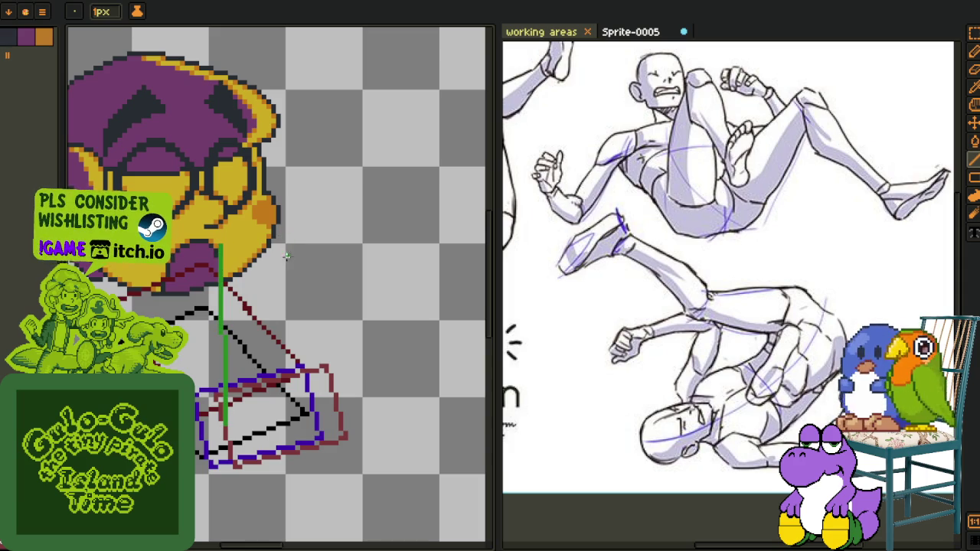
# Draw a green diagonal leg line rising up-right from the hip box
pyautogui.scroll(-3, 286, 413)
pyautogui.moveTo(294, 392)
pyautogui.mouseDown()
pyautogui.moveTo(251, 365)
pyautogui.moveTo(258, 357)
pyautogui.mouseUp()
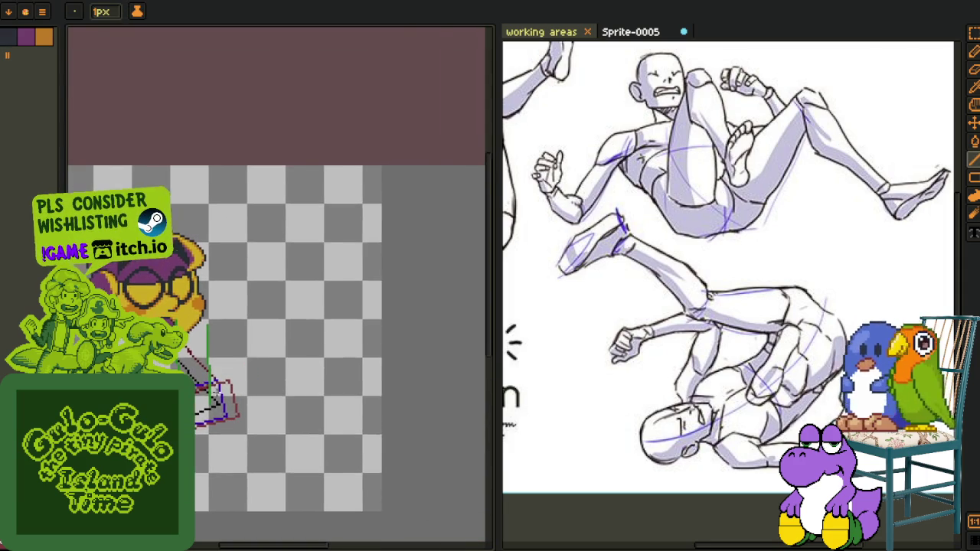
pyautogui.scroll(2, 258, 357)
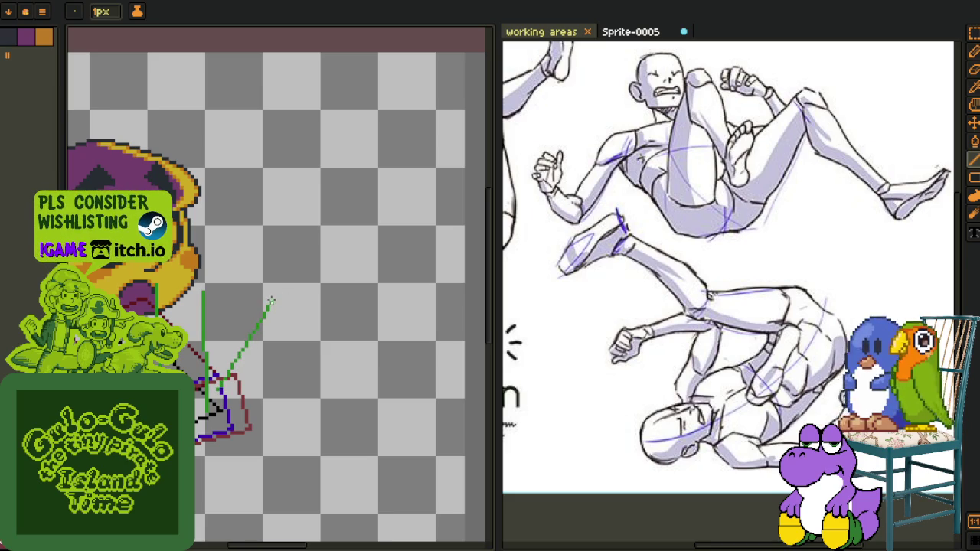
pyautogui.scroll(1, 240, 386)
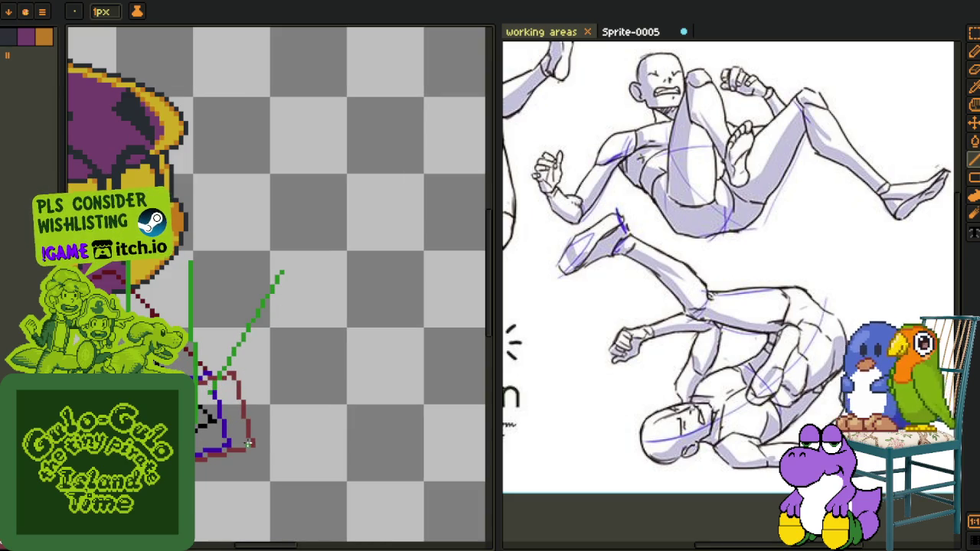
pyautogui.moveTo(249, 443); pyautogui.dragTo(341, 324)
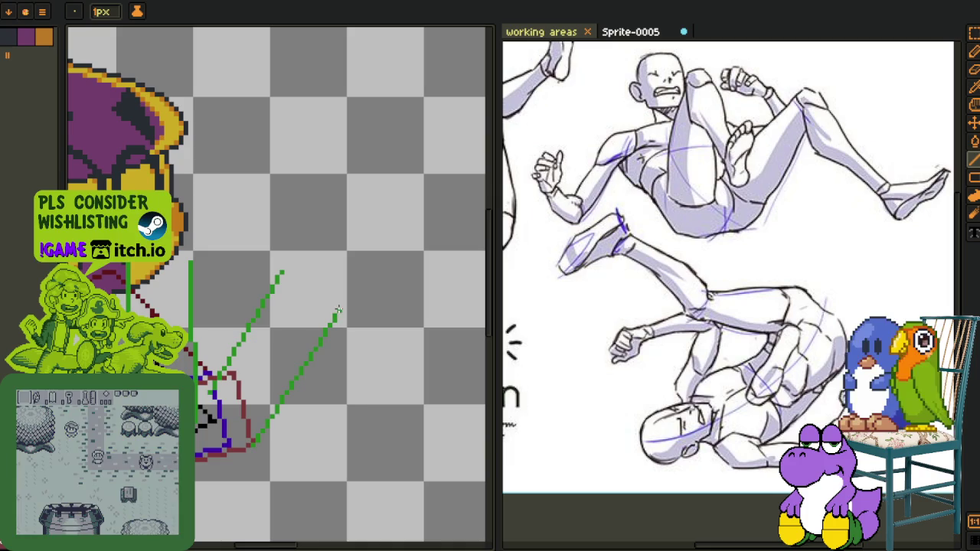
pyautogui.scroll(-1, 306, 333)
pyautogui.press('Tab')
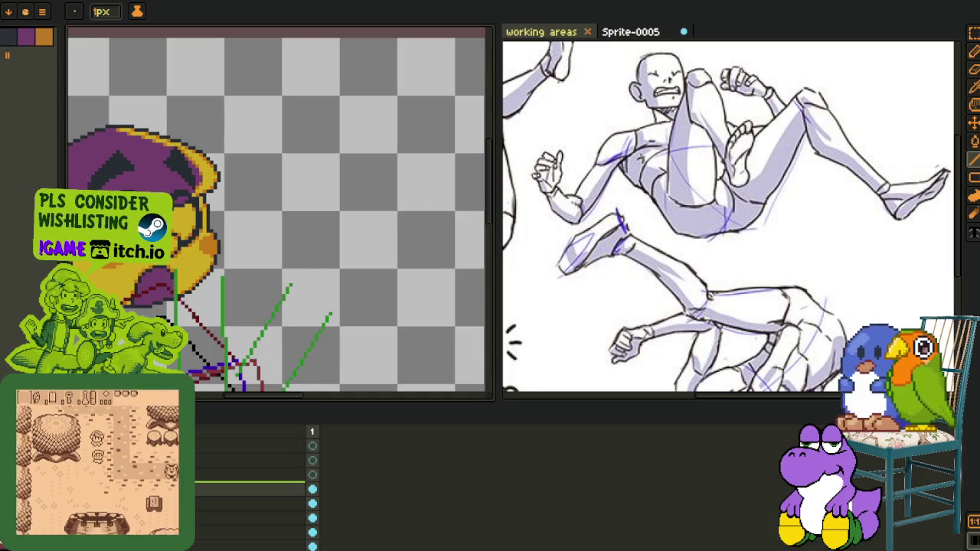
pyautogui.press('Tab')
pyautogui.scroll(1, 207, 287)
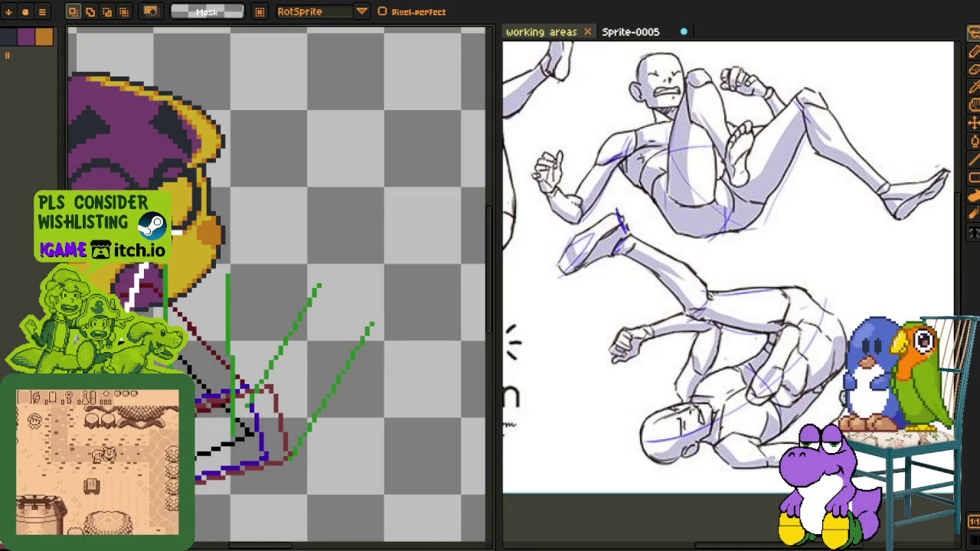
# Lasso-select the green limb lines and shift them down slightly
pyautogui.moveTo(281, 218); pyautogui.dragTo(199, 396)
pyautogui.click(236, 323)
pyautogui.moveTo(236, 323); pyautogui.dragTo(236, 346)
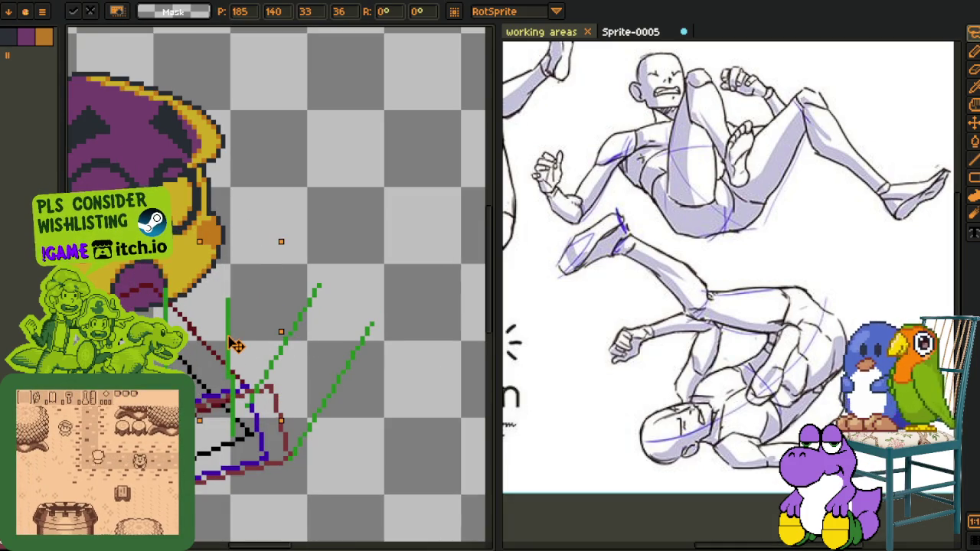
pyautogui.click(319, 260)
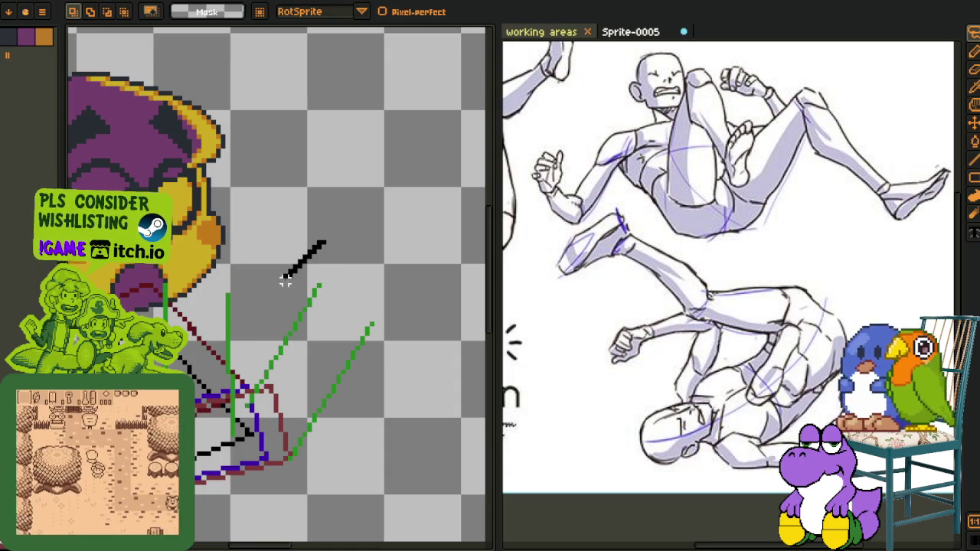
# Reselect the green limb lines with the lasso and move them down and to the left
pyautogui.moveTo(345, 146)
pyautogui.mouseDown()
pyautogui.moveTo(255, 353)
pyautogui.moveTo(404, 360)
pyautogui.mouseUp()
pyautogui.moveTo(303, 458); pyautogui.dragTo(391, 182)
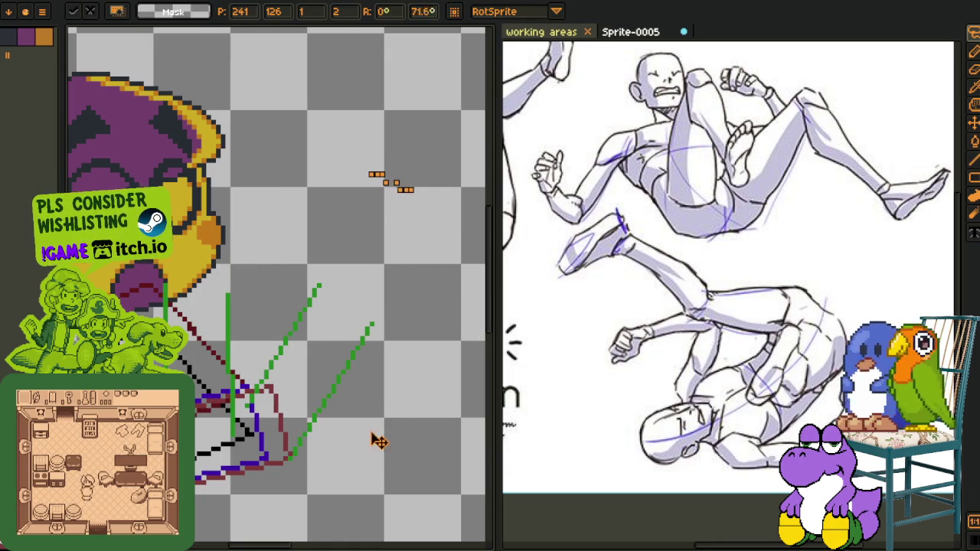
pyautogui.click(334, 156)
pyautogui.moveTo(330, 201); pyautogui.dragTo(386, 319)
pyautogui.scroll(1, 348, 366)
pyautogui.scroll(1, 328, 409)
pyautogui.moveTo(328, 414); pyautogui.dragTo(310, 470)
pyautogui.scroll(-2, 291, 346)
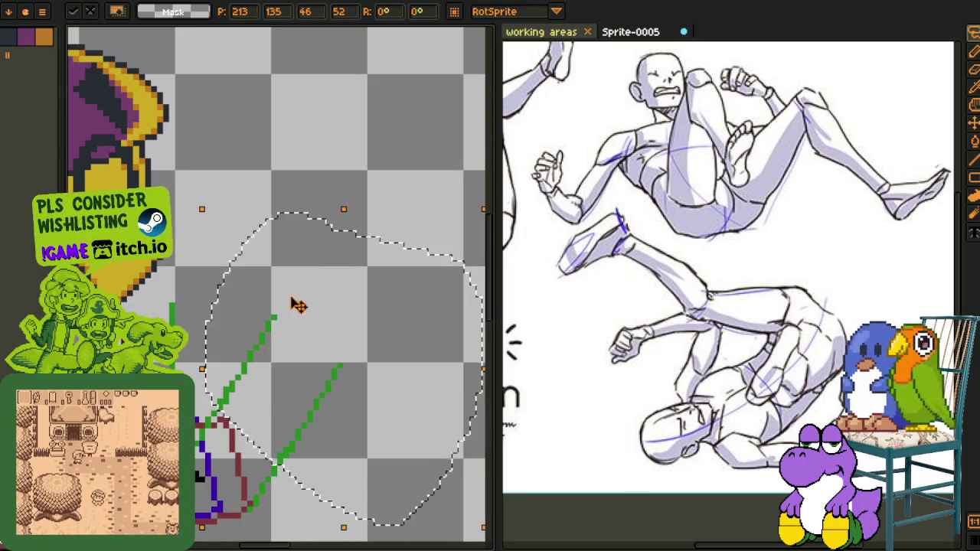
pyautogui.click(256, 153)
pyautogui.scroll(-2, 242, 230)
pyautogui.moveTo(202, 273); pyautogui.dragTo(267, 351)
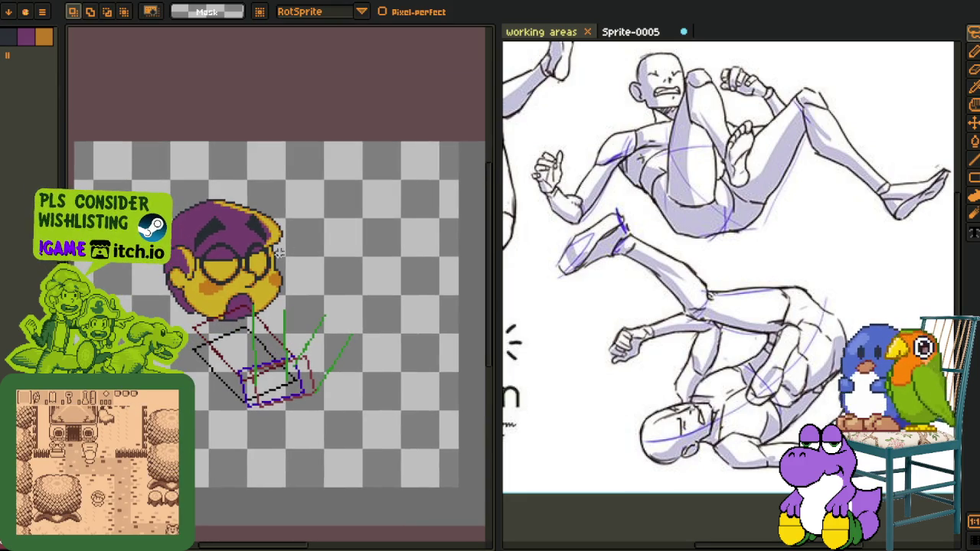
# Undo a stray black line, then nudge the reselected lines one pixel up-right
pyautogui.press('Tab')
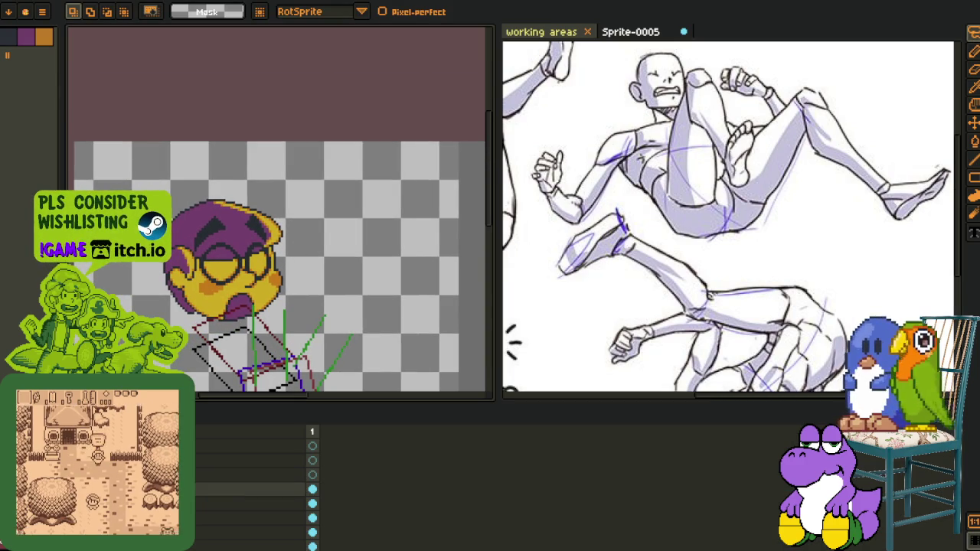
pyautogui.press('Tab')
pyautogui.scroll(1, 291, 341)
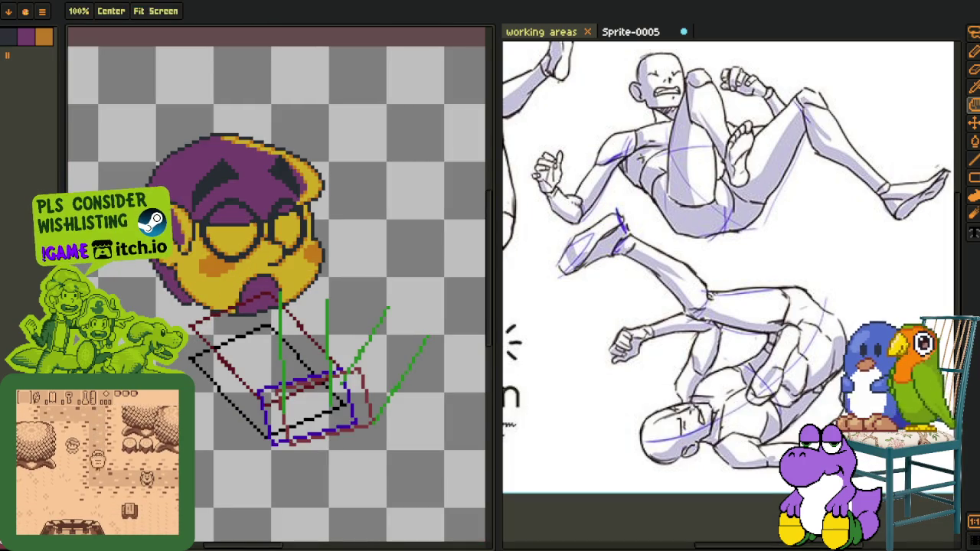
pyautogui.scroll(1, 291, 340)
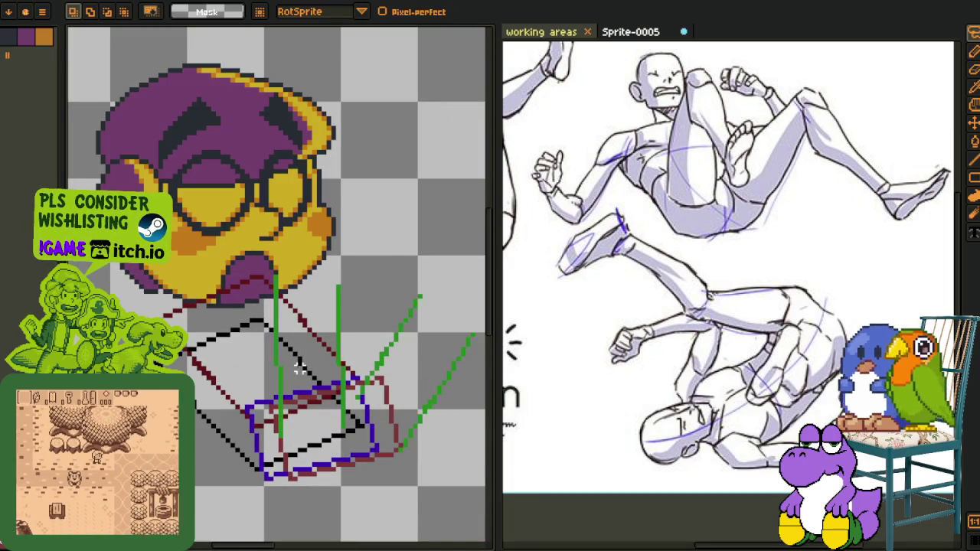
pyautogui.moveTo(305, 366); pyautogui.dragTo(376, 260)
pyautogui.hotkey('ctrl', 'z')
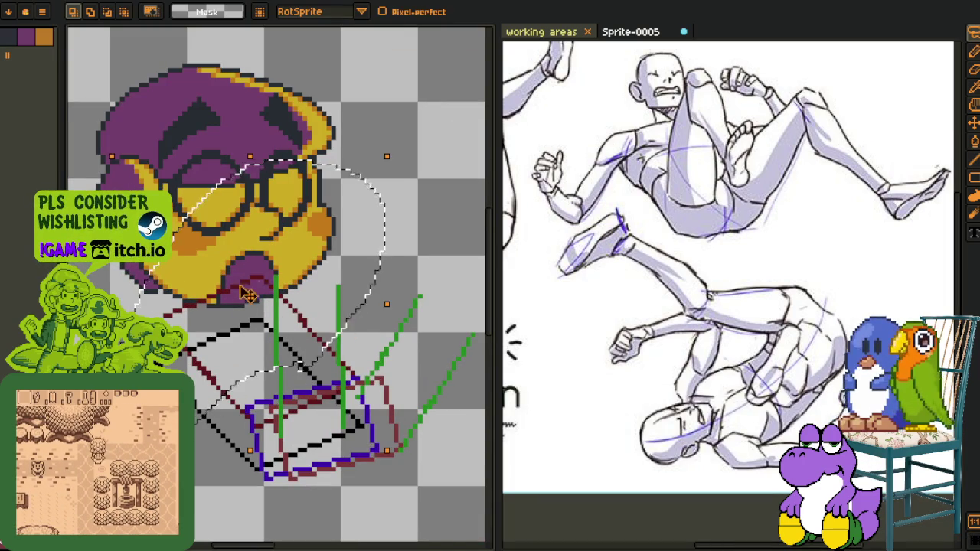
pyautogui.hotkey('ctrl', 't')
pyautogui.moveTo(261, 328); pyautogui.dragTo(265, 325)
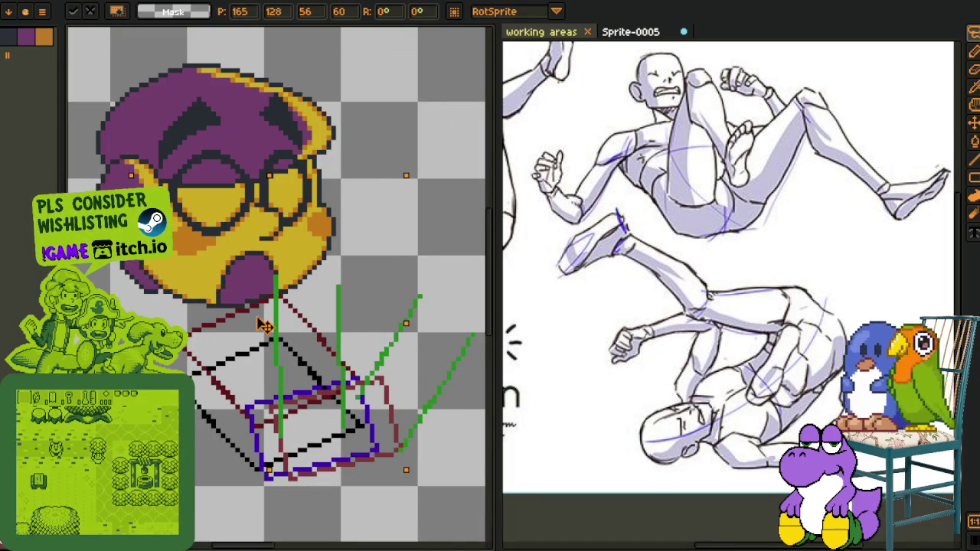
pyautogui.press('Return')
# Lasso the glasses-wearing head and nudge it a pixel into place over the box
pyautogui.press('Tab')
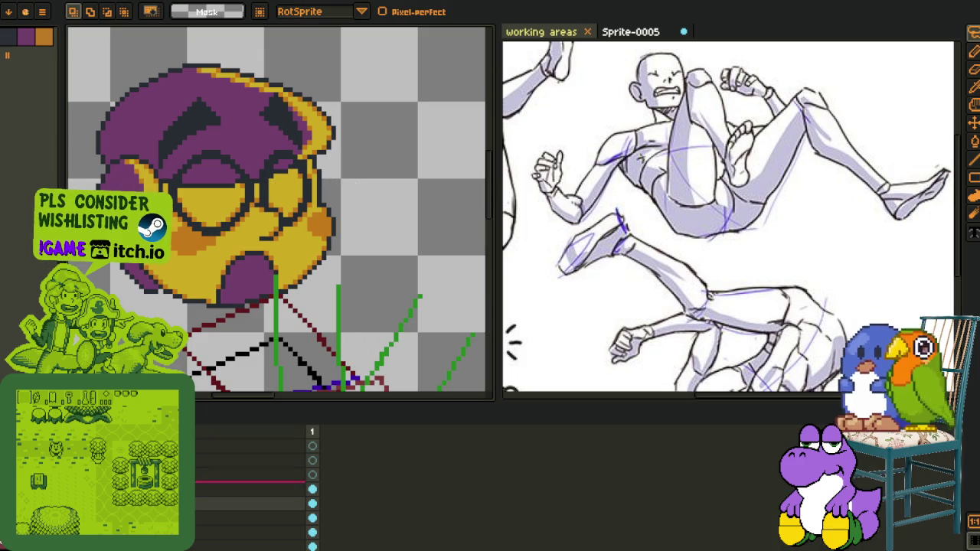
pyautogui.scroll(-1, 208, 197)
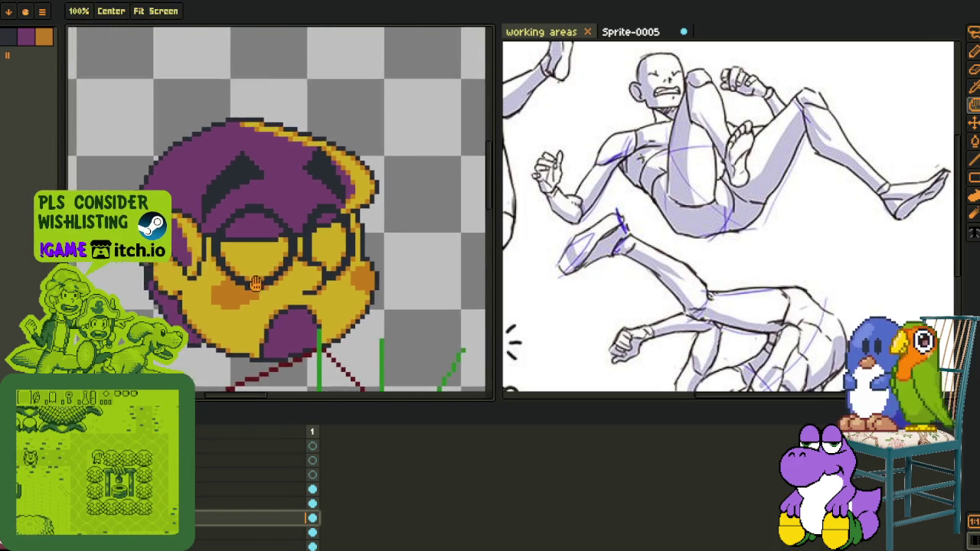
pyautogui.scroll(-1, 207, 197)
pyautogui.moveTo(159, 141)
pyautogui.mouseDown()
pyautogui.moveTo(387, 74)
pyautogui.moveTo(237, 383)
pyautogui.mouseUp()
pyautogui.moveTo(301, 213); pyautogui.dragTo(299, 221)
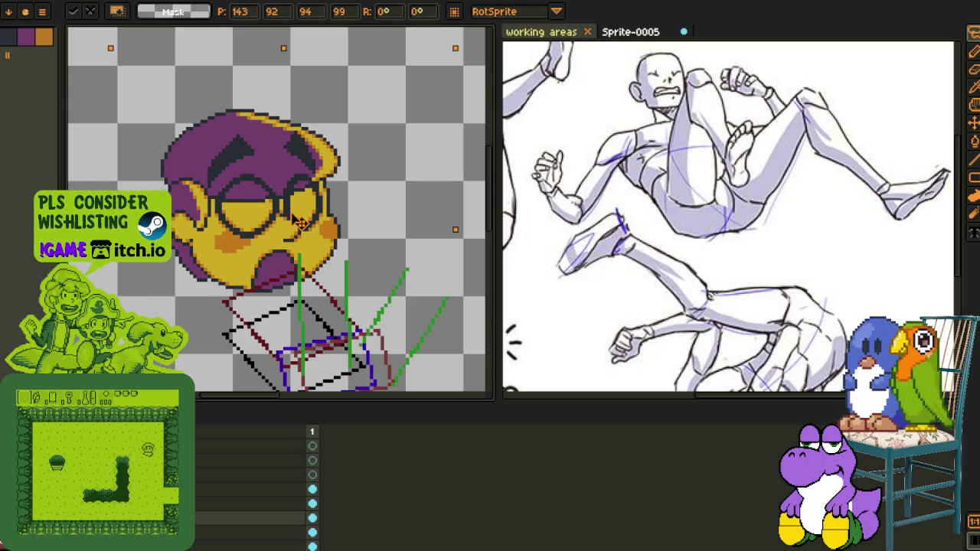
pyautogui.press('Down')
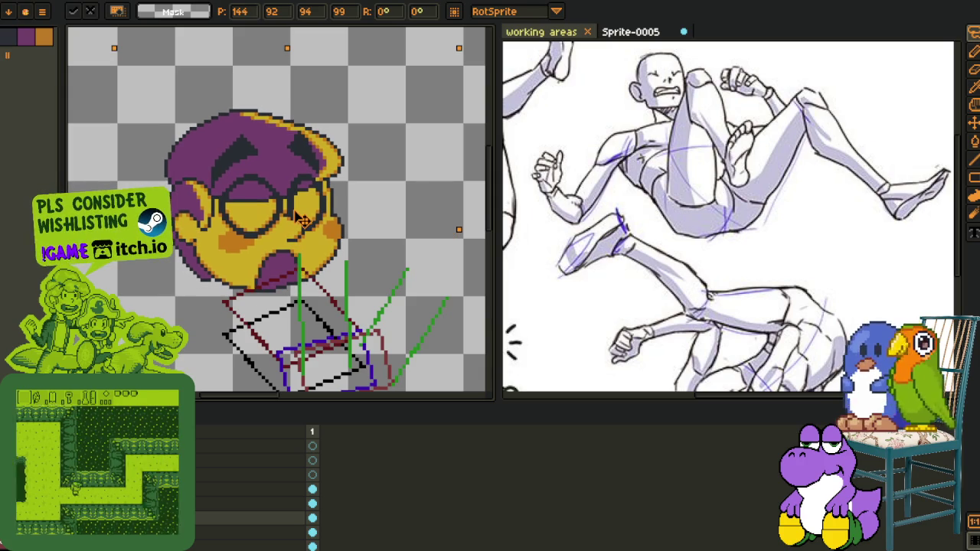
pyautogui.press('Up')
pyautogui.press('Right')
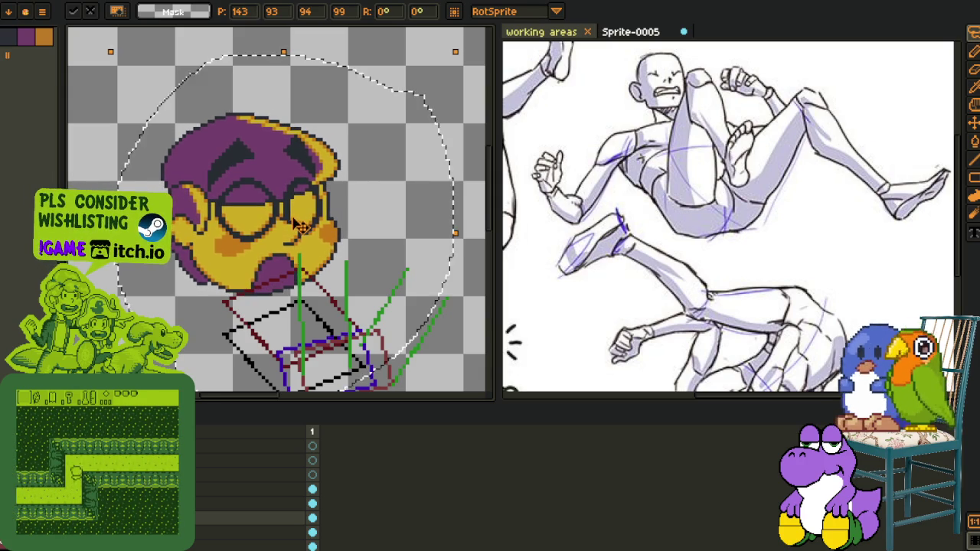
# Save the sprite with Ctrl+S
pyautogui.scroll(-3, 301, 219)
pyautogui.hotkey('ctrl', 's')
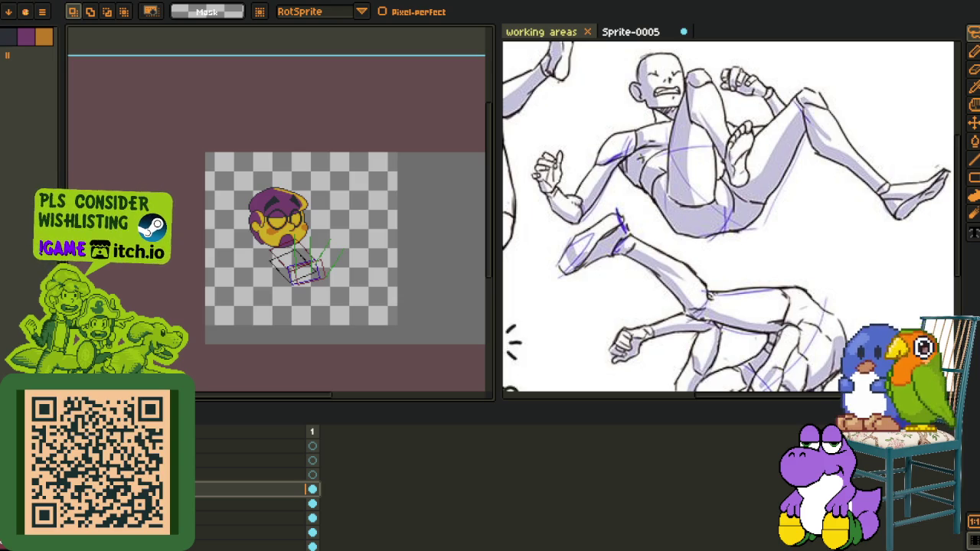
pyautogui.scroll(2, 333, 285)
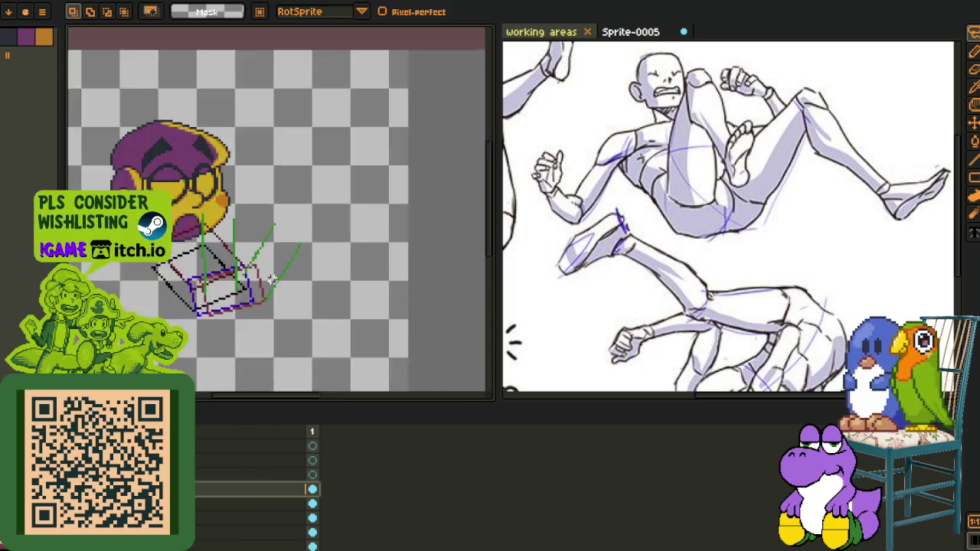
# Pick the light green colour from the existing limb lines with the eyedropper
pyautogui.scroll(2, 332, 285)
pyautogui.scroll(1, 285, 257)
pyautogui.press('i')
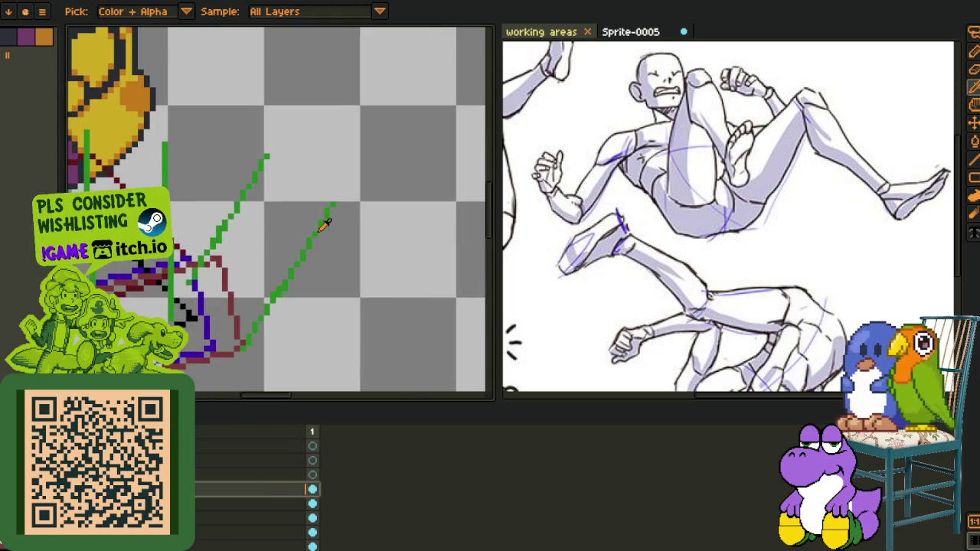
pyautogui.press('Tab')
pyautogui.scroll(-1, 325, 223)
pyautogui.scroll(-2, 306, 268)
pyautogui.scroll(-1, 273, 263)
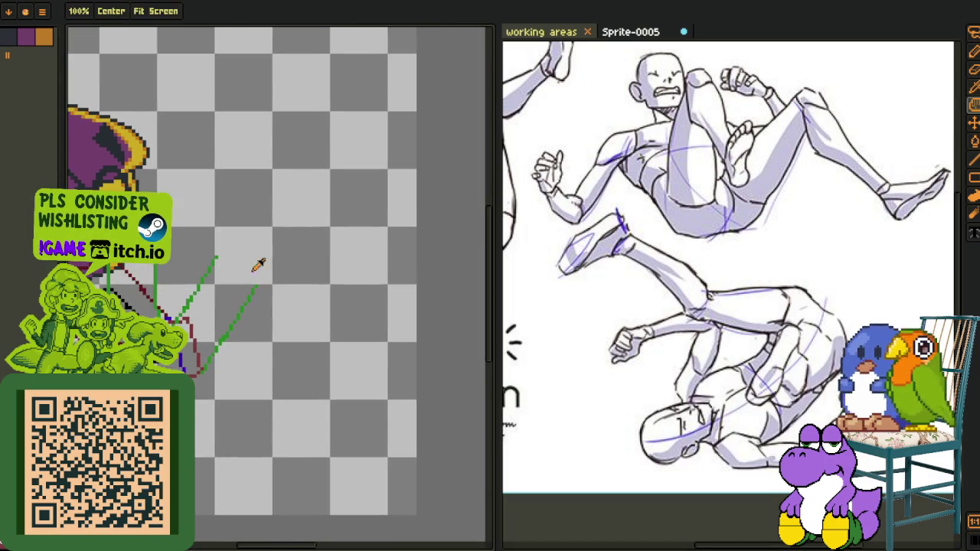
pyautogui.press('Tab')
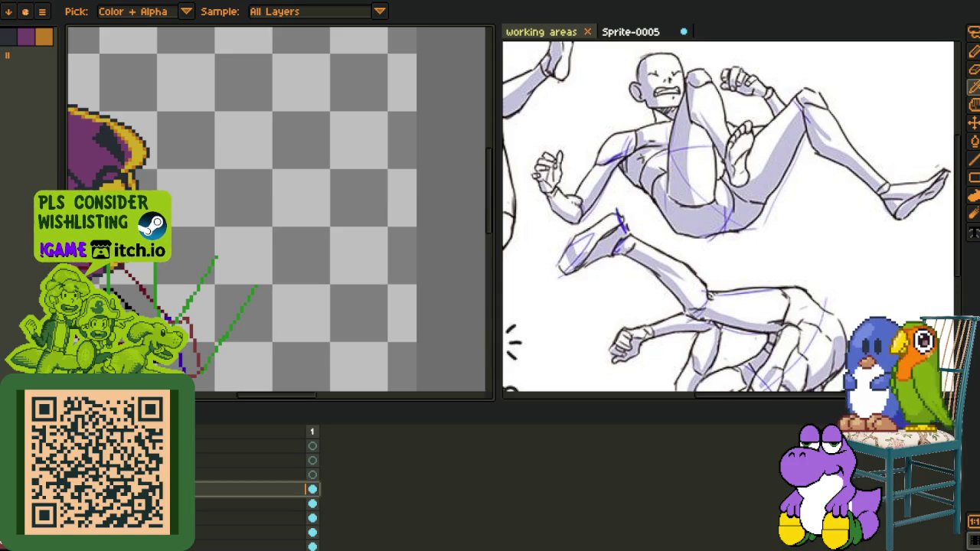
pyautogui.press('Tab')
pyautogui.scroll(1, 262, 256)
# Draw two straight light green limb lines bending down-right with the 1px pencil
pyautogui.press('b')
pyautogui.scroll(1, 199, 249)
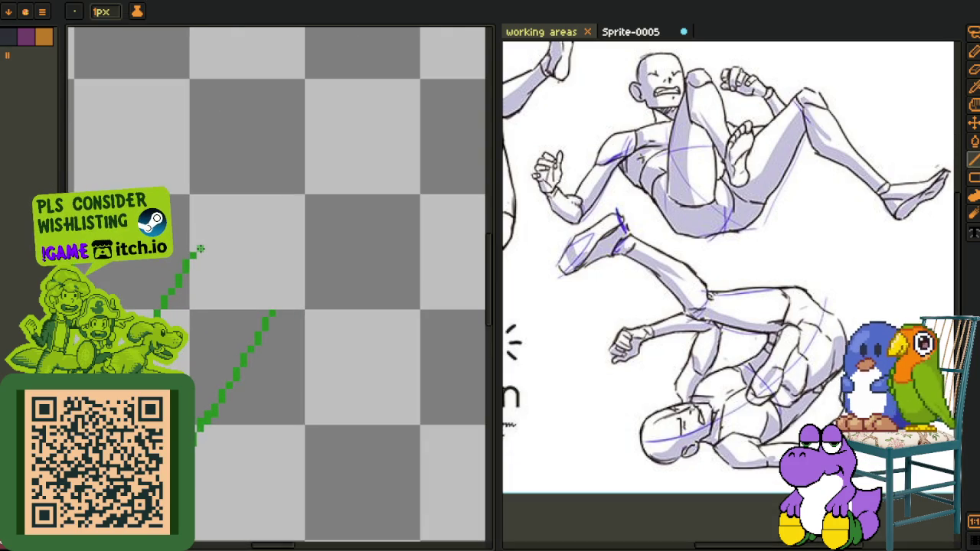
pyautogui.keyDown('shift'); pyautogui.click(368, 364); pyautogui.keyUp('shift')
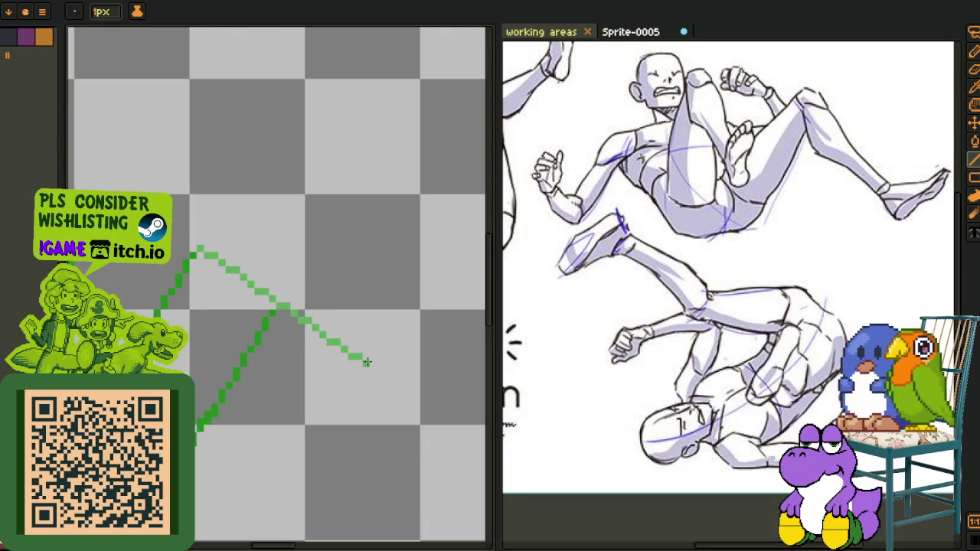
pyautogui.press('h')
pyautogui.moveTo(755, 260); pyautogui.dragTo(669, 272)
pyautogui.press('b')
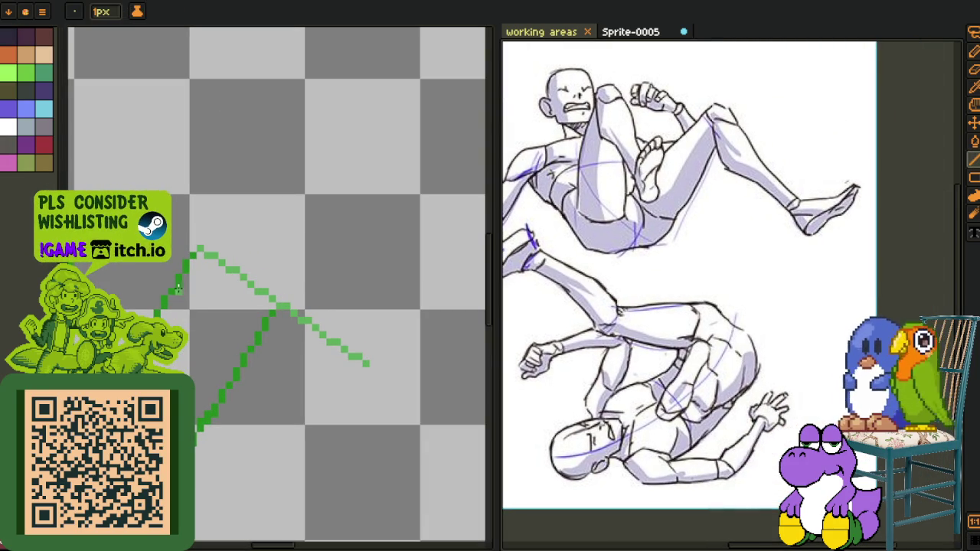
pyautogui.moveTo(191, 345)
pyautogui.mouseDown()
pyautogui.moveTo(329, 429)
pyautogui.moveTo(336, 414)
pyautogui.mouseUp()
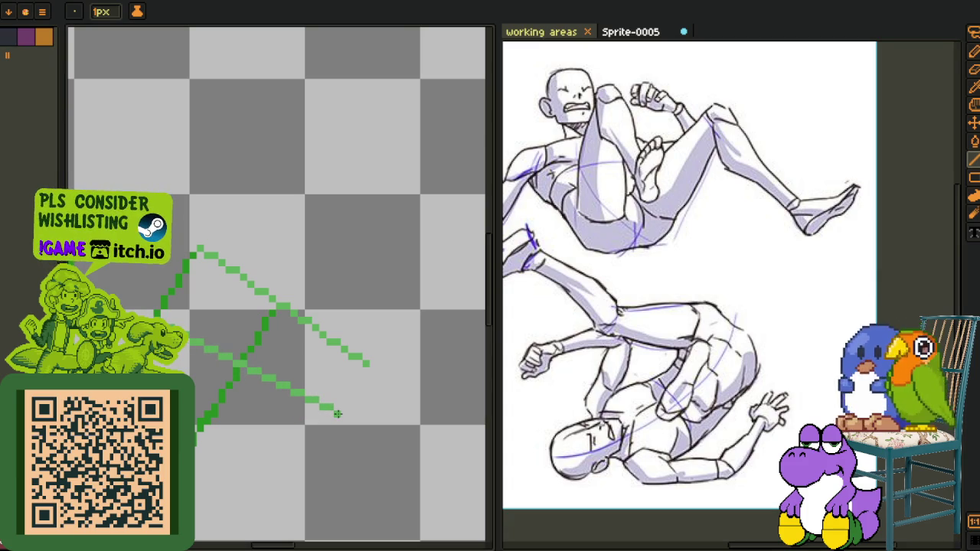
pyautogui.scroll(-2, 337, 414)
pyautogui.scroll(1, 340, 393)
pyautogui.scroll(1, 267, 339)
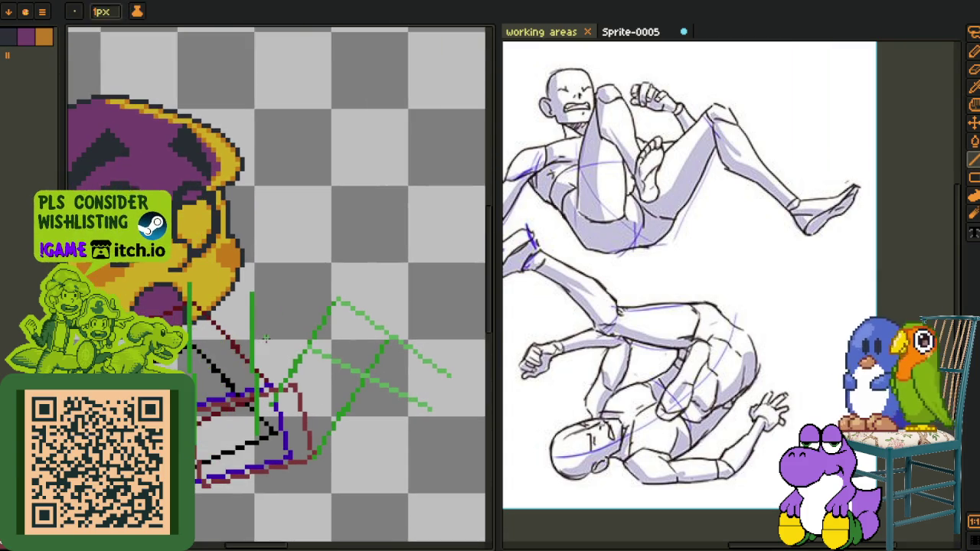
pyautogui.scroll(1, 260, 334)
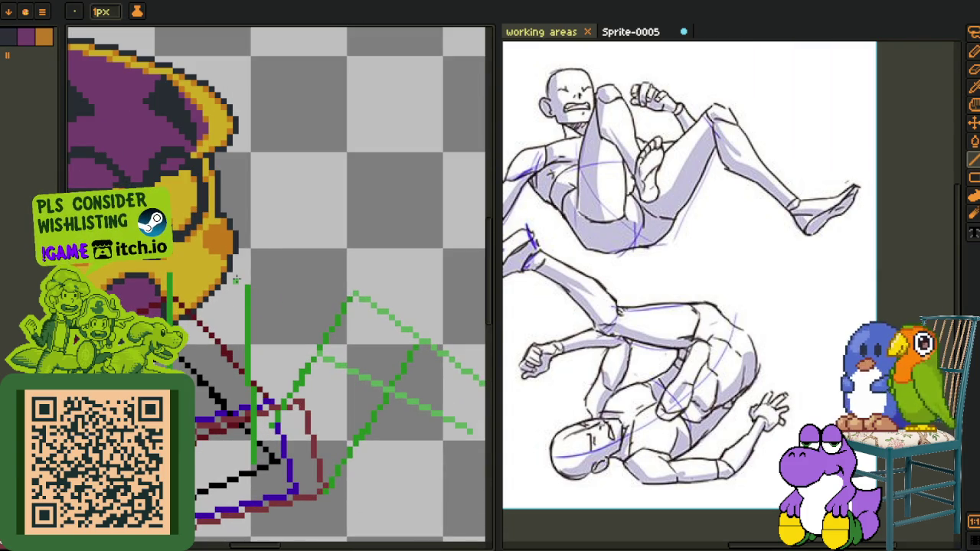
pyautogui.moveTo(236, 281)
pyautogui.mouseDown()
pyautogui.moveTo(200, 258)
pyautogui.moveTo(273, 360)
pyautogui.mouseUp()
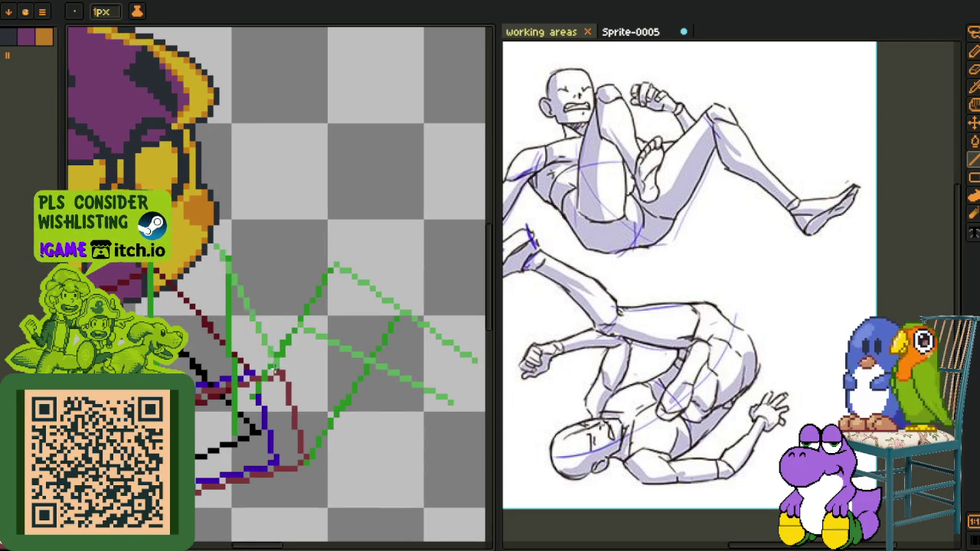
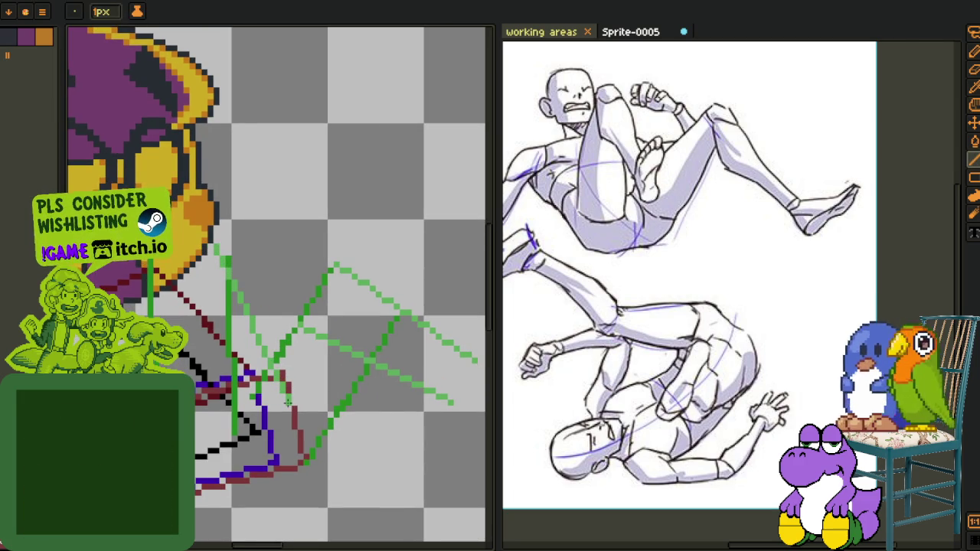
# Switch between the pencil, line and eyedropper tools while zooming out on the canvas
pyautogui.press('p')
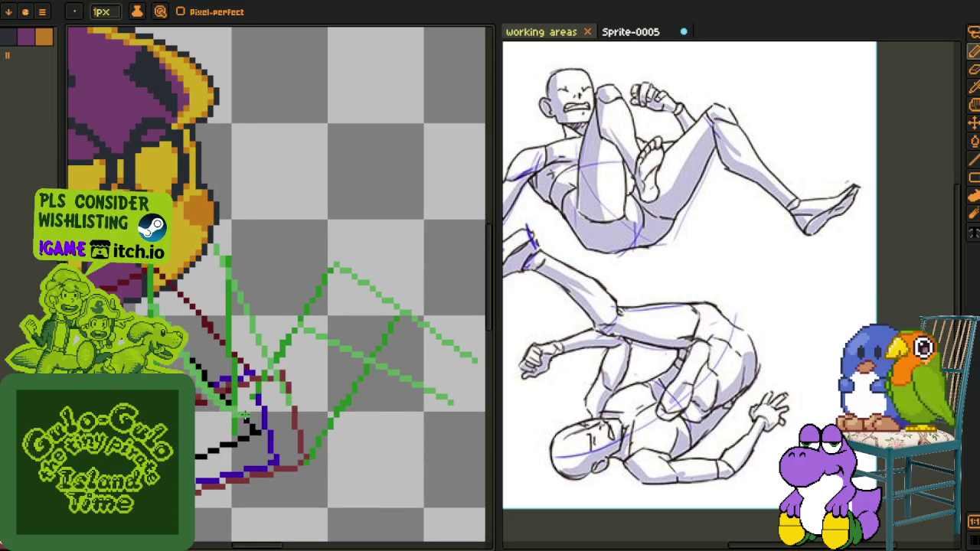
pyautogui.press('l')
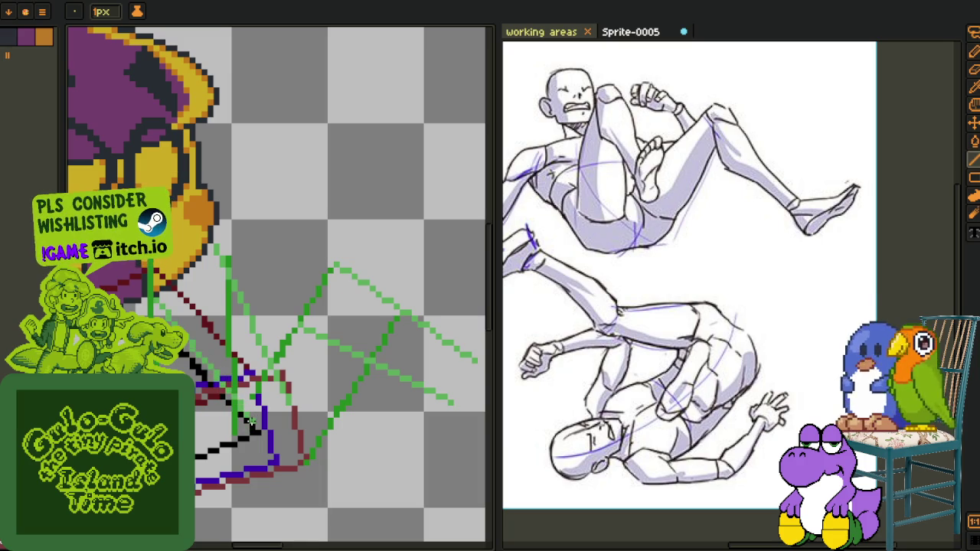
pyautogui.scroll(-2, 289, 414)
pyautogui.scroll(-1, 283, 360)
pyautogui.press('i')
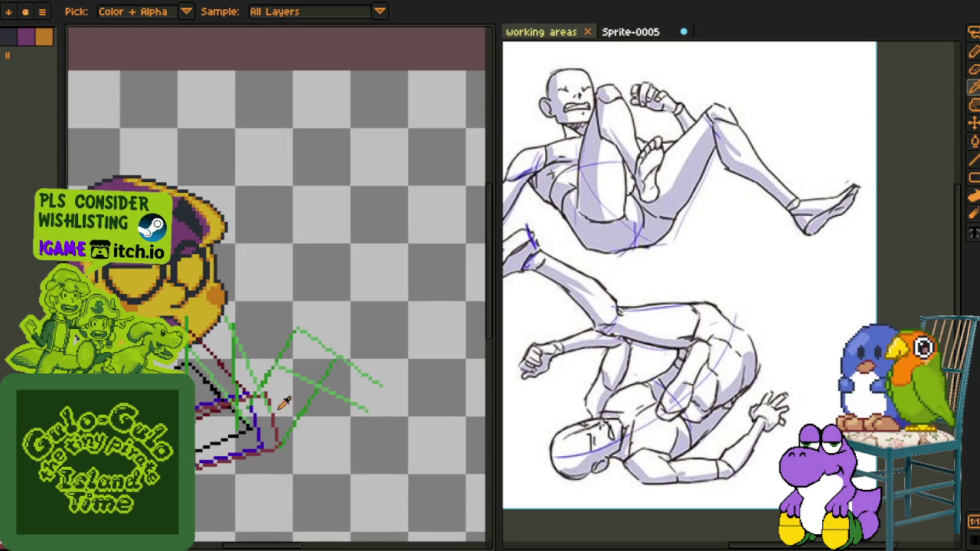
# Rename the construction-line layer to 'wme' through Layer Properties
pyautogui.press('Tab')
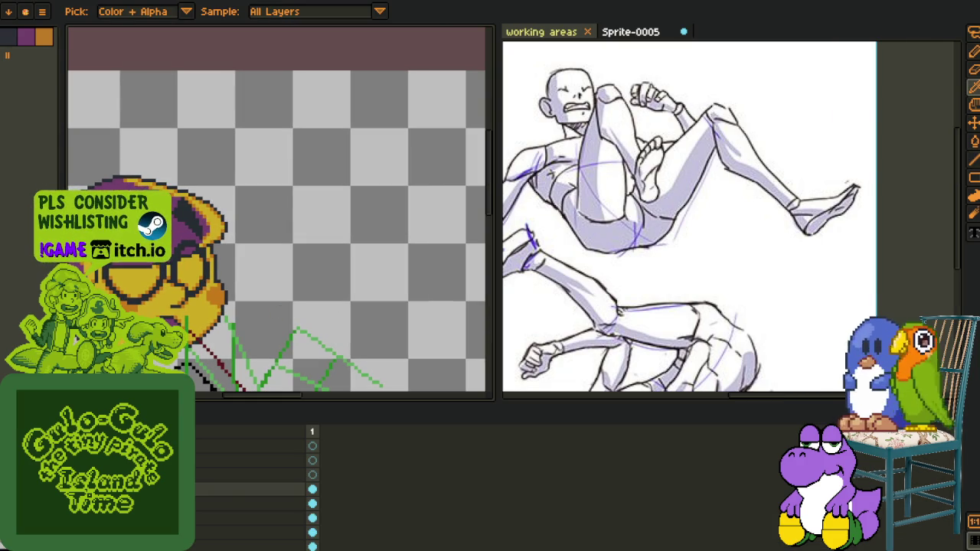
pyautogui.rightClick(187, 447)
pyautogui.click(205, 529)
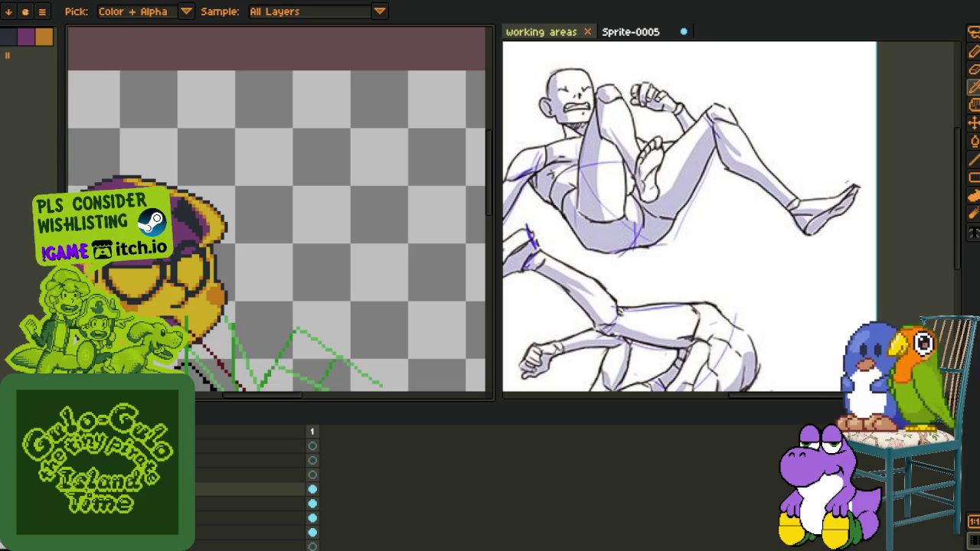
pyautogui.scroll(1, 289, 249)
pyautogui.scroll(1, 298, 230)
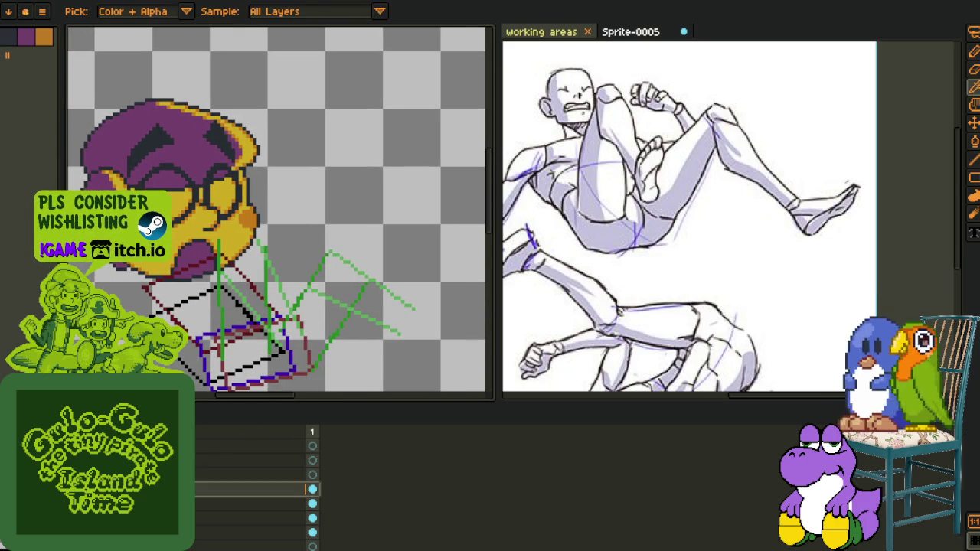
pyautogui.hotkey('shift', 'p')
pyautogui.write('wirefra')
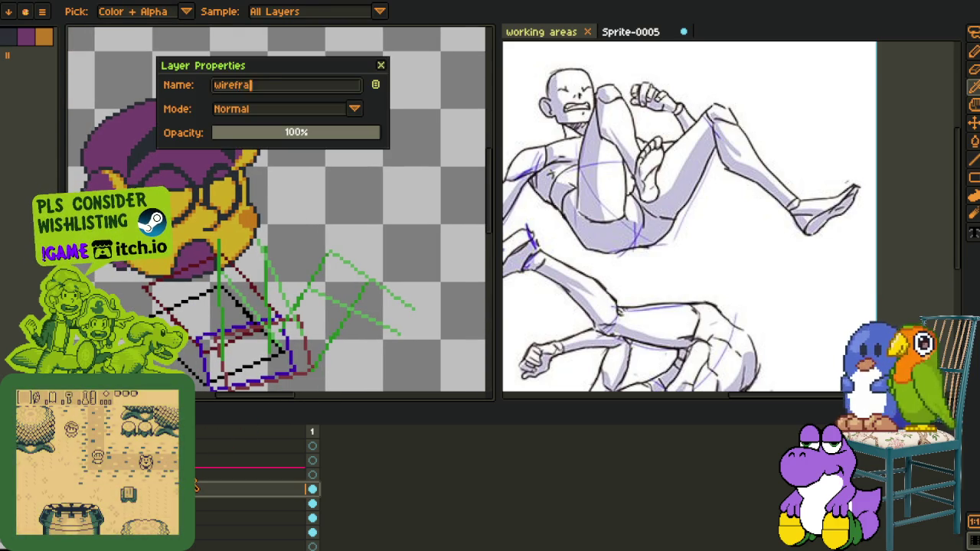
pyautogui.write('me')
pyautogui.press('Return')
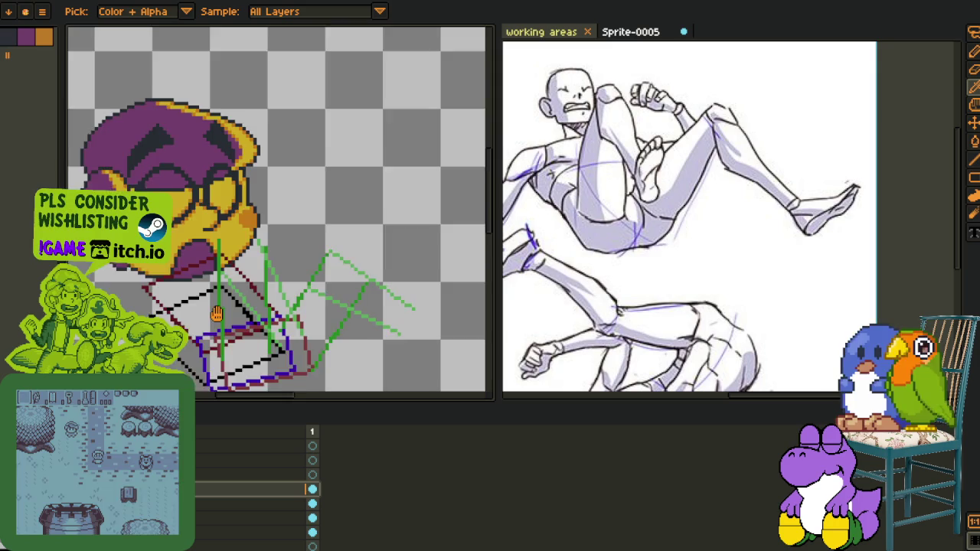
# Hide the timeline, recentre the sprite on the canvas, then show the timeline again
pyautogui.scroll(-2, 302, 219)
pyautogui.scroll(3, 277, 270)
pyautogui.press('Tab')
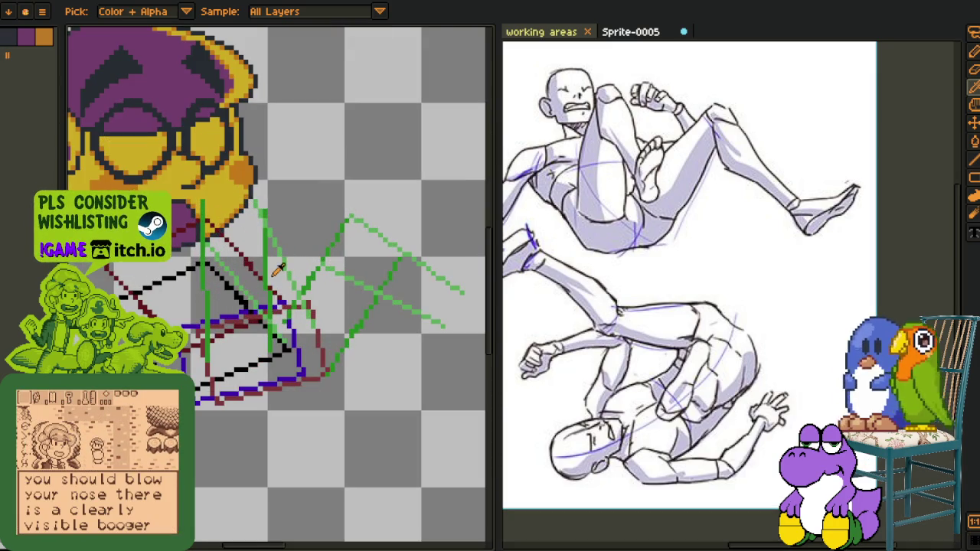
pyautogui.moveTo(234, 418); pyautogui.dragTo(266, 418)
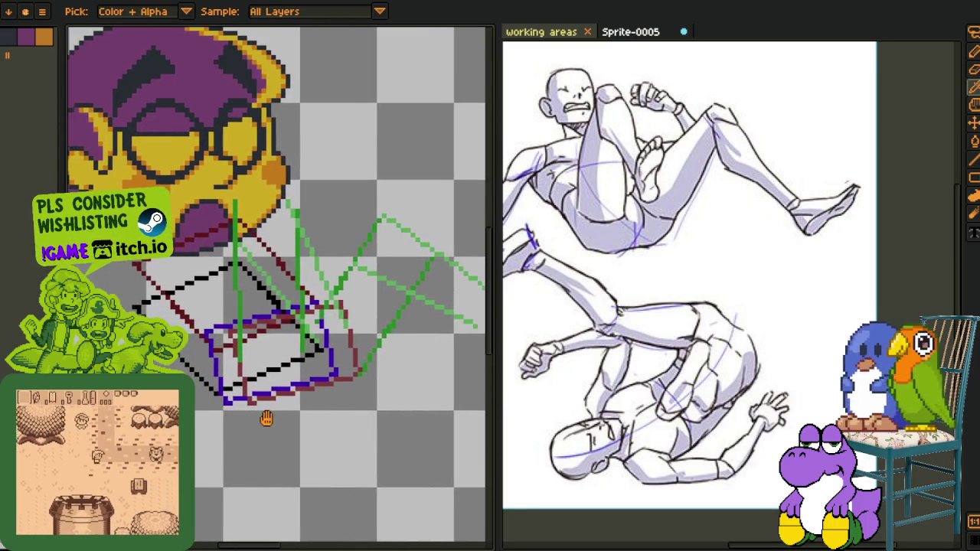
pyautogui.scroll(-2, 265, 418)
pyautogui.scroll(1, 220, 433)
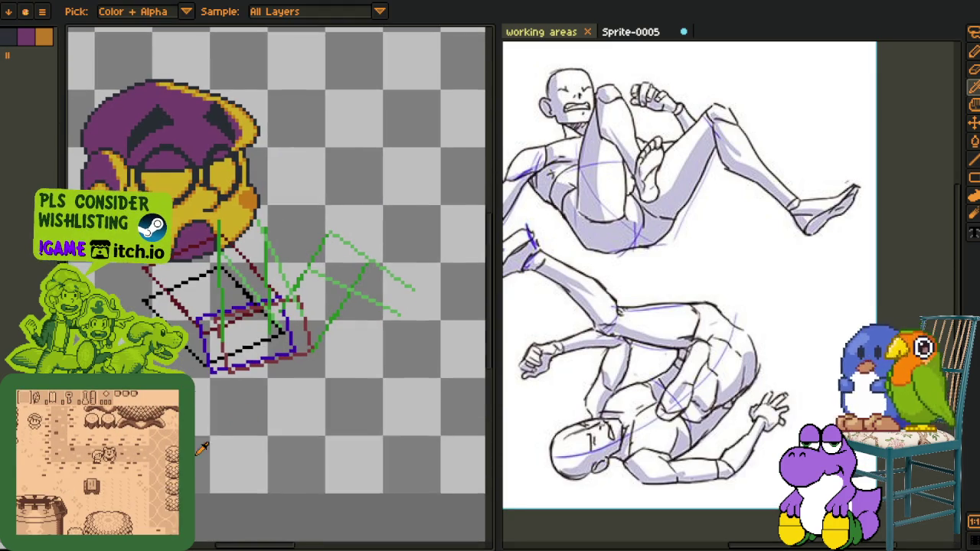
pyautogui.press('Tab')
# Add a new empty layer and select the layer just below it
pyautogui.rightClick(154, 448)
pyautogui.moveTo(211, 475)
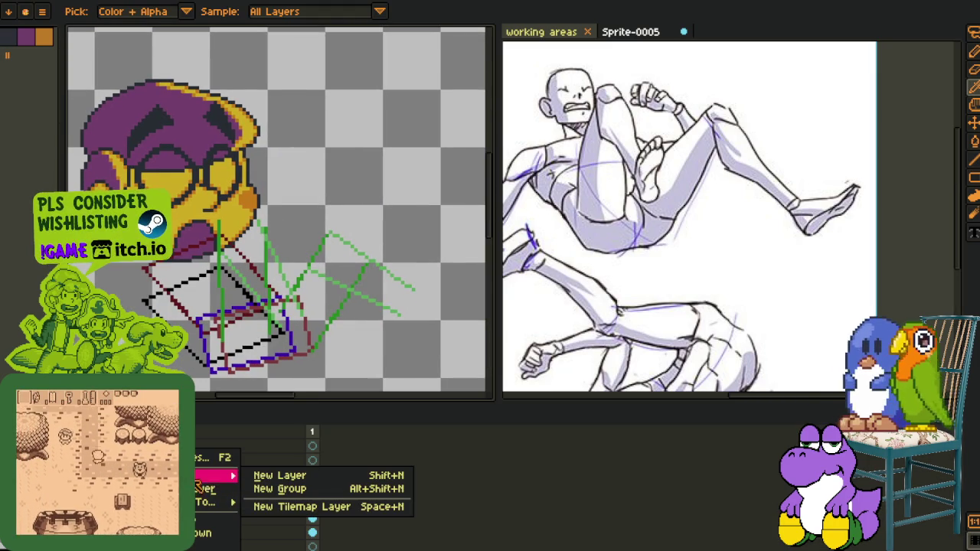
pyautogui.click(285, 477)
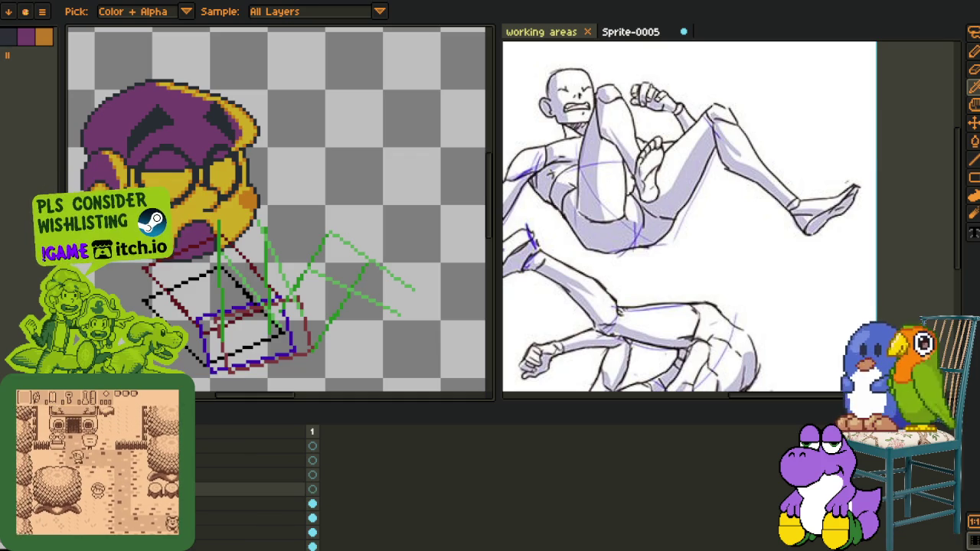
pyautogui.click(253, 504)
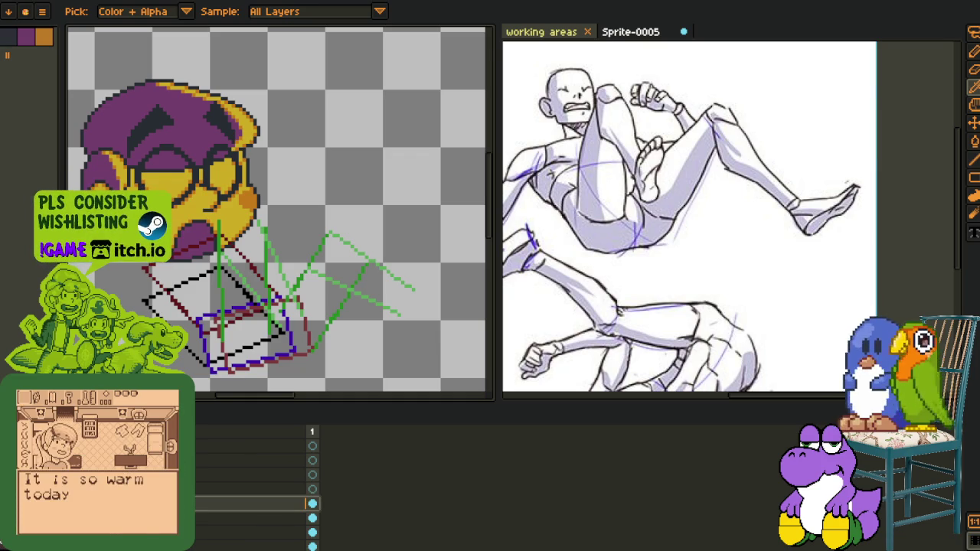
pyautogui.scroll(3, 227, 395)
pyautogui.press('Tab')
pyautogui.scroll(2, 227, 395)
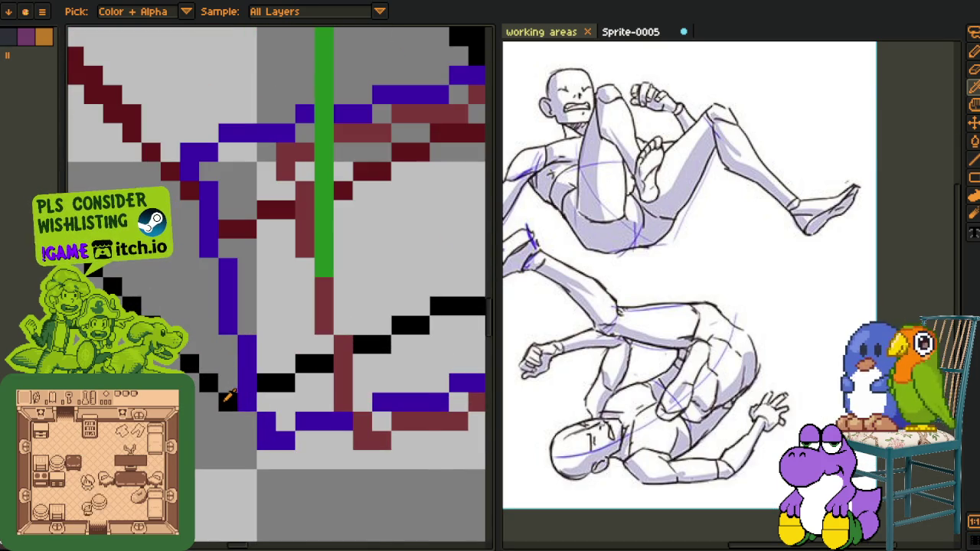
pyautogui.hotkey('shift', 'r')
pyautogui.press('Escape')
# Pan the canvas up and to the left to reposition the sprite
pyautogui.scroll(-2, 346, 430)
pyautogui.scroll(-2, 346, 430)
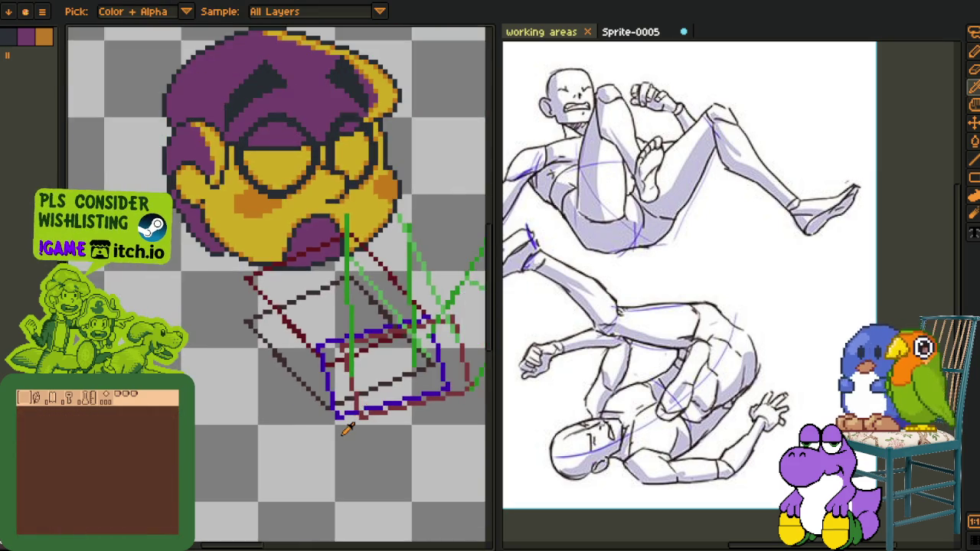
pyautogui.scroll(-3, 346, 430)
pyautogui.press('h')
pyautogui.moveTo(373, 444); pyautogui.dragTo(333, 395)
pyautogui.press('o')
pyautogui.scroll(3, 321, 400)
pyautogui.press('Tab')
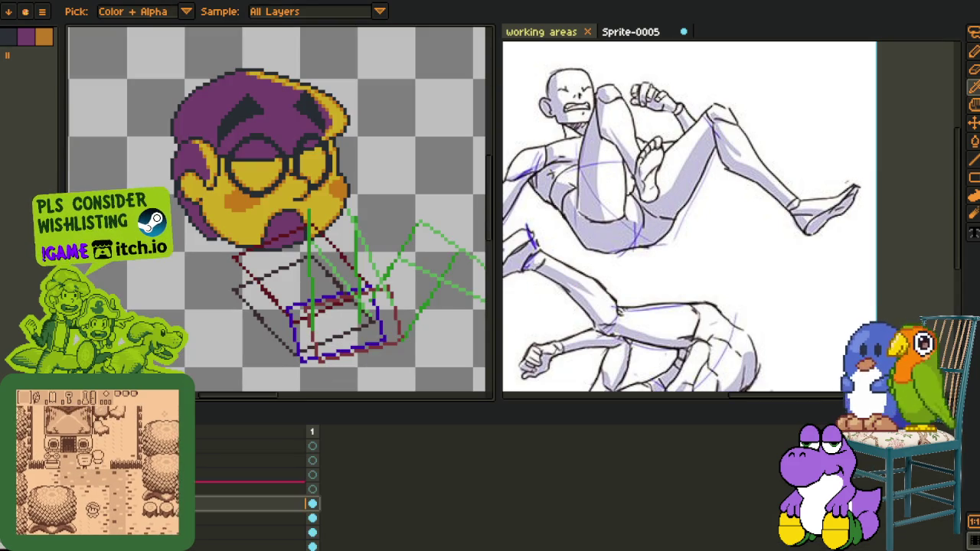
# Move to the layer above and pan the canvas further left
pyautogui.press('Up')
pyautogui.press('h')
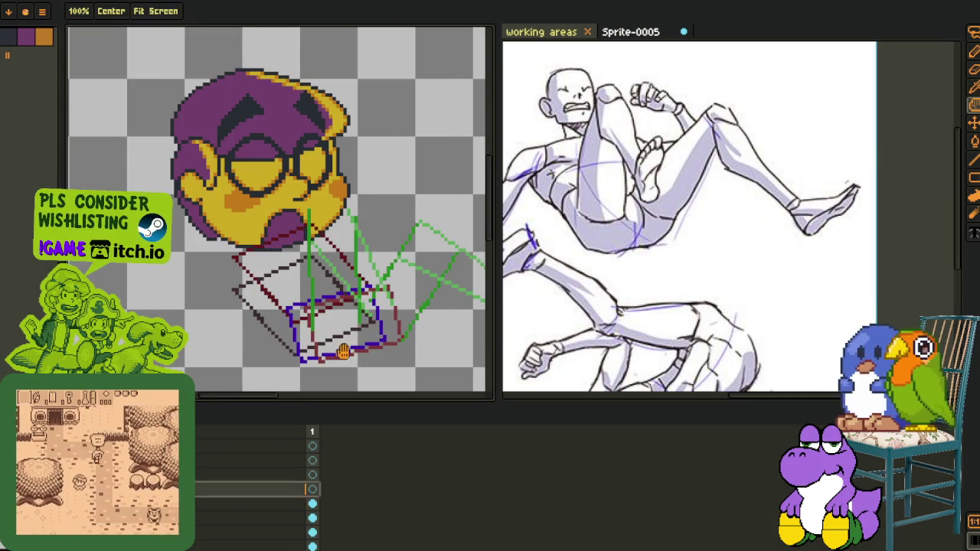
pyautogui.moveTo(342, 353); pyautogui.dragTo(283, 345)
pyautogui.press('o')
pyautogui.press('Tab')
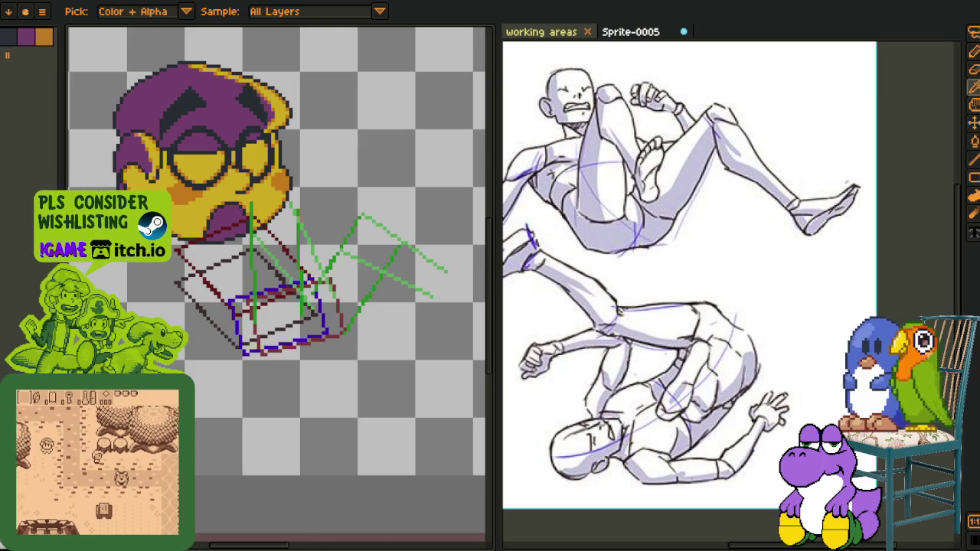
pyautogui.press('Tab')
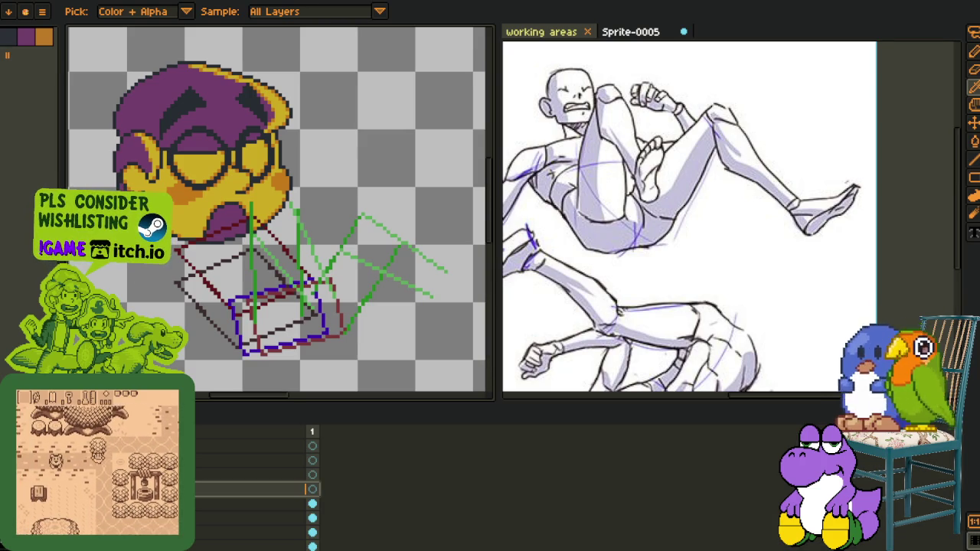
pyautogui.scroll(-5, 175, 312)
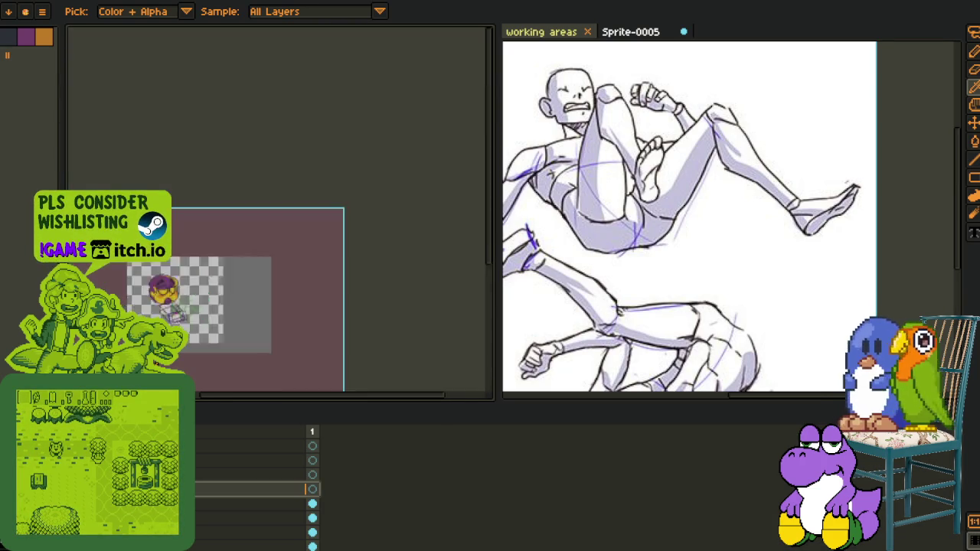
pyautogui.scroll(-3, 253, 490)
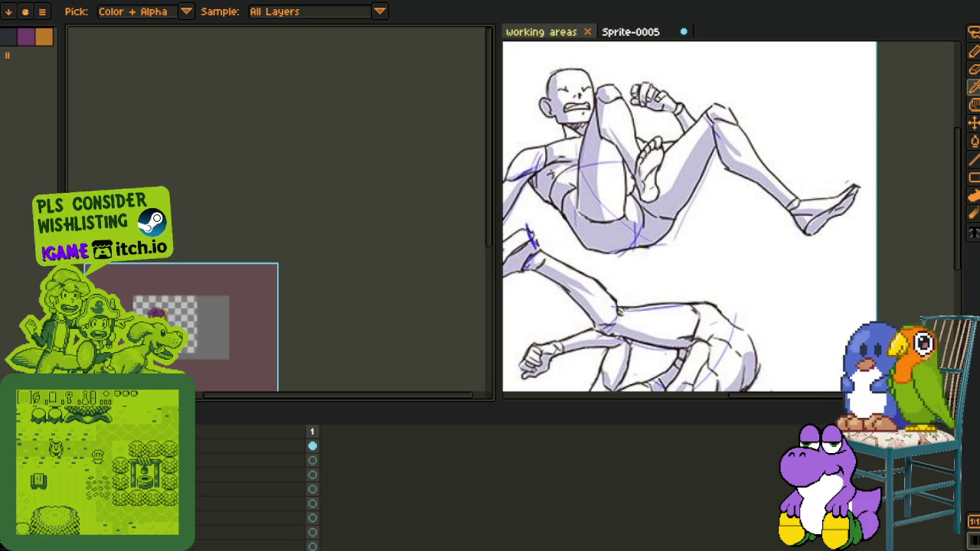
# Add another empty layer at the top and flood-fill its canvas with red
pyautogui.rightClick(184, 448)
pyautogui.moveTo(203, 475)
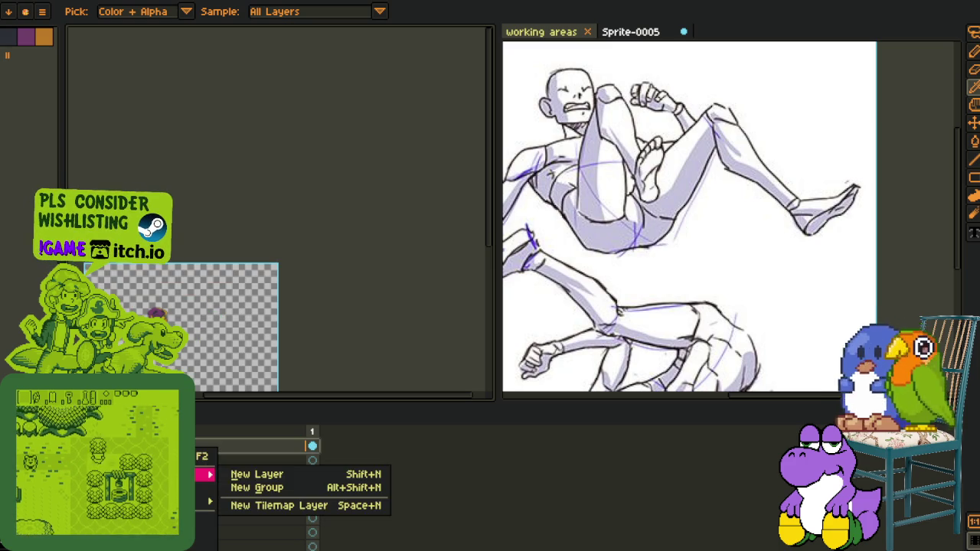
pyautogui.click(298, 478)
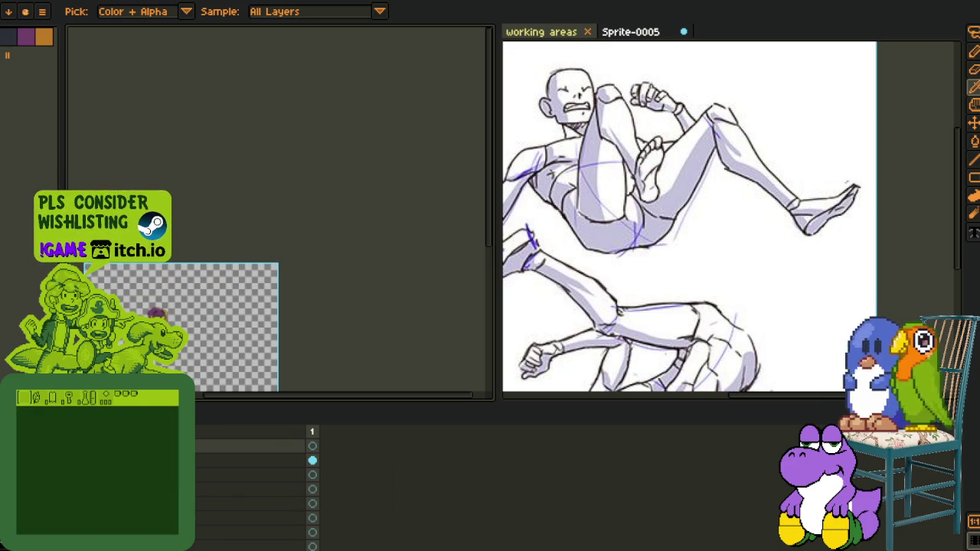
pyautogui.press('h')
pyautogui.moveTo(105, 288); pyautogui.dragTo(149, 288)
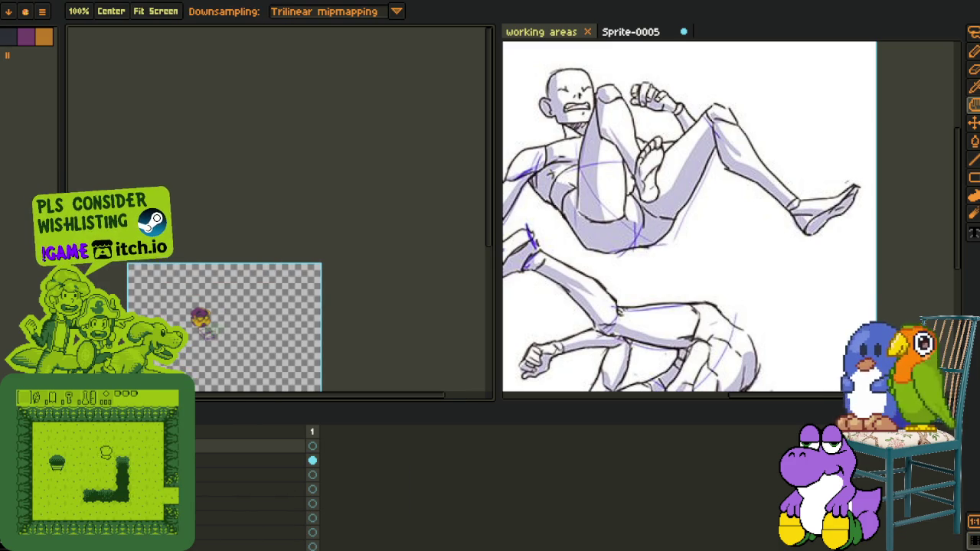
pyautogui.press('g')
pyautogui.click(140, 295)
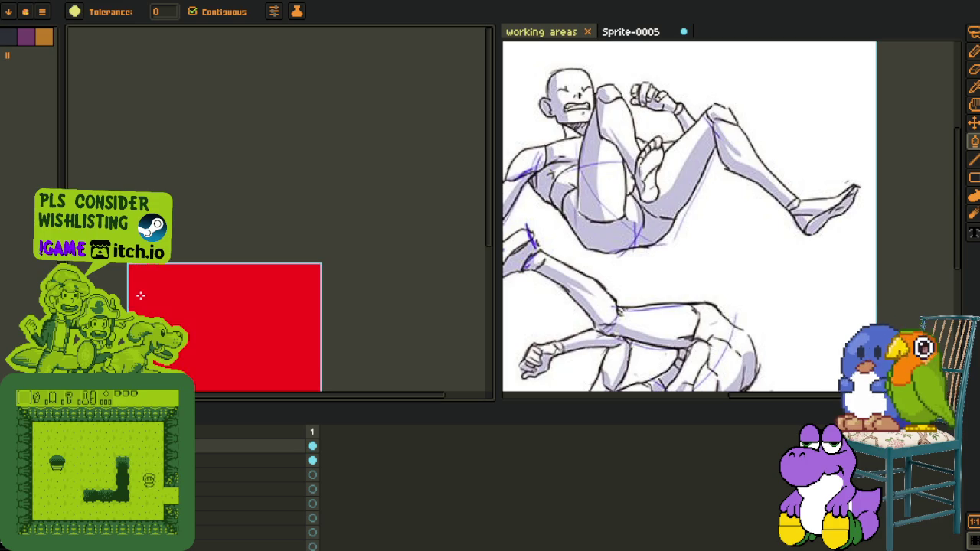
# Undo the red fill, then select the black rectangle by colour and delete its contents
pyautogui.hotkey('ctrl', 'z')
pyautogui.press('i')
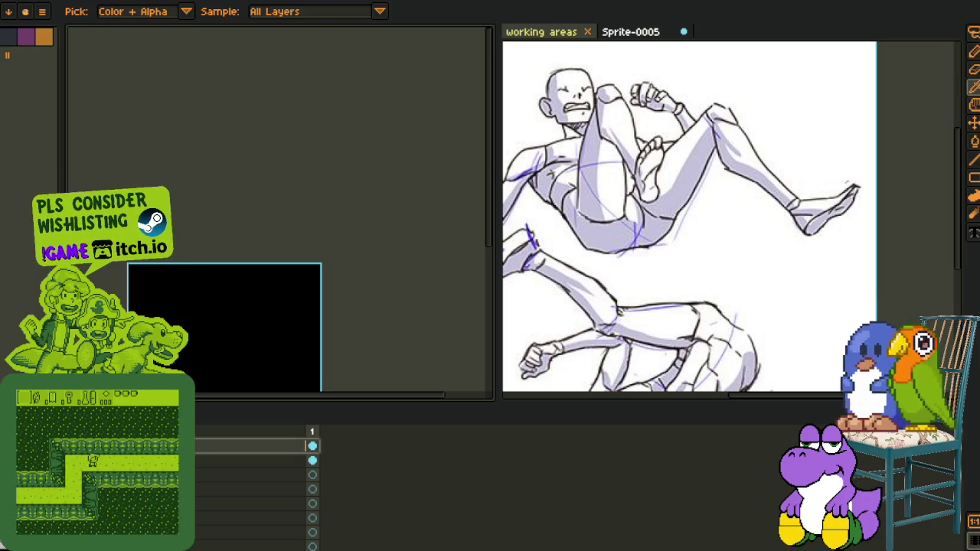
pyautogui.press('Down')
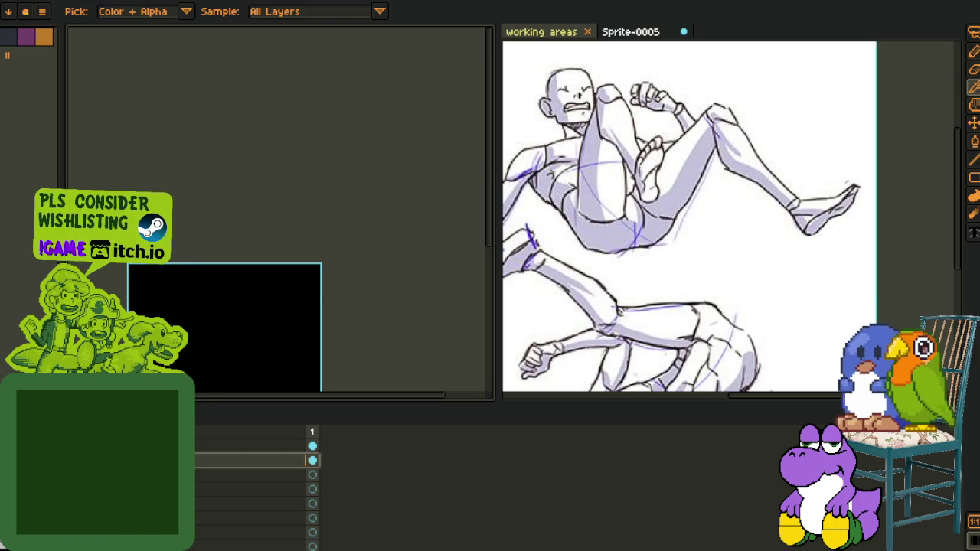
pyautogui.scroll(-2, 194, 347)
pyautogui.scroll(2, 194, 346)
pyautogui.press('w')
pyautogui.click(202, 308)
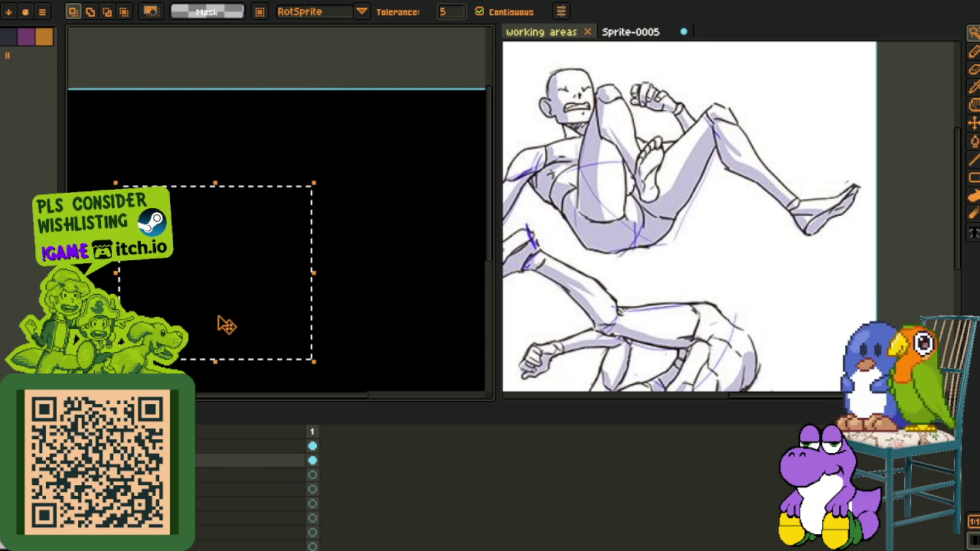
pyautogui.press('Delete')
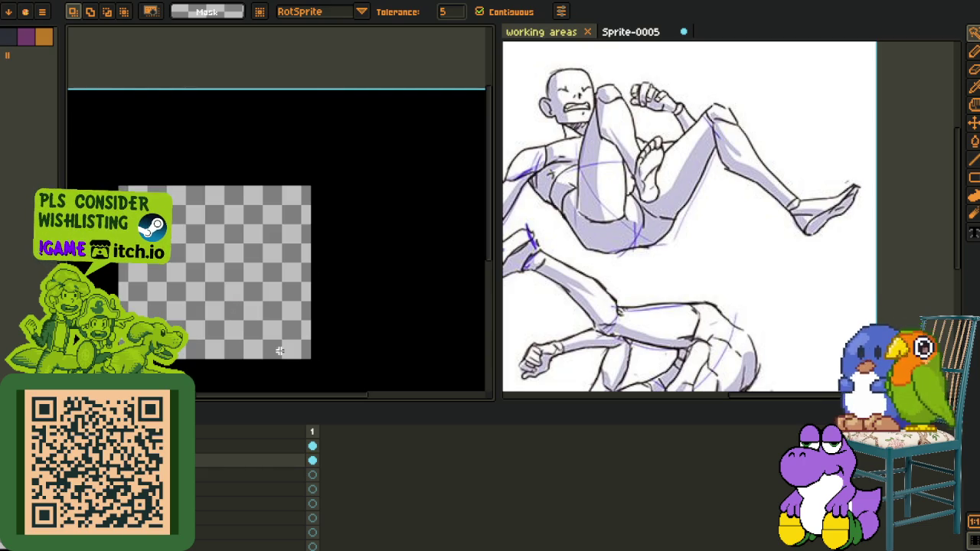
# Switch to the black square's layer and replace its black with transparency
pyautogui.press('Down')
pyautogui.press('Down')
pyautogui.press('Down')
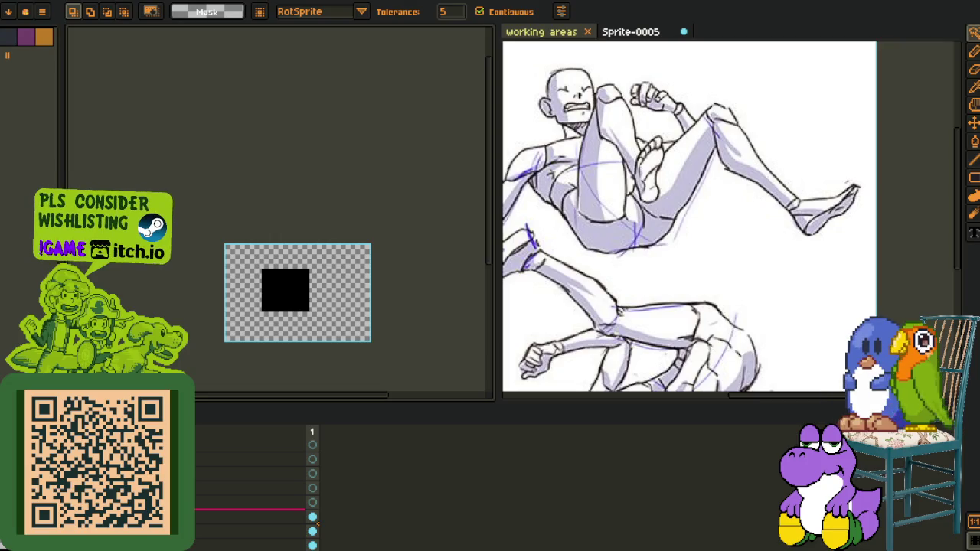
pyautogui.press('Up')
pyautogui.press('Up')
pyautogui.press('Down')
pyautogui.press('Down')
pyautogui.press('Up')
pyautogui.press('Up')
pyautogui.press('Up')
pyautogui.press('Up')
pyautogui.press('Up')
pyautogui.press('Up')
pyautogui.press('Up')
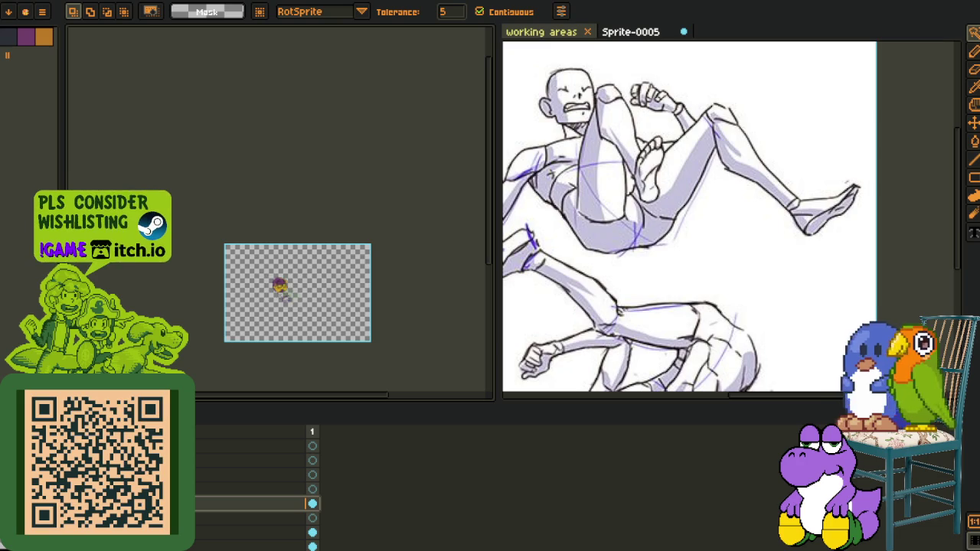
pyautogui.press('Up')
pyautogui.press('Up')
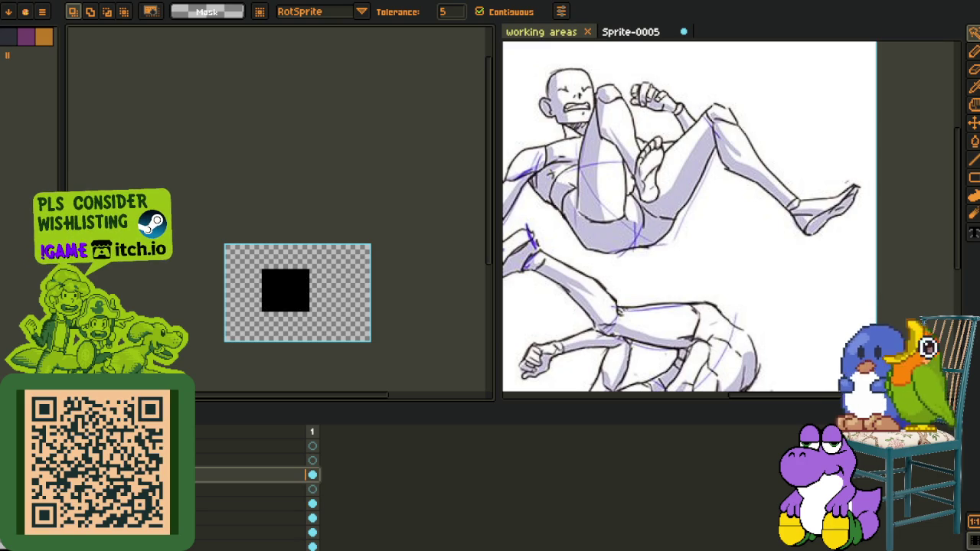
pyautogui.scroll(2, 262, 299)
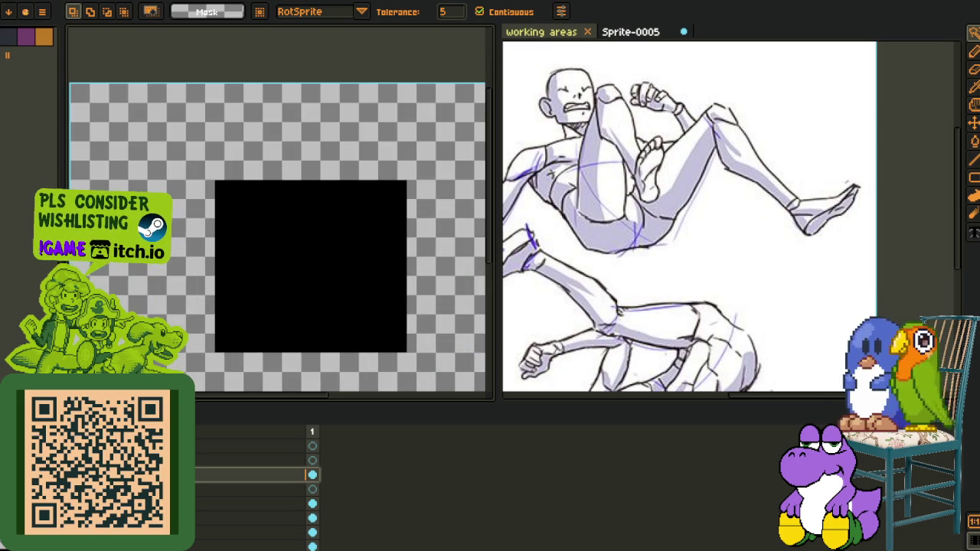
pyautogui.press('i')
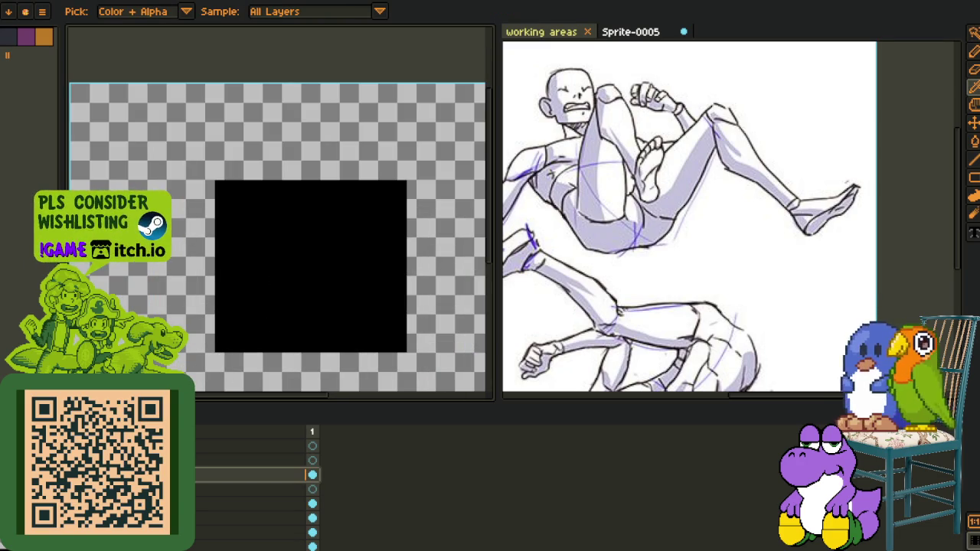
pyautogui.hotkey('shift', 'r')
pyautogui.click(386, 432)
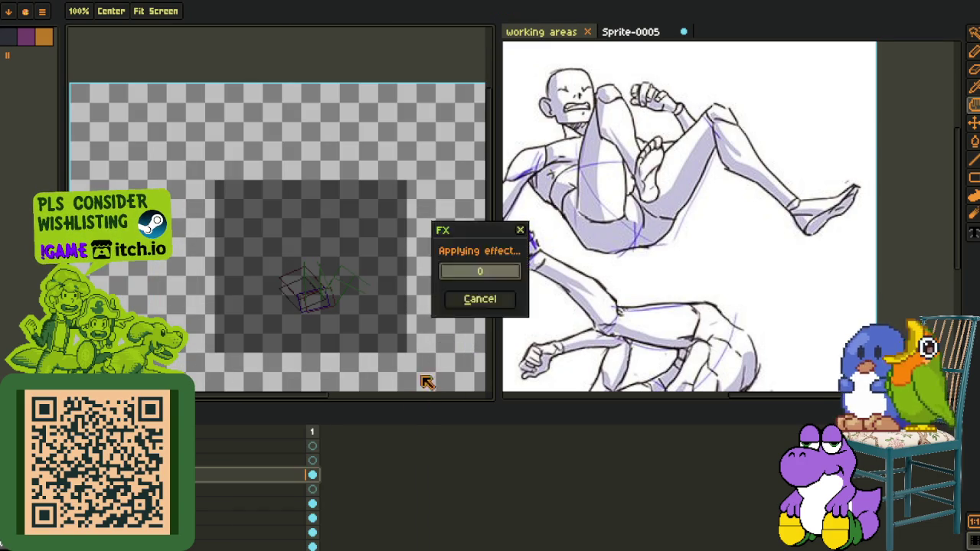
# Merge the current layer down and try a black-to-transparent replacement, then undo it
pyautogui.rightClick(197, 475)
pyautogui.click(218, 531)
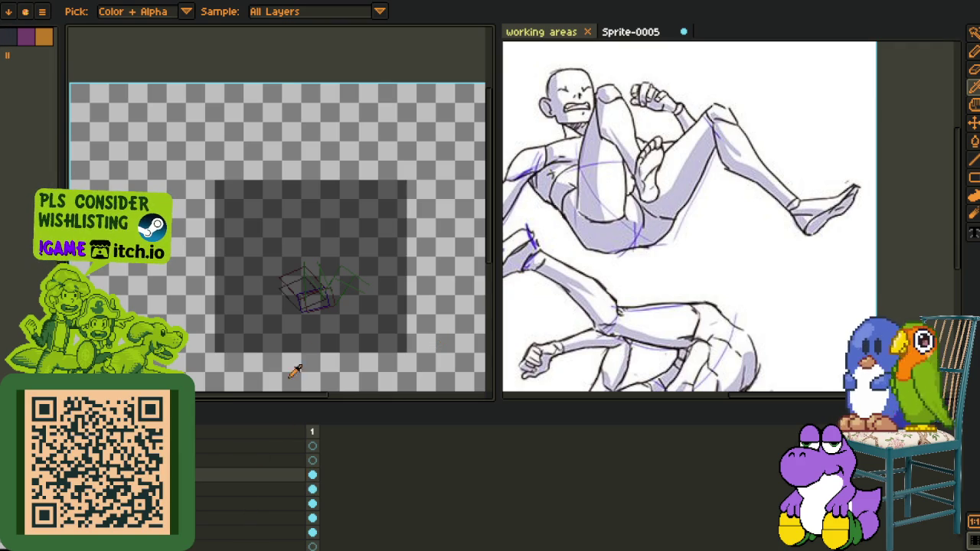
pyautogui.hotkey('shift', 'r')
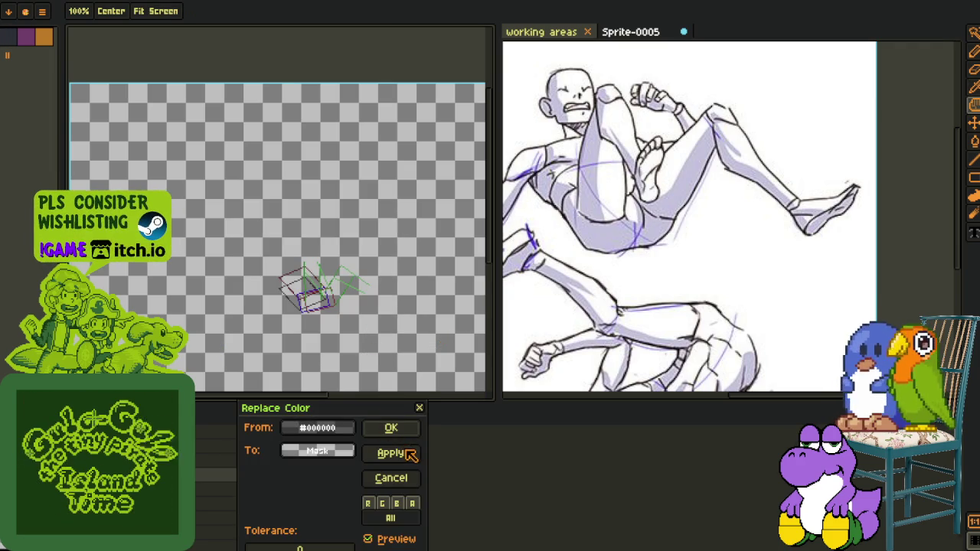
pyautogui.click(391, 428)
pyautogui.hotkey('ctrl', 'z')
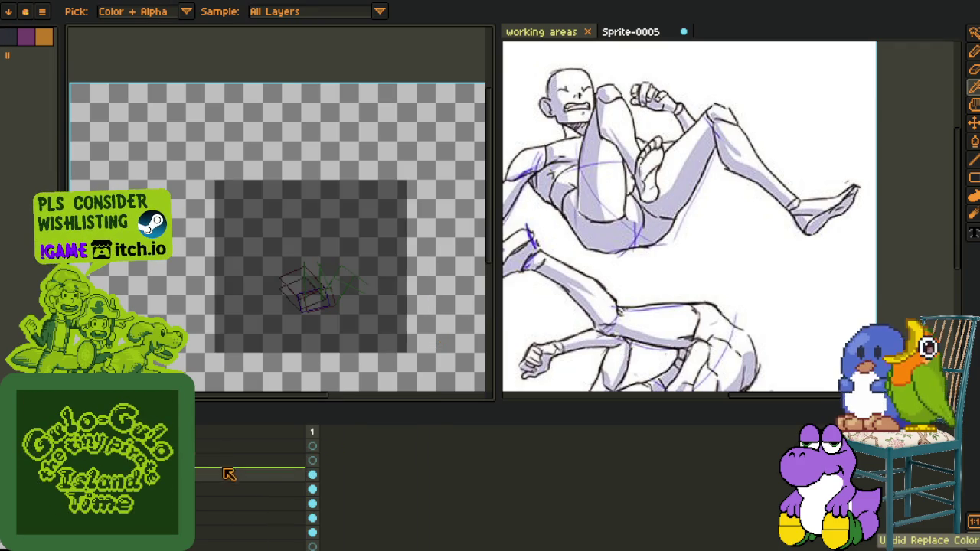
# Duplicate the layer and recolour the sketch strokes to black with Replace Color
pyautogui.rightClick(209, 485)
pyautogui.click(234, 521)
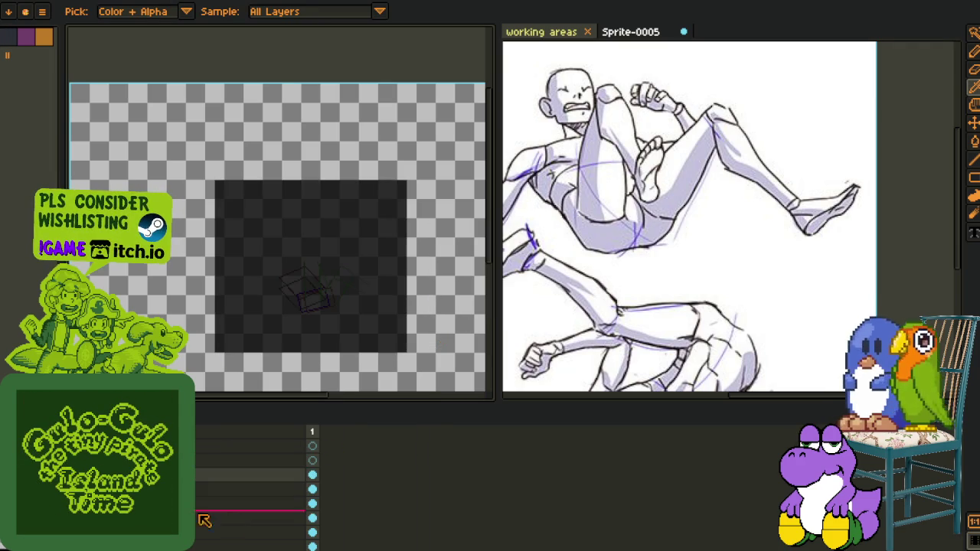
pyautogui.rightClick(208, 489)
pyautogui.click(230, 528)
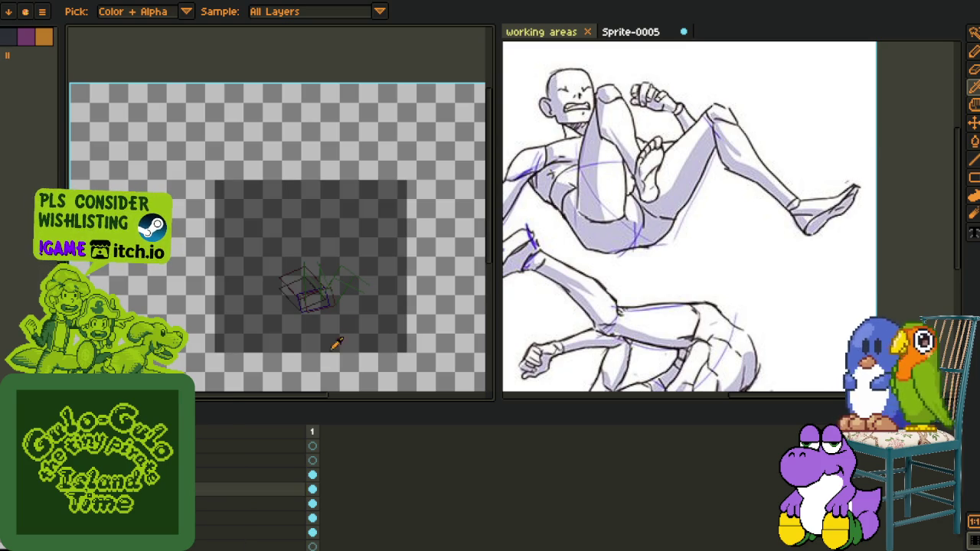
pyautogui.hotkey('shift', 'r')
pyautogui.click(389, 426)
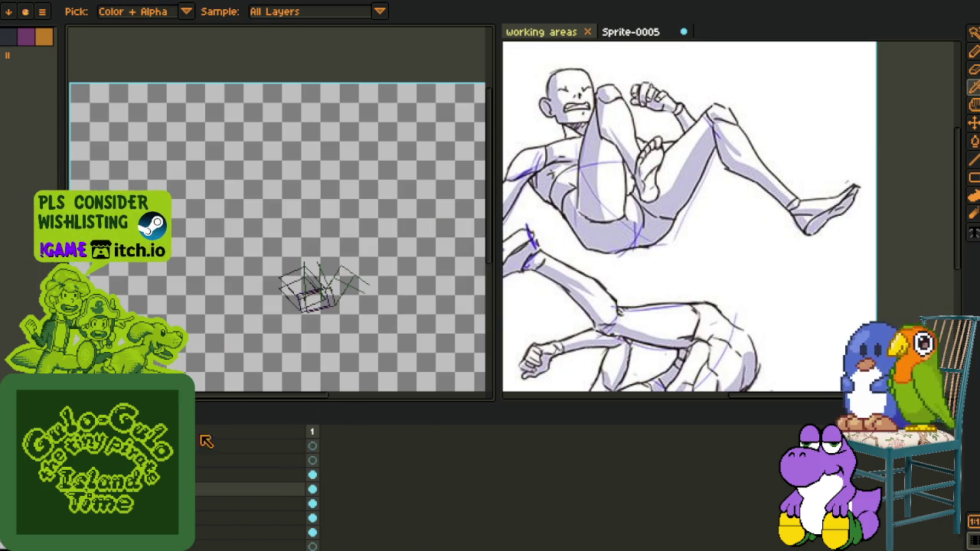
pyautogui.scroll(1, 317, 335)
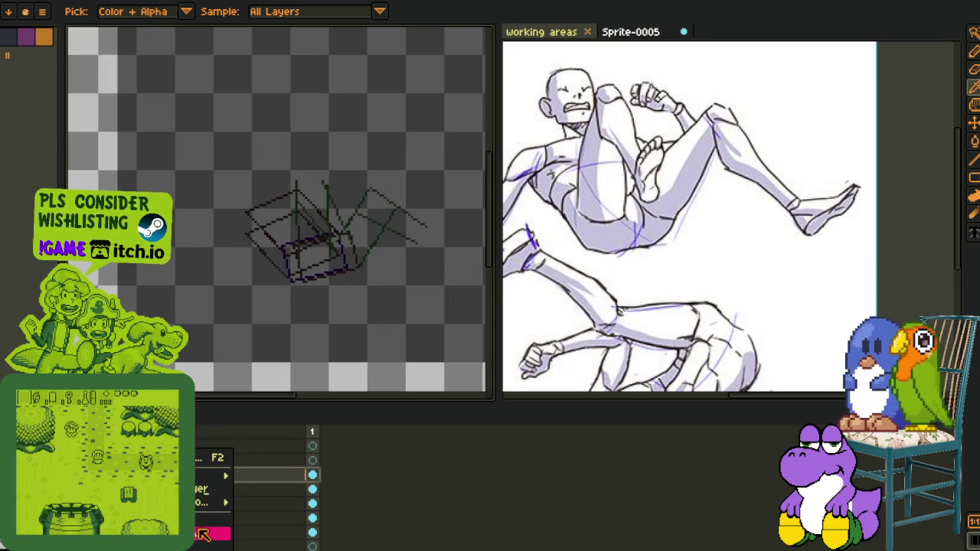
pyautogui.hotkey('shift', 'r')
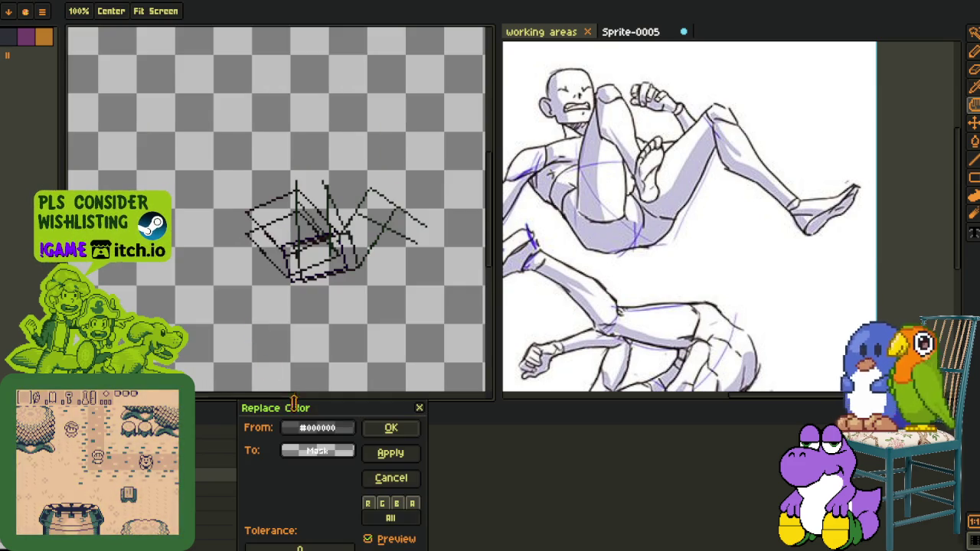
pyautogui.click(389, 427)
# Zoom in on the coloured head and add a new empty layer
pyautogui.scroll(-3, 324, 334)
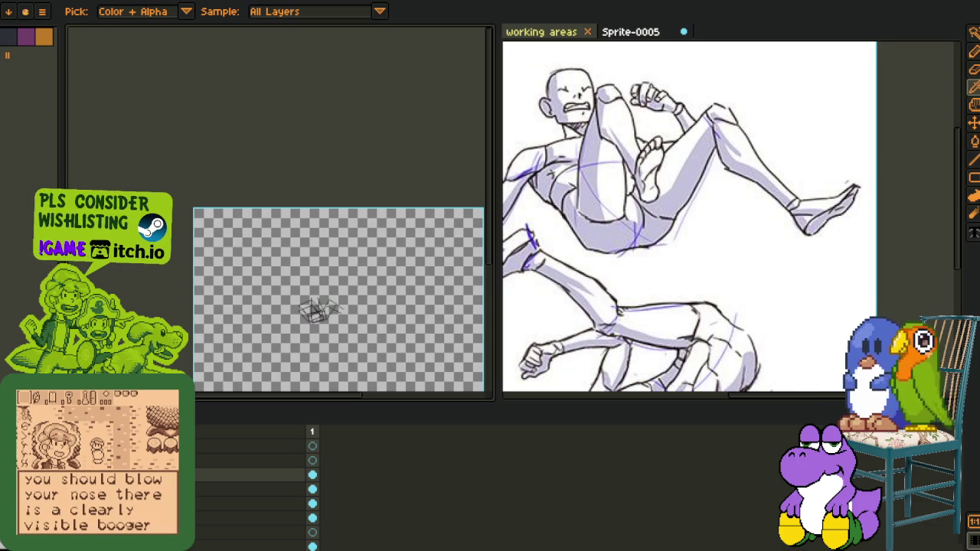
pyautogui.scroll(2, 355, 309)
pyautogui.scroll(1, 354, 309)
pyautogui.scroll(1, 352, 305)
pyautogui.moveTo(353, 305); pyautogui.dragTo(281, 373)
pyautogui.rightClick(199, 471)
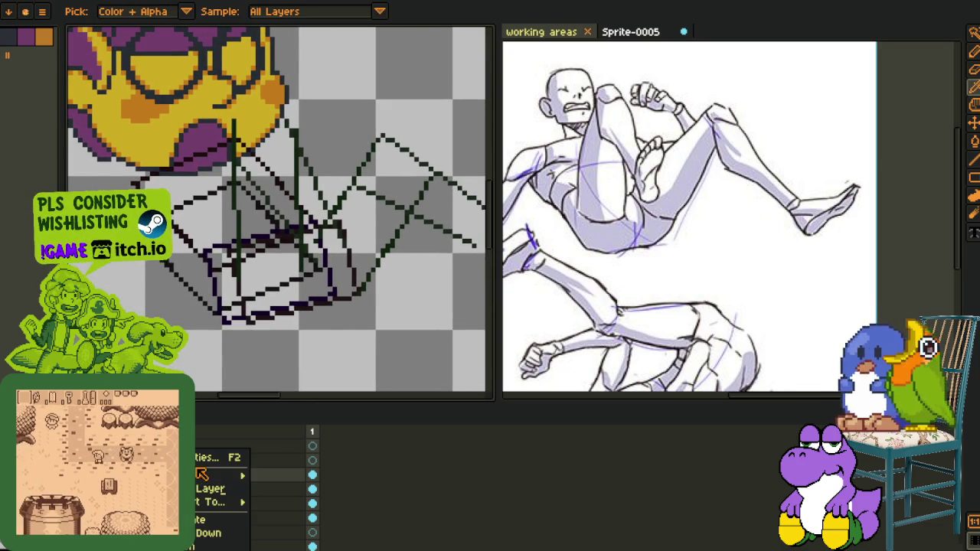
pyautogui.moveTo(201, 475)
pyautogui.click(291, 477)
pyautogui.moveTo(119, 274); pyautogui.dragTo(150, 305)
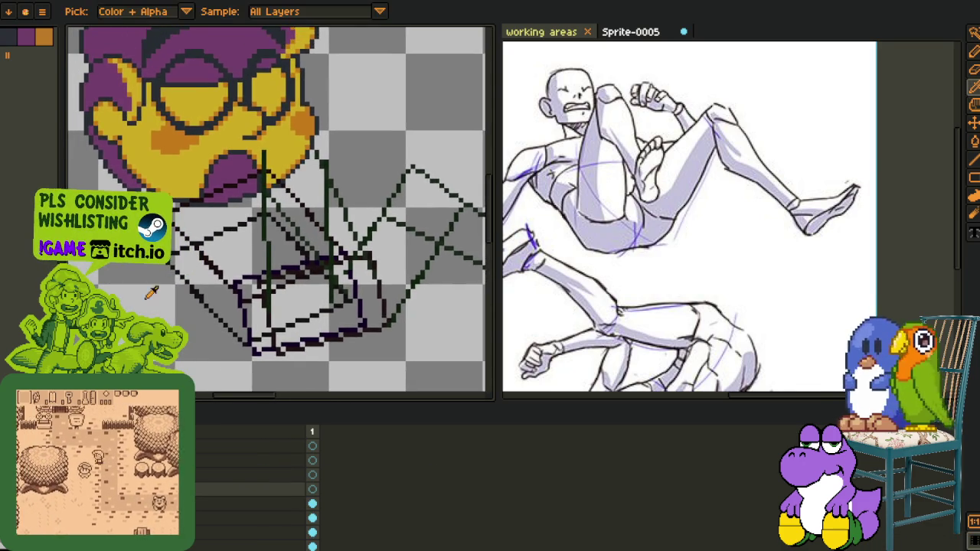
# Try red strokes along the sketch's lower left with a 1px pencil and undo them
pyautogui.scroll(-1, 150, 304)
pyautogui.press('Tab')
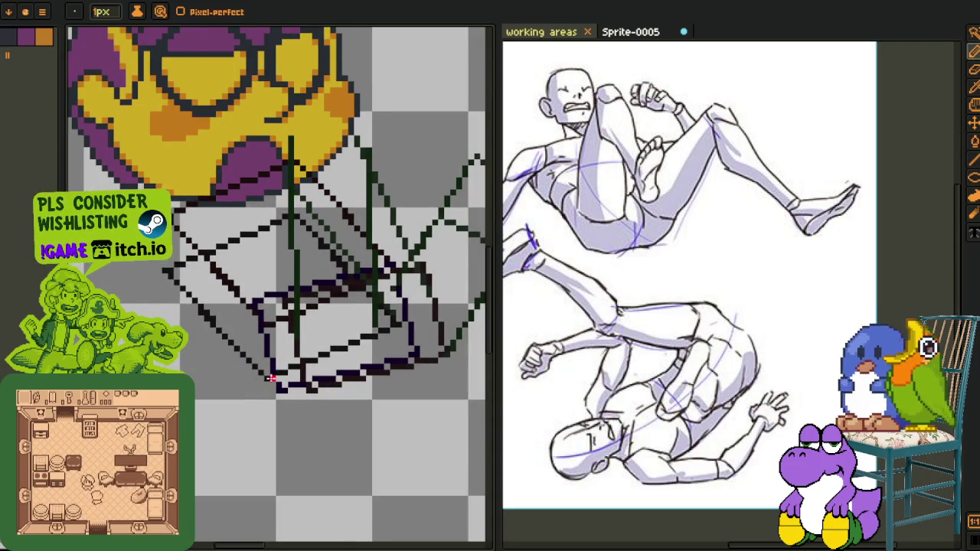
pyautogui.scroll(2, 225, 312)
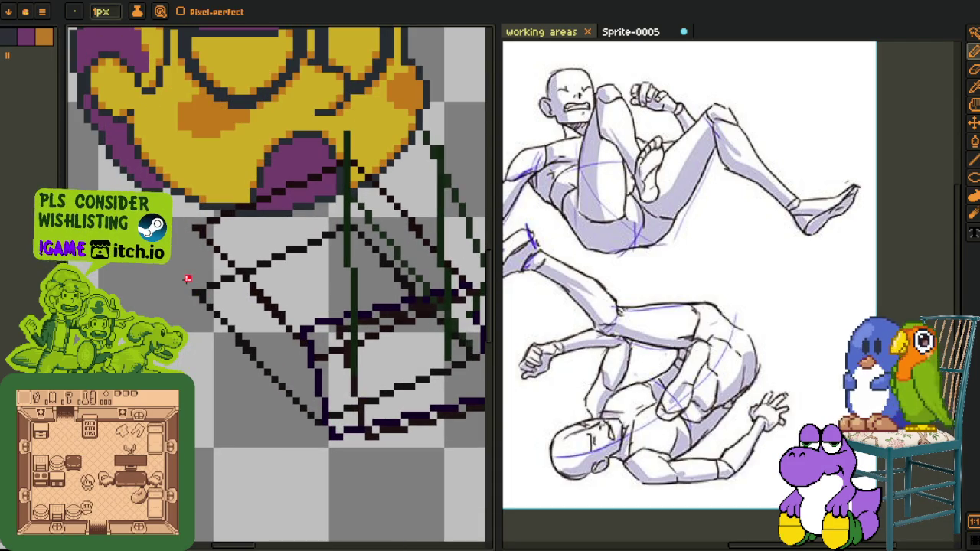
pyautogui.moveTo(188, 274); pyautogui.dragTo(280, 415)
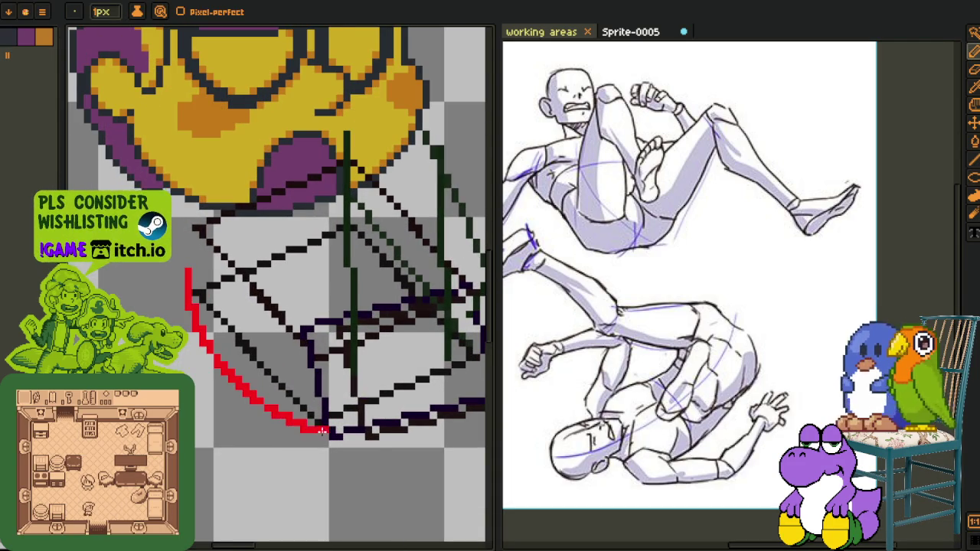
pyautogui.hotkey('ctrl', 'z')
pyautogui.scroll(-2, 322, 431)
pyautogui.scroll(2, 378, 441)
pyautogui.moveTo(392, 430)
pyautogui.mouseDown()
pyautogui.moveTo(201, 309)
pyautogui.moveTo(230, 374)
pyautogui.moveTo(360, 448)
pyautogui.mouseUp()
pyautogui.hotkey('ctrl', 'z')
pyautogui.hotkey('ctrl', 'z')
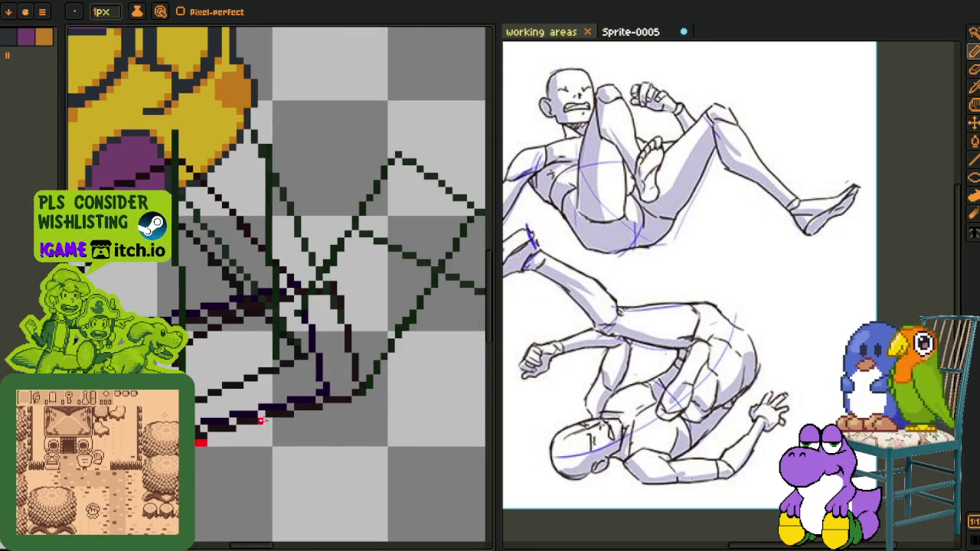
# Trace a red line along the lower dark edge and shape its left end into steps
pyautogui.moveTo(283, 407); pyautogui.dragTo(247, 426)
pyautogui.moveTo(370, 385); pyautogui.dragTo(285, 417)
pyautogui.scroll(1, 316, 360)
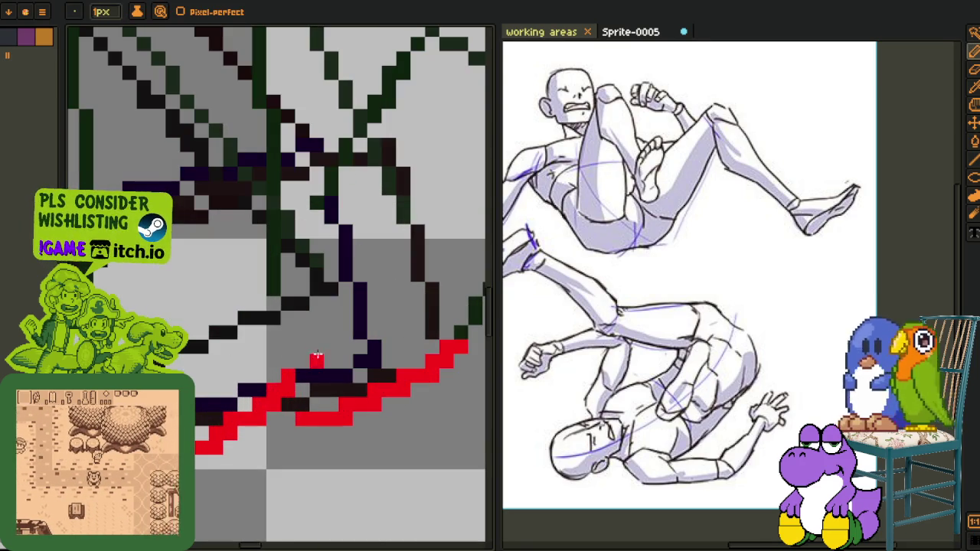
pyautogui.moveTo(317, 360); pyautogui.dragTo(230, 444)
pyautogui.moveTo(294, 379); pyautogui.dragTo(262, 414)
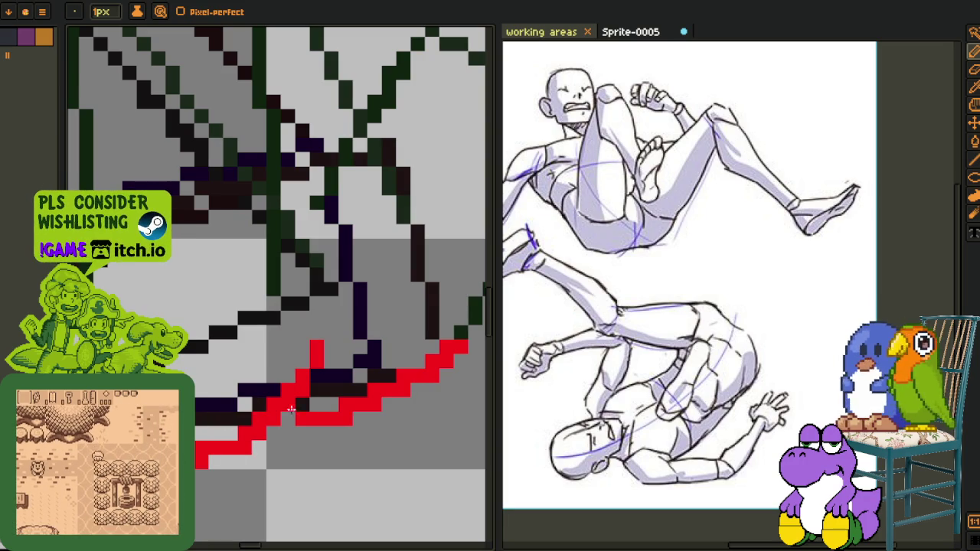
pyautogui.rightClick(201, 462)
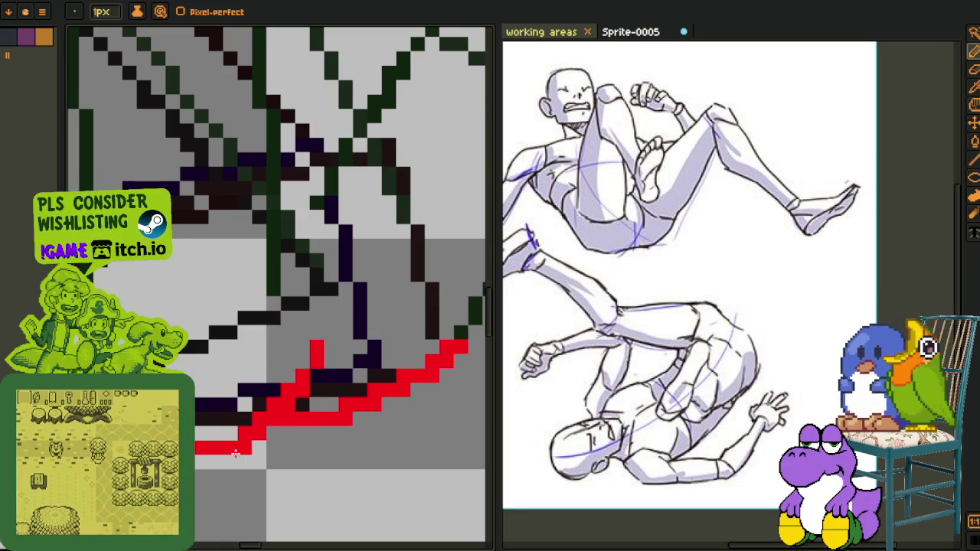
pyautogui.moveTo(268, 433); pyautogui.dragTo(214, 448)
pyautogui.moveTo(303, 398)
pyautogui.mouseDown()
pyautogui.moveTo(258, 442)
pyautogui.moveTo(215, 447)
pyautogui.mouseUp()
# Lasso-select the stray red pixels below the line and delete them
pyautogui.scroll(-2, 215, 448)
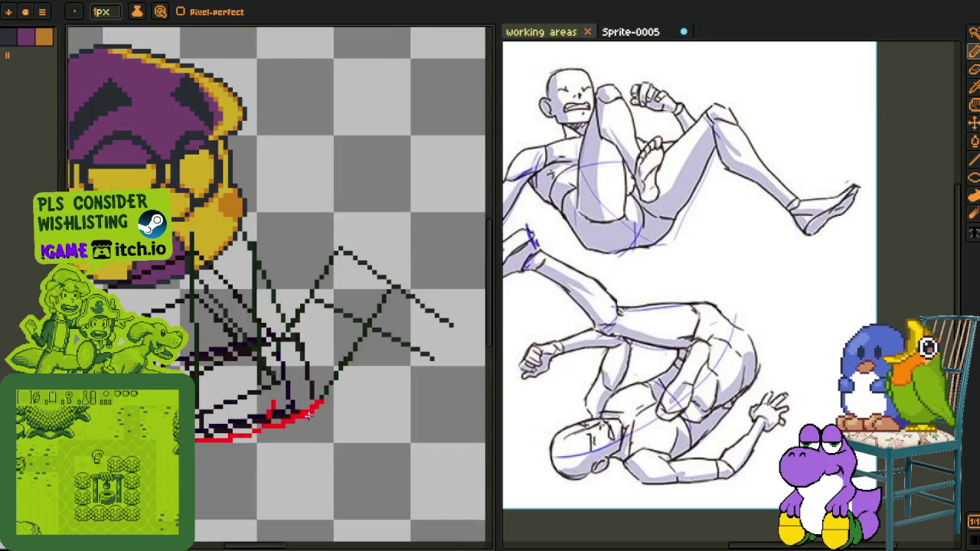
pyautogui.scroll(1, 284, 416)
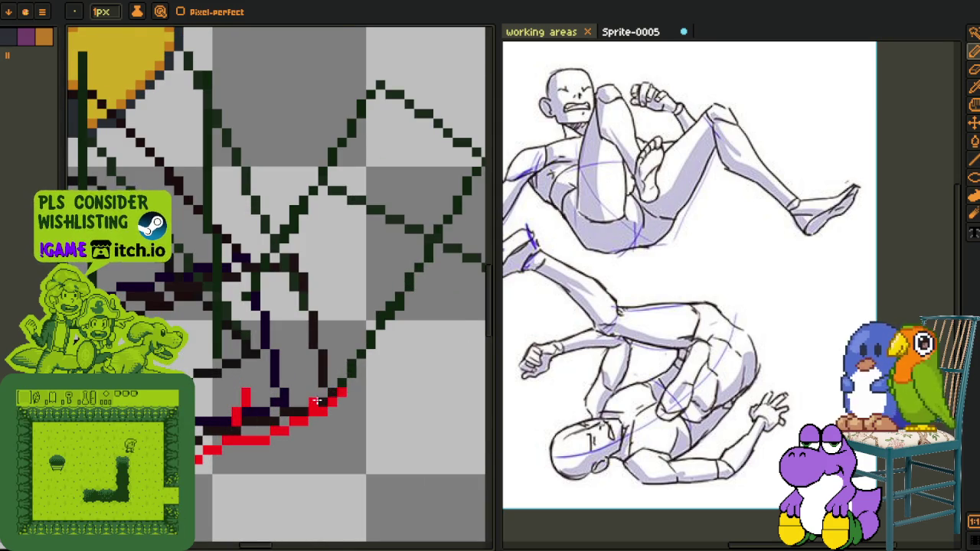
pyautogui.scroll(-2, 260, 402)
pyautogui.scroll(1, 197, 398)
pyautogui.scroll(1, 198, 399)
pyautogui.scroll(1, 191, 383)
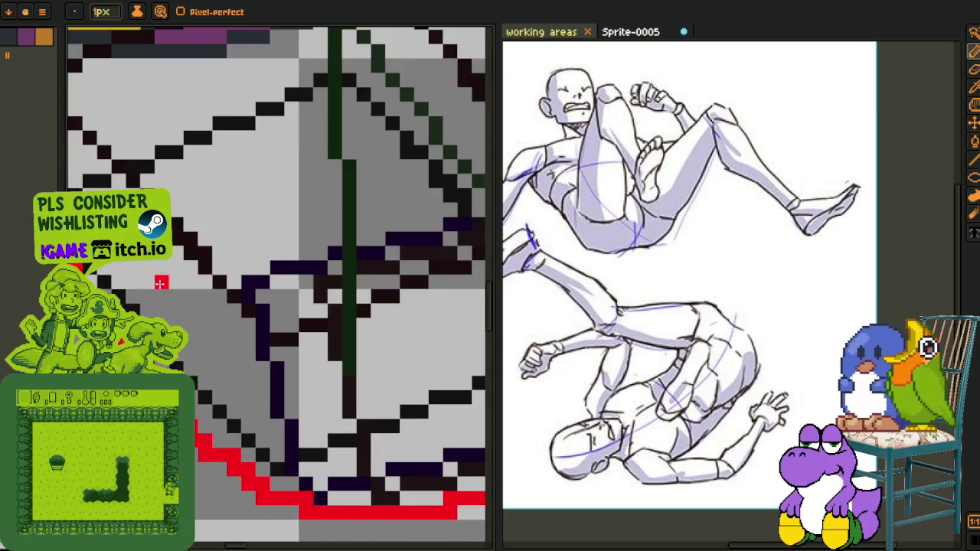
pyautogui.scroll(-1, 183, 329)
pyautogui.scroll(1, 181, 317)
pyautogui.press('q')
pyautogui.moveTo(196, 448); pyautogui.dragTo(310, 464)
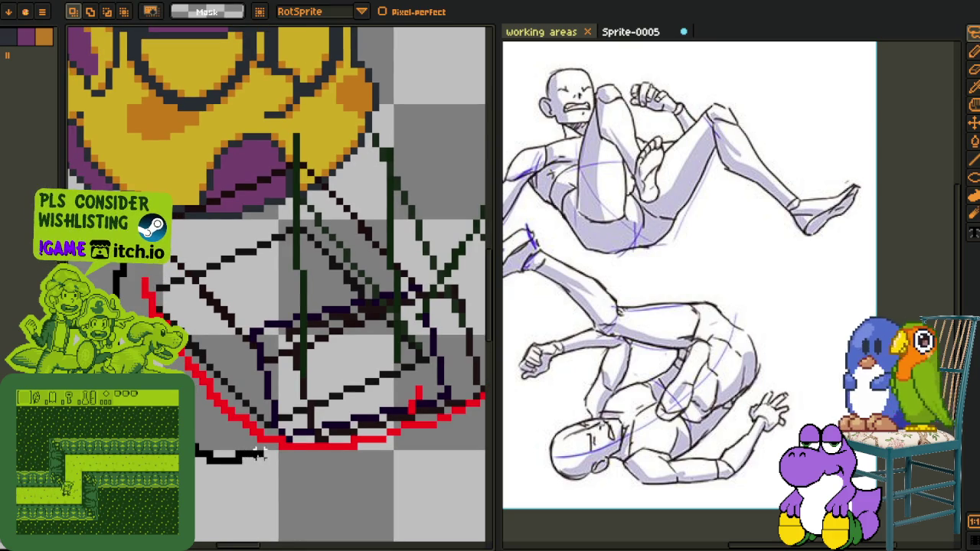
pyautogui.press('Delete')
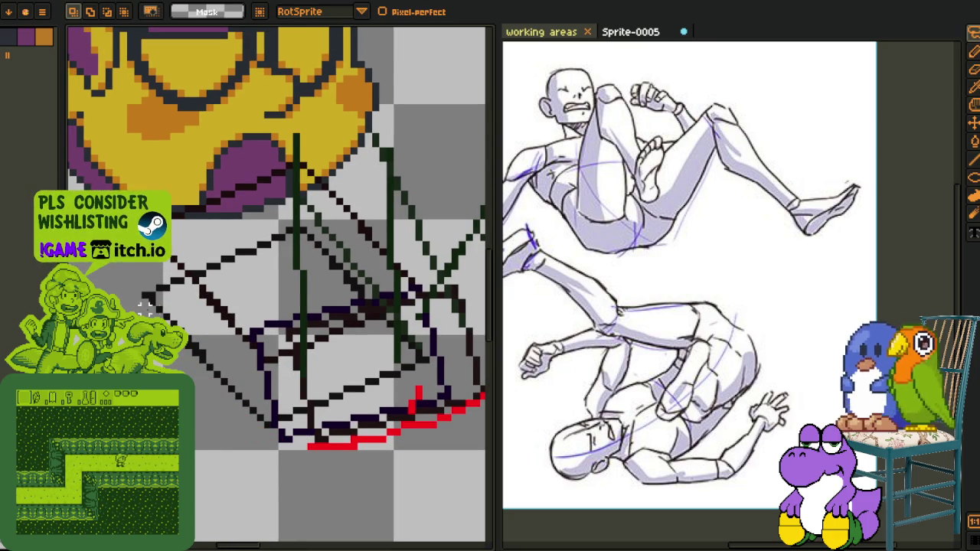
# Zoom in and draw a red line down the torso's left side
pyautogui.press('z')
pyautogui.scroll(1, 145, 308)
pyautogui.scroll(1, 145, 308)
pyautogui.scroll(-1, 275, 288)
pyautogui.press('b')
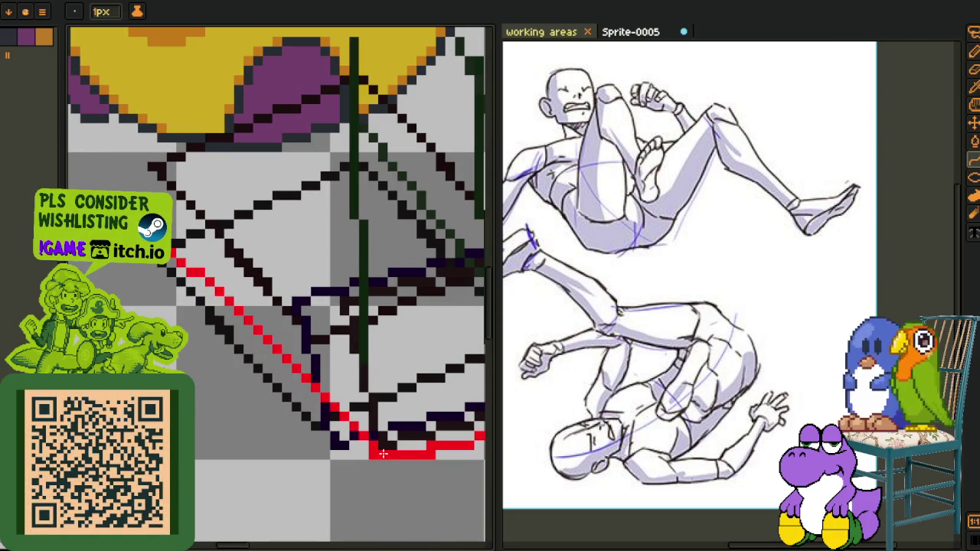
pyautogui.moveTo(337, 429)
pyautogui.mouseDown()
pyautogui.moveTo(162, 266)
pyautogui.moveTo(330, 436)
pyautogui.mouseUp()
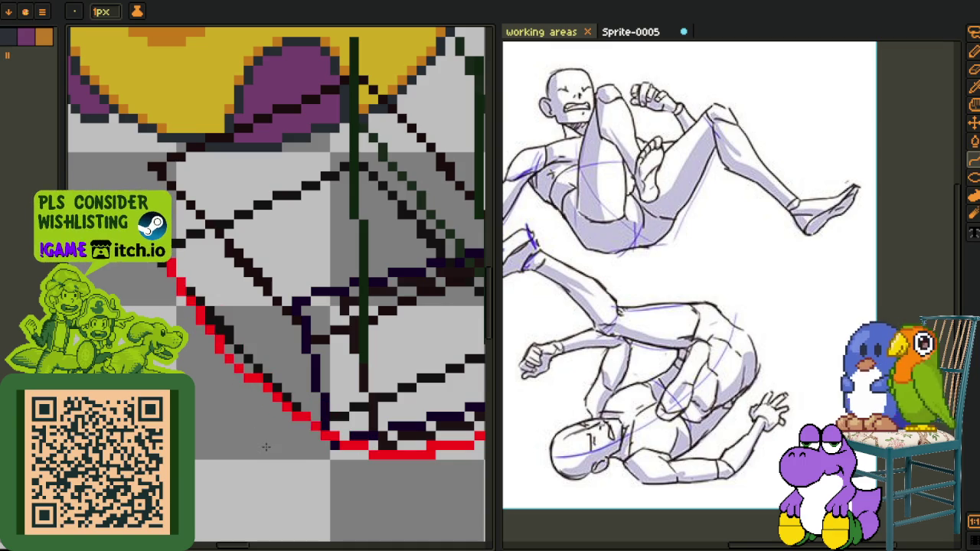
pyautogui.scroll(-3, 257, 446)
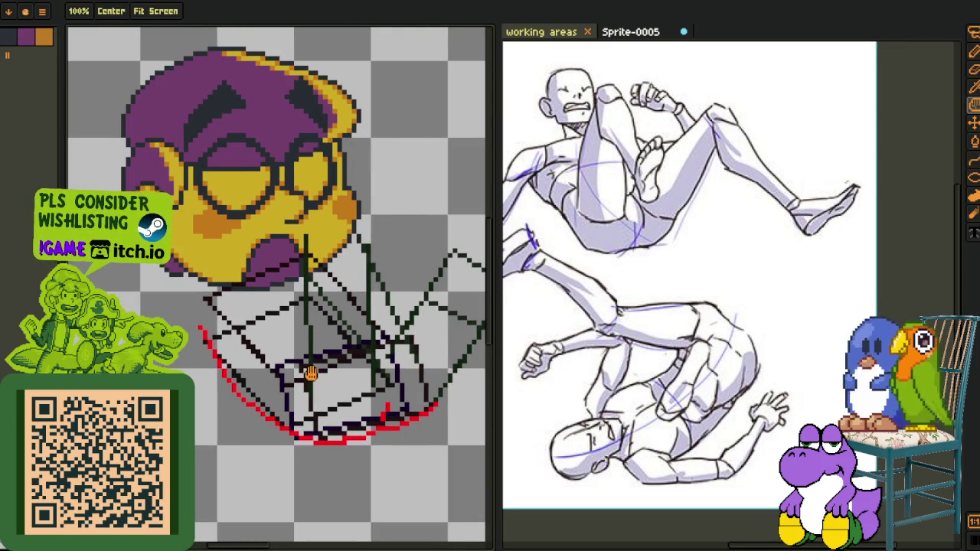
# Draw a red line from under the chin down-right across the torso
pyautogui.scroll(1, 312, 375)
pyautogui.scroll(2, 306, 371)
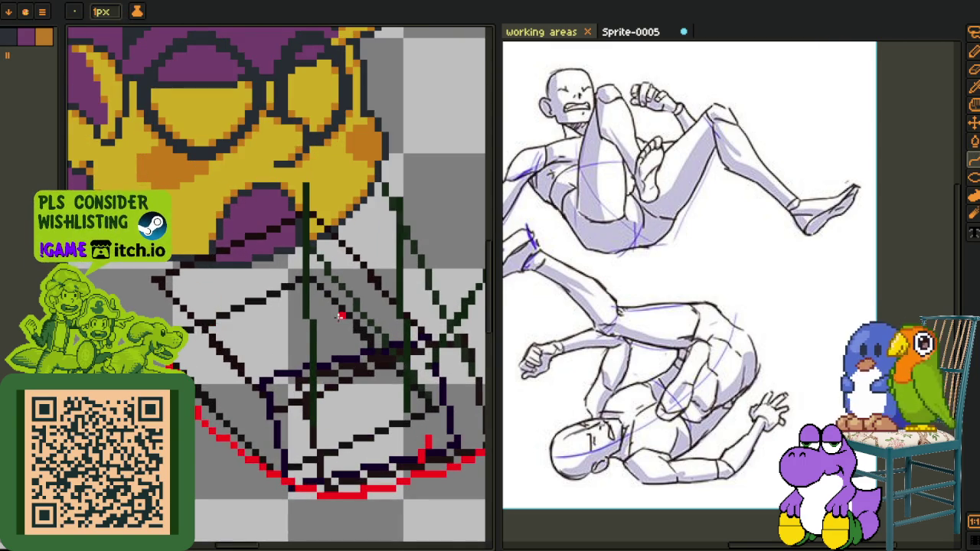
pyautogui.moveTo(341, 316); pyautogui.dragTo(272, 304)
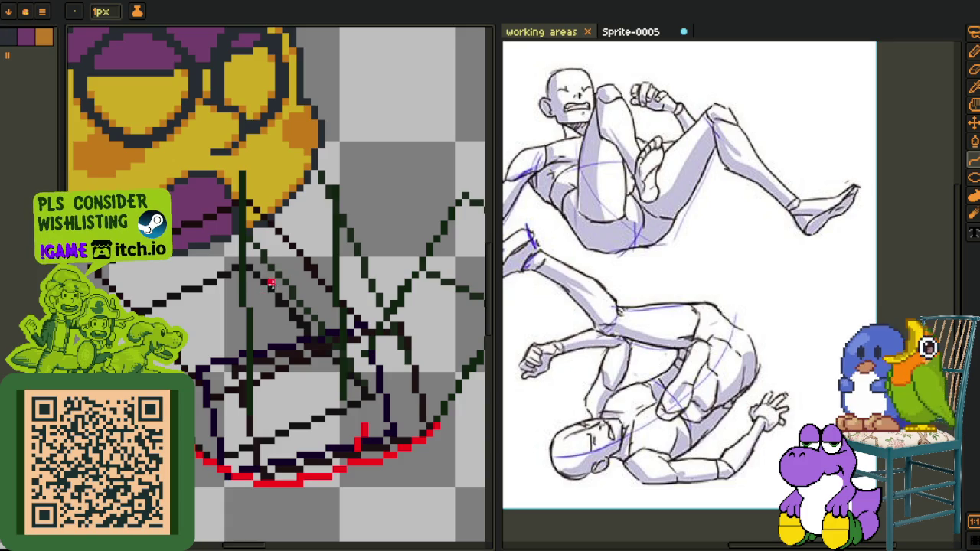
pyautogui.scroll(1, 169, 274)
pyautogui.scroll(1, 230, 253)
pyautogui.scroll(1, 309, 223)
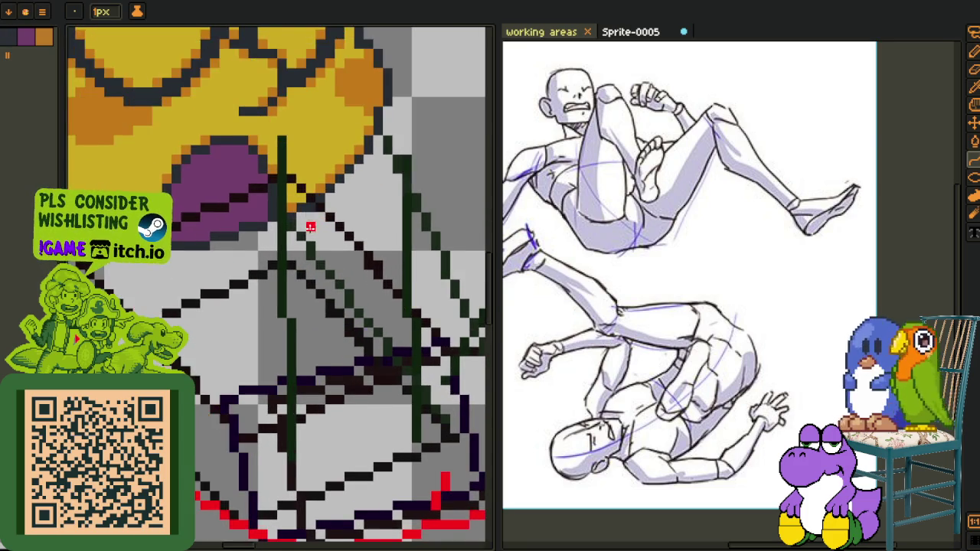
pyautogui.scroll(1, 251, 155)
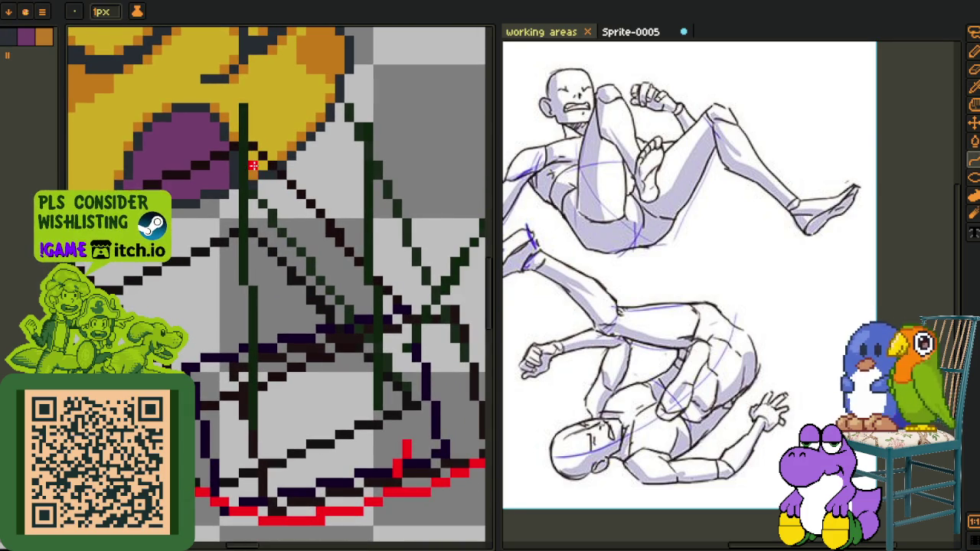
pyautogui.moveTo(260, 164); pyautogui.dragTo(402, 336)
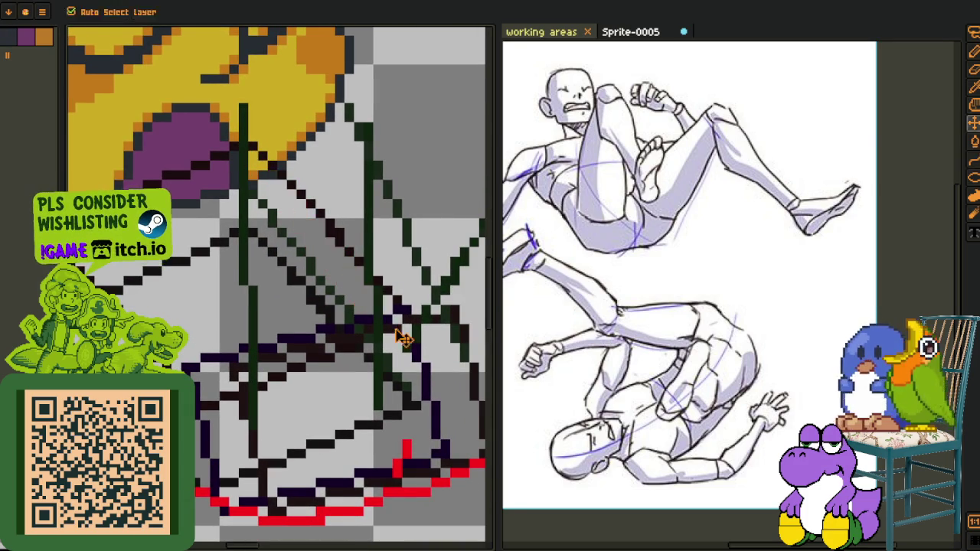
# Redraw the red diagonal from under the chin as a thin one-pixel stair-step line
pyautogui.scroll(-1, 402, 335)
pyautogui.scroll(1, 402, 335)
pyautogui.press('b')
pyautogui.moveTo(407, 315); pyautogui.dragTo(313, 214)
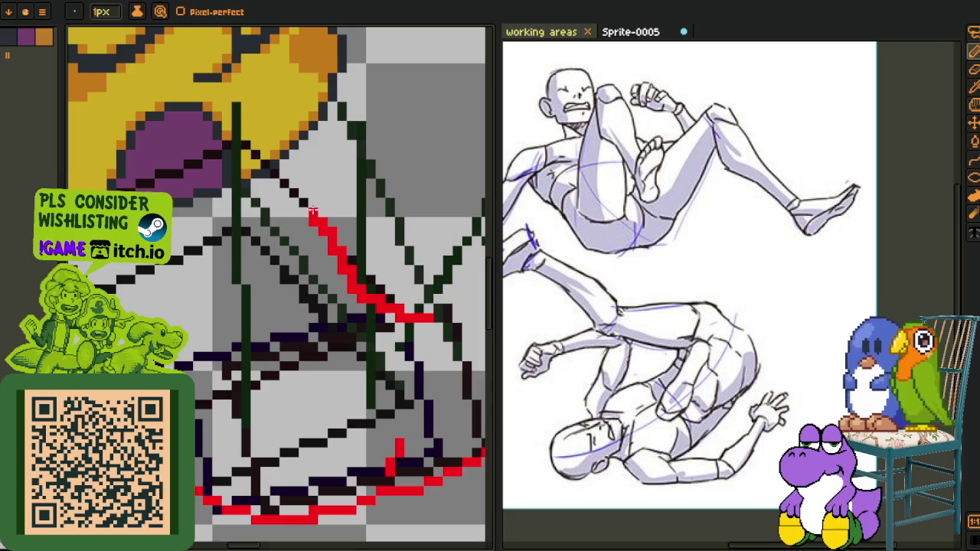
pyautogui.hotkey('ctrl', 'z')
pyautogui.moveTo(244, 142); pyautogui.dragTo(427, 317)
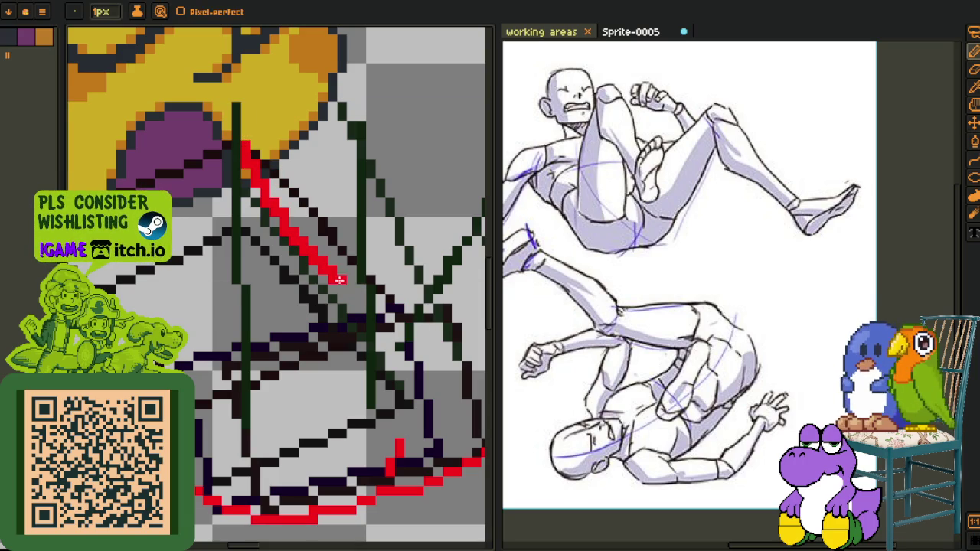
pyautogui.scroll(1, 426, 317)
pyautogui.scroll(1, 403, 334)
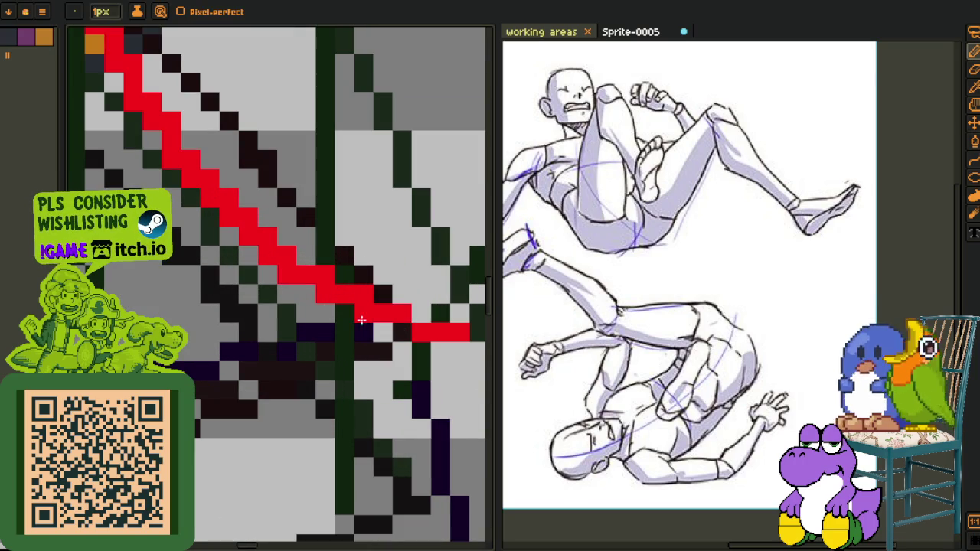
pyautogui.moveTo(306, 234); pyautogui.dragTo(322, 304)
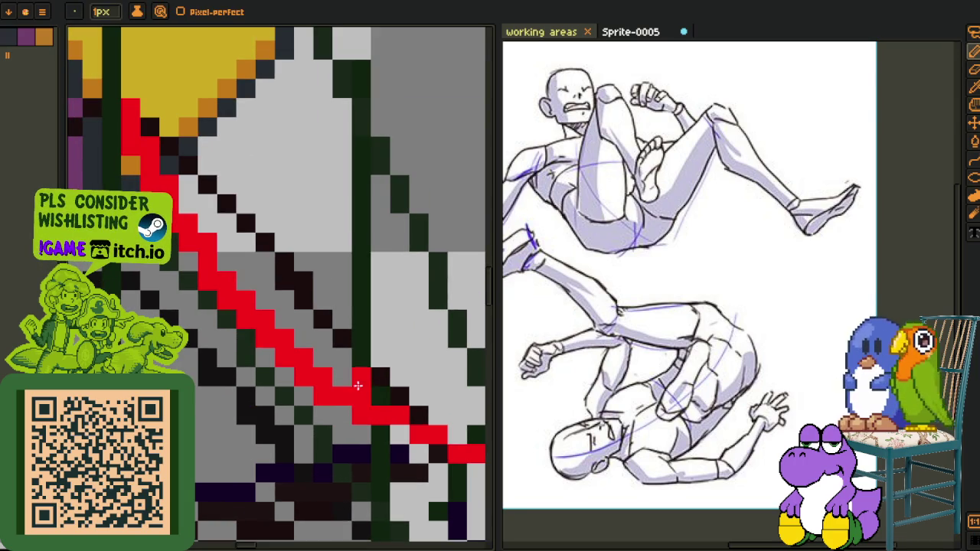
pyautogui.moveTo(331, 369)
pyautogui.mouseDown()
pyautogui.moveTo(264, 318)
pyautogui.moveTo(205, 242)
pyautogui.moveTo(192, 259)
pyautogui.mouseUp()
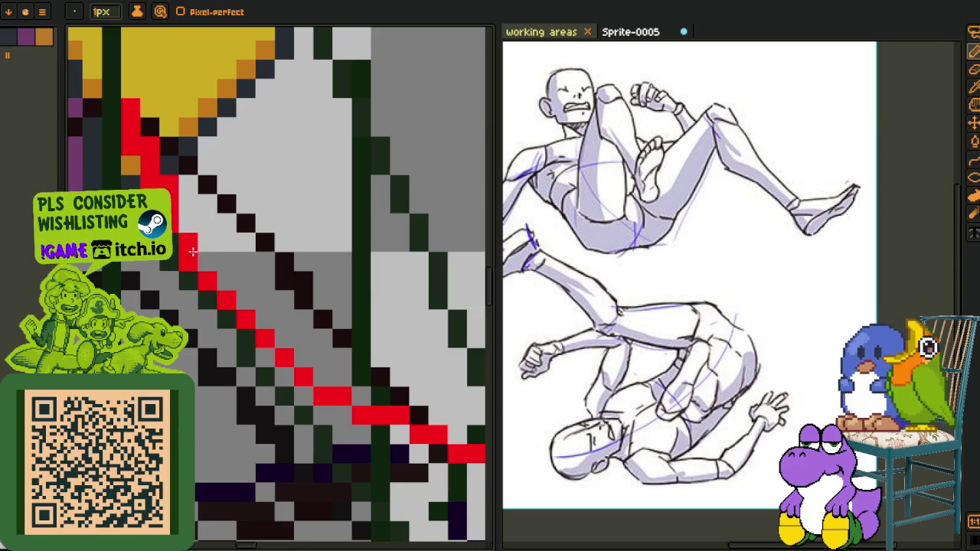
pyautogui.scroll(-1, 306, 276)
pyautogui.scroll(-2, 346, 288)
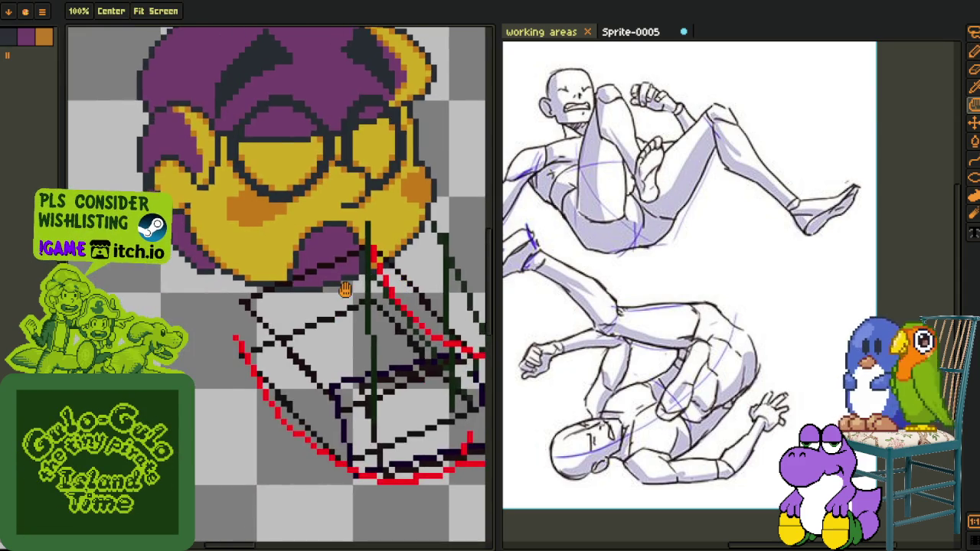
# Turn off Pixel-perfect and sketch a red loop for the left shoulder
pyautogui.scroll(2, 337, 253)
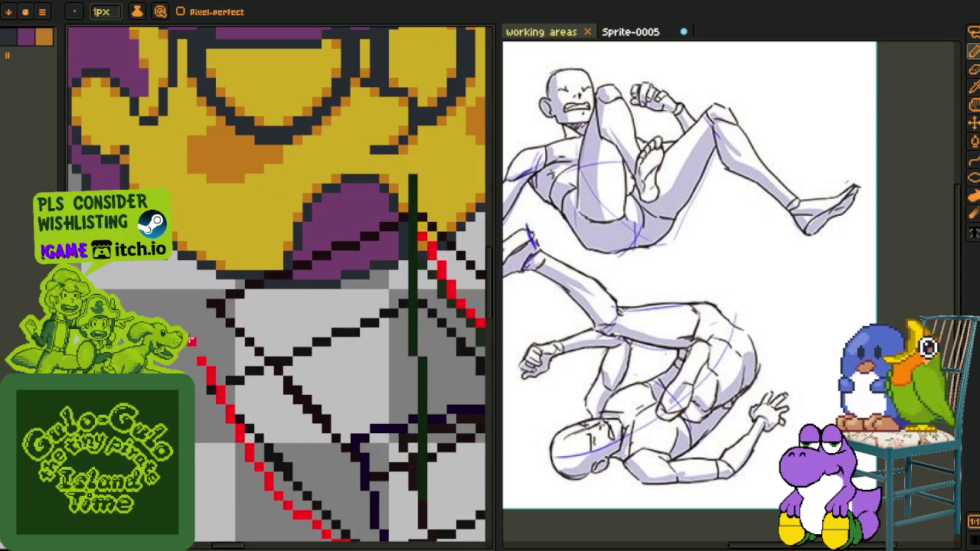
pyautogui.press('d')
pyautogui.moveTo(196, 310); pyautogui.dragTo(266, 420)
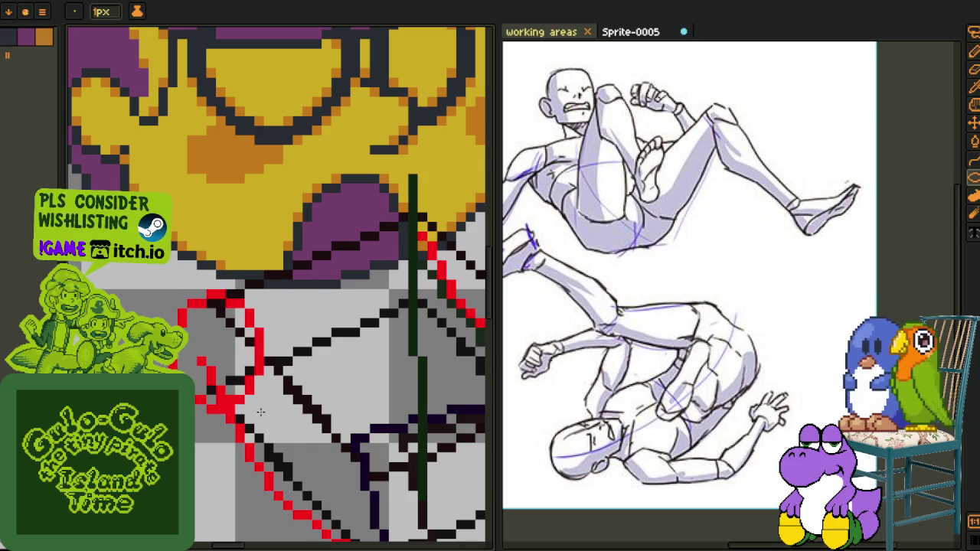
pyautogui.scroll(2, 258, 420)
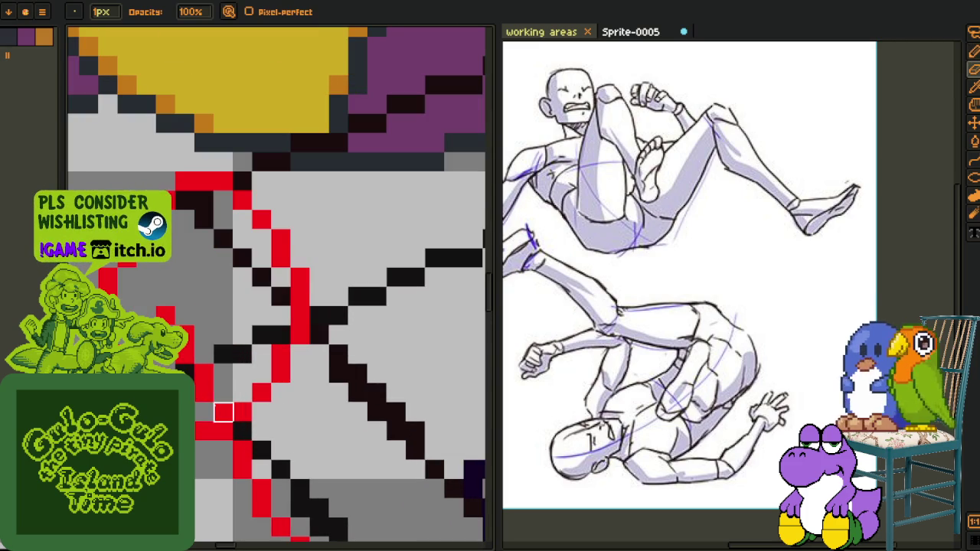
pyautogui.scroll(-3, 223, 413)
pyautogui.scroll(2, 253, 230)
pyautogui.scroll(2, 273, 263)
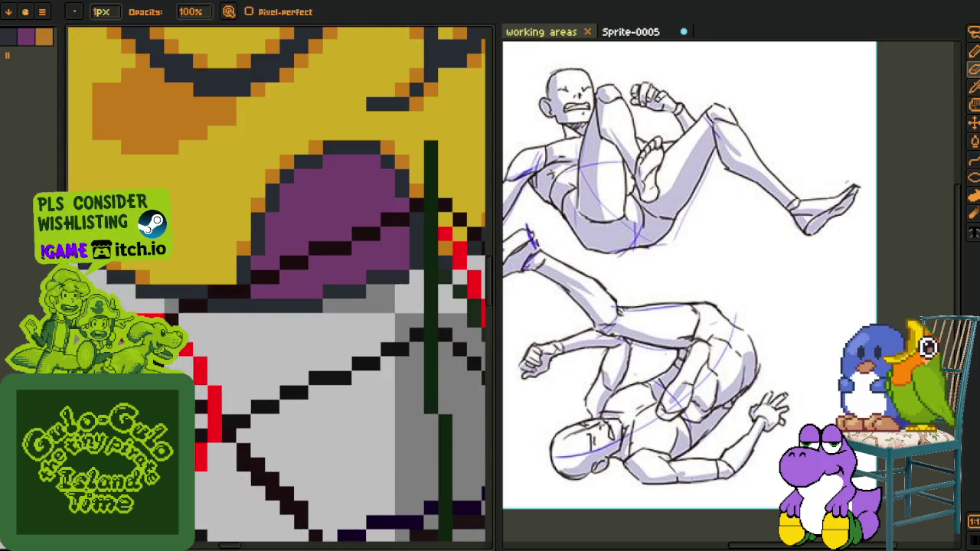
# Draw a red diagonal across the purple chin, joined to the lower red stroke
pyautogui.click(274, 267)
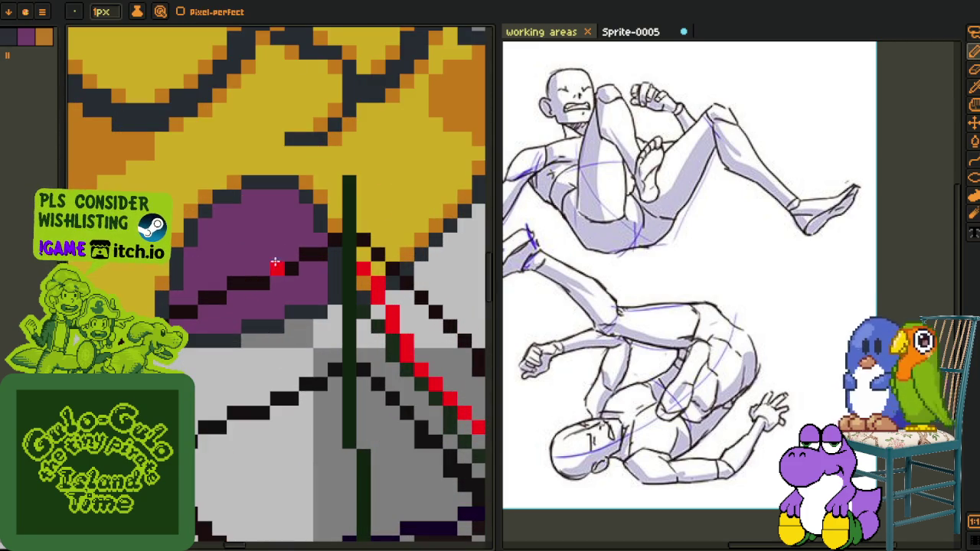
pyautogui.scroll(-2, 284, 267)
pyautogui.scroll(2, 249, 298)
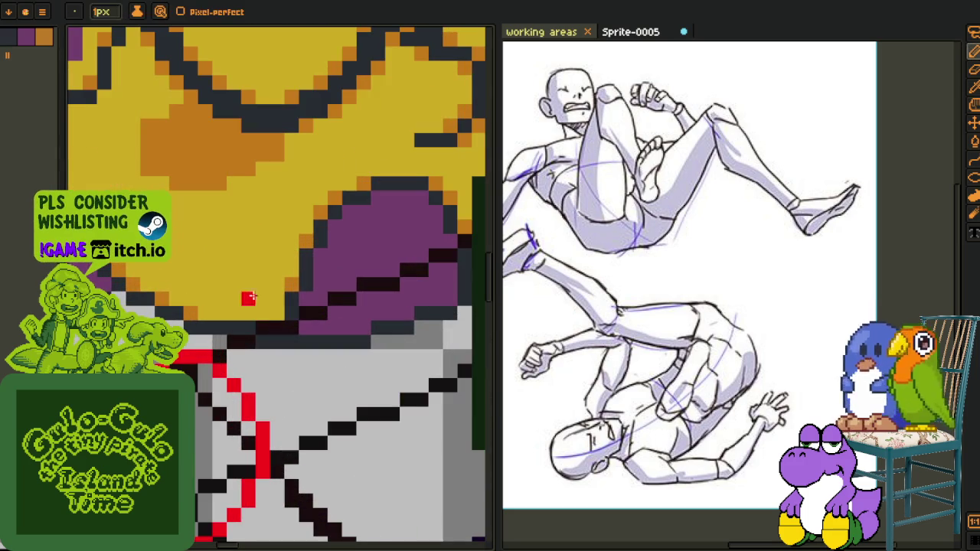
pyautogui.moveTo(258, 287); pyautogui.dragTo(218, 357)
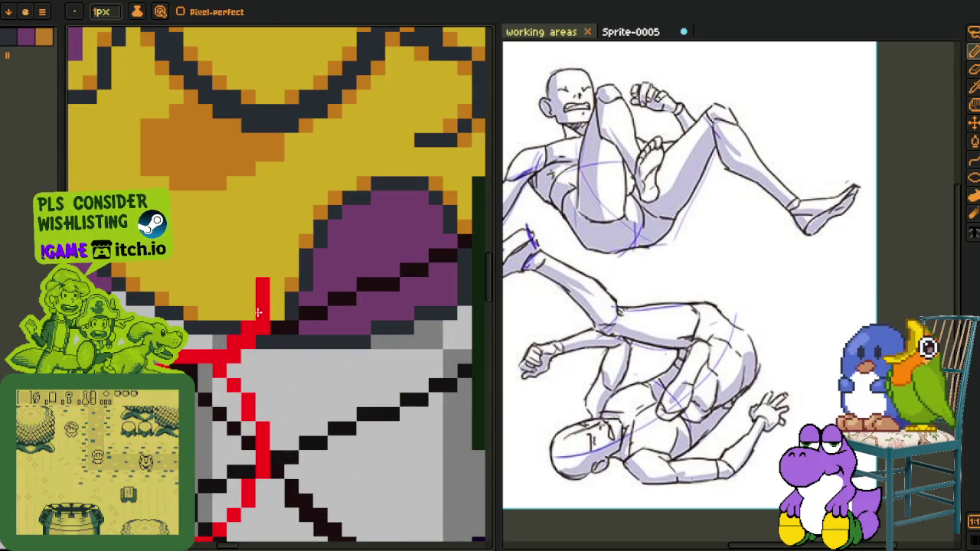
pyautogui.hotkey('ctrl', 'z')
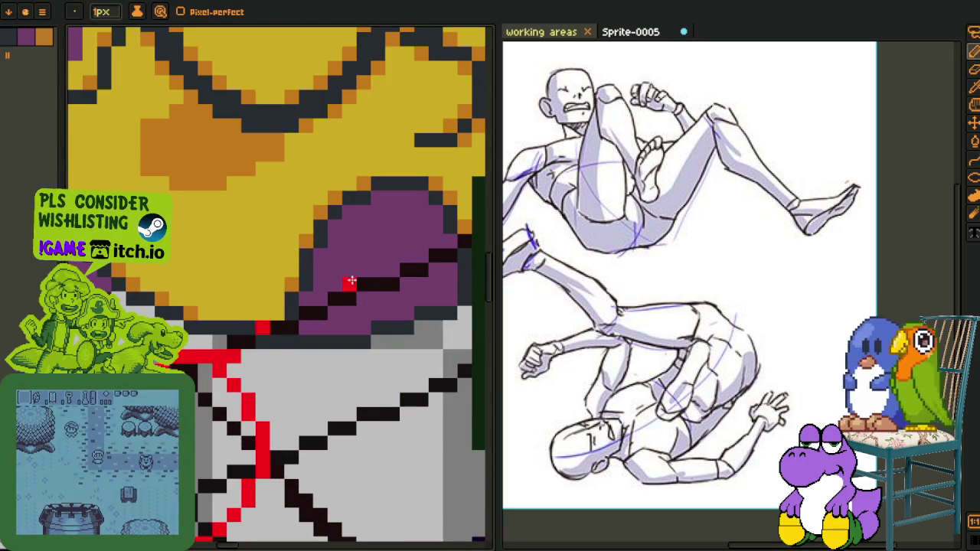
pyautogui.moveTo(350, 282); pyautogui.dragTo(243, 342)
pyautogui.click(243, 342)
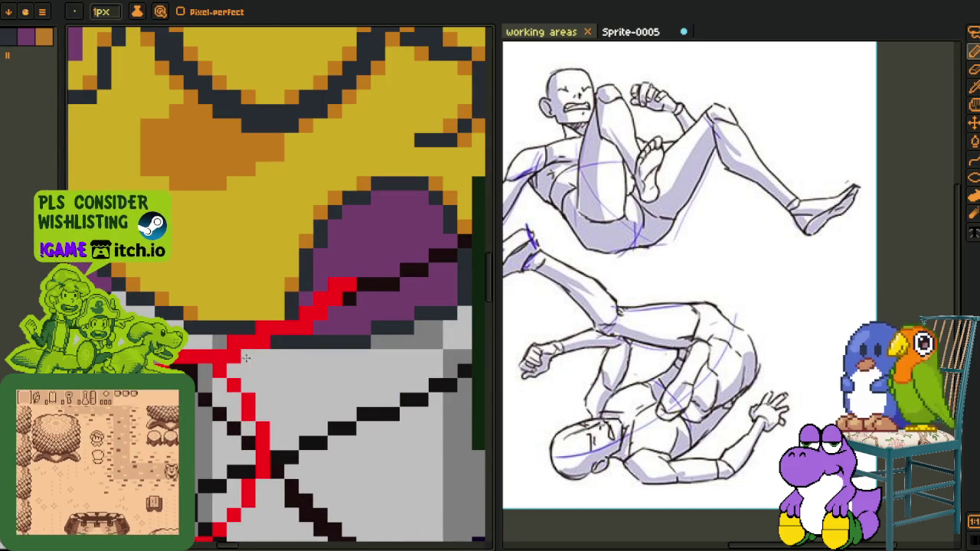
pyautogui.press('Return')
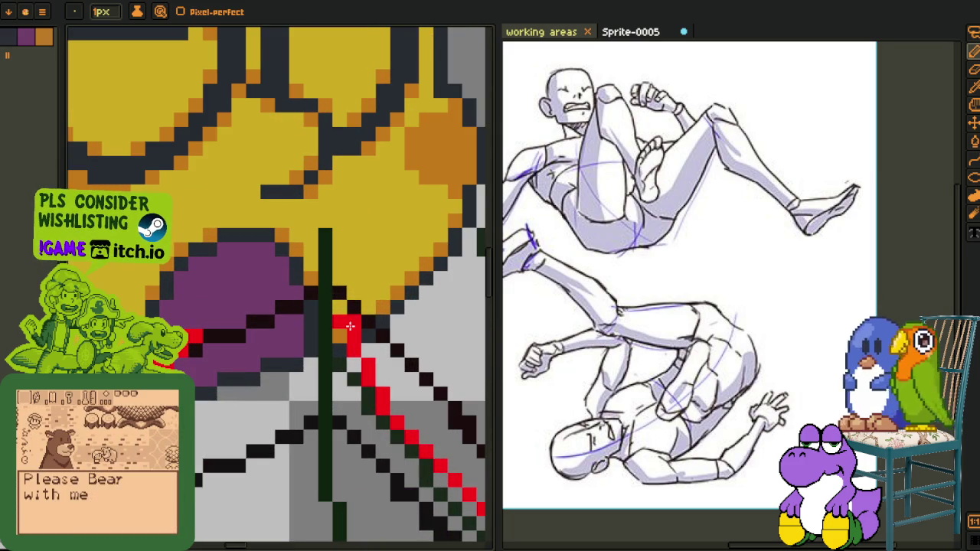
# Add a short red stroke across the purple chin area
pyautogui.moveTo(335, 313)
pyautogui.mouseDown()
pyautogui.moveTo(278, 294)
pyautogui.moveTo(234, 326)
pyautogui.moveTo(291, 291)
pyautogui.moveTo(240, 339)
pyautogui.mouseUp()
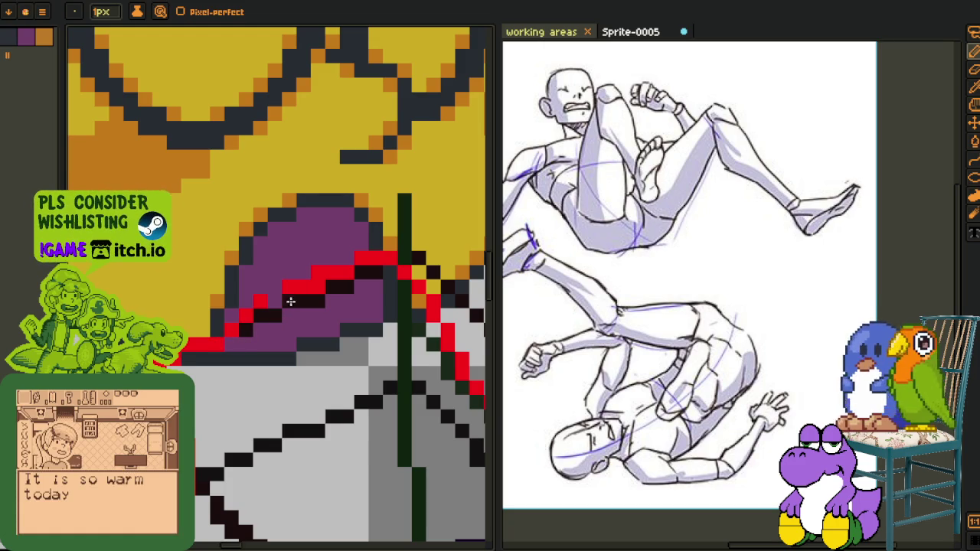
pyautogui.scroll(-2, 310, 295)
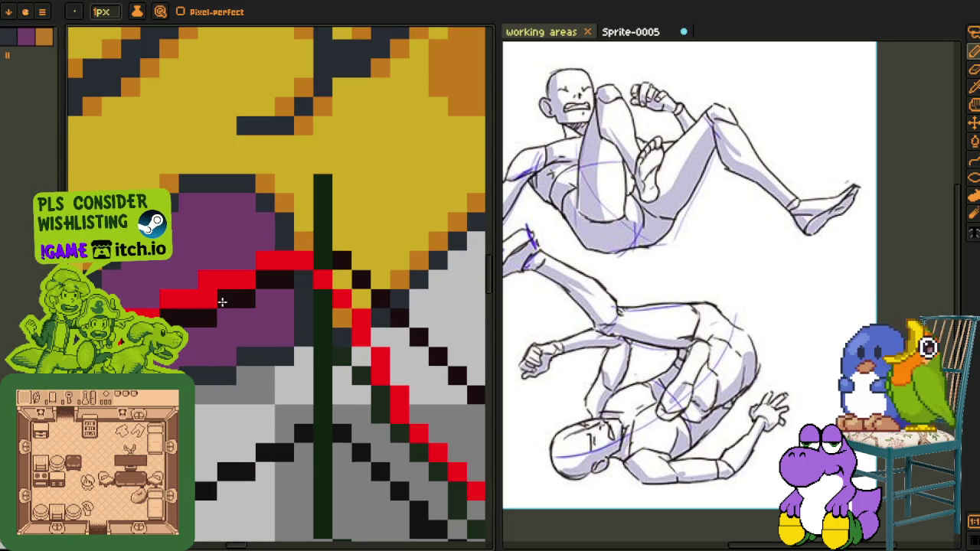
pyautogui.scroll(-1, 238, 339)
pyautogui.scroll(1, 245, 350)
pyautogui.scroll(-1, 278, 358)
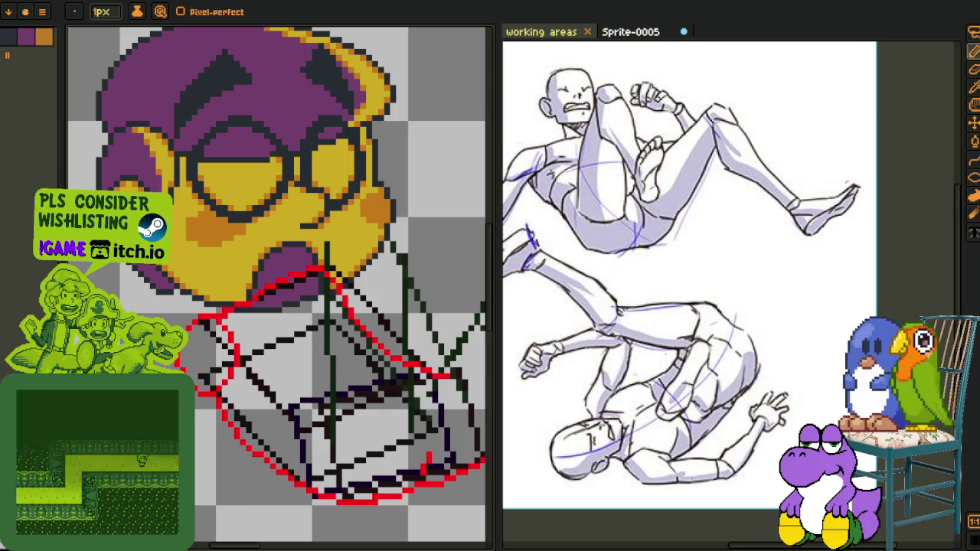
# Lasso-select the purple mouth shape and move it to a new position
pyautogui.scroll(-2, 306, 248)
pyautogui.scroll(1, 307, 248)
pyautogui.scroll(2, 306, 248)
pyautogui.scroll(1, 306, 248)
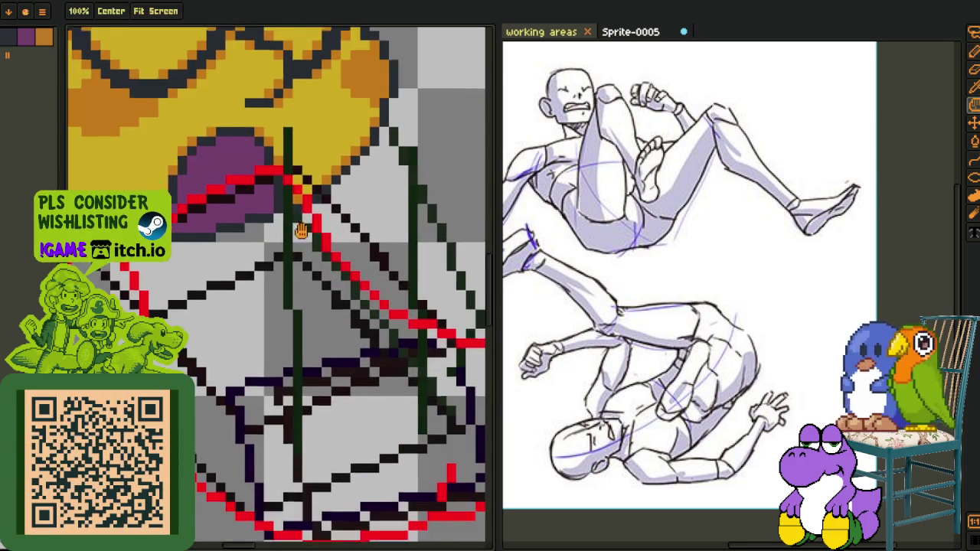
pyautogui.scroll(1, 307, 248)
pyautogui.press('q')
pyautogui.moveTo(325, 193)
pyautogui.mouseDown()
pyautogui.moveTo(193, 259)
pyautogui.moveTo(373, 260)
pyautogui.moveTo(363, 284)
pyautogui.mouseUp()
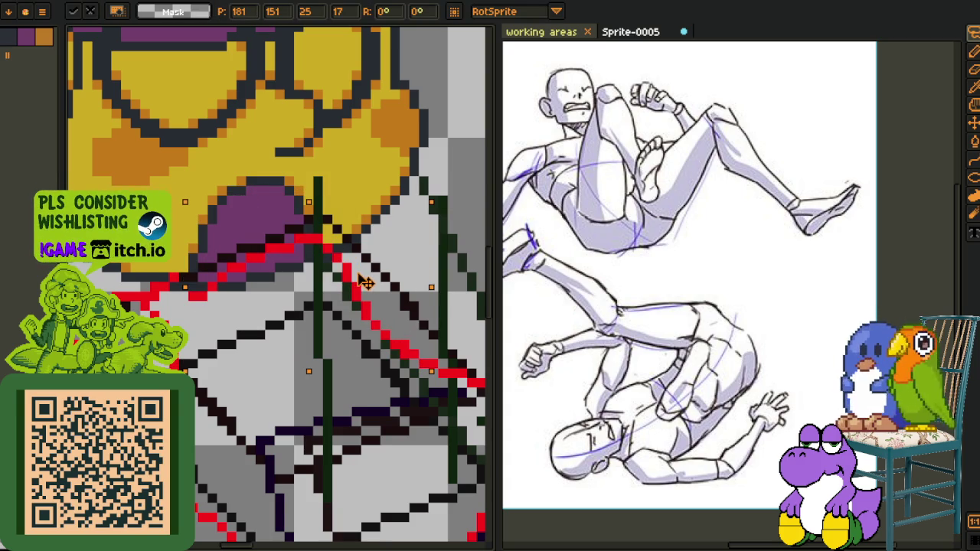
pyautogui.press('Return')
# Erase stray red pixels along the mouth edge and fix the nearby red line pixels
pyautogui.scroll(1, 175, 260)
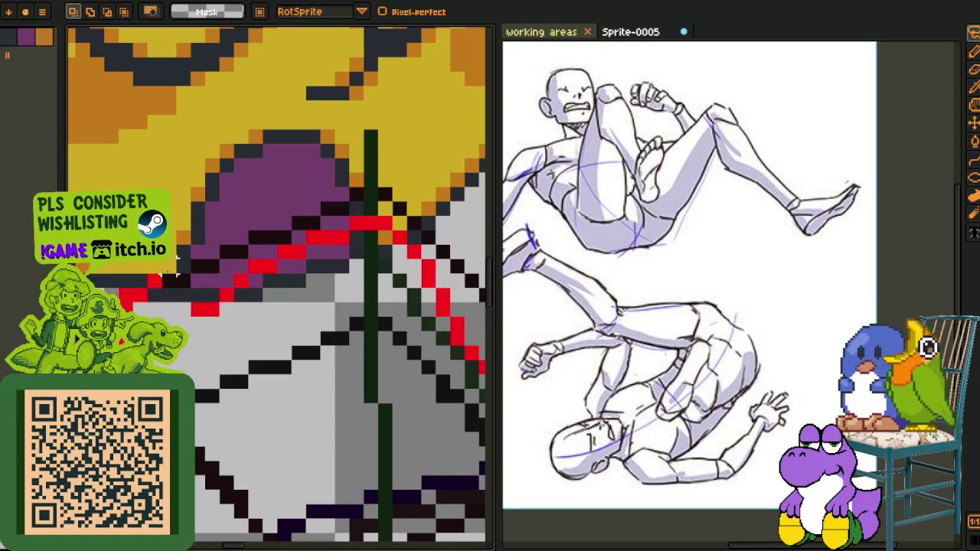
pyautogui.press('alt')
pyautogui.keyDown('alt'); pyautogui.click(204, 305); pyautogui.keyUp('alt')
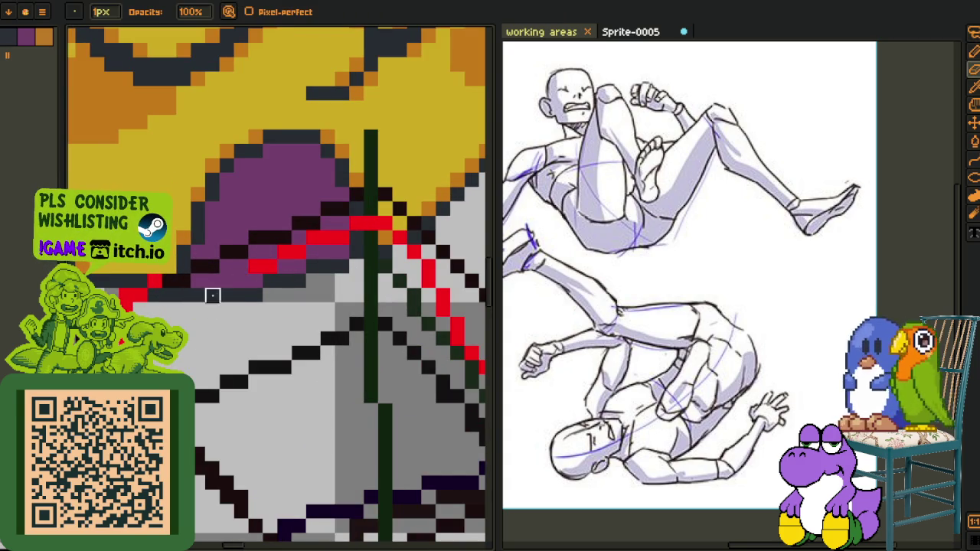
pyautogui.moveTo(285, 266)
pyautogui.mouseDown()
pyautogui.moveTo(342, 234)
pyautogui.moveTo(322, 238)
pyautogui.mouseUp()
pyautogui.press('b')
pyautogui.moveTo(151, 292); pyautogui.dragTo(153, 285)
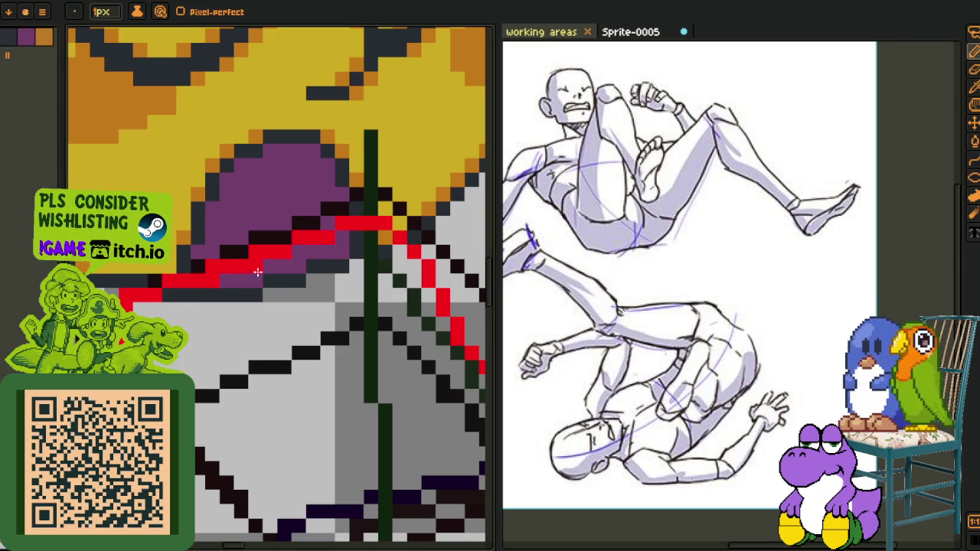
# Save the sprite
pyautogui.scroll(-2, 212, 286)
pyautogui.scroll(-1, 230, 285)
pyautogui.scroll(-1, 245, 283)
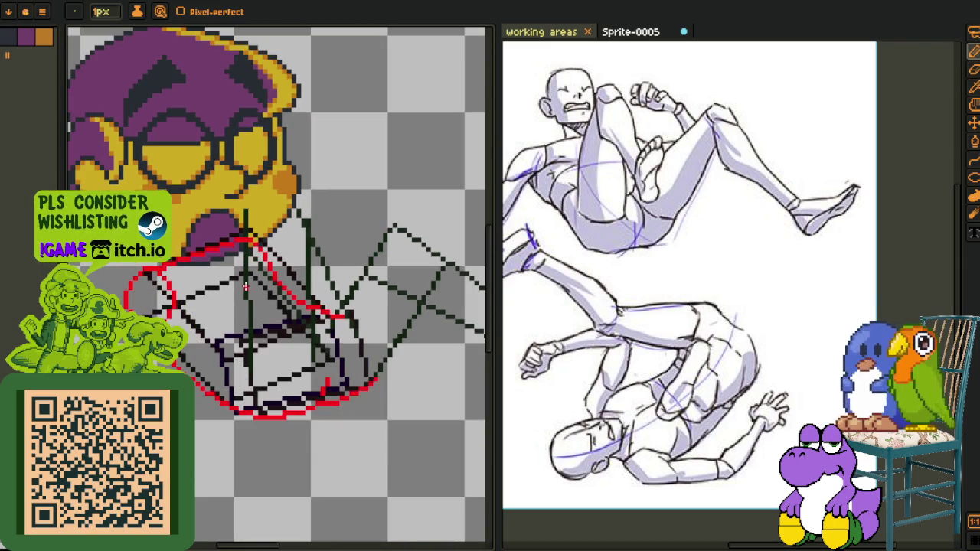
pyautogui.scroll(1, 247, 328)
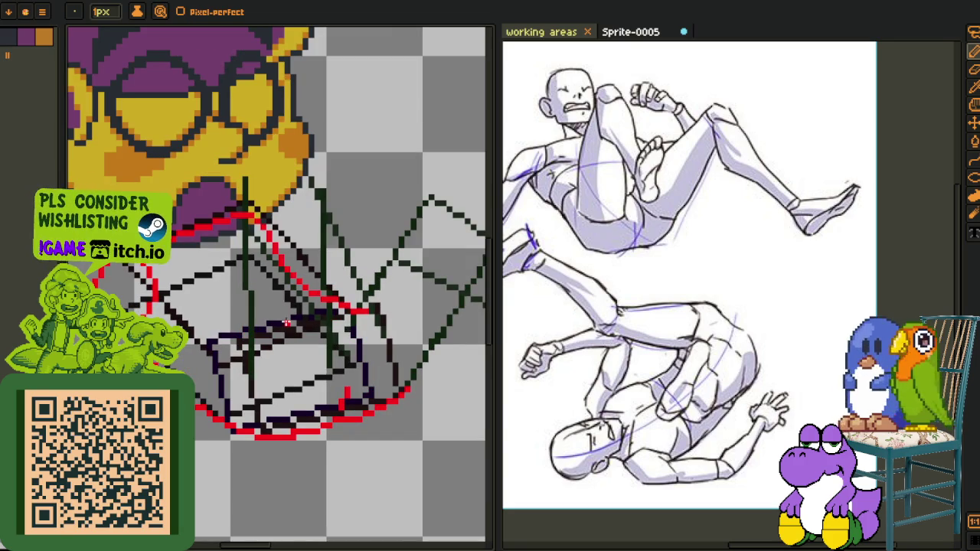
pyautogui.scroll(1, 142, 266)
pyautogui.scroll(1, 150, 275)
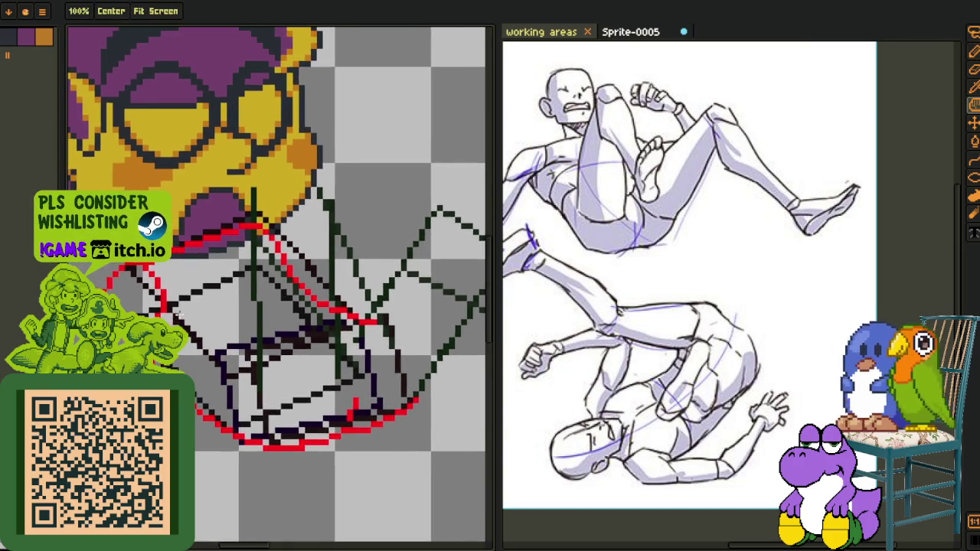
pyautogui.scroll(2, 157, 285)
pyautogui.scroll(-1, 184, 275)
pyautogui.scroll(-1, 234, 271)
pyautogui.scroll(-1, 245, 298)
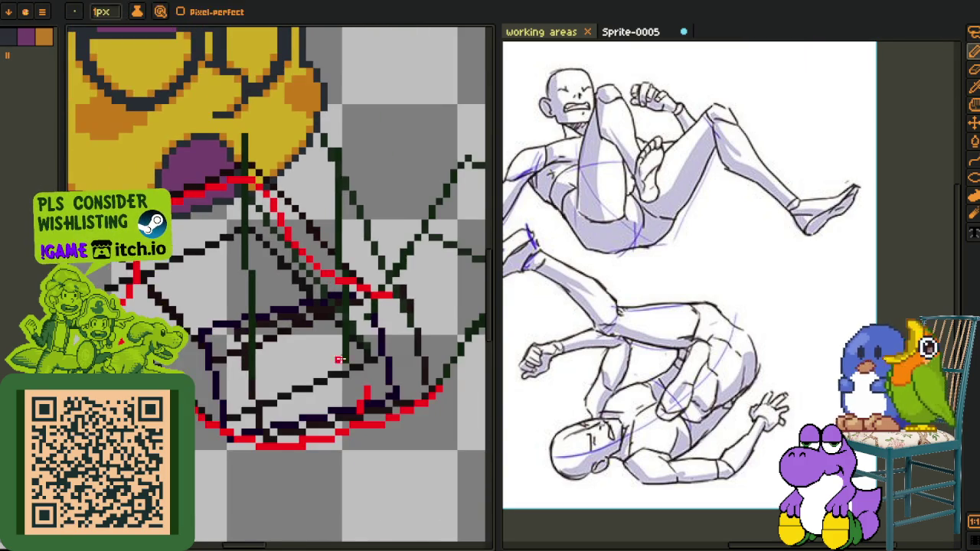
pyautogui.scroll(-1, 271, 349)
pyautogui.hotkey('ctrl', 's')
# Sketch a rough red curve across the torso, then undo it
pyautogui.scroll(-1, 284, 332)
pyautogui.scroll(-1, 292, 333)
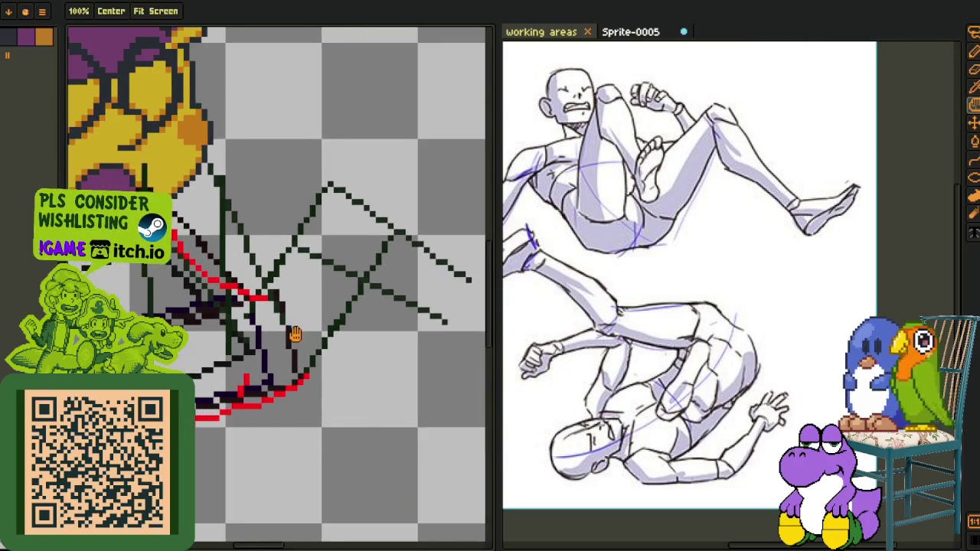
pyautogui.scroll(-1, 297, 340)
pyautogui.scroll(-2, 307, 360)
pyautogui.press('b')
pyautogui.scroll(2, 241, 436)
pyautogui.scroll(2, 241, 435)
pyautogui.scroll(-1, 218, 406)
pyautogui.scroll(-1, 198, 379)
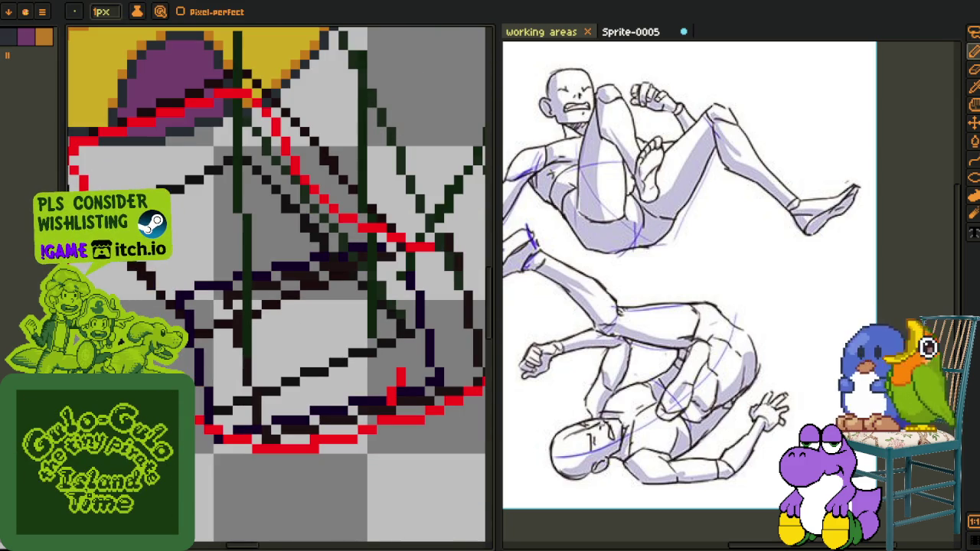
pyautogui.moveTo(188, 363)
pyautogui.mouseDown()
pyautogui.moveTo(313, 254)
pyautogui.moveTo(264, 260)
pyautogui.mouseUp()
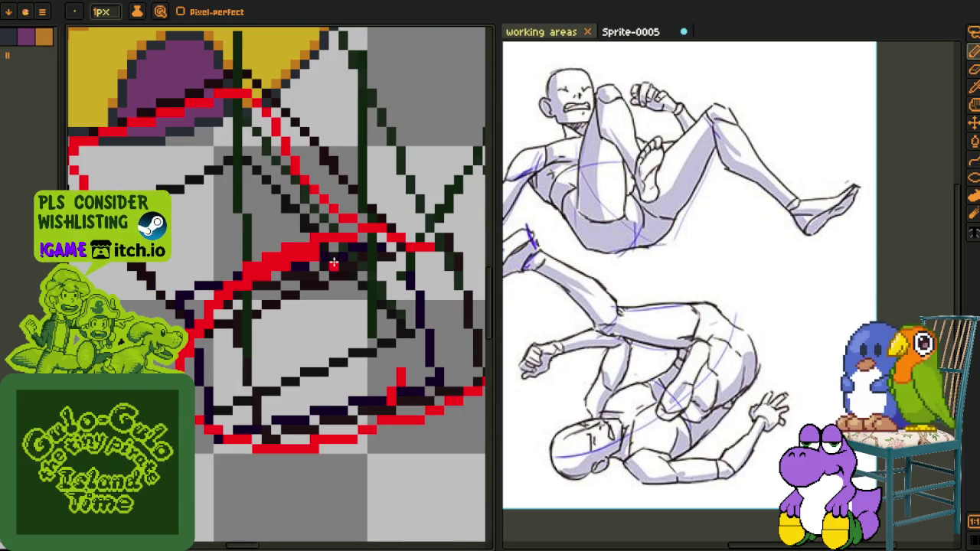
pyautogui.scroll(1, 305, 256)
pyautogui.scroll(1, 305, 257)
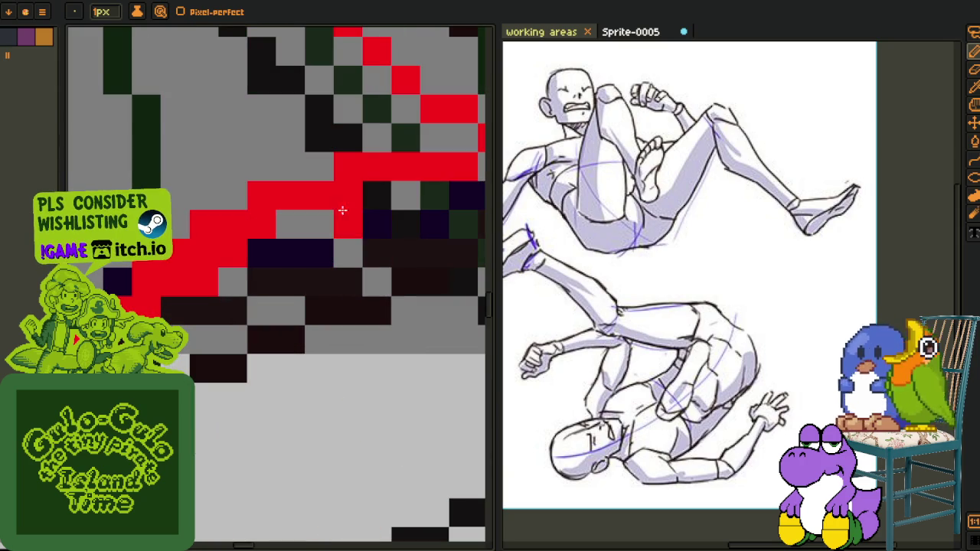
pyautogui.hotkey('ctrl', 'z')
# Fill the gap in the dark green line and redraw the red torso curve thinly
pyautogui.hscroll(-2, 274, 246)
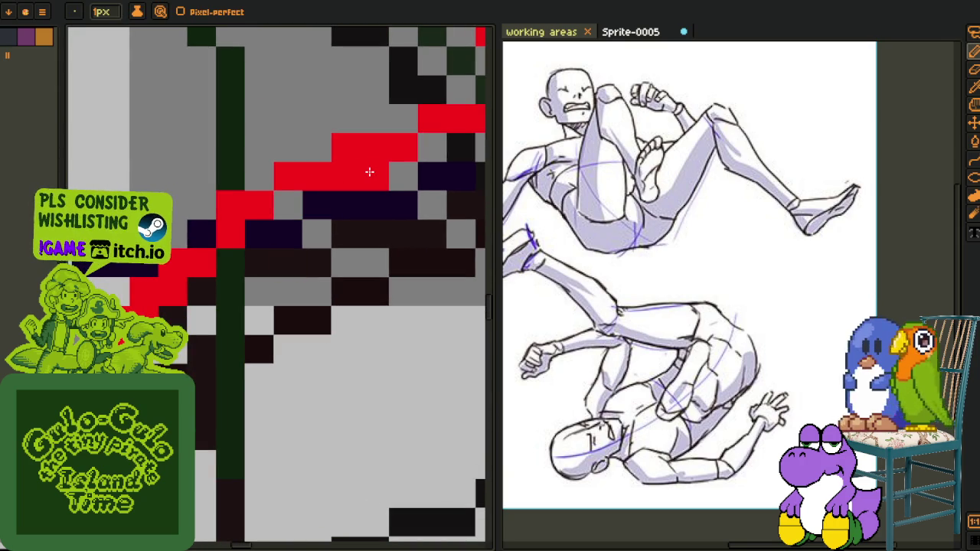
pyautogui.click(231, 204)
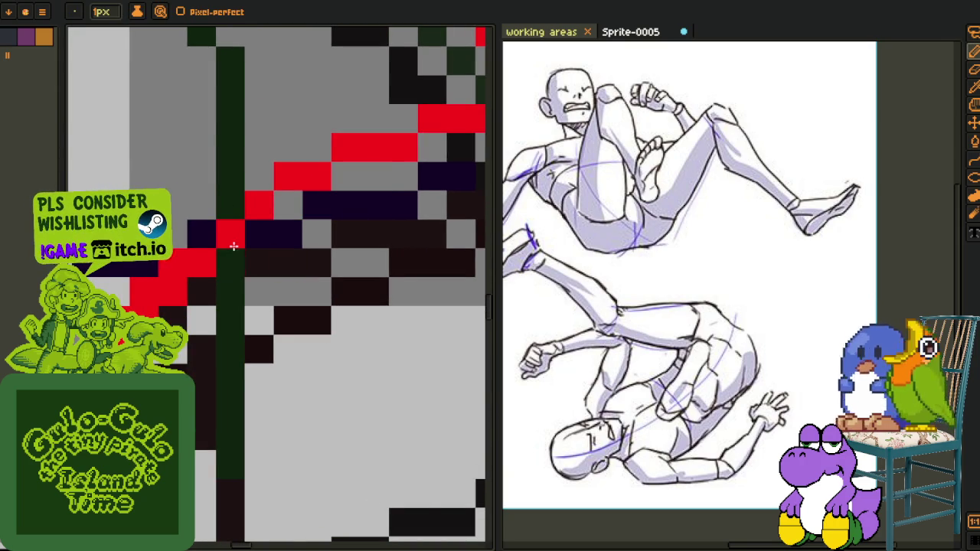
pyautogui.scroll(-2, 269, 284)
pyautogui.scroll(1, 283, 279)
pyautogui.moveTo(305, 247); pyautogui.dragTo(219, 379)
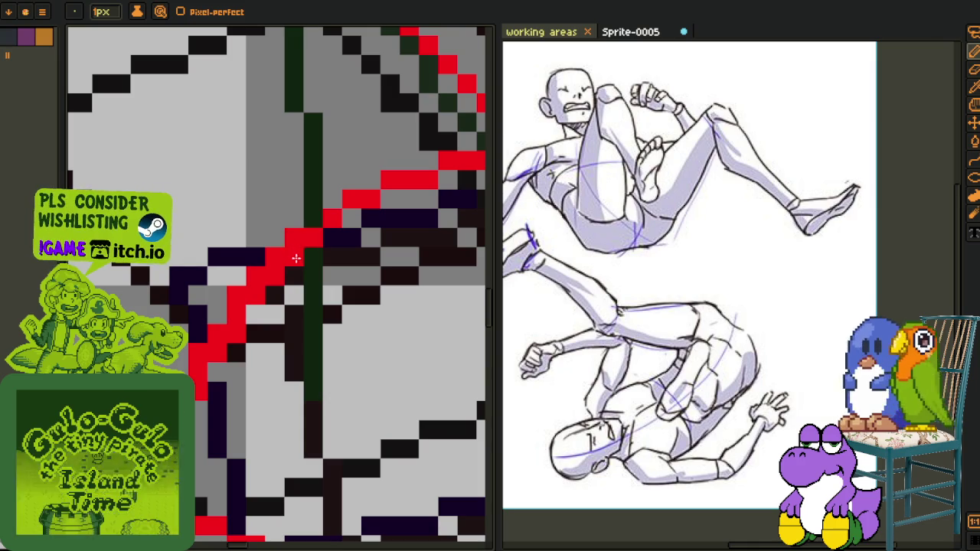
pyautogui.click(216, 352)
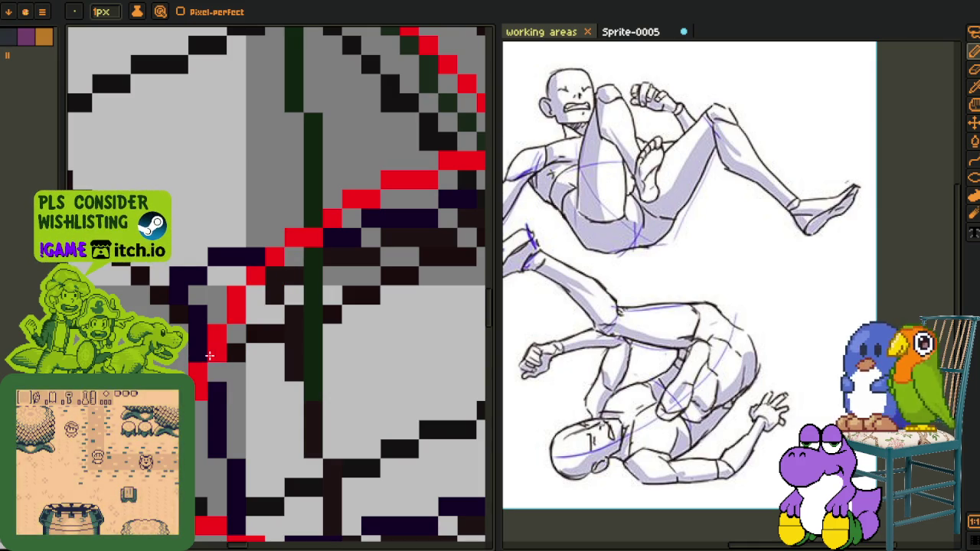
# Zoom in closely on the sketch lines and undo the last pencil stroke
pyautogui.scroll(-3, 276, 306)
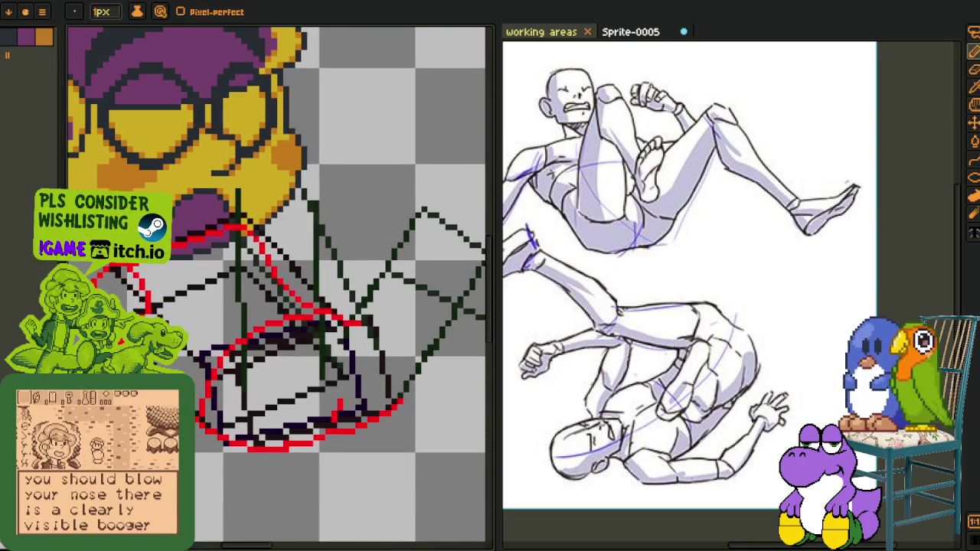
pyautogui.press('z')
pyautogui.scroll(5, 276, 306)
pyautogui.press('b')
pyautogui.scroll(-2, 276, 306)
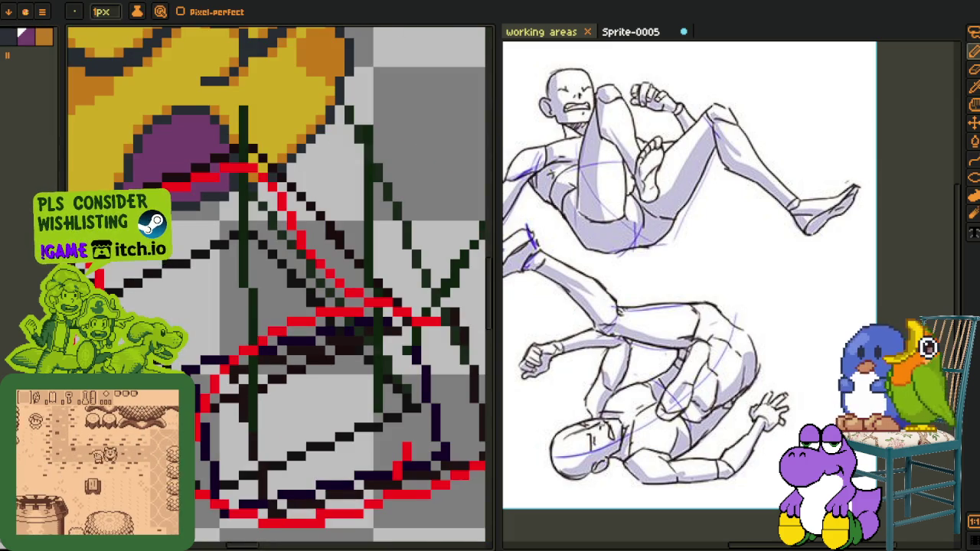
pyautogui.scroll(2, 314, 290)
pyautogui.hotkey('ctrl', 'z')
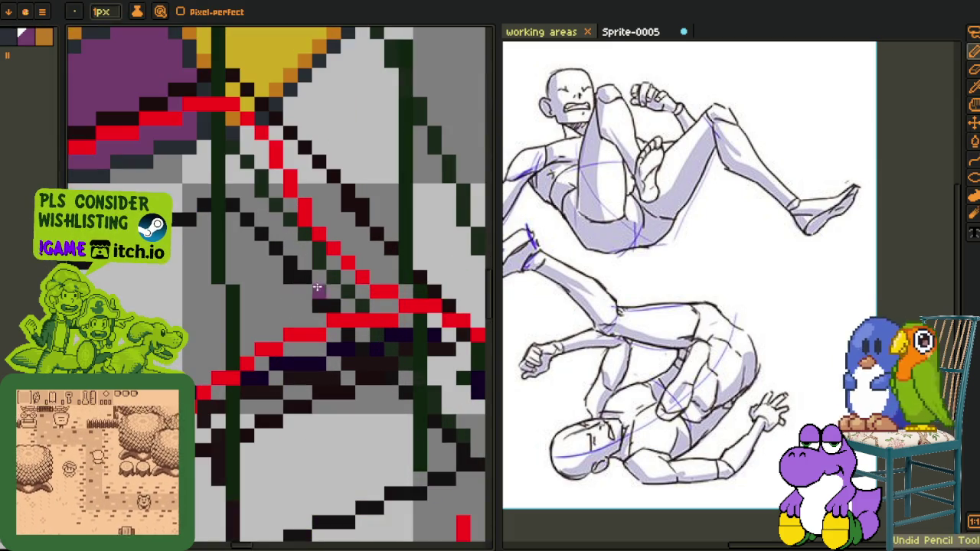
# Outline a wide curved purple band across the torso below the face
pyautogui.moveTo(360, 296)
pyautogui.mouseDown()
pyautogui.moveTo(299, 292)
pyautogui.moveTo(349, 267)
pyautogui.mouseUp()
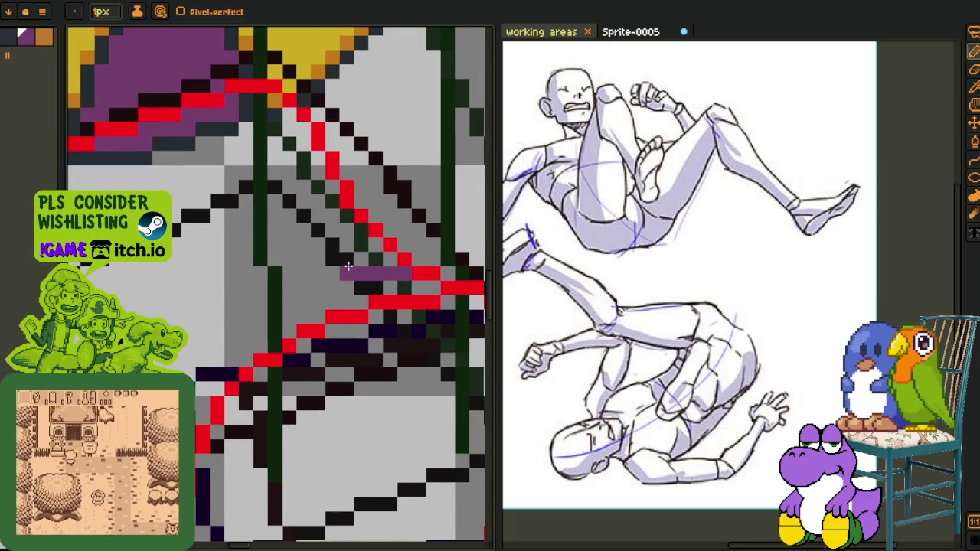
pyautogui.moveTo(276, 277)
pyautogui.mouseDown()
pyautogui.moveTo(345, 237)
pyautogui.moveTo(290, 301)
pyautogui.mouseUp()
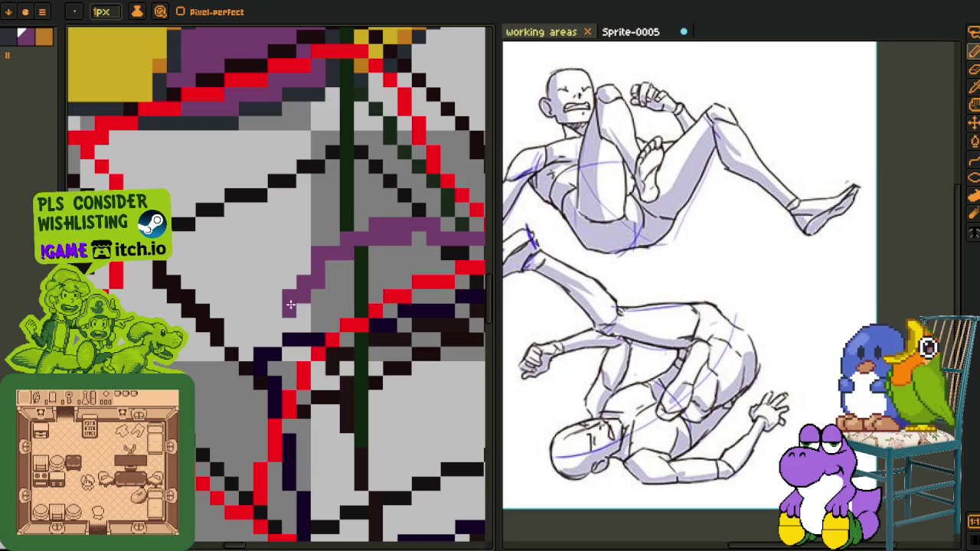
pyautogui.moveTo(372, 230); pyautogui.dragTo(278, 323)
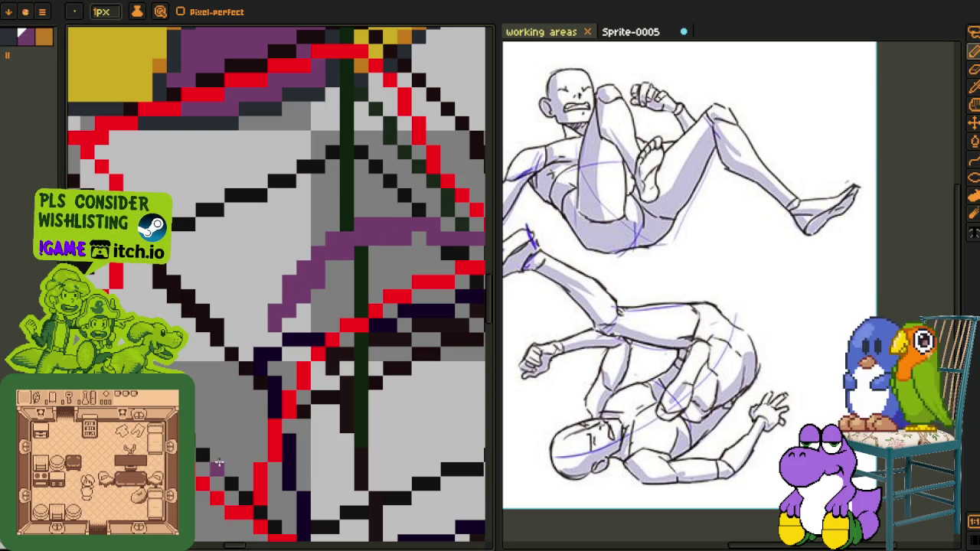
pyautogui.moveTo(213, 469); pyautogui.dragTo(284, 284)
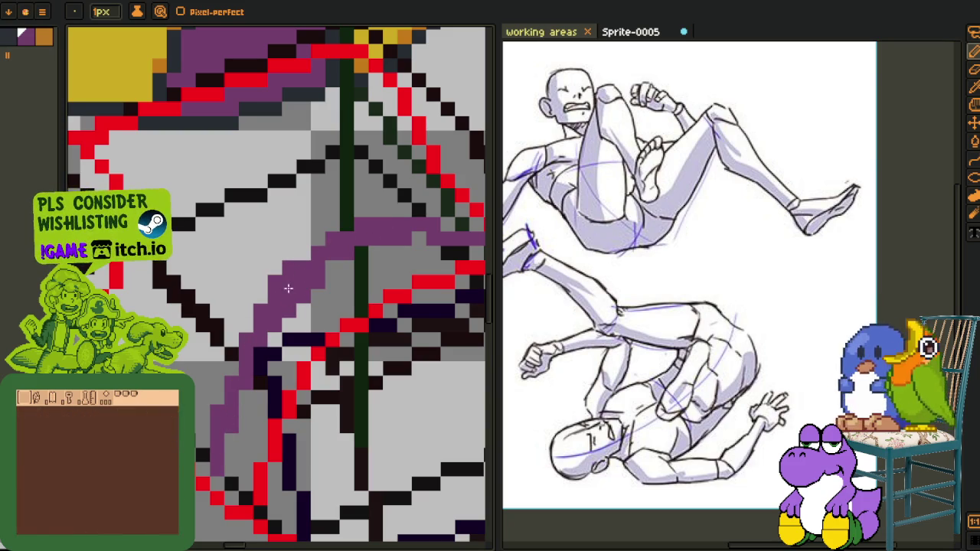
# Fill the outlined band with purple using the Paint Bucket
pyautogui.moveTo(326, 243); pyautogui.dragTo(284, 291)
pyautogui.press('g')
pyautogui.click(360, 316)
pyautogui.moveTo(380, 309)
pyautogui.mouseDown()
pyautogui.moveTo(288, 308)
pyautogui.moveTo(401, 253)
pyautogui.mouseUp()
pyautogui.click(225, 302)
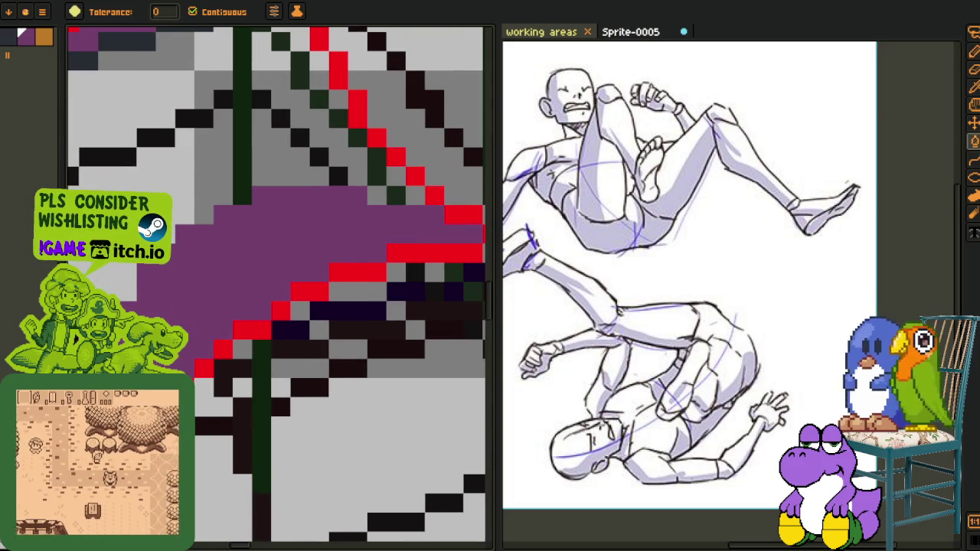
pyautogui.moveTo(276, 322); pyautogui.dragTo(345, 222)
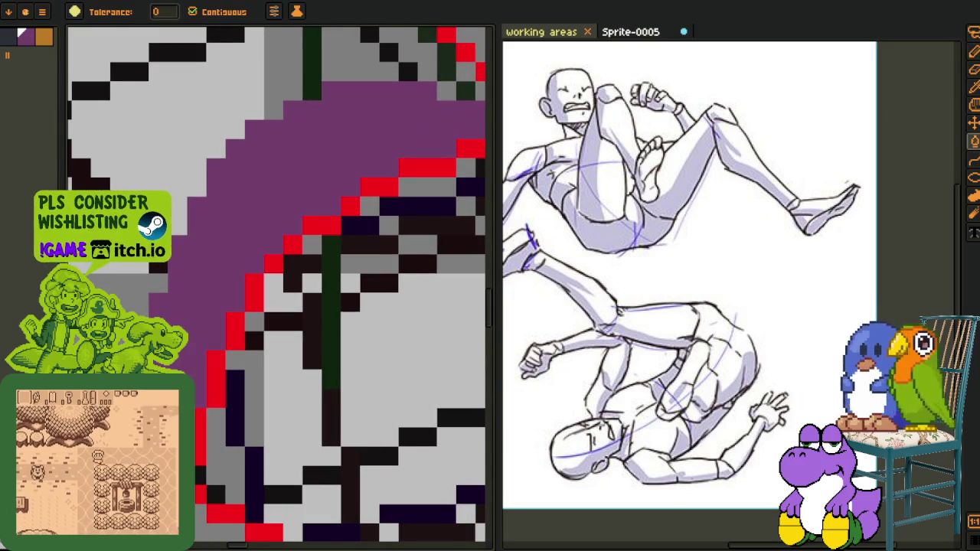
pyautogui.press('b')
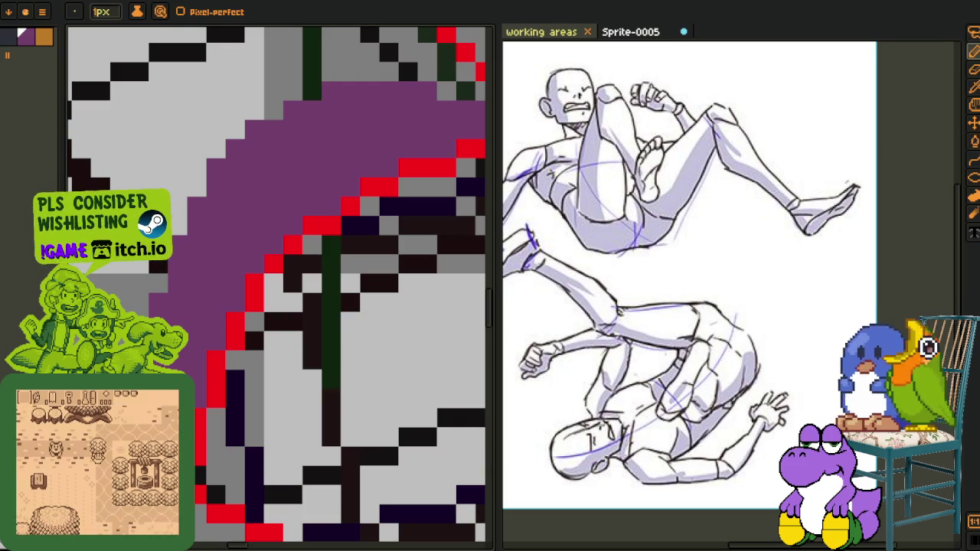
# Paint a purple diagonal stripe across the sleeve, covering the black and grey pixels
pyautogui.scroll(-2, 200, 468)
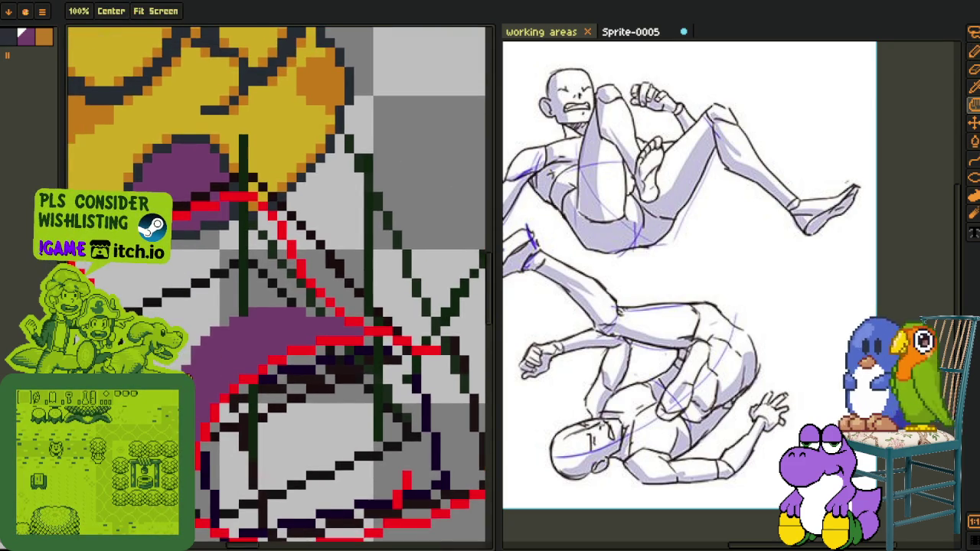
pyautogui.scroll(2, 200, 467)
pyautogui.scroll(1, 200, 468)
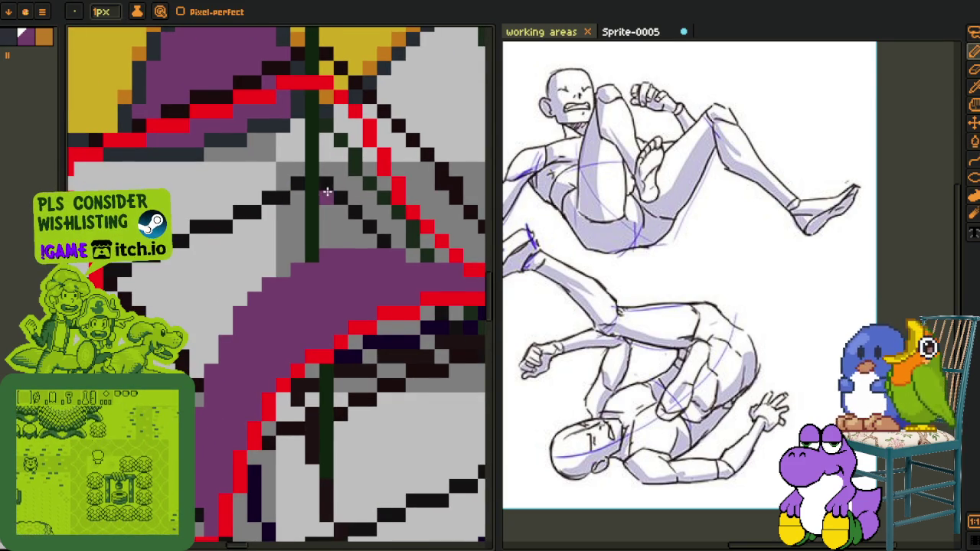
pyautogui.scroll(-1, 387, 226)
pyautogui.moveTo(385, 215)
pyautogui.mouseDown()
pyautogui.moveTo(306, 188)
pyautogui.moveTo(319, 191)
pyautogui.moveTo(230, 218)
pyautogui.mouseUp()
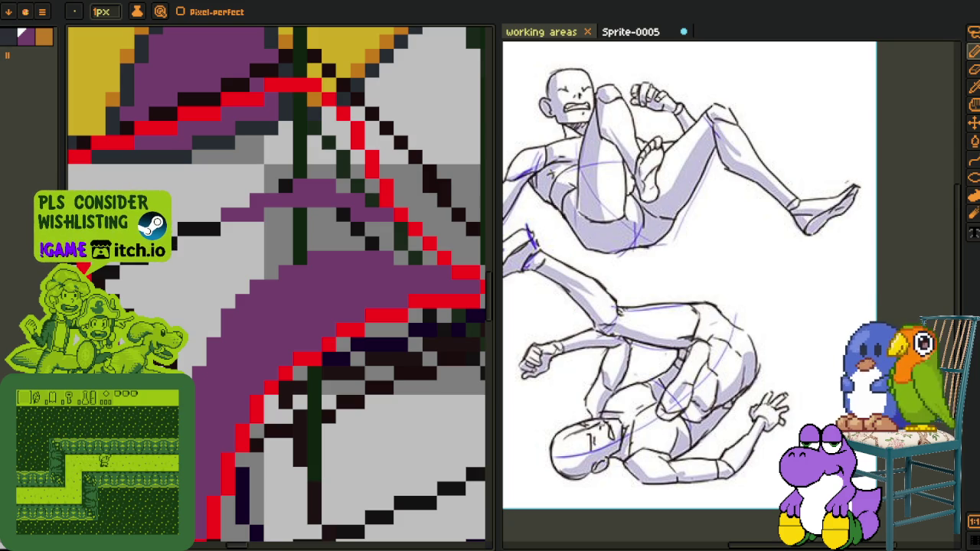
pyautogui.moveTo(230, 221); pyautogui.dragTo(141, 310)
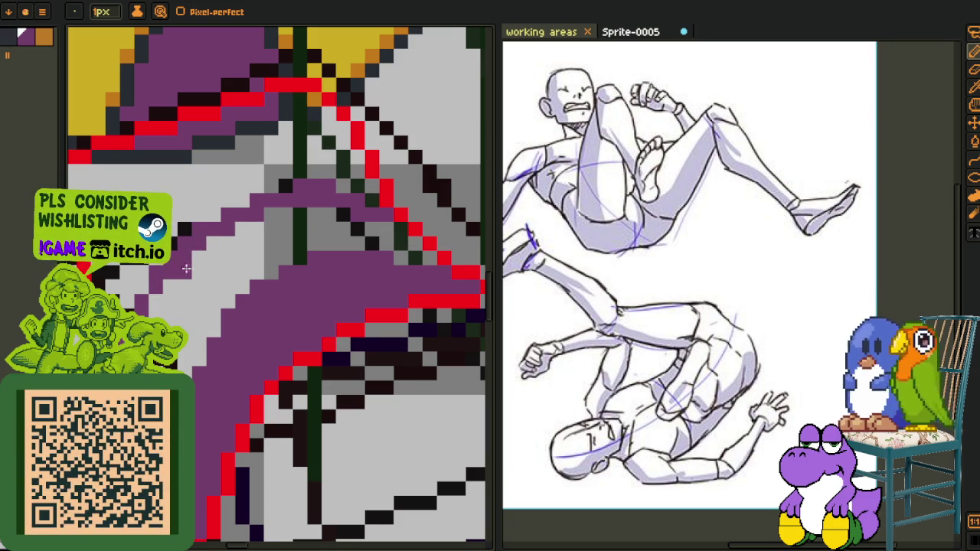
pyautogui.hscroll(-5, 206, 247)
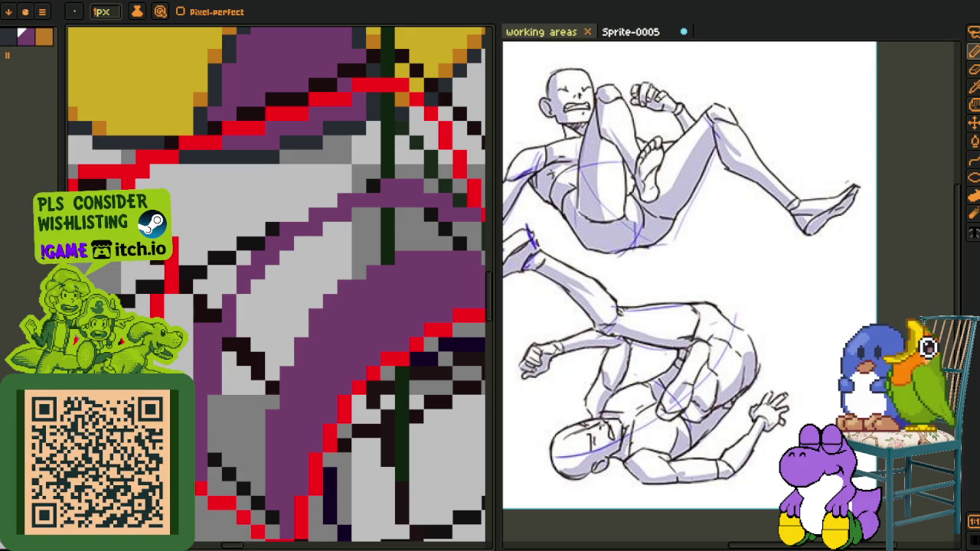
pyautogui.moveTo(198, 318)
pyautogui.mouseDown()
pyautogui.moveTo(333, 191)
pyautogui.moveTo(218, 233)
pyautogui.mouseUp()
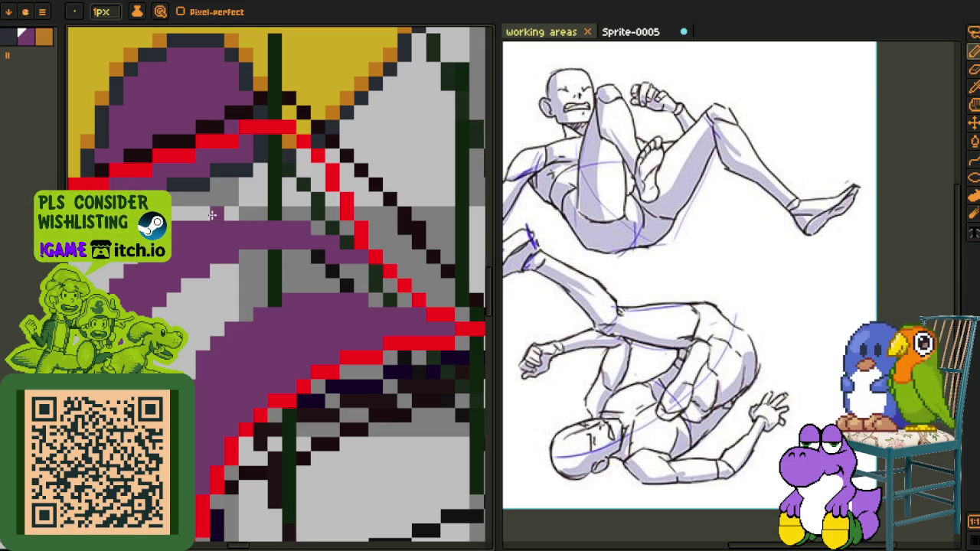
pyautogui.moveTo(210, 215); pyautogui.dragTo(192, 227)
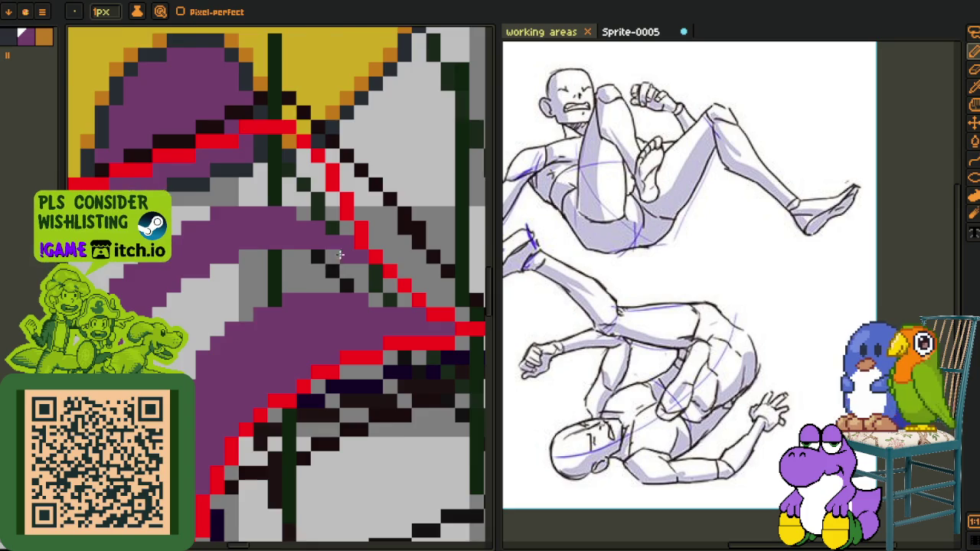
# Extend the purple band further over the remaining grey pixels
pyautogui.scroll(-2, 337, 255)
pyautogui.scroll(2, 359, 253)
pyautogui.scroll(1, 368, 253)
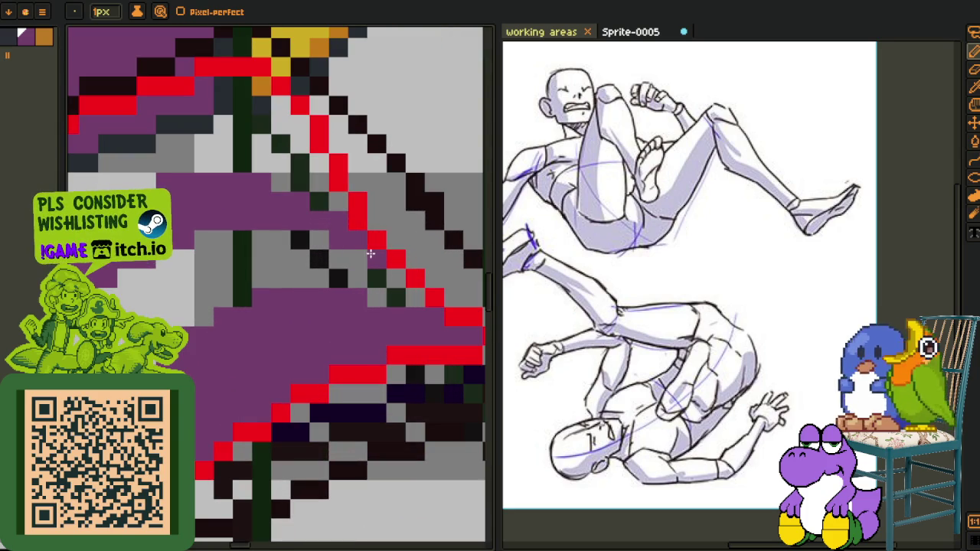
pyautogui.scroll(-1, 325, 255)
pyautogui.scroll(1, 349, 255)
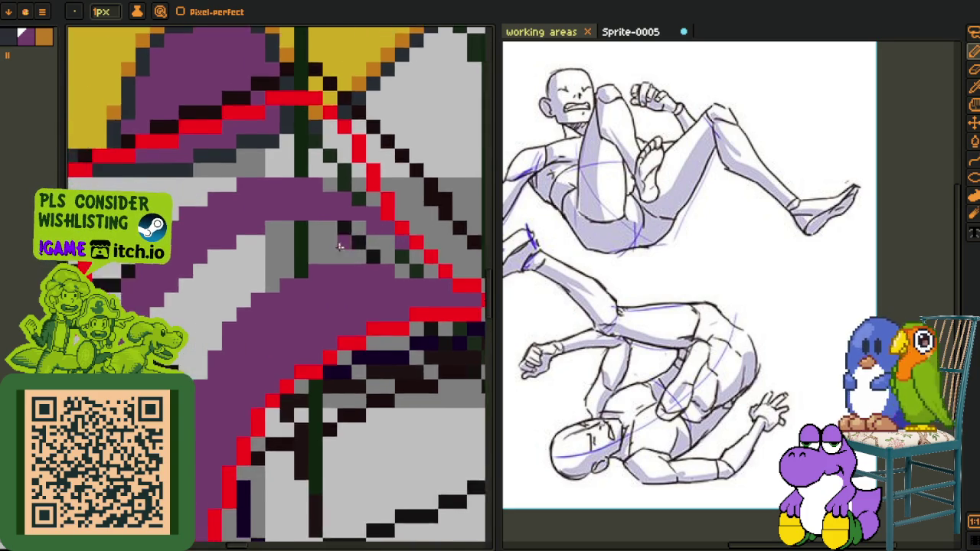
pyautogui.scroll(-2, 276, 263)
pyautogui.scroll(3, 227, 372)
pyautogui.moveTo(227, 372); pyautogui.dragTo(208, 357)
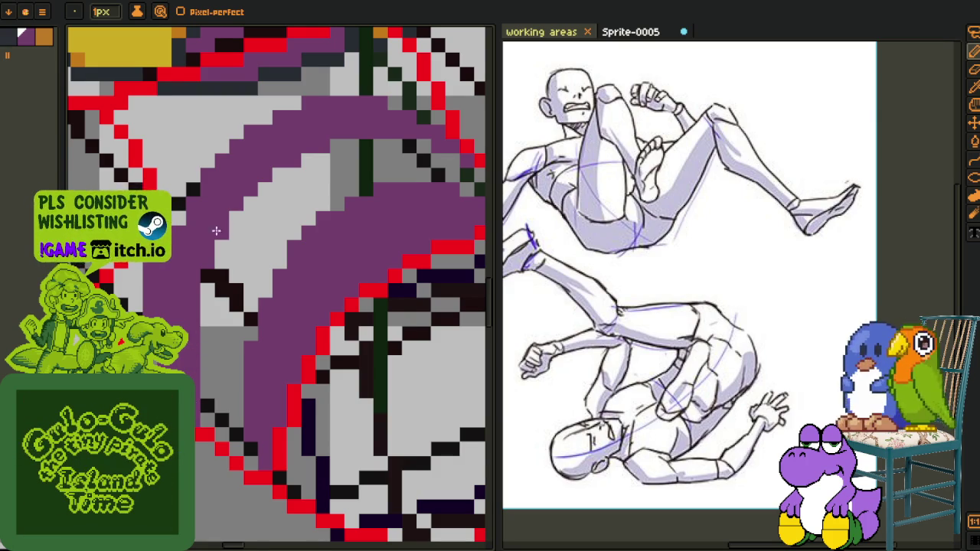
pyautogui.scroll(-1, 191, 233)
pyautogui.moveTo(230, 172); pyautogui.dragTo(338, 158)
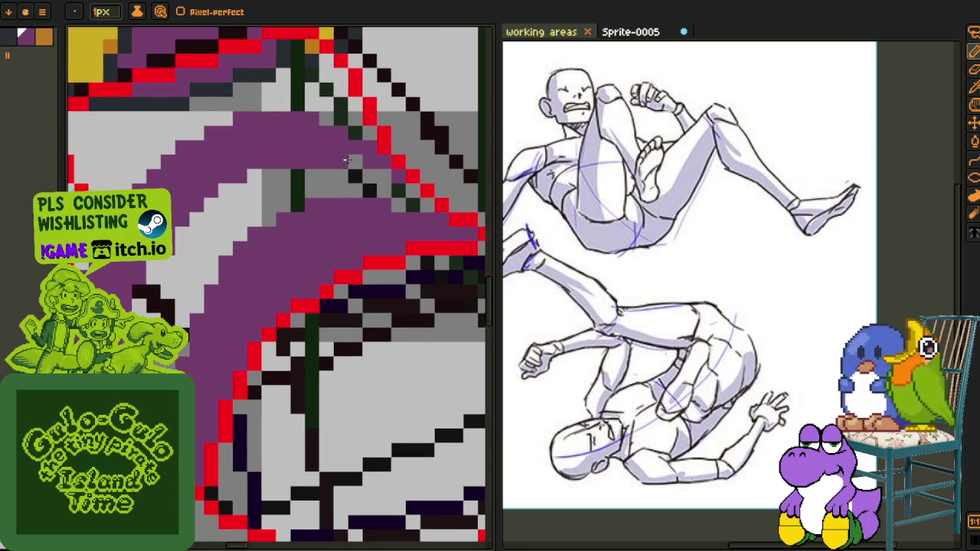
pyautogui.scroll(-2, 383, 203)
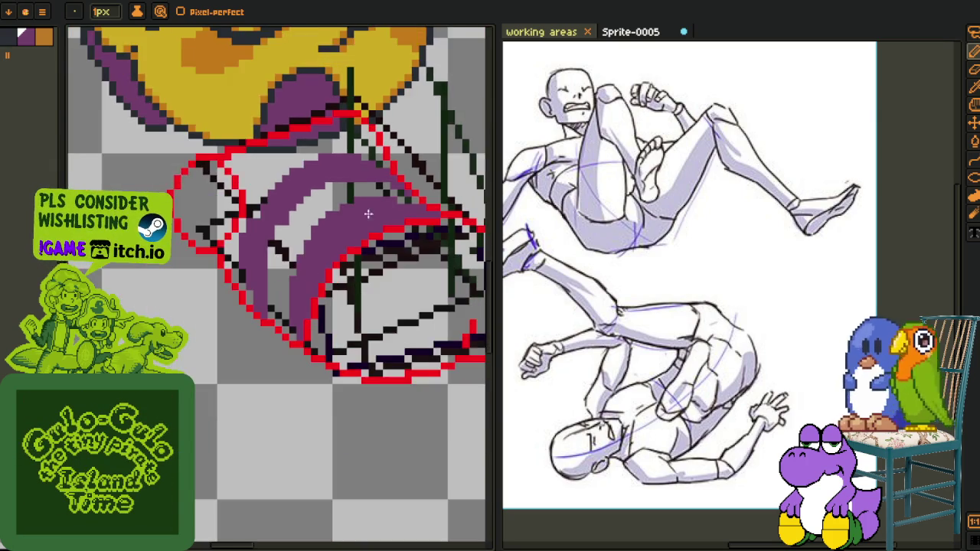
# Turn a grey pixel black and repaint the grey pixel rows purple to widen the stripe
pyautogui.scroll(1, 253, 284)
pyautogui.scroll(1, 280, 344)
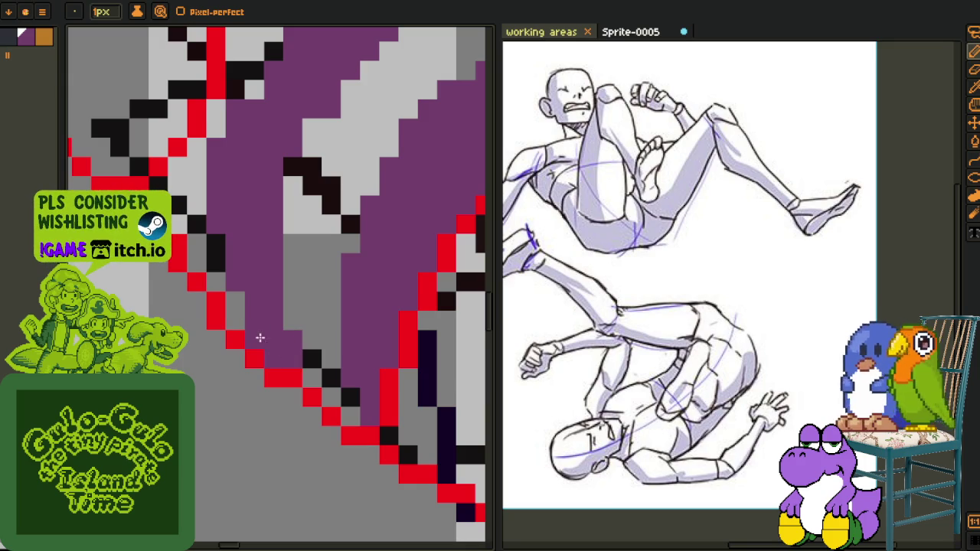
pyautogui.click(230, 275)
pyautogui.scroll(-1, 225, 206)
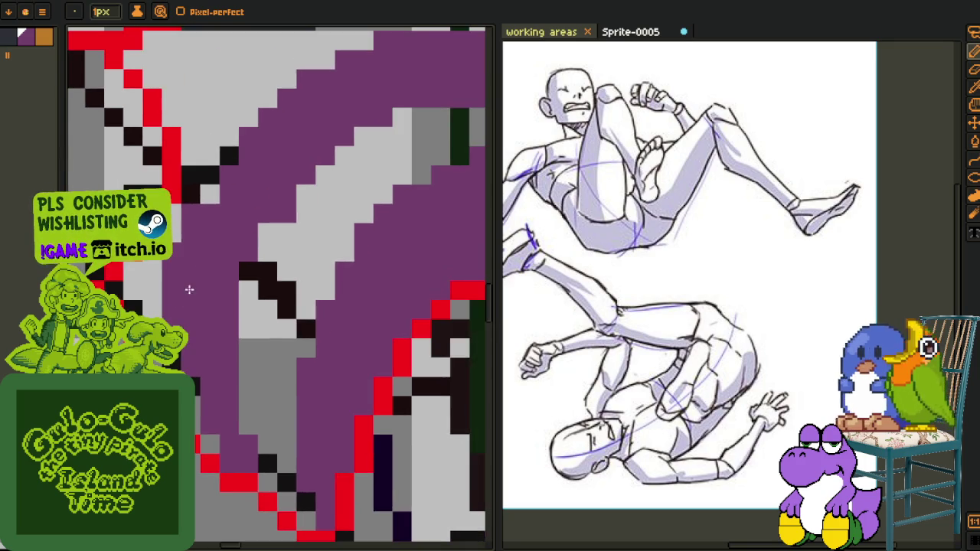
pyautogui.scroll(-1, 204, 208)
pyautogui.scroll(-1, 156, 275)
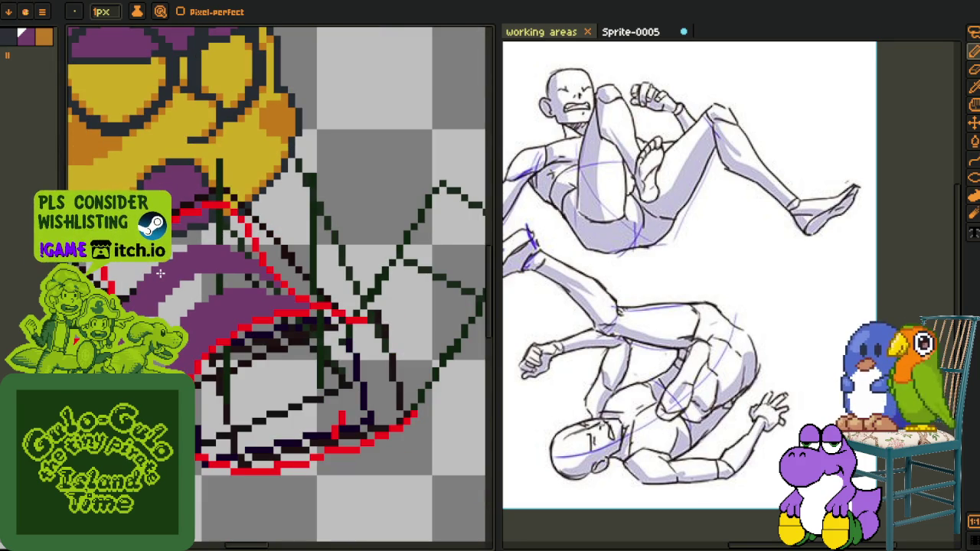
pyautogui.scroll(2, 124, 277)
pyautogui.scroll(1, 230, 260)
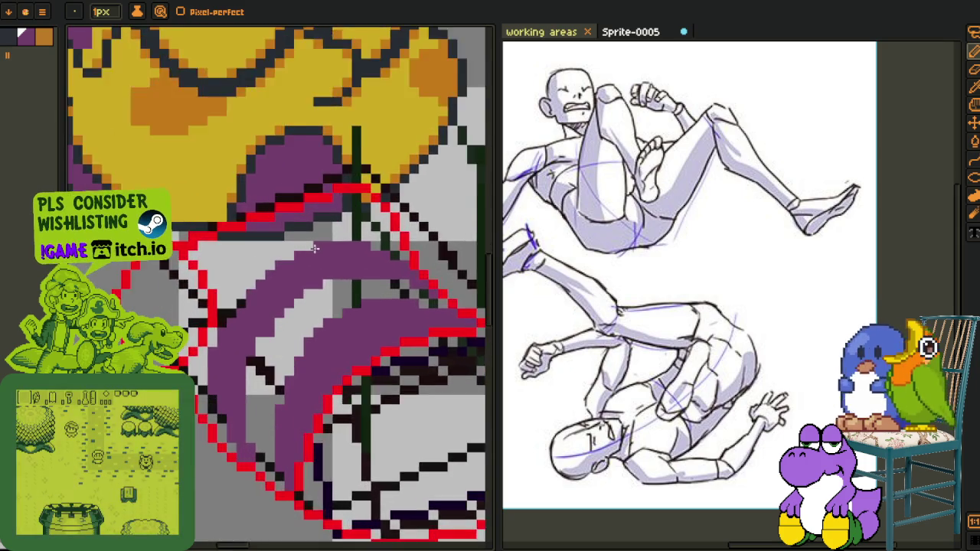
pyautogui.scroll(1, 308, 247)
pyautogui.scroll(-2, 308, 247)
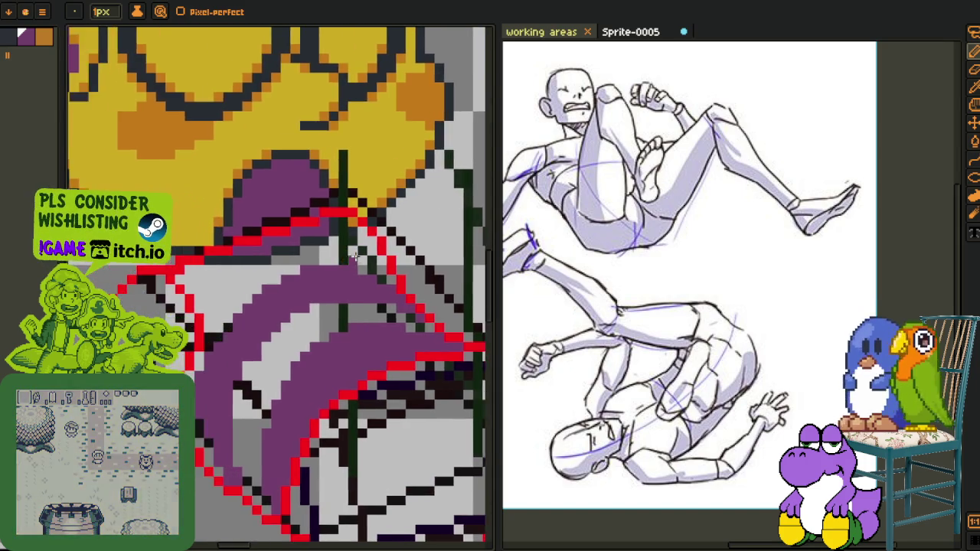
pyautogui.hscroll(-3, 212, 296)
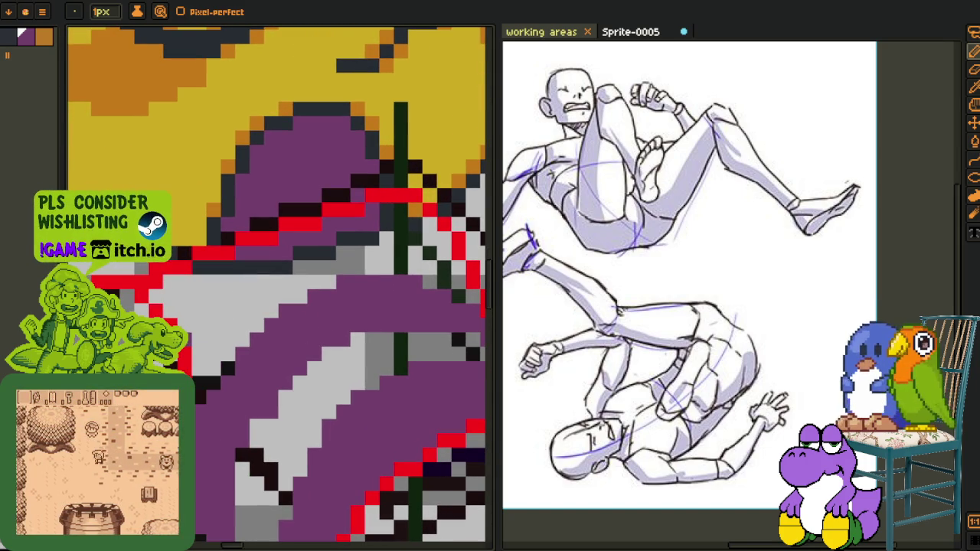
pyautogui.hscroll(3, 257, 275)
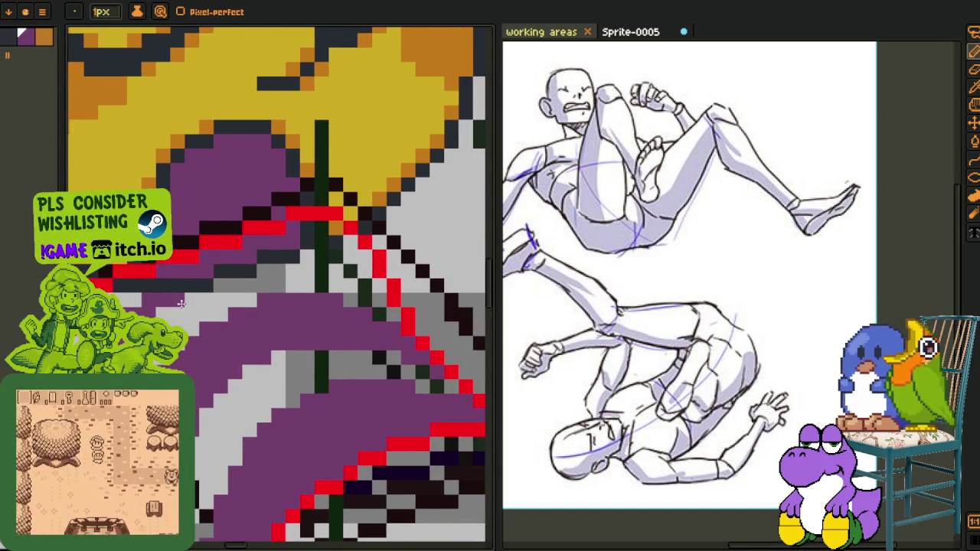
pyautogui.click(357, 270)
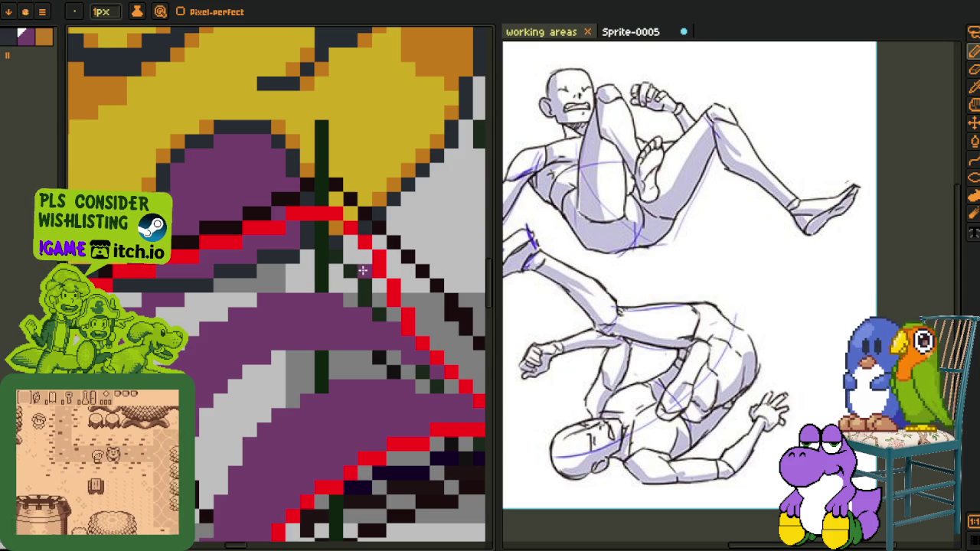
pyautogui.moveTo(323, 258)
pyautogui.mouseDown()
pyautogui.moveTo(263, 258)
pyautogui.moveTo(239, 269)
pyautogui.mouseUp()
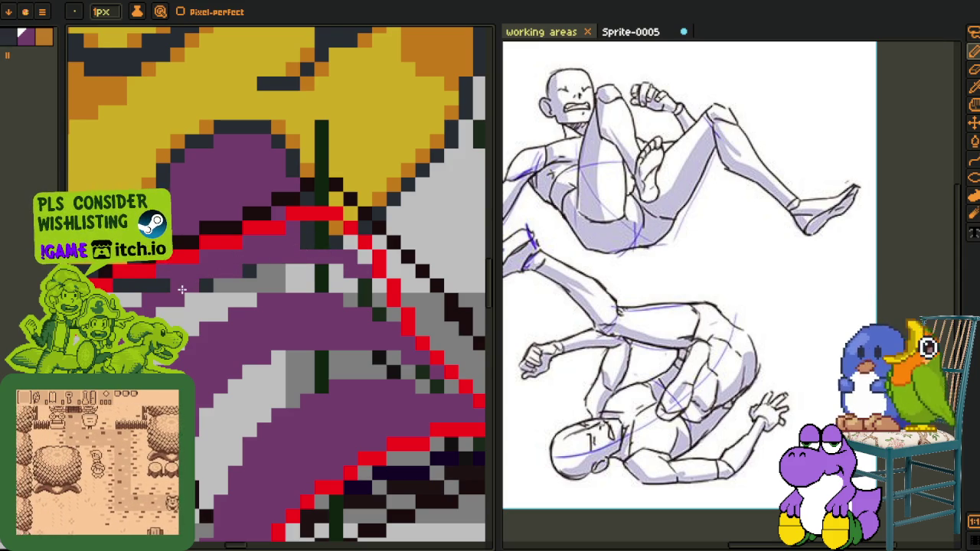
pyautogui.hscroll(-3, 192, 294)
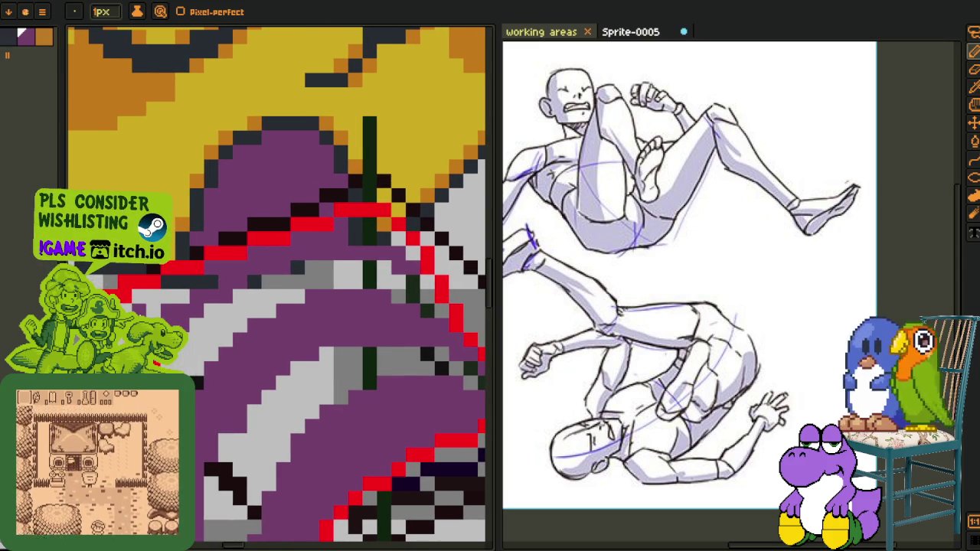
pyautogui.moveTo(145, 306); pyautogui.dragTo(205, 280)
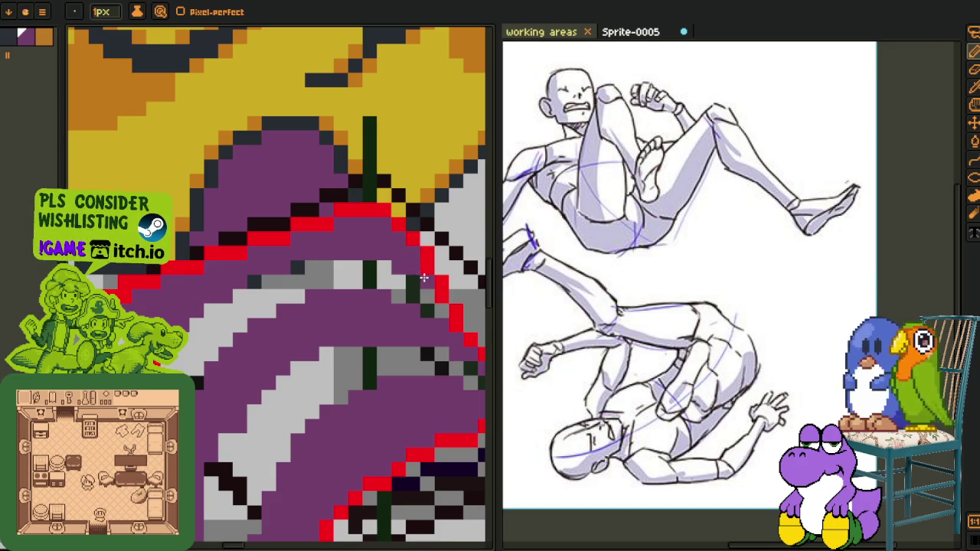
# Fill the grey sleeve regions, the purple-grey band and the grey and green blocks with black
pyautogui.scroll(-3, 424, 277)
pyautogui.scroll(-1, 306, 245)
pyautogui.scroll(1, 186, 212)
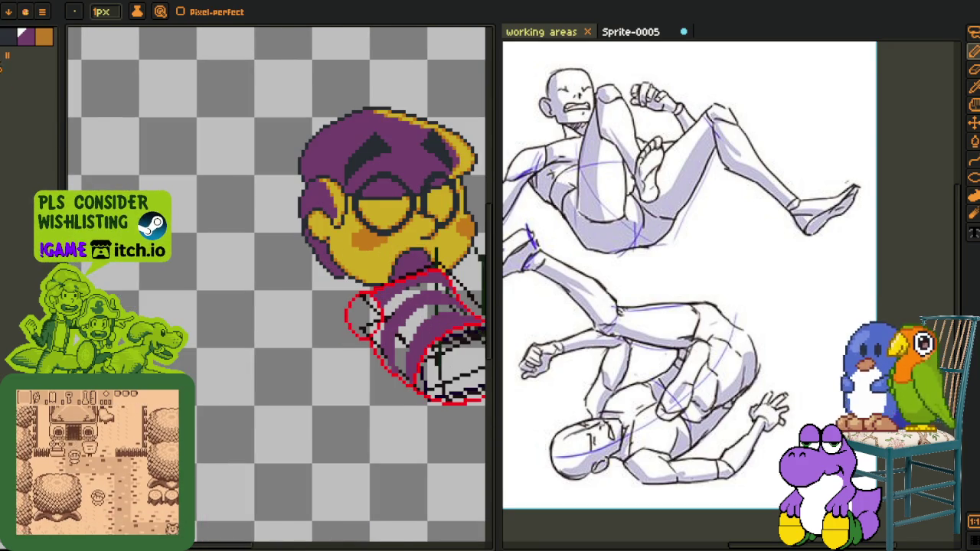
pyautogui.scroll(3, 414, 344)
pyautogui.scroll(3, 414, 345)
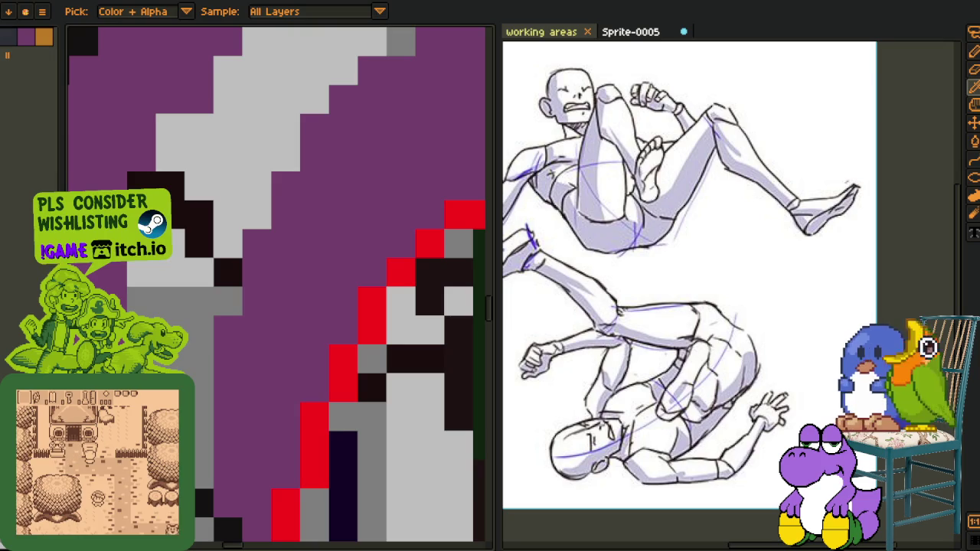
pyautogui.press('g')
pyautogui.click(214, 475)
pyautogui.scroll(-2, 230, 514)
pyautogui.scroll(2, 230, 514)
pyautogui.press('space')
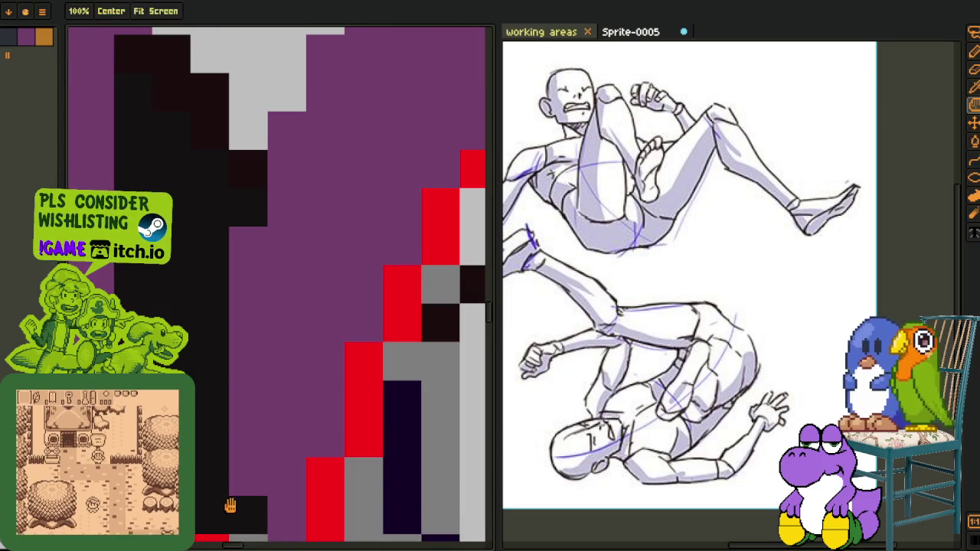
pyautogui.moveTo(230, 514); pyautogui.dragTo(228, 407)
pyautogui.scroll(-2, 227, 407)
pyautogui.click(226, 325)
pyautogui.click(335, 244)
pyautogui.press('space')
pyautogui.moveTo(230, 291); pyautogui.dragTo(236, 175)
pyautogui.press('space')
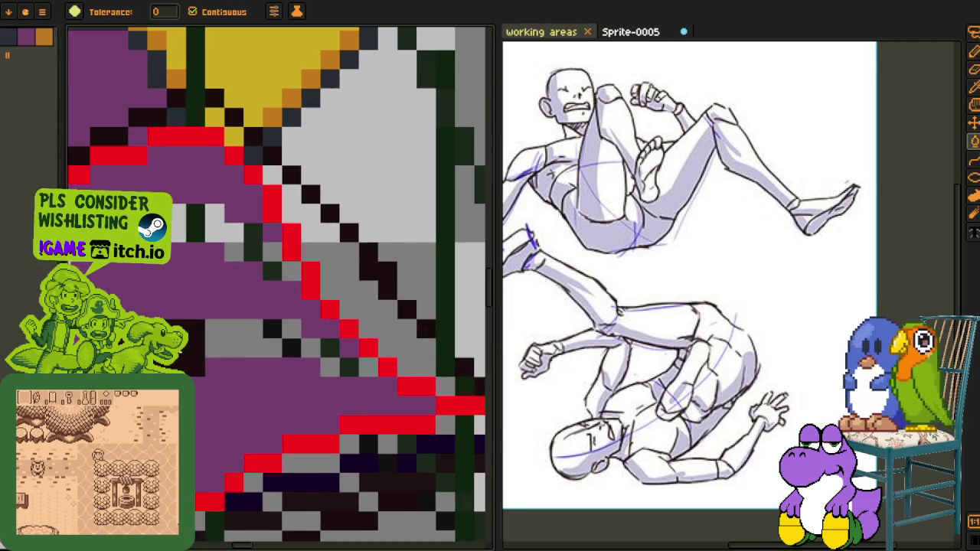
pyautogui.click(234, 345)
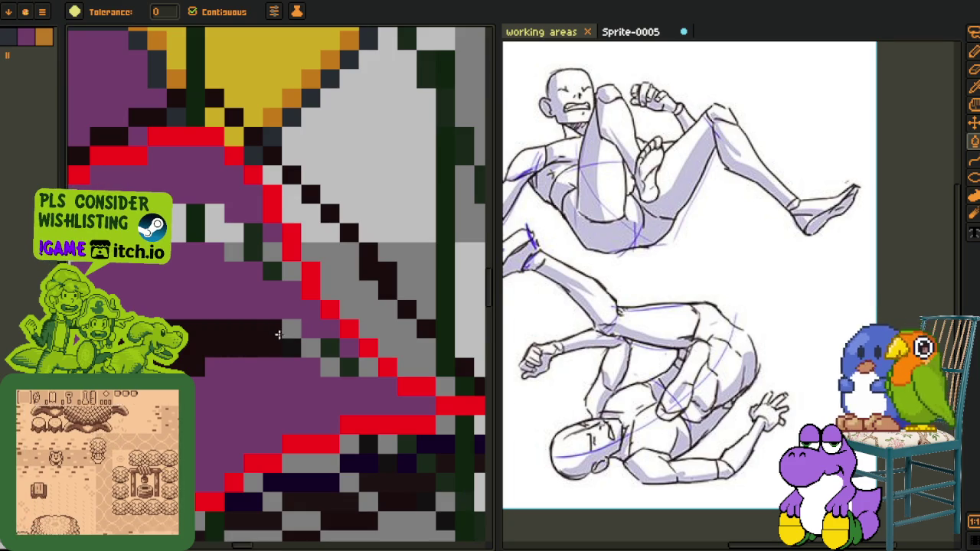
pyautogui.click(331, 365)
pyautogui.click(349, 366)
pyautogui.scroll(-3, 353, 371)
# Fill the light-grey stripe with yellow and the grey streak with purple
pyautogui.press('alt')
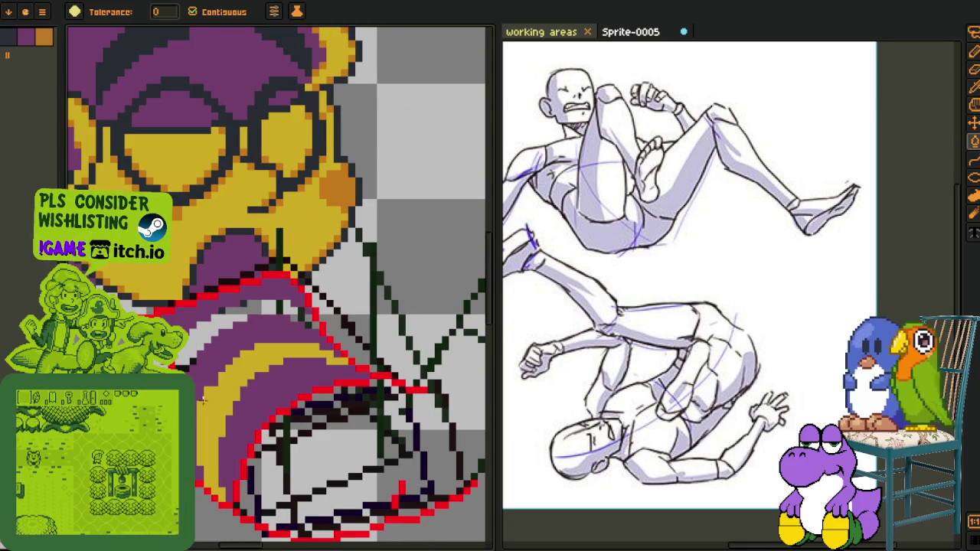
pyautogui.scroll(3, 258, 217)
pyautogui.moveTo(211, 437); pyautogui.dragTo(211, 468)
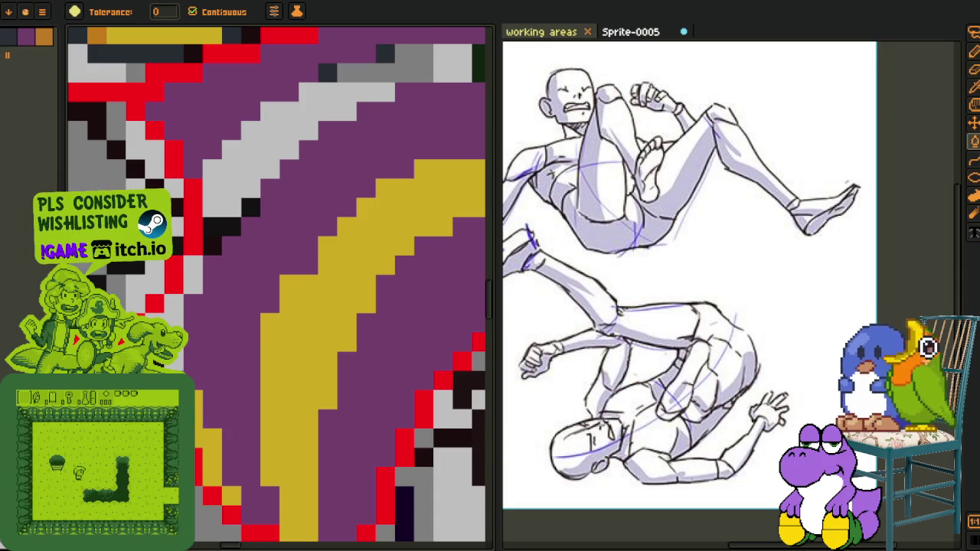
pyautogui.click(188, 282)
pyautogui.press('b')
pyautogui.moveTo(181, 305); pyautogui.dragTo(189, 420)
pyautogui.press('g')
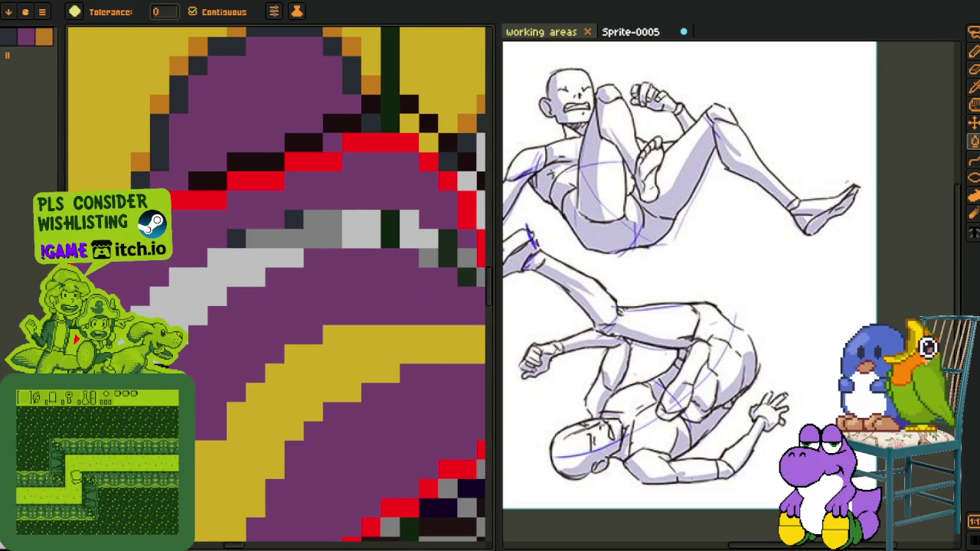
pyautogui.click(360, 229)
pyautogui.moveTo(396, 231)
pyautogui.mouseDown()
pyautogui.moveTo(272, 310)
pyautogui.moveTo(268, 298)
pyautogui.moveTo(336, 347)
pyautogui.mouseUp()
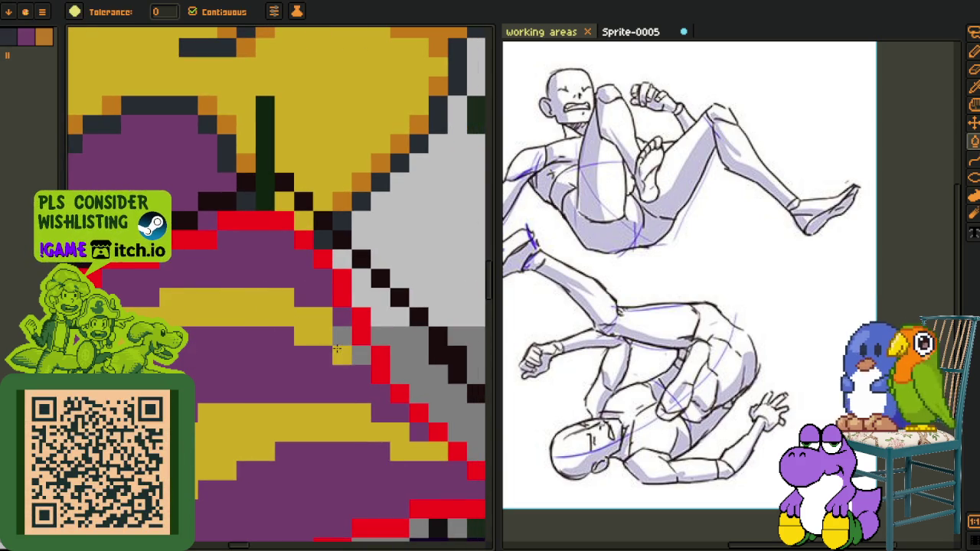
pyautogui.scroll(-5, 356, 358)
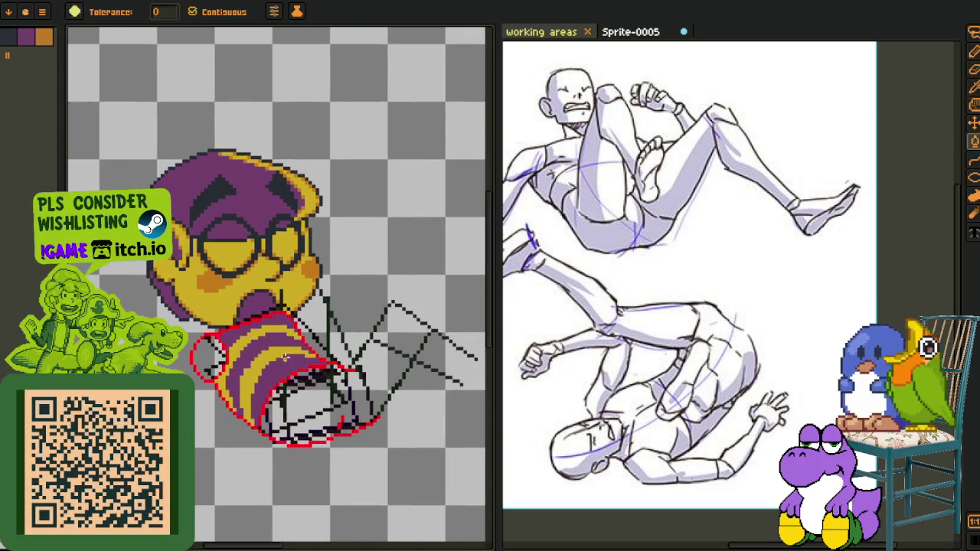
pyautogui.scroll(-2, 356, 358)
pyautogui.press('i')
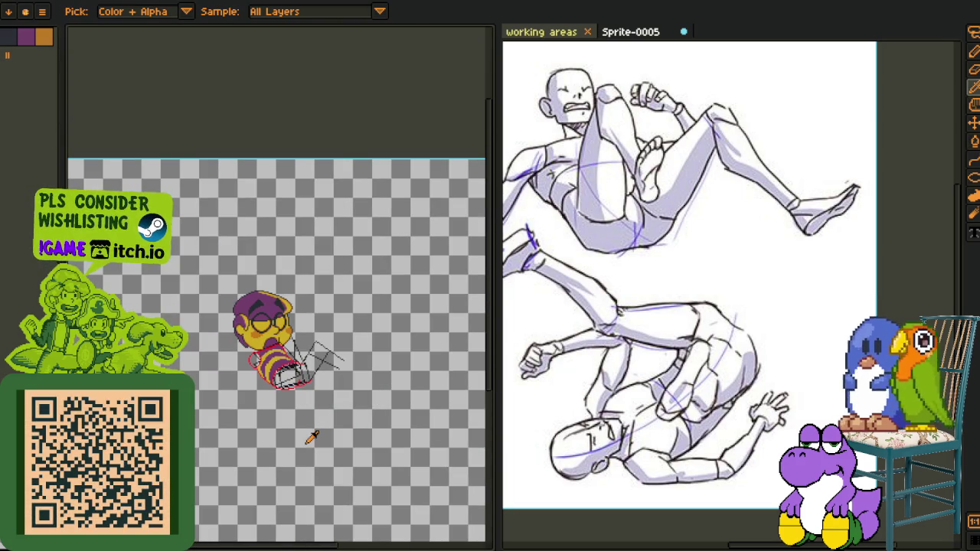
pyautogui.scroll(2, 306, 414)
pyautogui.scroll(2, 283, 359)
pyautogui.scroll(2, 268, 321)
pyautogui.scroll(1, 259, 305)
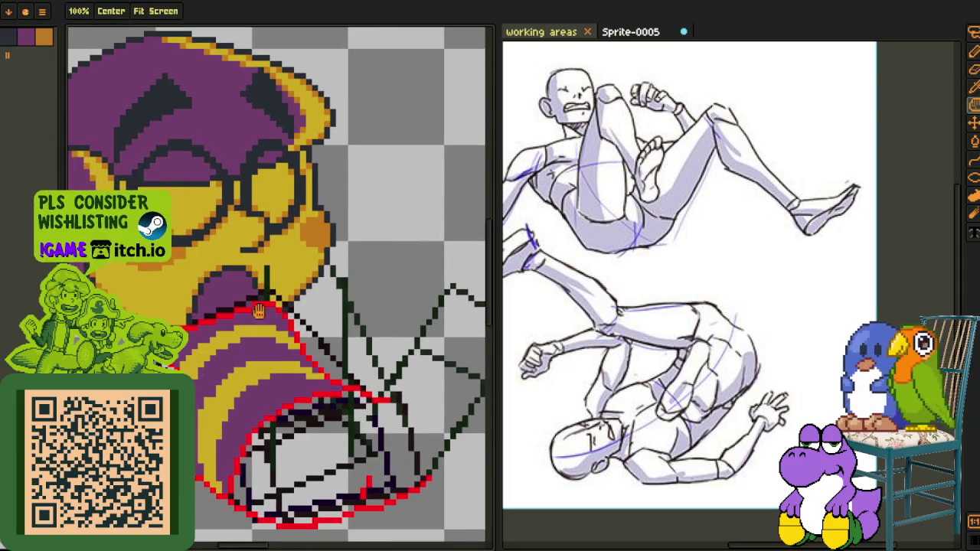
# Redraw the red outline along the collar edge under the chin and adjust its pixels
pyautogui.moveTo(259, 305); pyautogui.dragTo(268, 270)
pyautogui.scroll(-2, 330, 264)
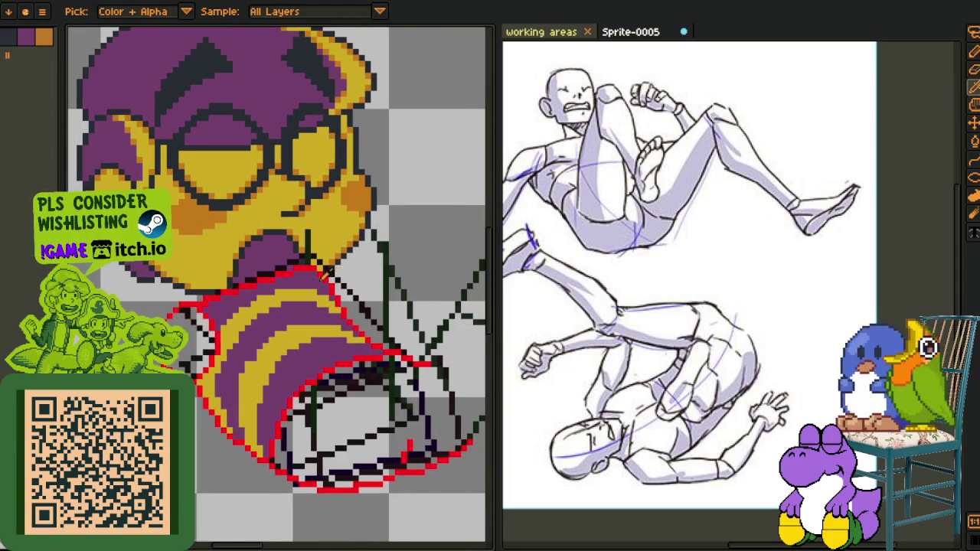
pyautogui.scroll(3, 294, 266)
pyautogui.scroll(-1, 277, 250)
pyautogui.press('b')
pyautogui.moveTo(237, 250)
pyautogui.mouseDown()
pyautogui.moveTo(298, 268)
pyautogui.moveTo(390, 345)
pyautogui.mouseUp()
pyautogui.click(404, 366)
pyautogui.keyDown('alt'); pyautogui.click(391, 383); pyautogui.keyUp('alt')
pyautogui.click(386, 368)
pyautogui.keyDown('alt'); pyautogui.click(334, 306); pyautogui.keyUp('alt')
pyautogui.click(354, 326)
# Erase the stray red pixels beside the collar
pyautogui.press('e')
pyautogui.moveTo(392, 326); pyautogui.dragTo(373, 306)
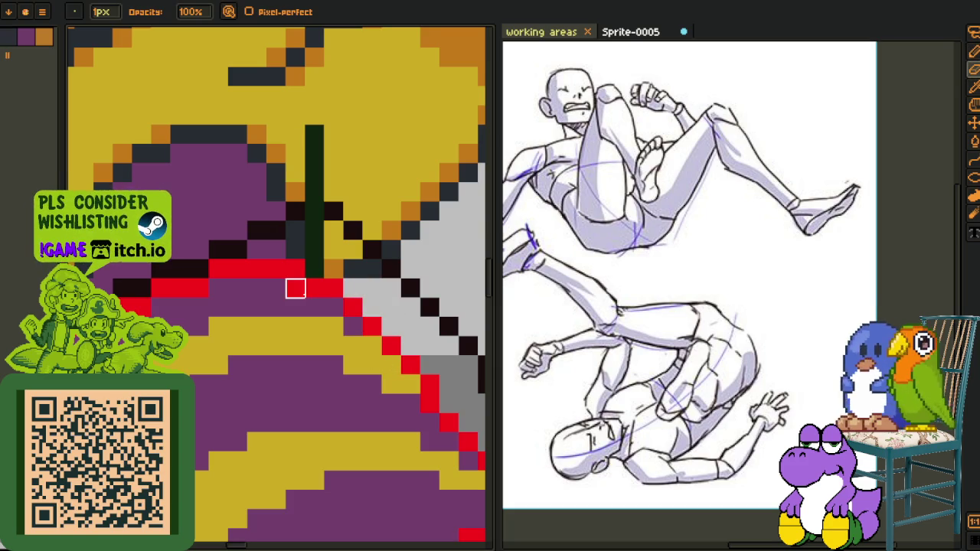
pyautogui.scroll(-4, 299, 294)
pyautogui.keyDown('alt'); pyautogui.click(356, 295); pyautogui.keyUp('alt')
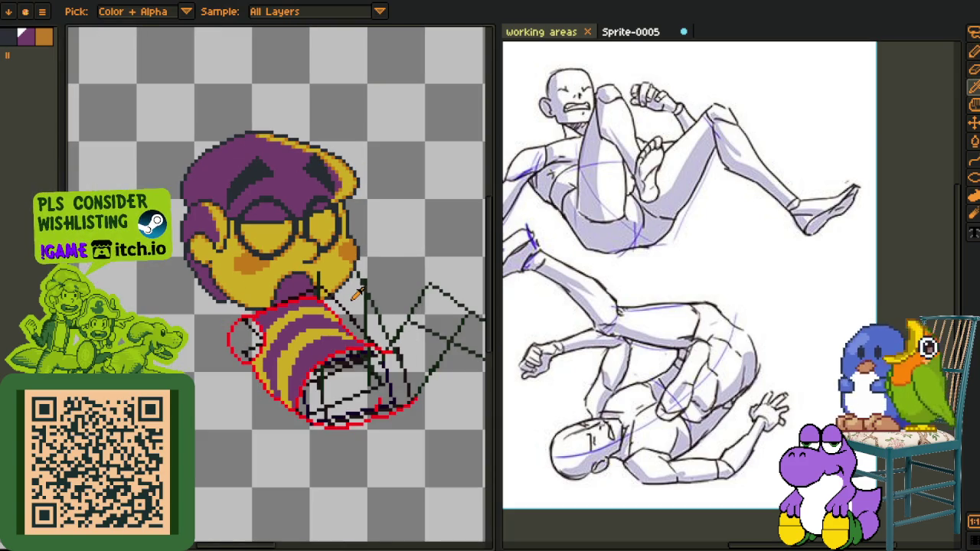
pyautogui.press('space')
pyautogui.moveTo(384, 299); pyautogui.dragTo(326, 271)
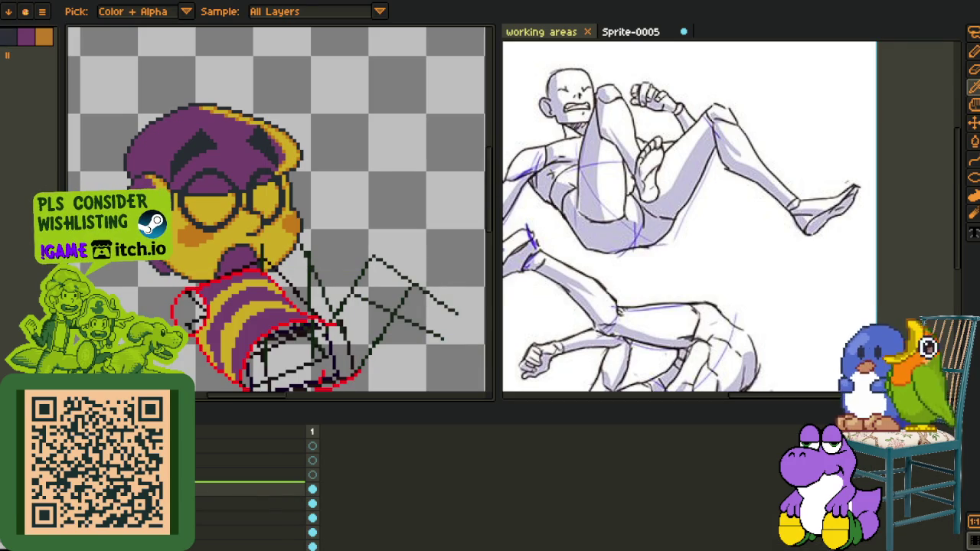
# Add a new empty layer from the layers list menu
pyautogui.rightClick(199, 450)
pyautogui.click(310, 475)
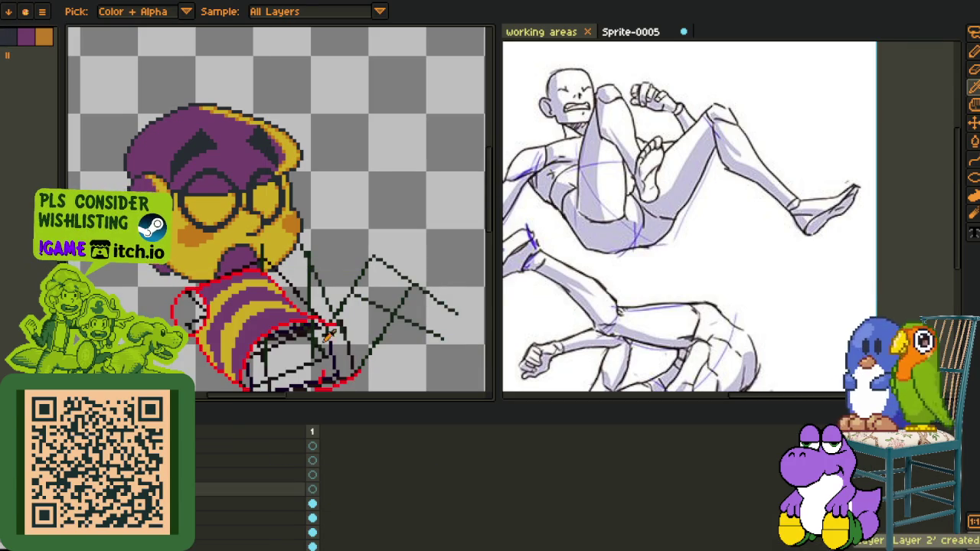
pyautogui.moveTo(321, 338); pyautogui.dragTo(317, 285)
pyautogui.scroll(2, 296, 224)
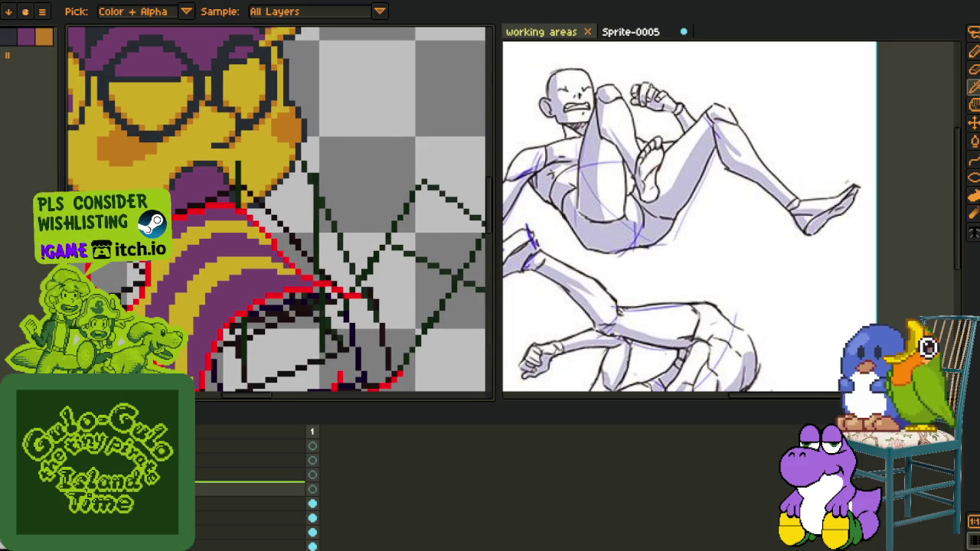
pyautogui.press('Tab')
pyautogui.scroll(1, 306, 363)
pyautogui.scroll(-1, 305, 363)
pyautogui.scroll(1, 339, 378)
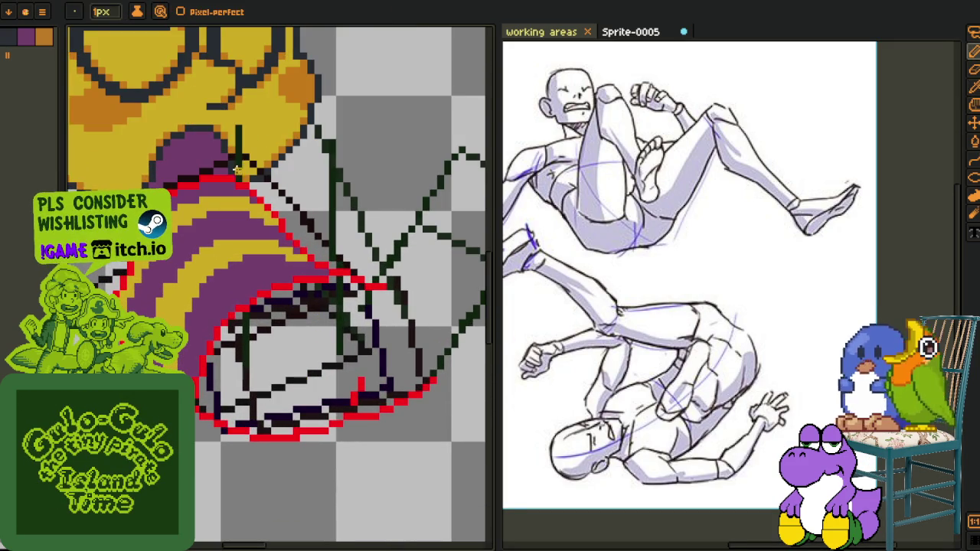
# Apply Replace Color (Shift+R) to turn the red outline dark, then select the layer above
pyautogui.press('l')
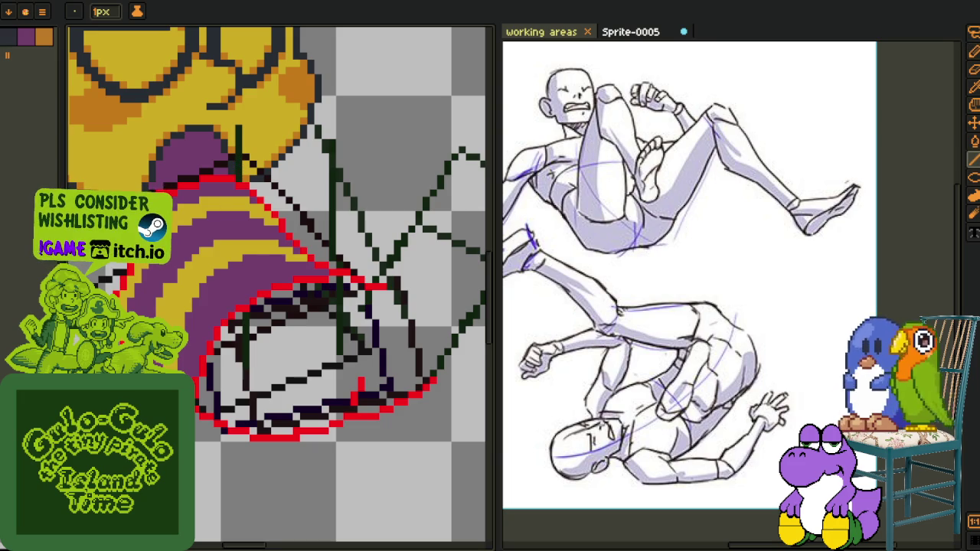
pyautogui.press('i')
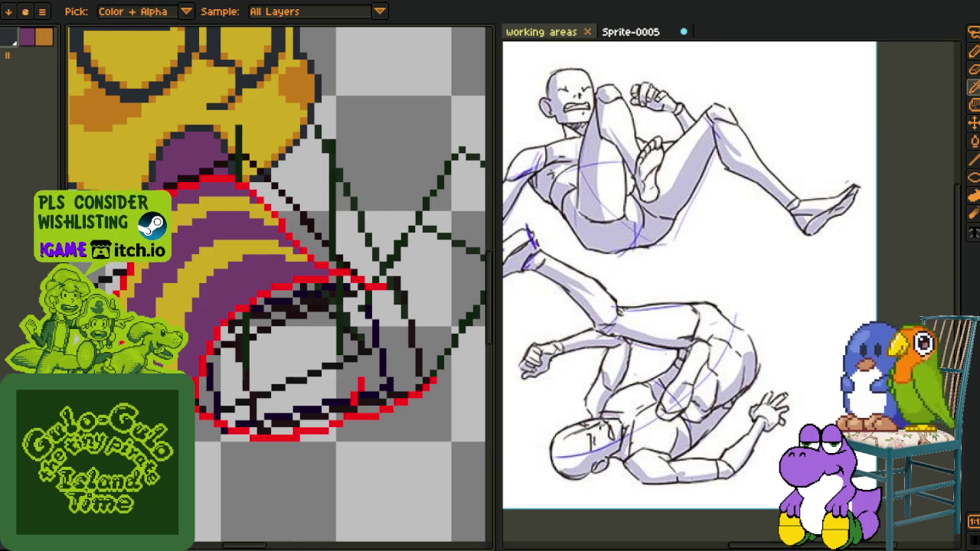
pyautogui.press('Tab')
pyautogui.scroll(1, 244, 308)
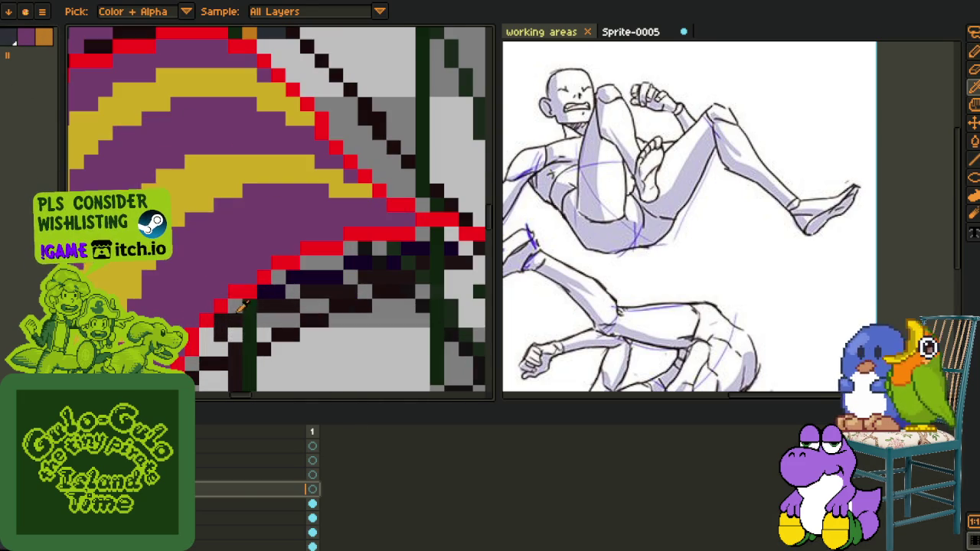
pyautogui.hotkey('ctrl', 'i')
pyautogui.click(480, 430)
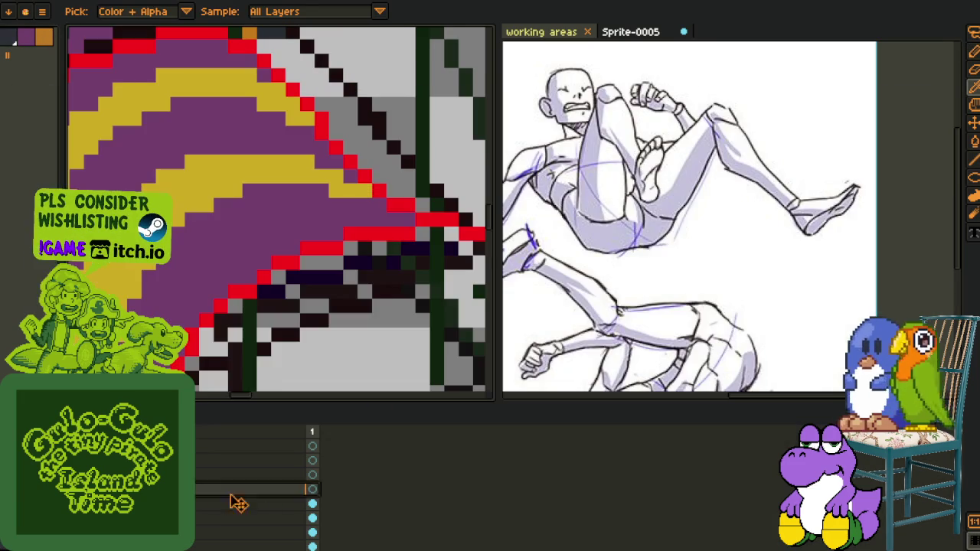
pyautogui.hotkey('shift', 'r')
pyautogui.click(392, 425)
pyautogui.press('i')
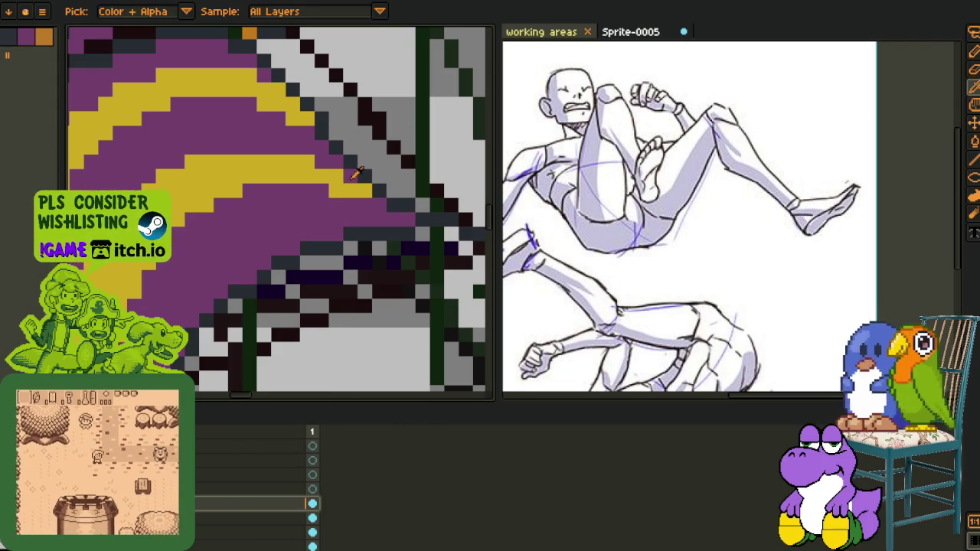
pyautogui.scroll(-3, 310, 229)
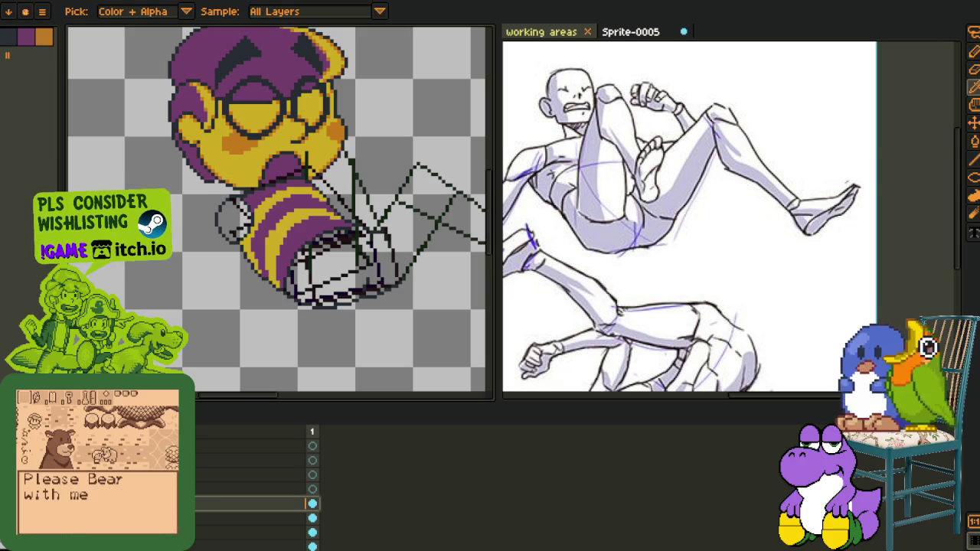
pyautogui.click(253, 489)
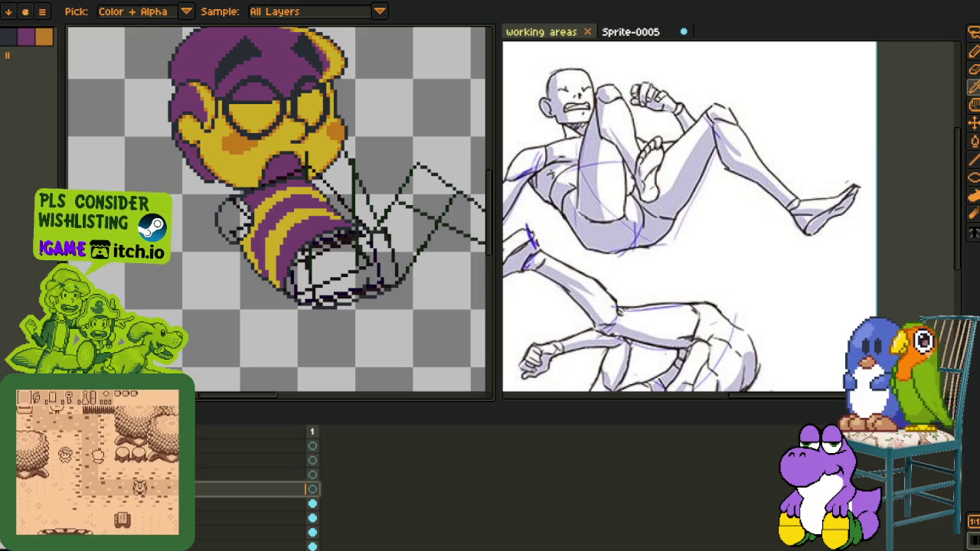
pyautogui.scroll(2, 321, 255)
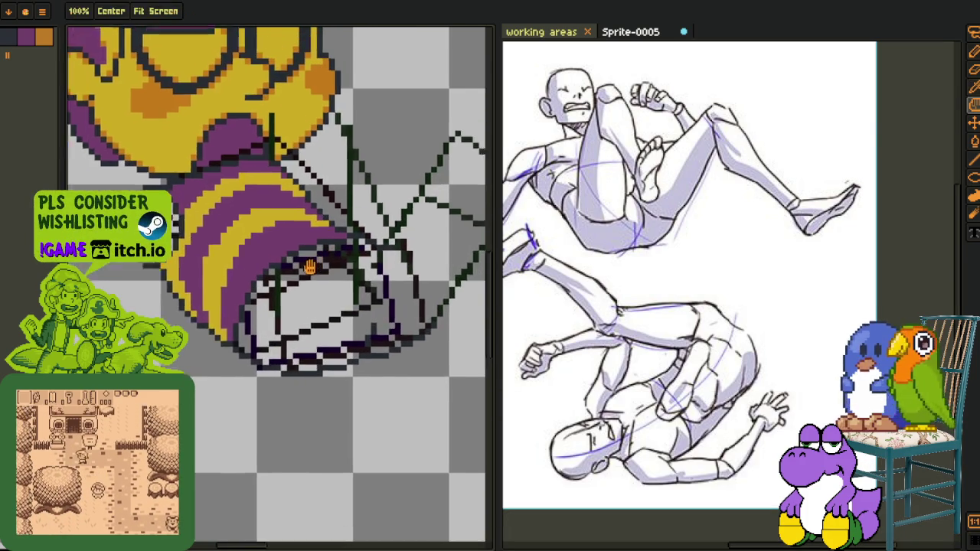
# Save the sprite file
pyautogui.press('Tab')
pyautogui.hotkey('ctrl', 's')
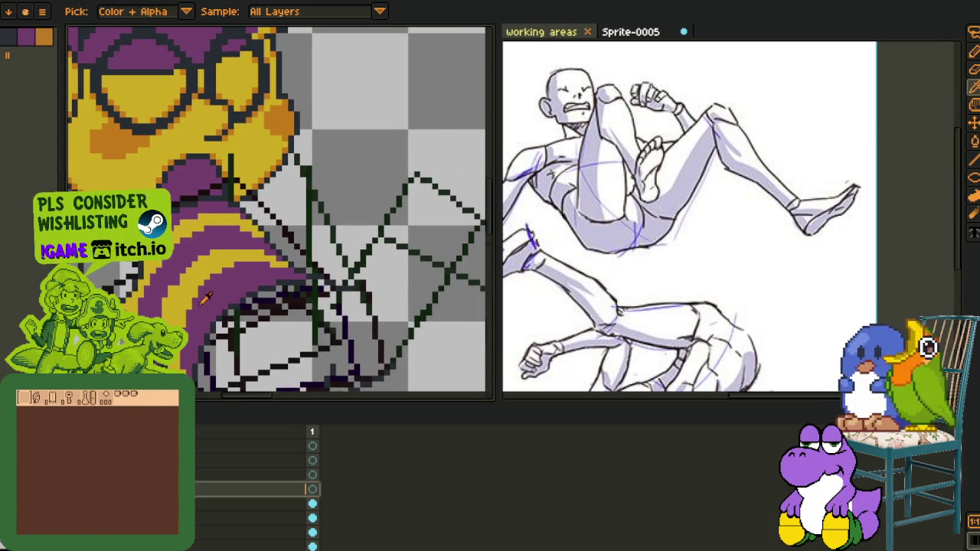
pyautogui.press('Tab')
pyautogui.scroll(1, 263, 344)
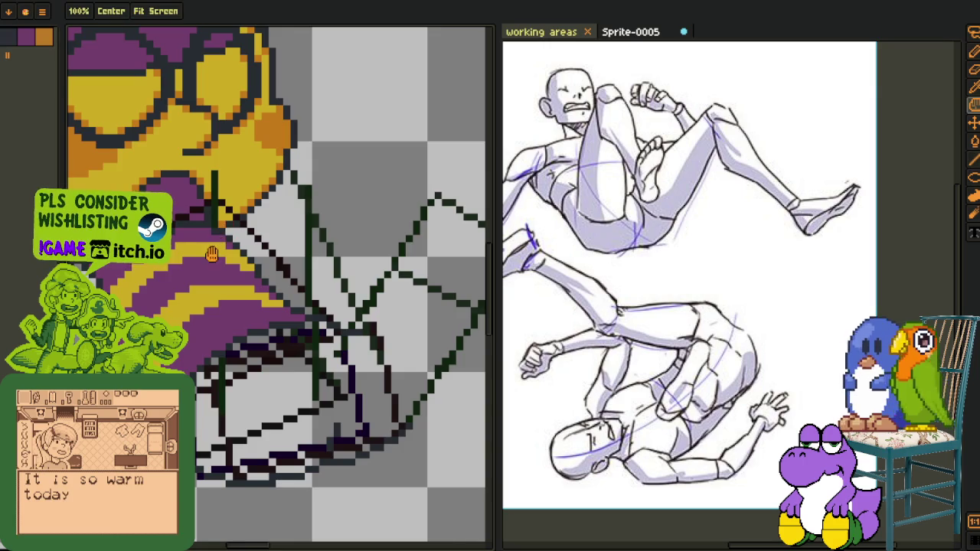
pyautogui.scroll(1, 212, 255)
# Draw two red vertical guide lines down through the sleeve area
pyautogui.press('b')
pyautogui.moveTo(241, 137)
pyautogui.mouseDown()
pyautogui.moveTo(252, 481)
pyautogui.moveTo(202, 451)
pyautogui.mouseUp()
pyautogui.moveTo(314, 145); pyautogui.dragTo(333, 425)
pyautogui.scroll(-2, 342, 383)
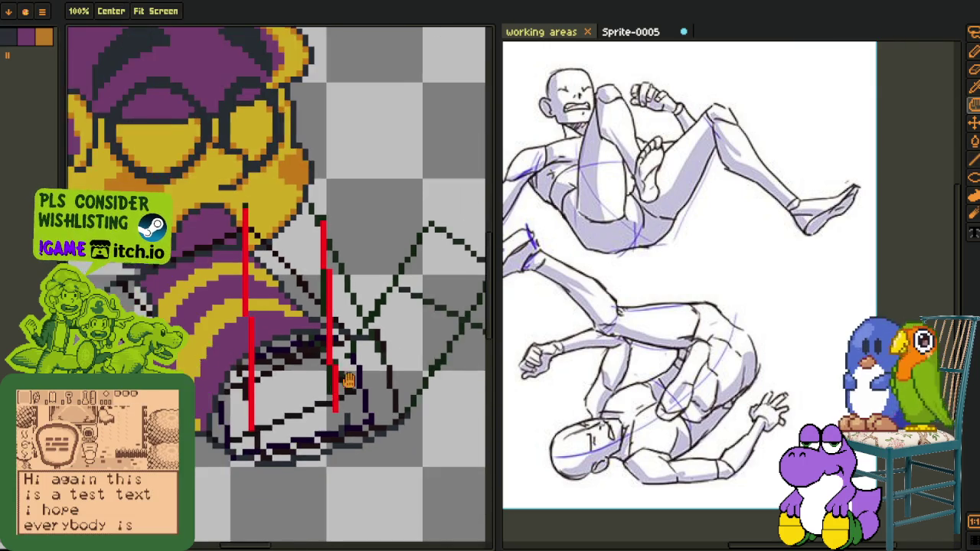
pyautogui.scroll(1, 342, 382)
pyautogui.scroll(1, 284, 361)
pyautogui.scroll(1, 253, 353)
pyautogui.scroll(1, 222, 346)
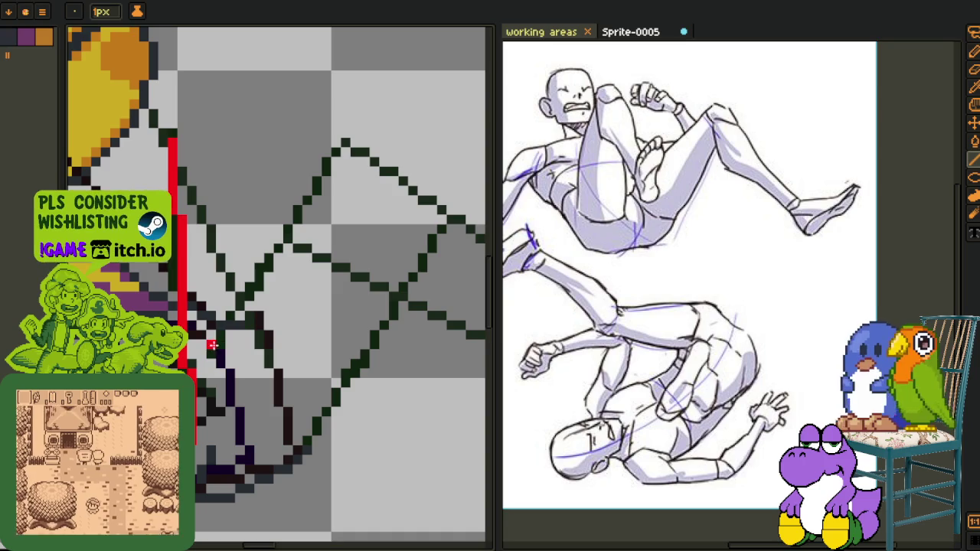
# Draw red diagonal guides up the arm and along the dark diagonal stroke
pyautogui.moveTo(201, 335); pyautogui.dragTo(345, 142)
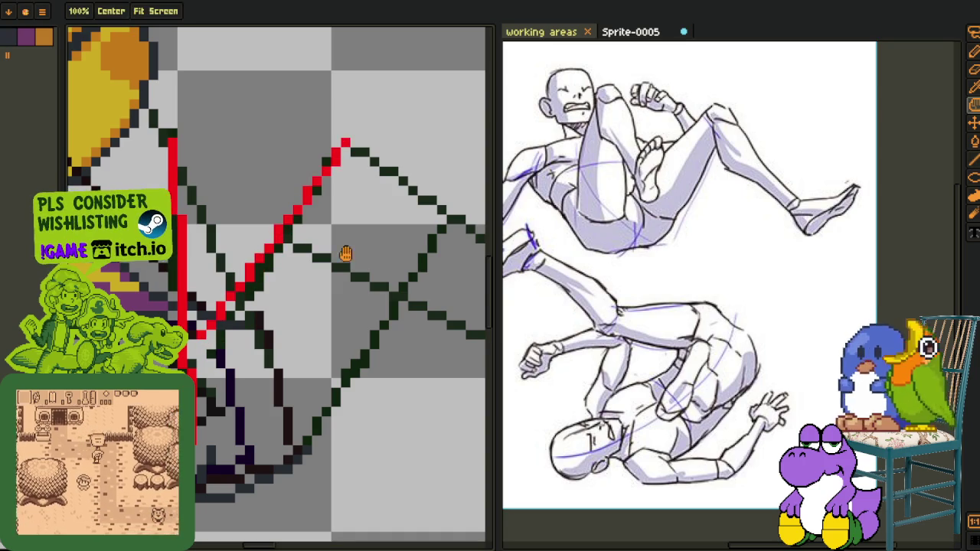
pyautogui.scroll(-2, 340, 185)
pyautogui.scroll(1, 247, 421)
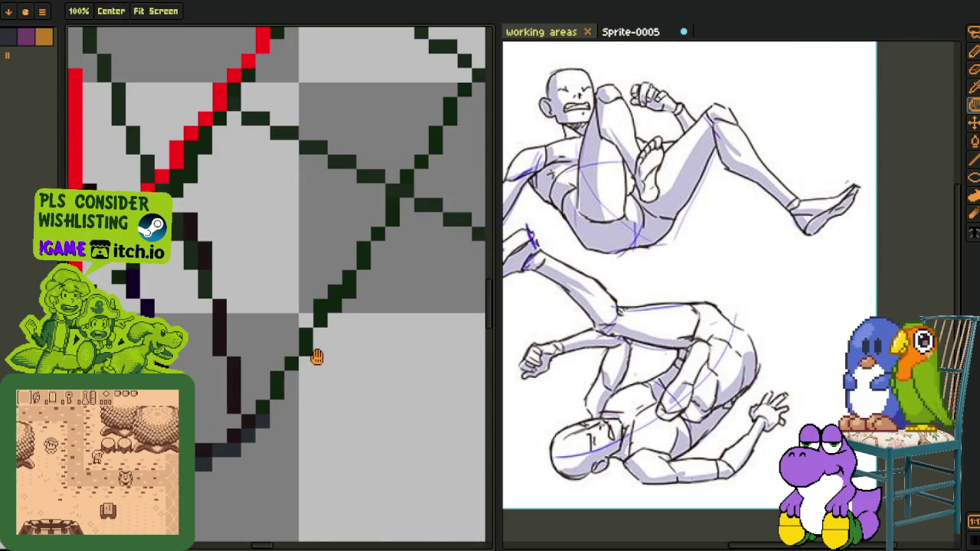
pyautogui.scroll(-1, 307, 366)
pyautogui.moveTo(330, 280); pyautogui.dragTo(251, 418)
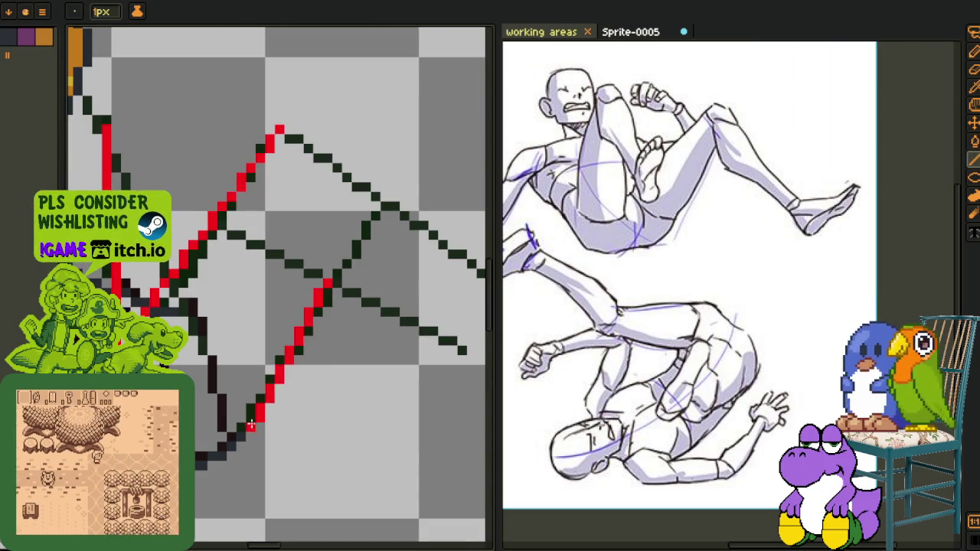
pyautogui.scroll(-2, 251, 420)
pyautogui.scroll(1, 220, 292)
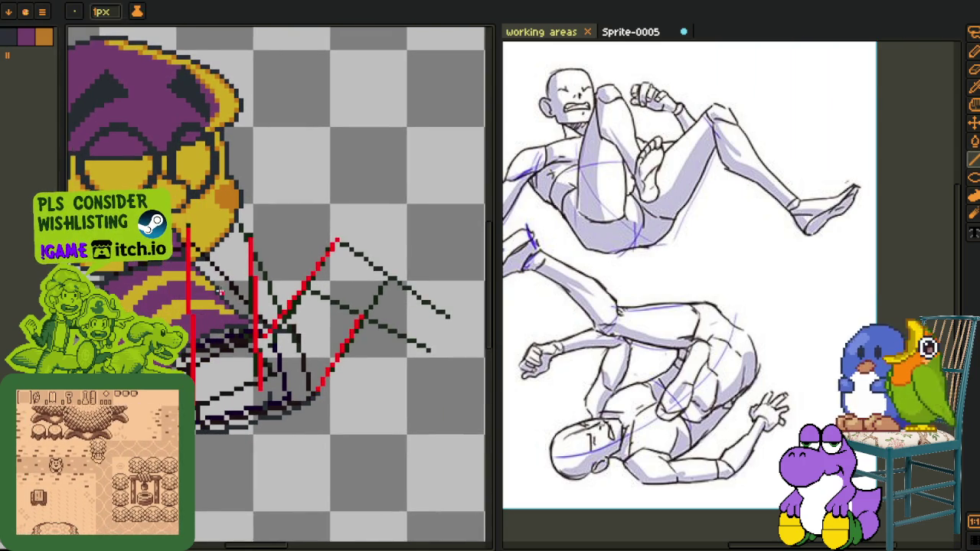
pyautogui.scroll(1, 180, 277)
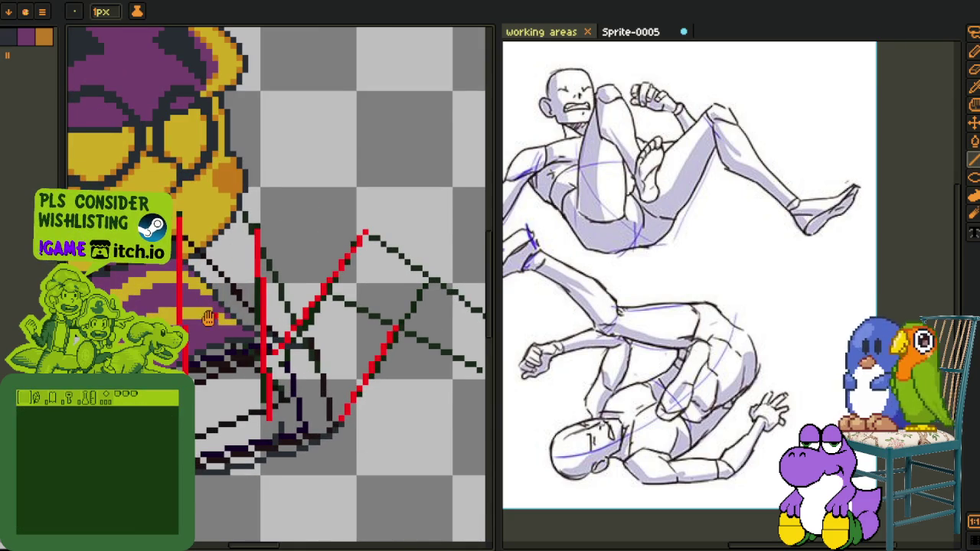
# Draw a second red vertical guide line down the torso
pyautogui.moveTo(417, 361); pyautogui.dragTo(245, 346)
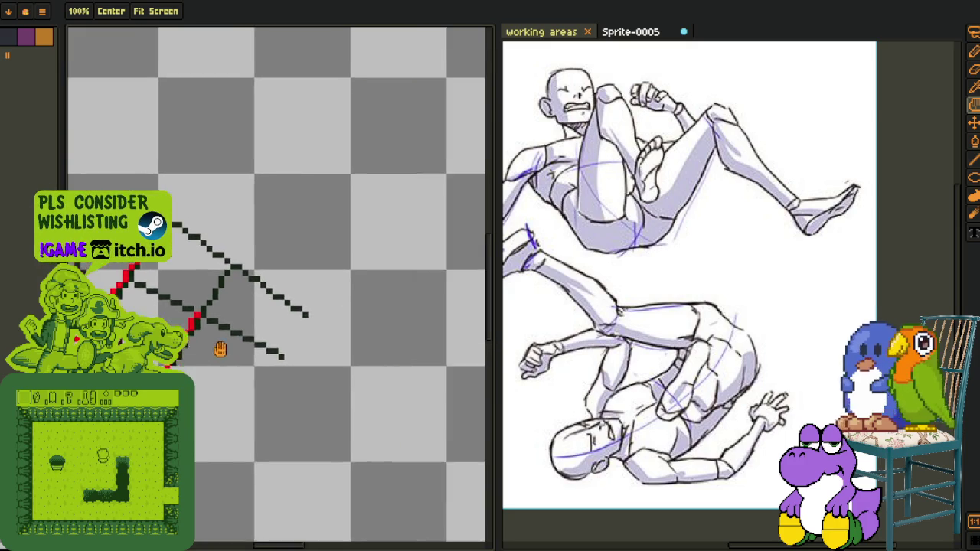
pyautogui.moveTo(219, 313); pyautogui.dragTo(434, 317)
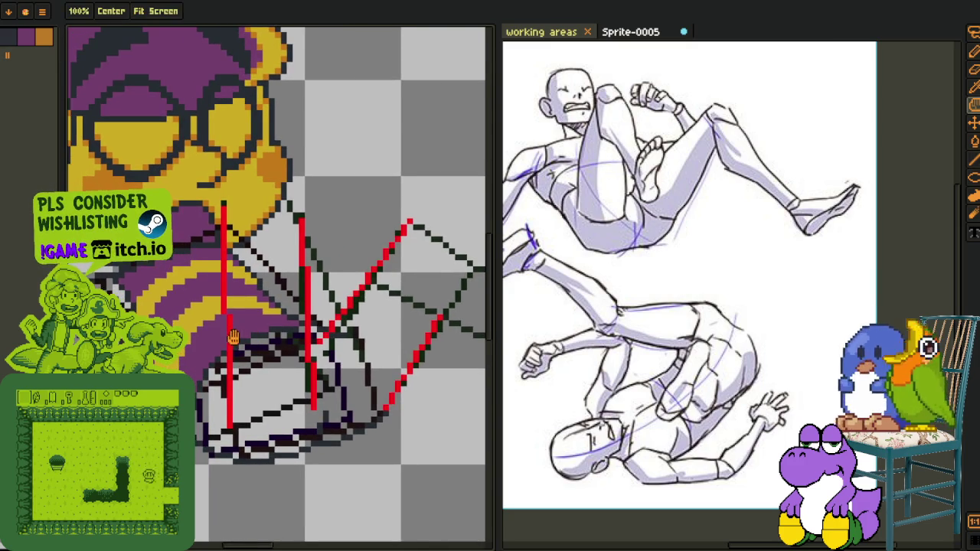
pyautogui.moveTo(232, 338); pyautogui.dragTo(243, 318)
pyautogui.scroll(1, 251, 251)
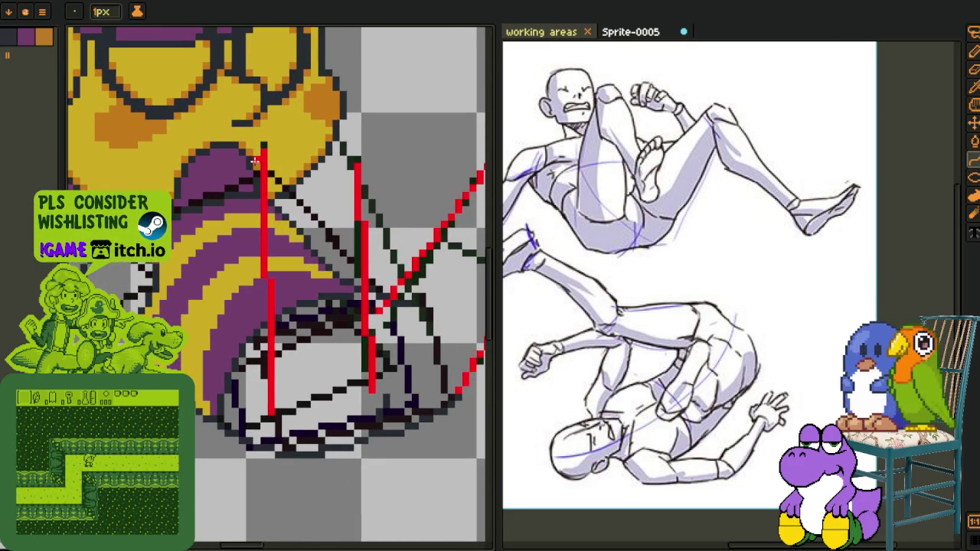
pyautogui.moveTo(257, 151)
pyautogui.mouseDown()
pyautogui.moveTo(255, 408)
pyautogui.moveTo(245, 405)
pyautogui.moveTo(230, 261)
pyautogui.mouseUp()
pyautogui.scroll(1, 255, 408)
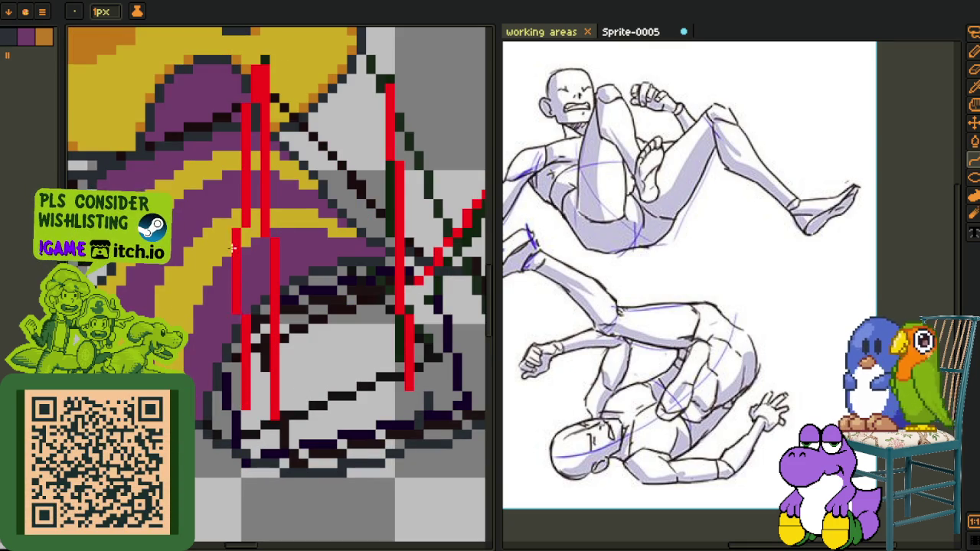
# Pan and zoom around the area below the head to inspect the red arm guides and body sketch
pyautogui.scroll(1, 230, 387)
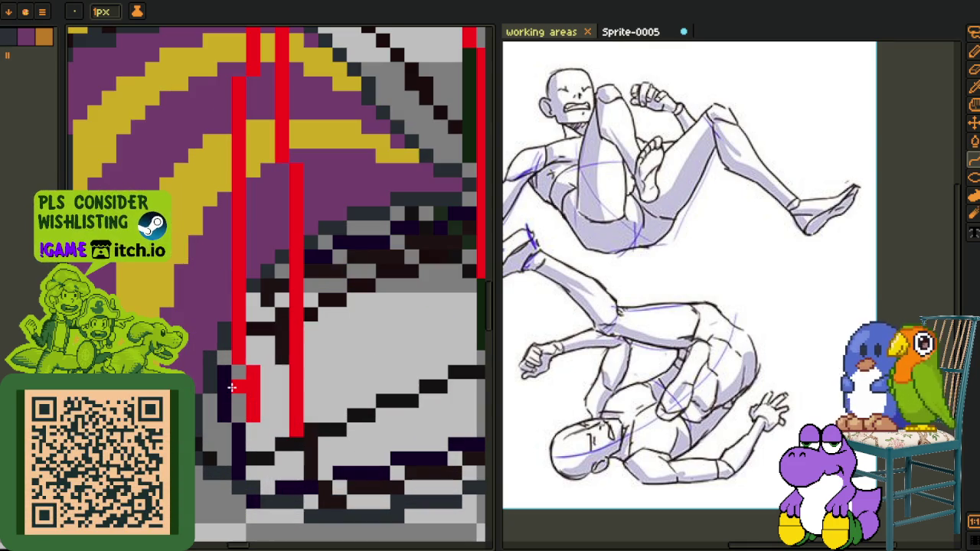
pyautogui.press('b')
pyautogui.scroll(-2, 237, 383)
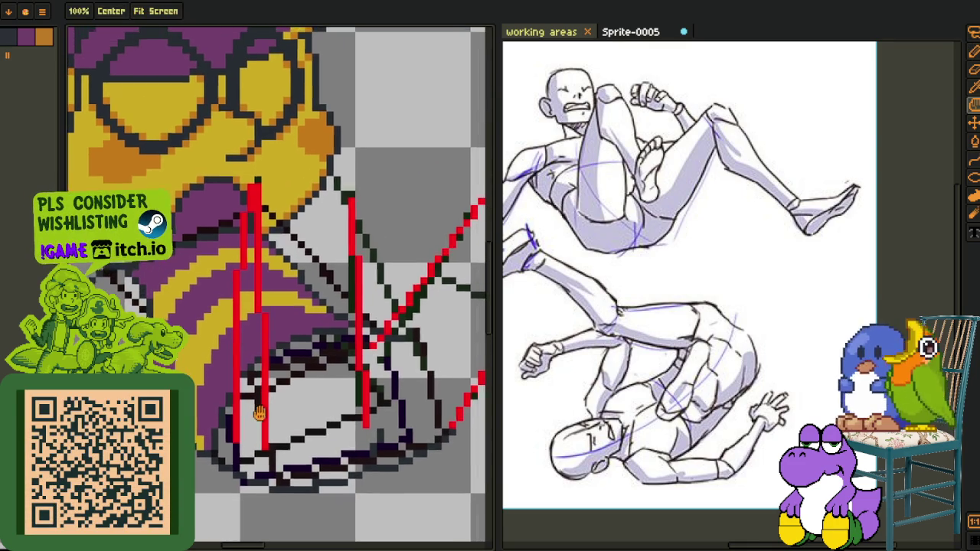
pyautogui.press('e')
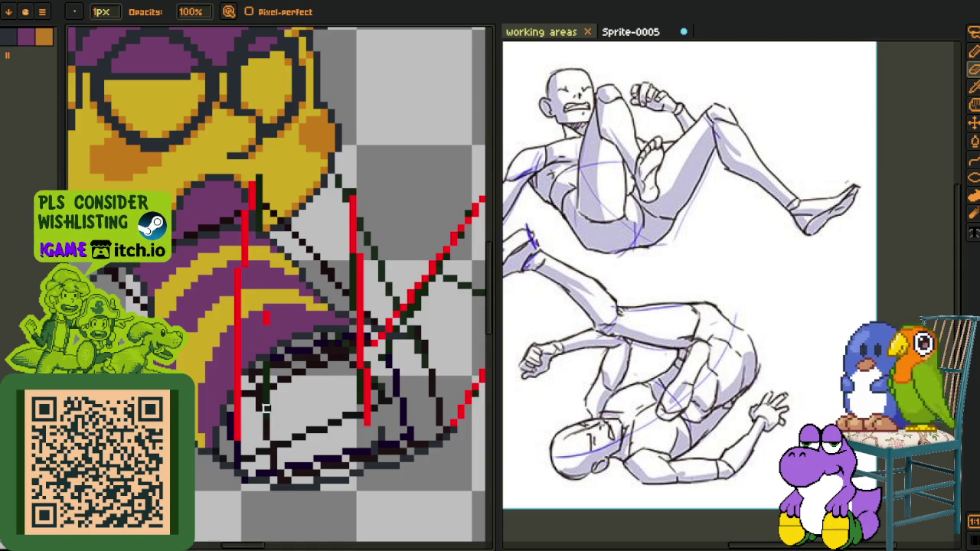
pyautogui.moveTo(266, 322); pyautogui.dragTo(184, 276)
pyautogui.moveTo(230, 306); pyautogui.dragTo(169, 298)
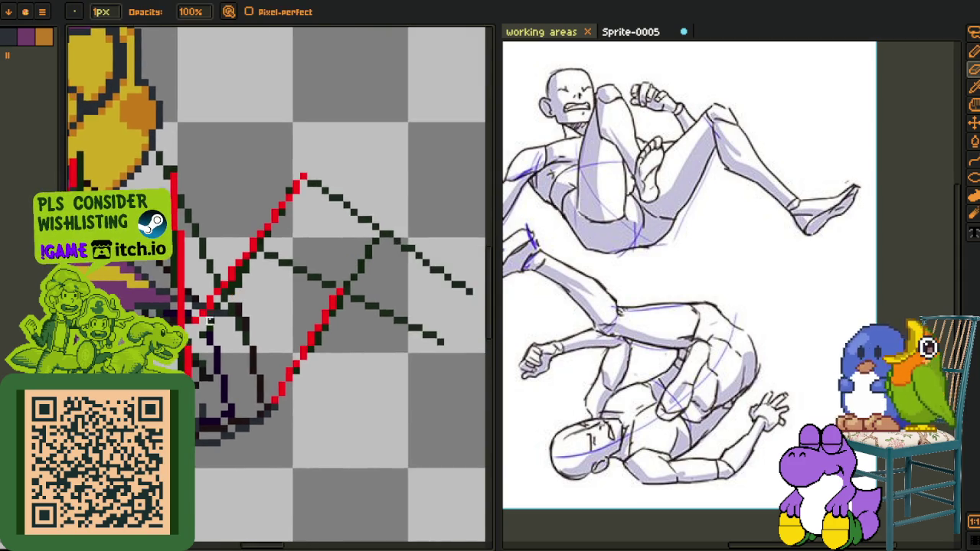
pyautogui.scroll(1, 205, 310)
pyautogui.press('i')
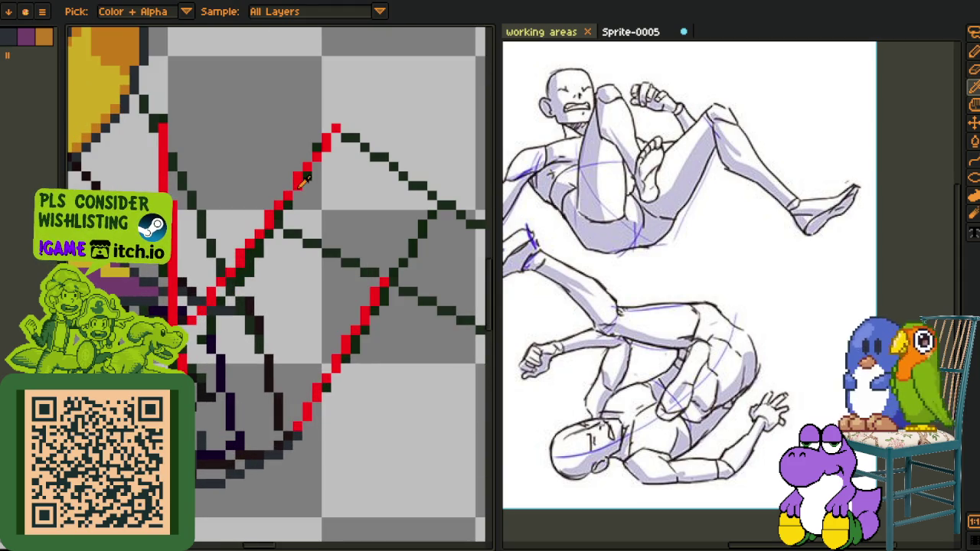
pyautogui.press('b')
pyautogui.moveTo(220, 284); pyautogui.dragTo(179, 377)
pyautogui.scroll(-2, 158, 366)
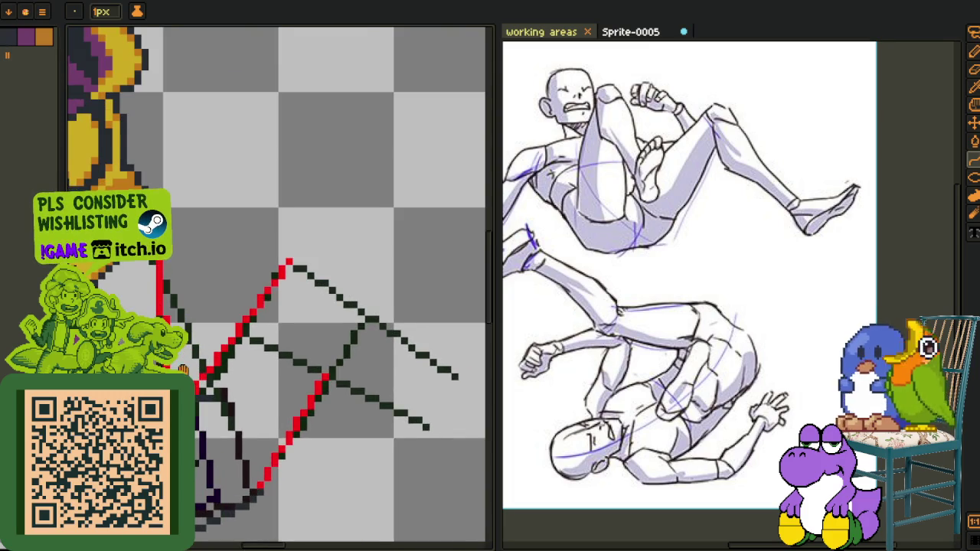
pyautogui.scroll(1, 179, 378)
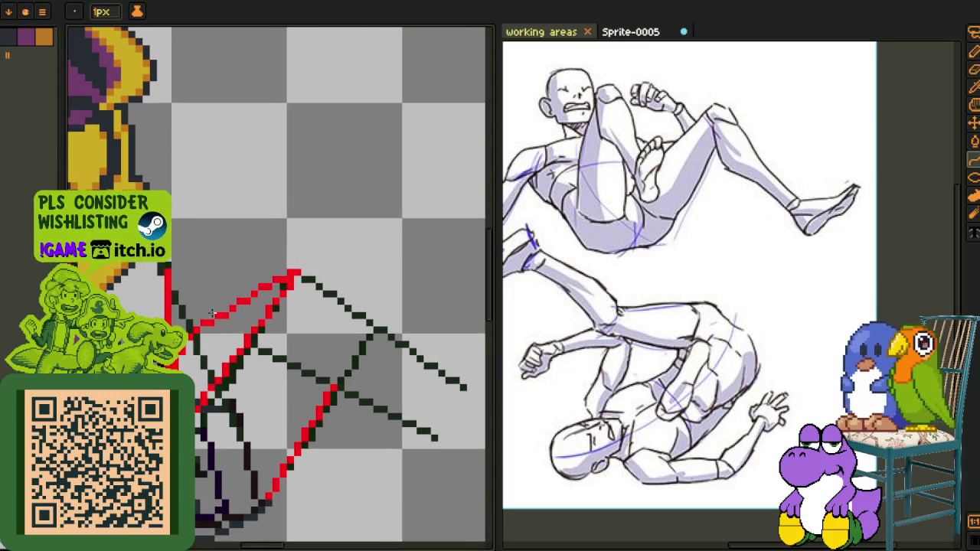
pyautogui.scroll(2, 207, 393)
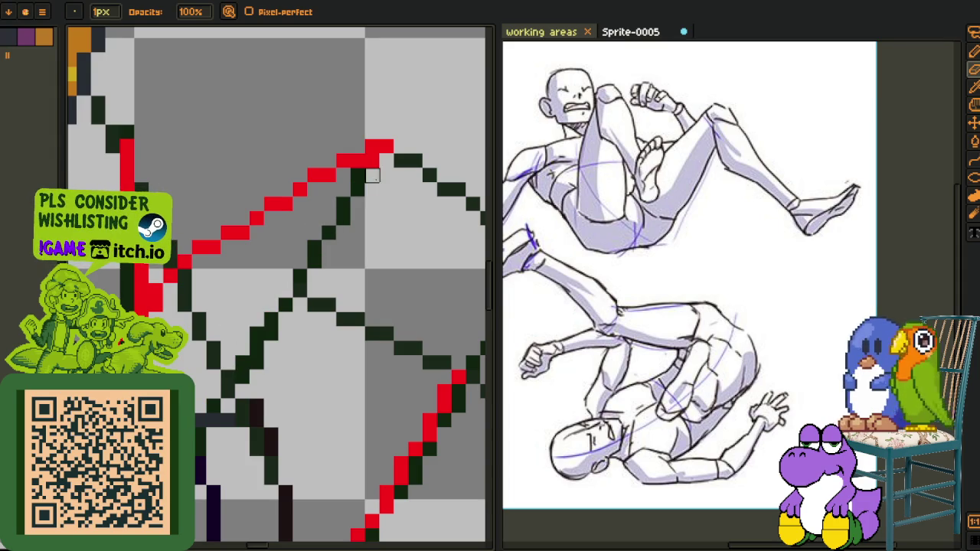
pyautogui.scroll(-2, 372, 161)
pyautogui.moveTo(230, 353)
pyautogui.mouseDown()
pyautogui.moveTo(289, 337)
pyautogui.moveTo(268, 344)
pyautogui.moveTo(294, 366)
pyautogui.mouseUp()
pyautogui.scroll(1, 226, 287)
pyautogui.scroll(1, 226, 287)
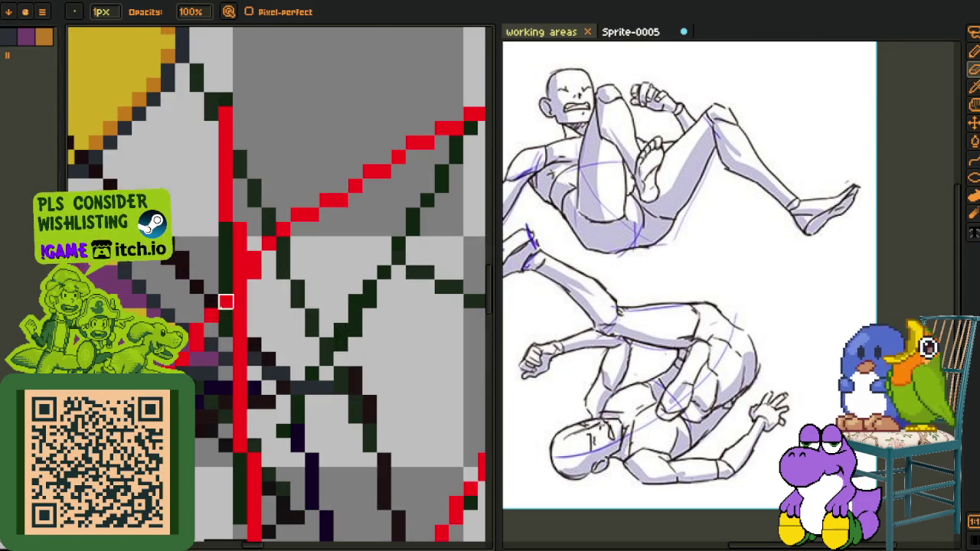
pyautogui.scroll(-3, 214, 329)
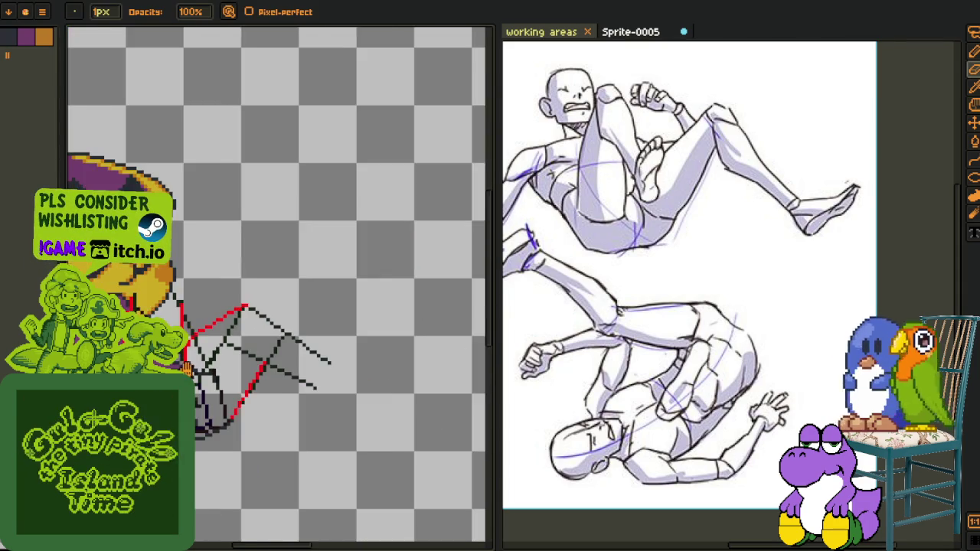
pyautogui.moveTo(265, 380); pyautogui.dragTo(263, 373)
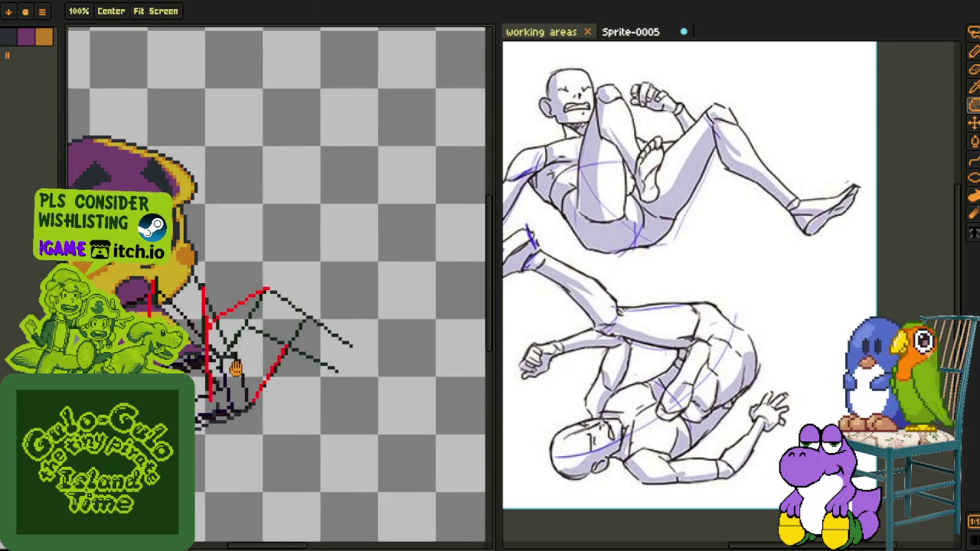
pyautogui.scroll(1, 244, 343)
pyautogui.scroll(-1, 281, 376)
# Undo the tangled scribbled sketch lines beneath the head
pyautogui.press('Tab')
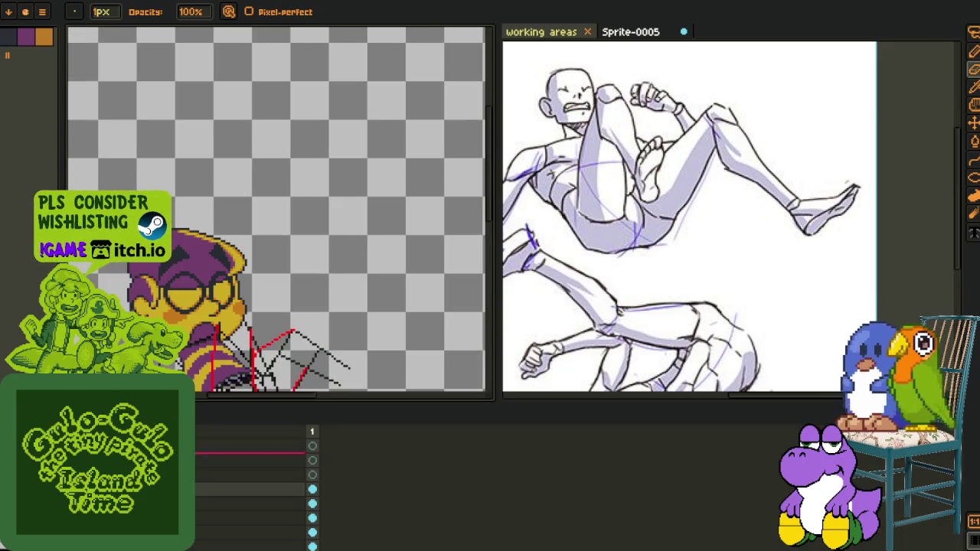
pyautogui.hotkey('ctrl', 'z')
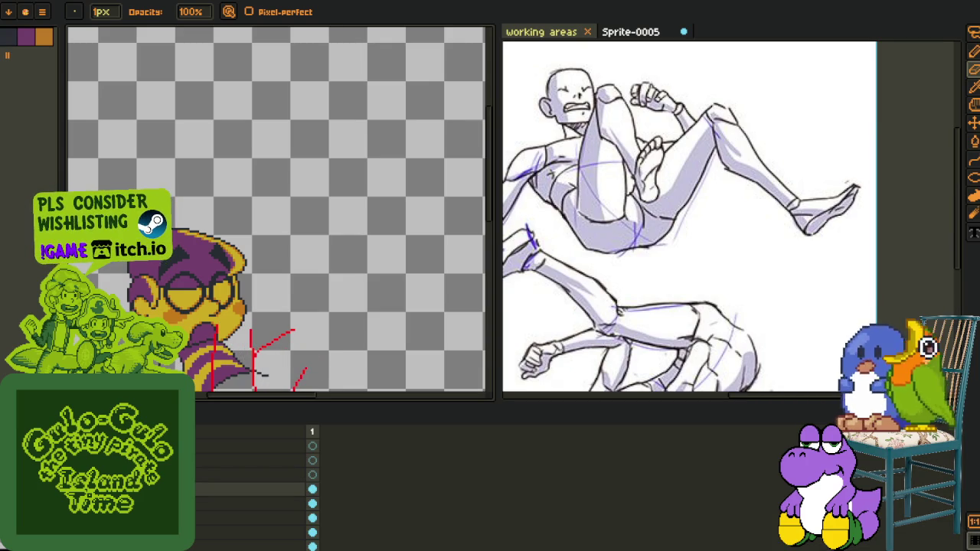
pyautogui.scroll(1, 255, 322)
pyautogui.press('Tab')
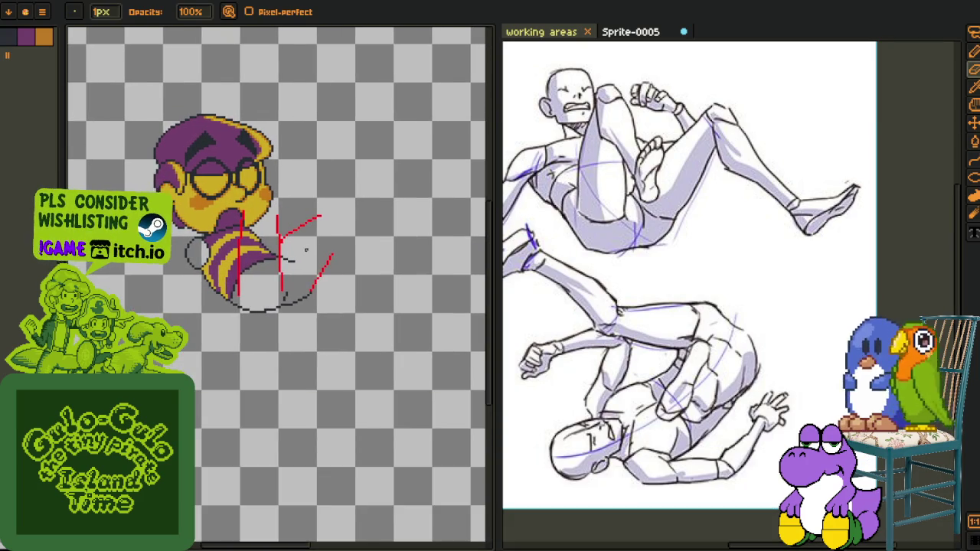
pyautogui.scroll(1, 288, 223)
pyautogui.scroll(1, 289, 223)
# Lasso the red strokes, shifting the right-hand ones slightly left, then select the left red strokes
pyautogui.press('m')
pyautogui.moveTo(247, 257); pyautogui.dragTo(386, 136)
pyautogui.press('h')
pyautogui.scroll(-1, 355, 182)
pyautogui.moveTo(355, 181); pyautogui.dragTo(314, 263)
pyautogui.press('m')
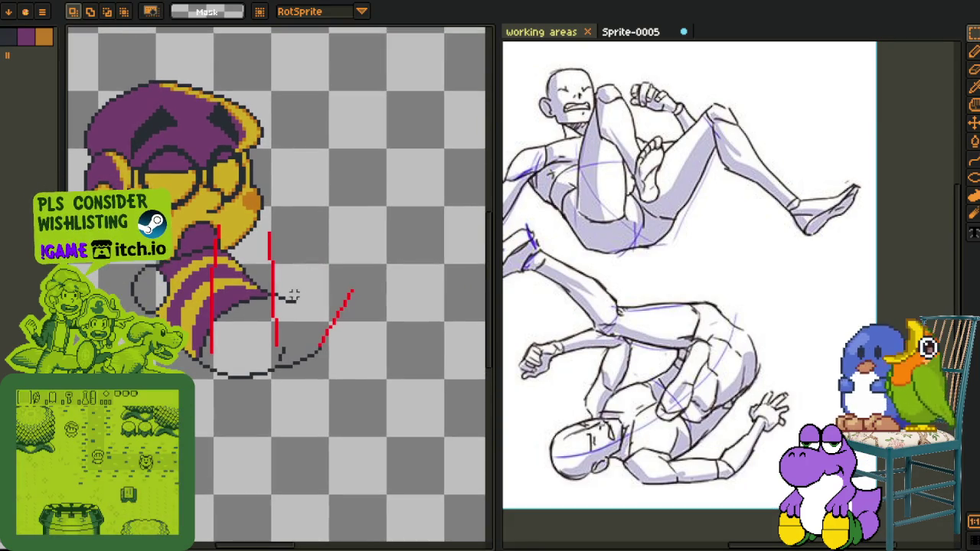
pyautogui.scroll(1, 290, 301)
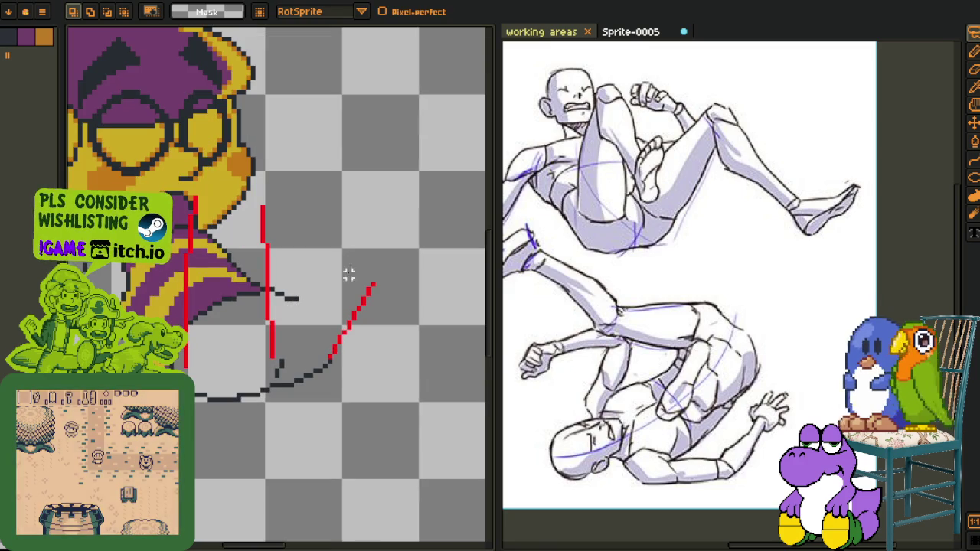
pyautogui.moveTo(391, 222)
pyautogui.mouseDown()
pyautogui.moveTo(298, 375)
pyautogui.moveTo(390, 280)
pyautogui.mouseUp()
pyautogui.moveTo(332, 324); pyautogui.dragTo(324, 329)
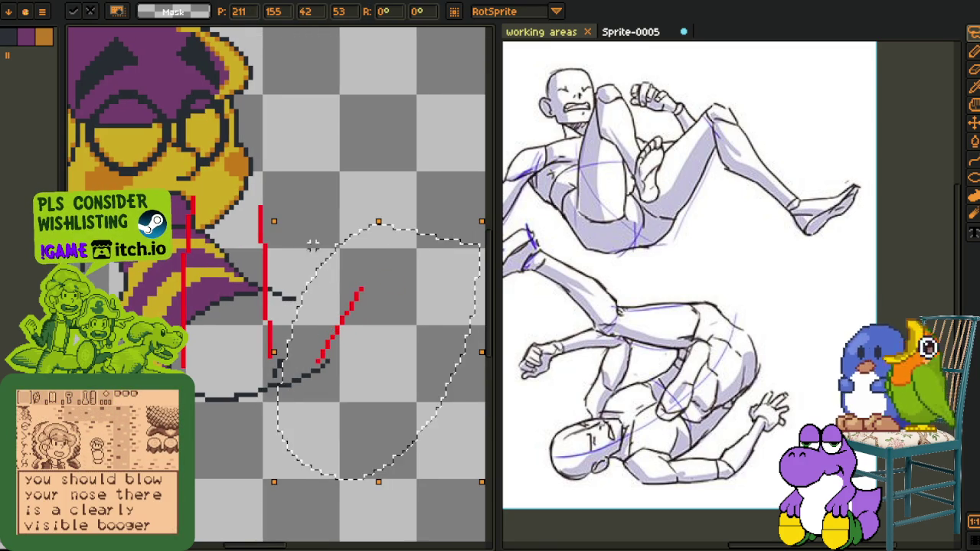
pyautogui.moveTo(298, 196); pyautogui.dragTo(230, 215)
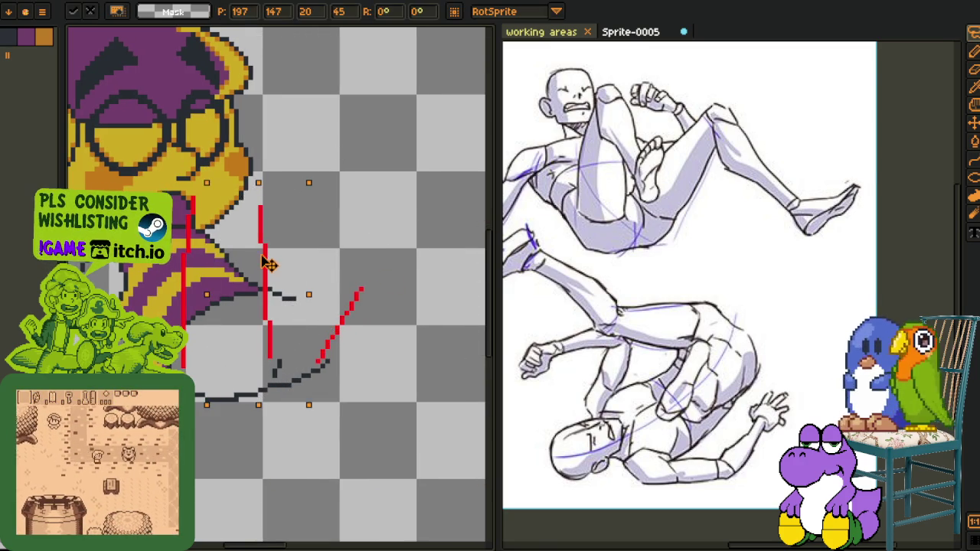
pyautogui.scroll(-2, 356, 218)
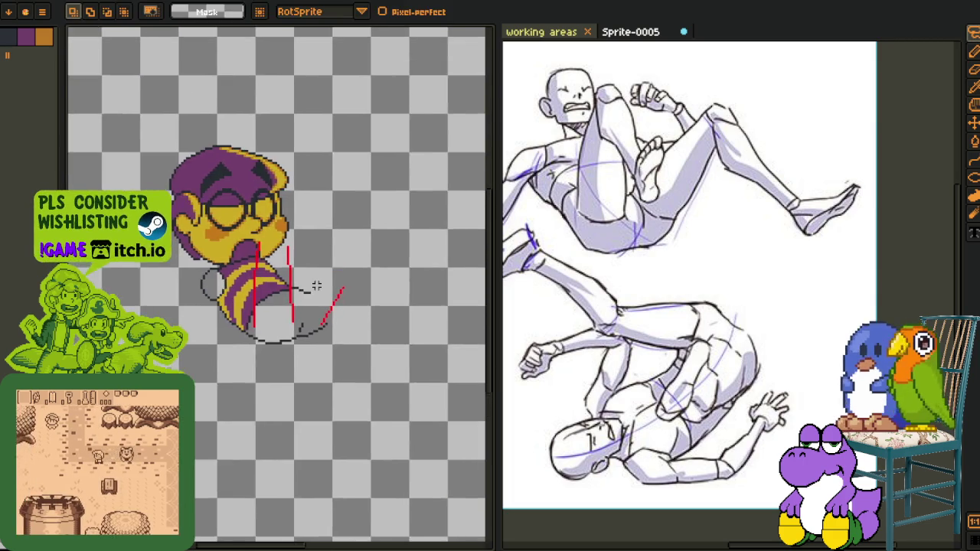
pyautogui.scroll(1, 317, 286)
pyautogui.scroll(1, 296, 274)
pyautogui.scroll(1, 230, 314)
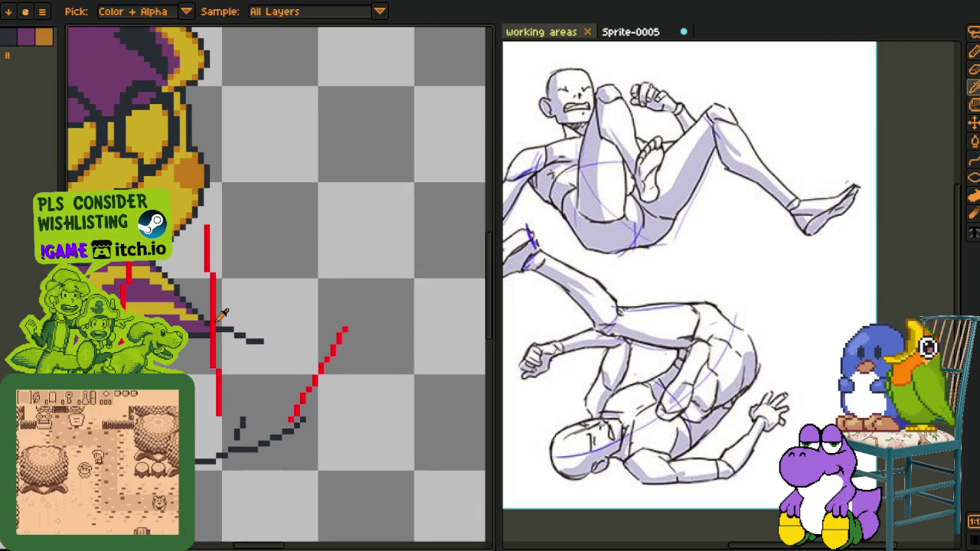
# Save the sprite file with Ctrl+S
pyautogui.press('b')
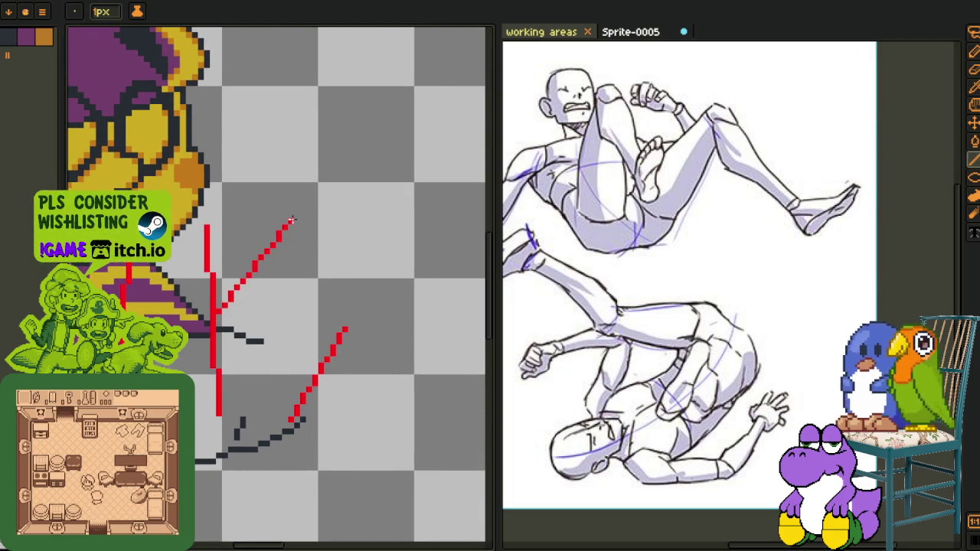
pyautogui.scroll(-2, 291, 221)
pyautogui.scroll(-1, 302, 268)
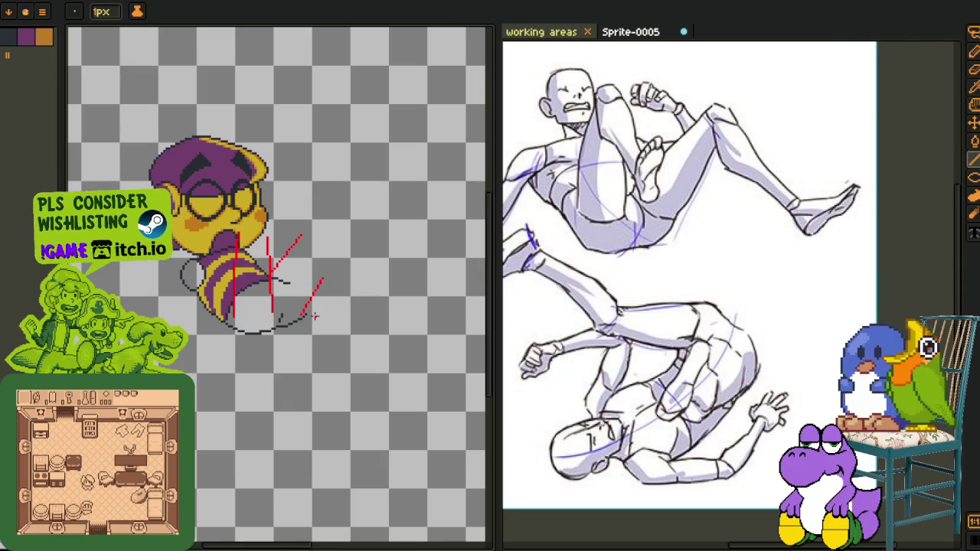
pyautogui.hotkey('ctrl', 's')
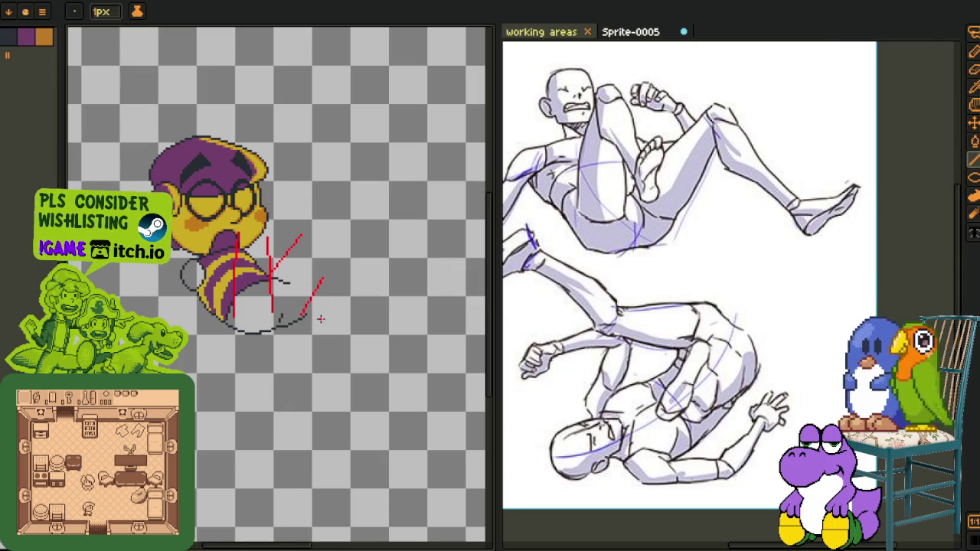
# Recentre the torso sketch in the view and hide the timeline
pyautogui.moveTo(320, 318); pyautogui.dragTo(278, 321)
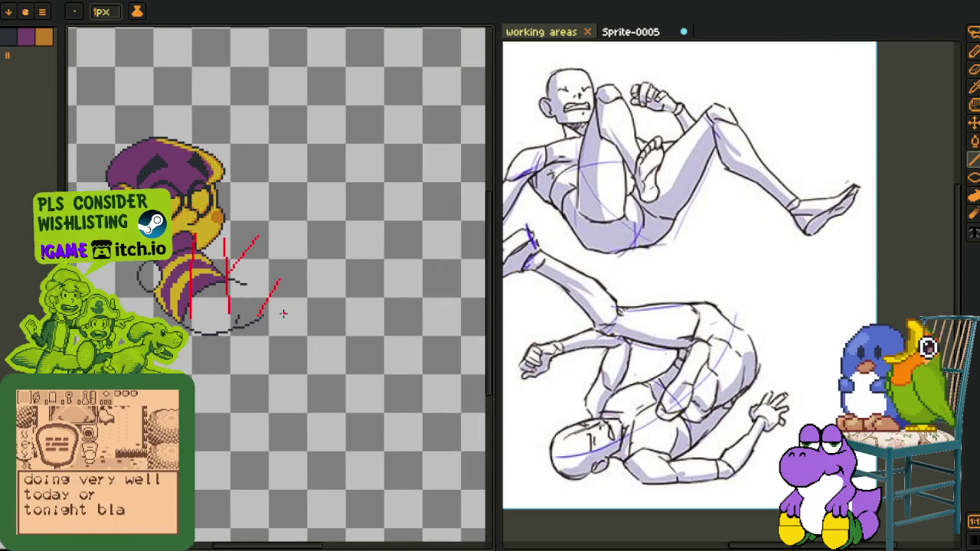
pyautogui.moveTo(286, 311); pyautogui.dragTo(314, 273)
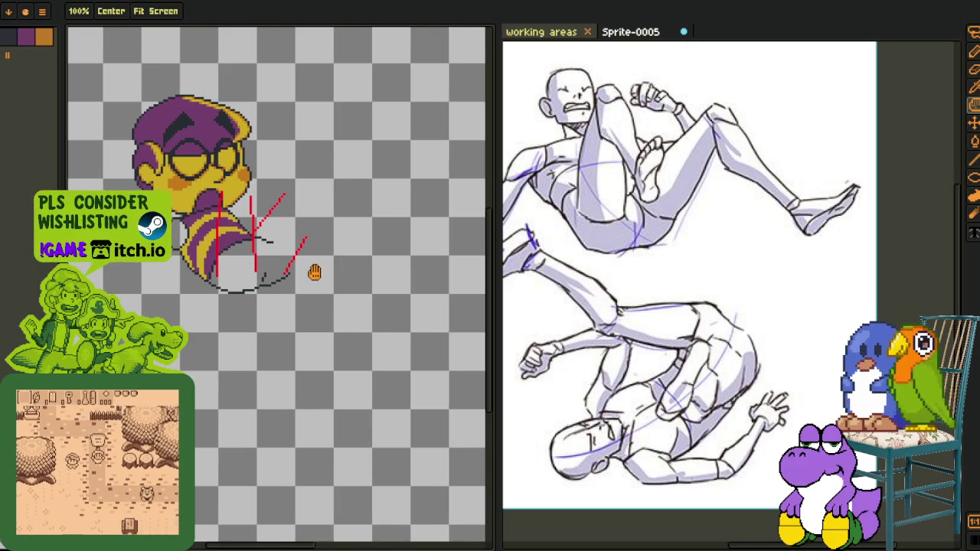
pyautogui.scroll(1, 314, 272)
pyautogui.moveTo(248, 265); pyautogui.dragTo(239, 335)
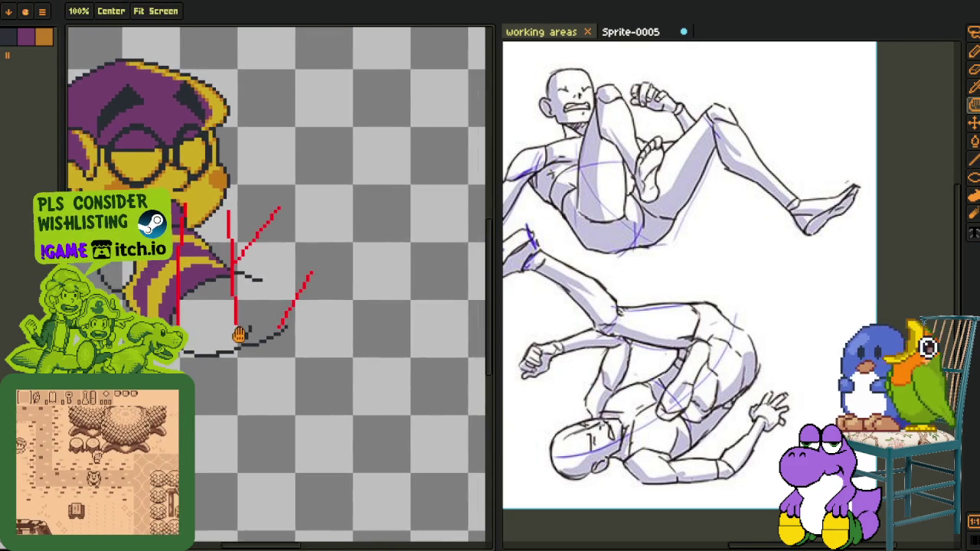
pyautogui.press('Tab')
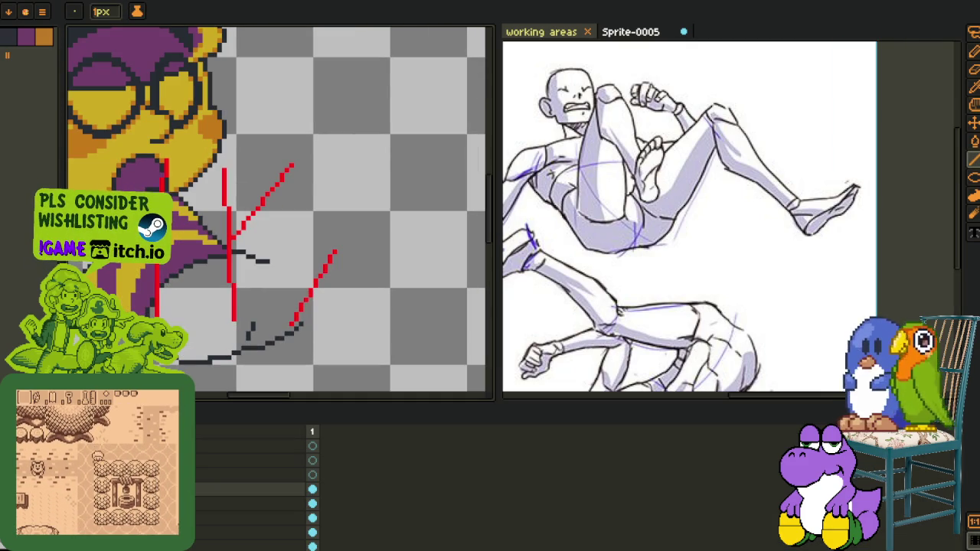
pyautogui.press('Tab')
# Lasso the lower dark arm outline and shift it slightly left
pyautogui.press('m')
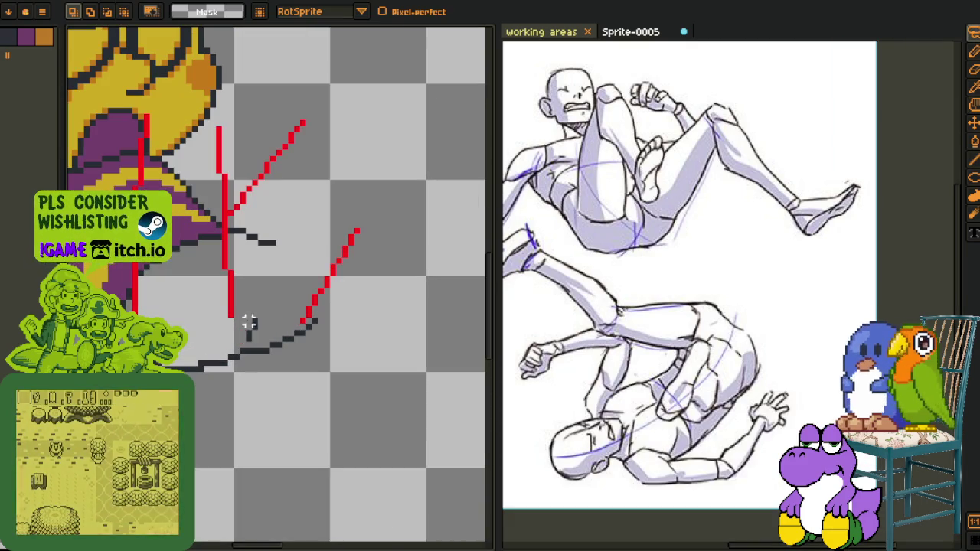
pyautogui.moveTo(201, 344); pyautogui.dragTo(199, 418)
pyautogui.moveTo(263, 345); pyautogui.dragTo(249, 348)
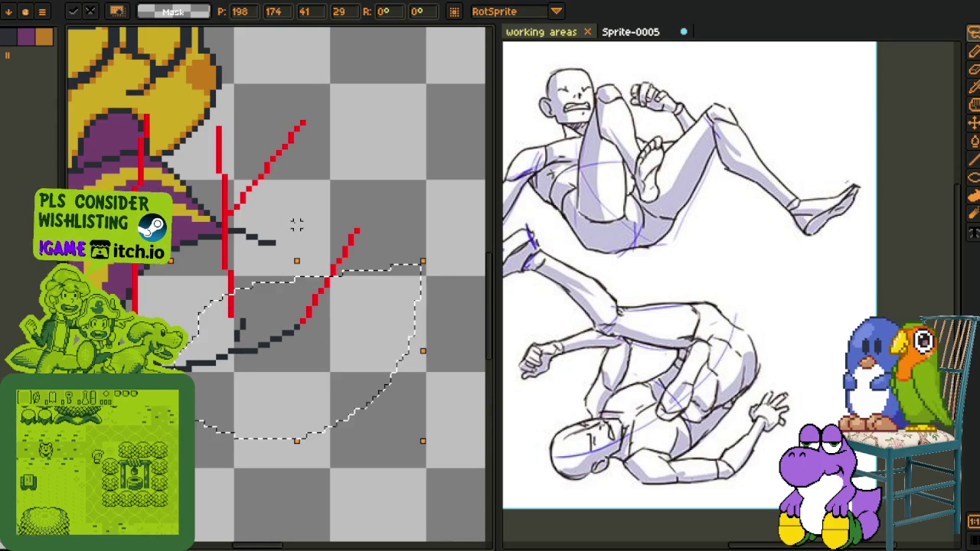
pyautogui.press('Return')
pyautogui.press('b')
pyautogui.scroll(2, 189, 363)
pyautogui.scroll(-2, 189, 363)
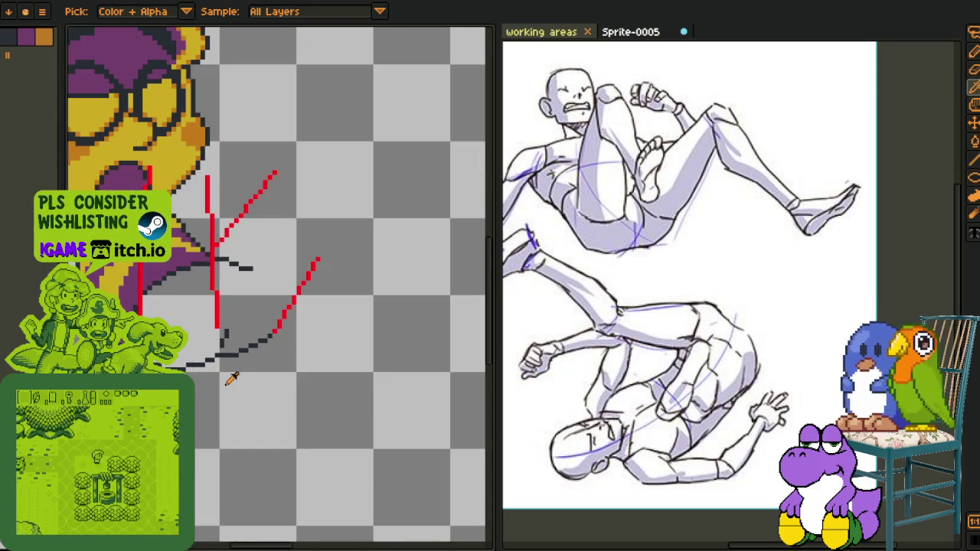
pyautogui.scroll(2, 230, 337)
# Move the small dark stroke two pixels left and commit it
pyautogui.press('m')
pyautogui.moveTo(229, 299)
pyautogui.mouseDown()
pyautogui.moveTo(230, 324)
pyautogui.moveTo(211, 324)
pyautogui.mouseUp()
pyautogui.press('Return')
pyautogui.press('Tab')
pyautogui.scroll(-2, 235, 329)
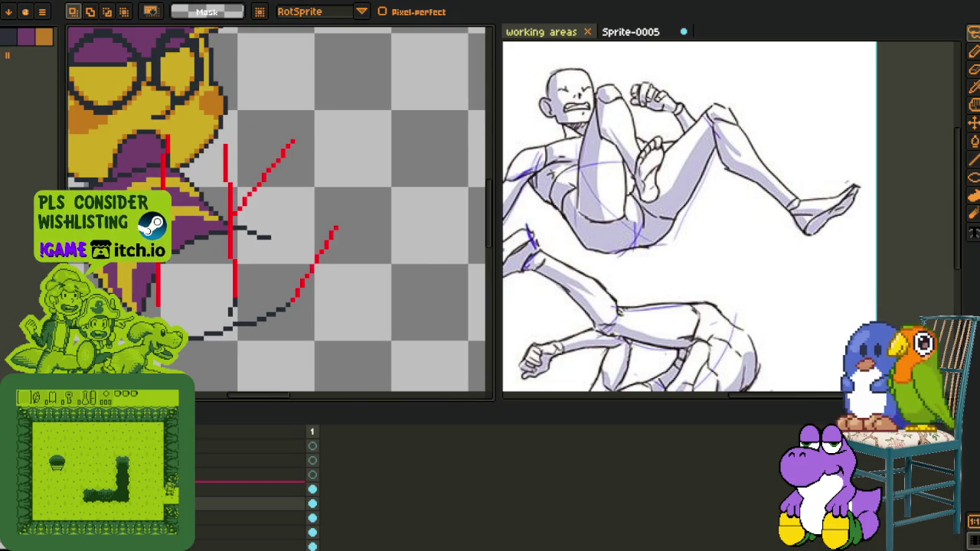
pyautogui.press('Tab')
pyautogui.scroll(1, 237, 246)
pyautogui.scroll(1, 223, 226)
# Make the red guide-line layer active in the timeline
pyautogui.press('b')
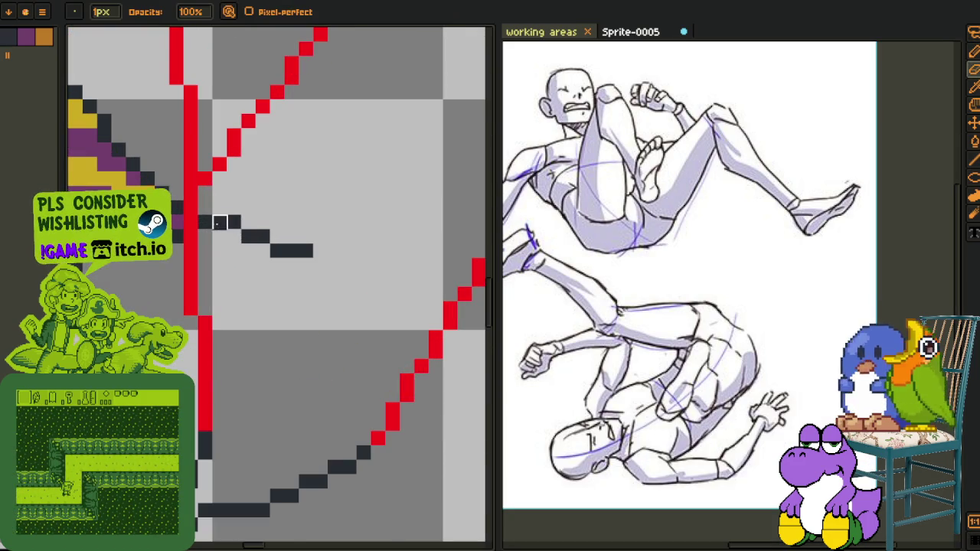
pyautogui.press('Tab')
pyautogui.press('Tab')
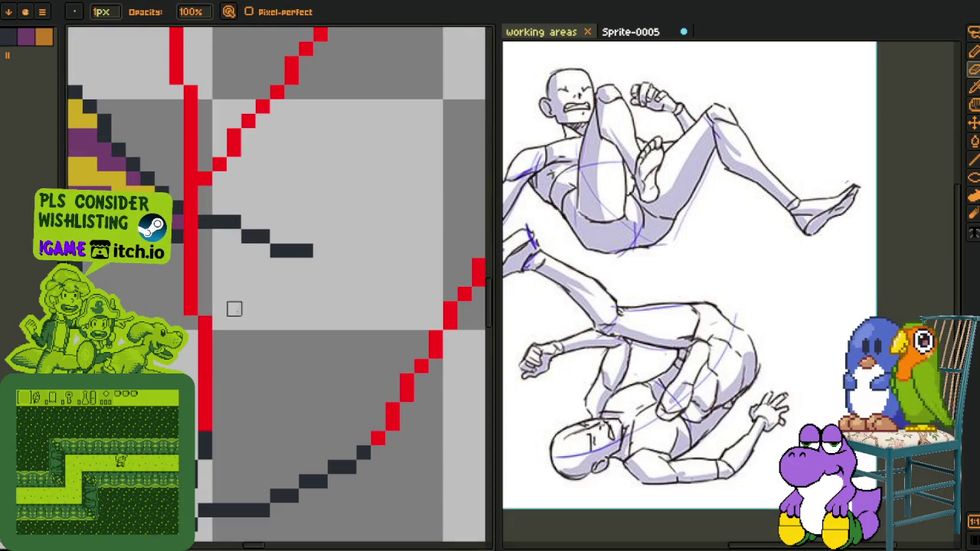
pyautogui.scroll(-2, 215, 230)
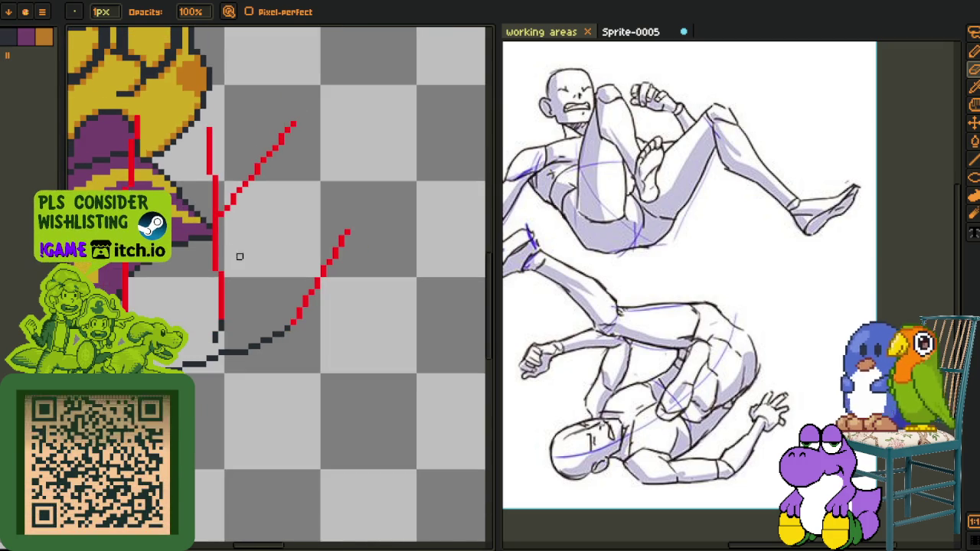
pyautogui.press('i')
pyautogui.press('Tab')
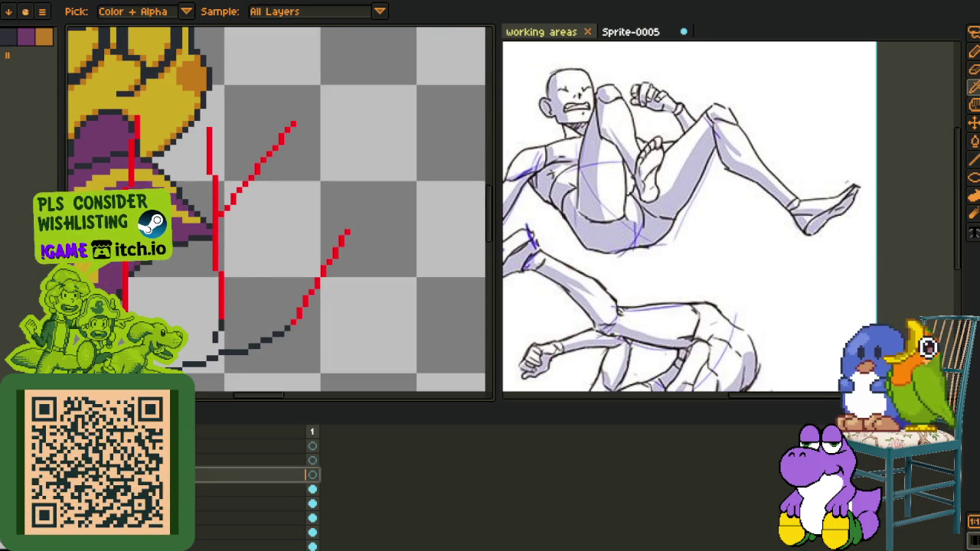
pyautogui.click(252, 489)
pyautogui.press('v')
pyautogui.press('i')
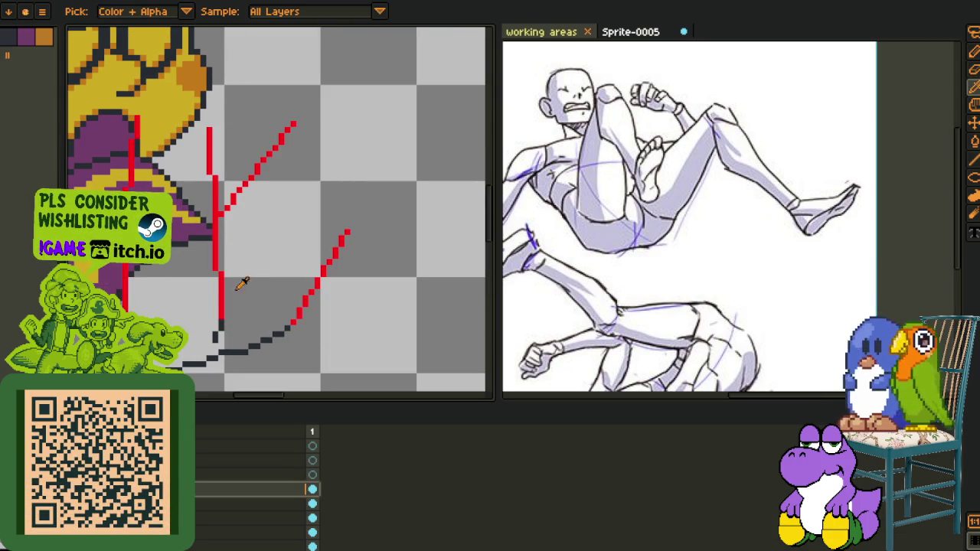
pyautogui.scroll(-2, 266, 253)
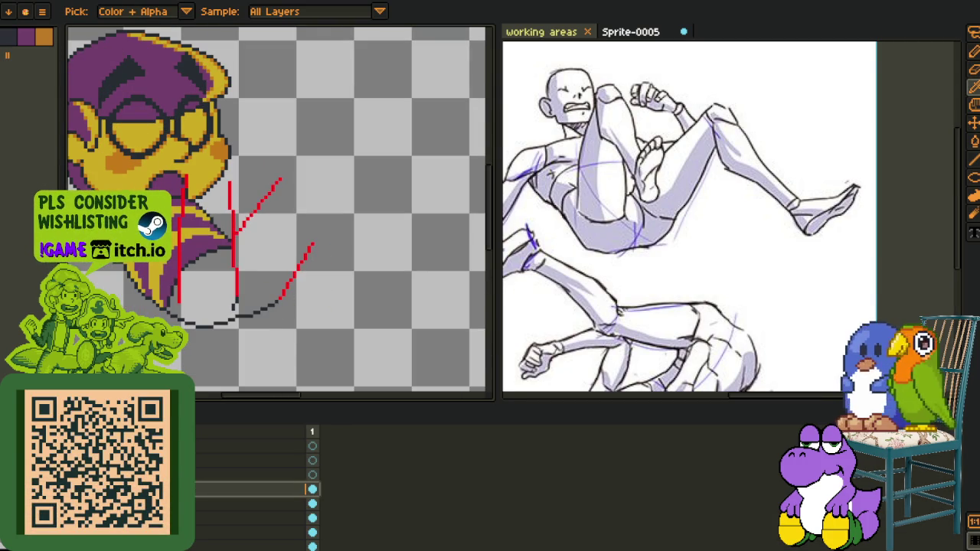
pyautogui.press('Tab')
pyautogui.scroll(2, 279, 230)
# Box-select the upper red strokes, drop the selection, and save the sprite
pyautogui.press('z')
pyautogui.press('m')
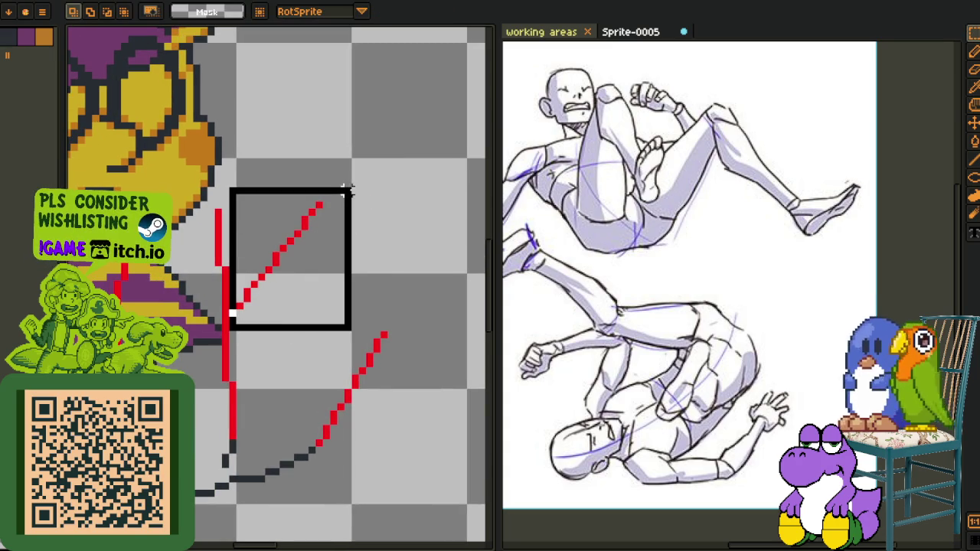
pyautogui.moveTo(232, 326); pyautogui.dragTo(354, 190)
pyautogui.click(419, 191)
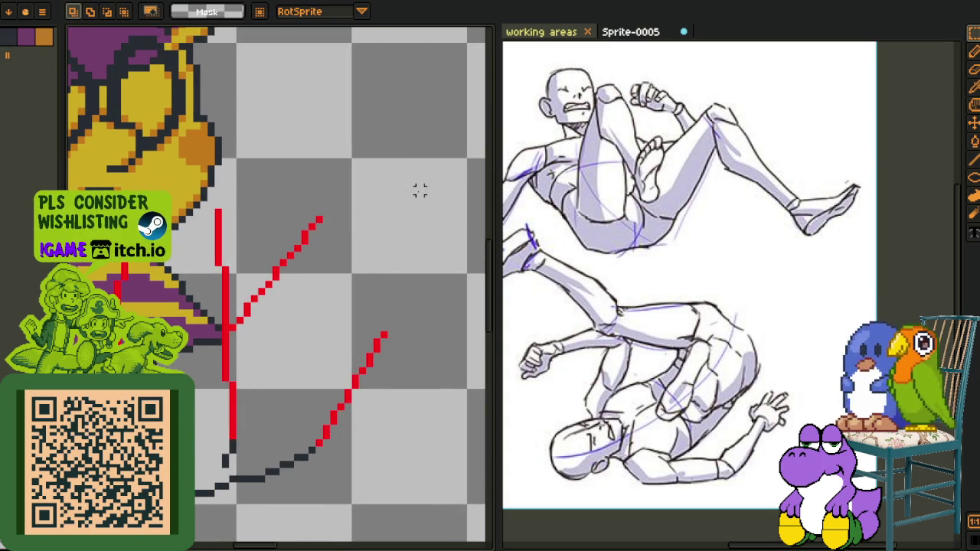
pyautogui.scroll(-1, 412, 197)
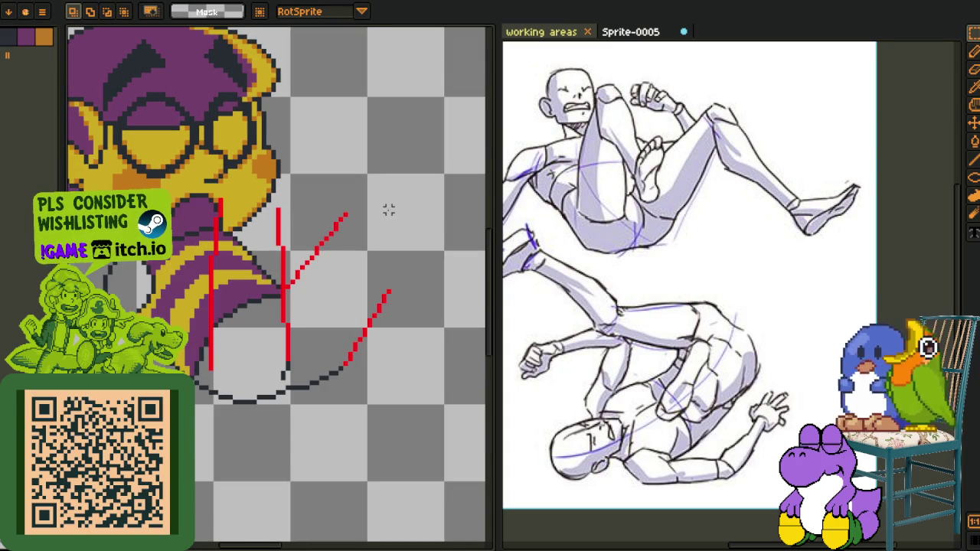
pyautogui.scroll(-2, 374, 239)
pyautogui.hotkey('ctrl', 's')
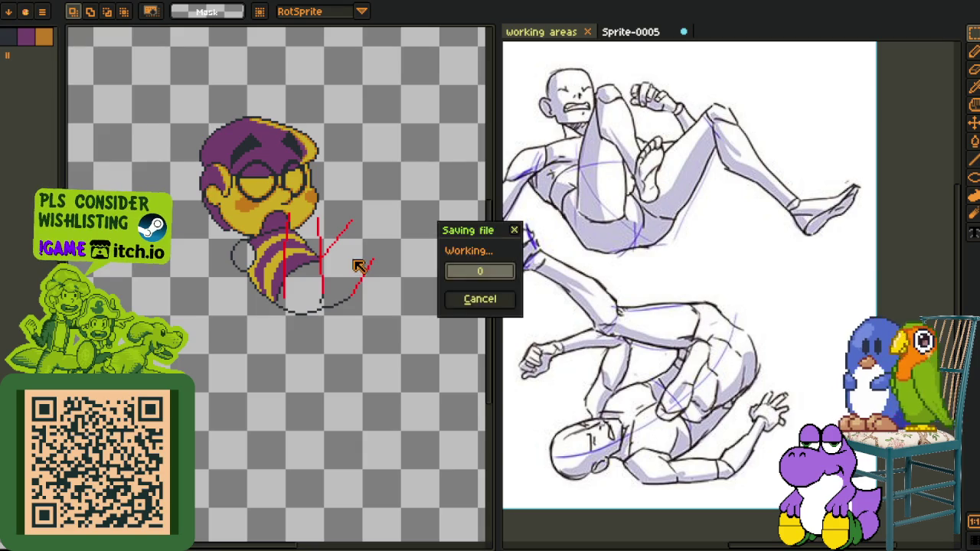
# Create Layer 3 from the layer context menu in the timeline
pyautogui.press('Tab')
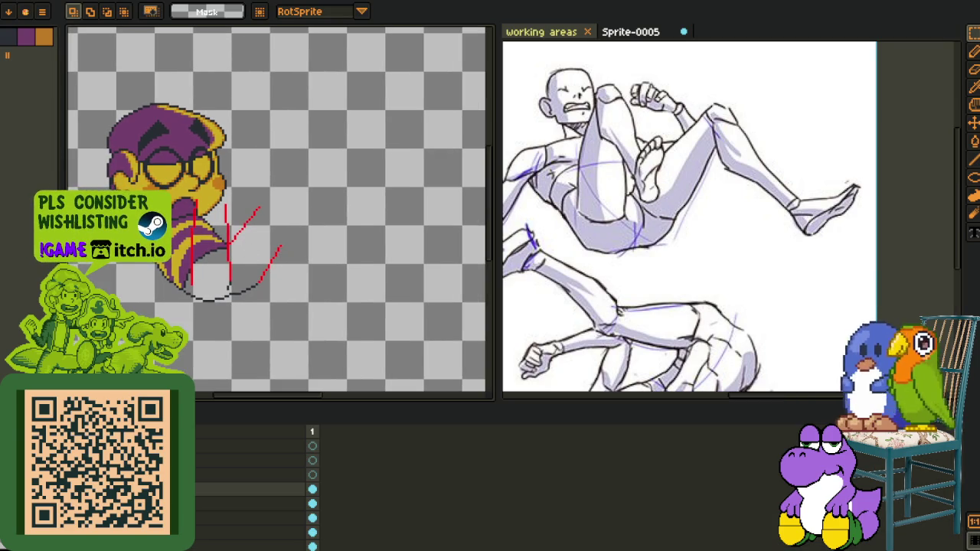
pyautogui.rightClick(184, 482)
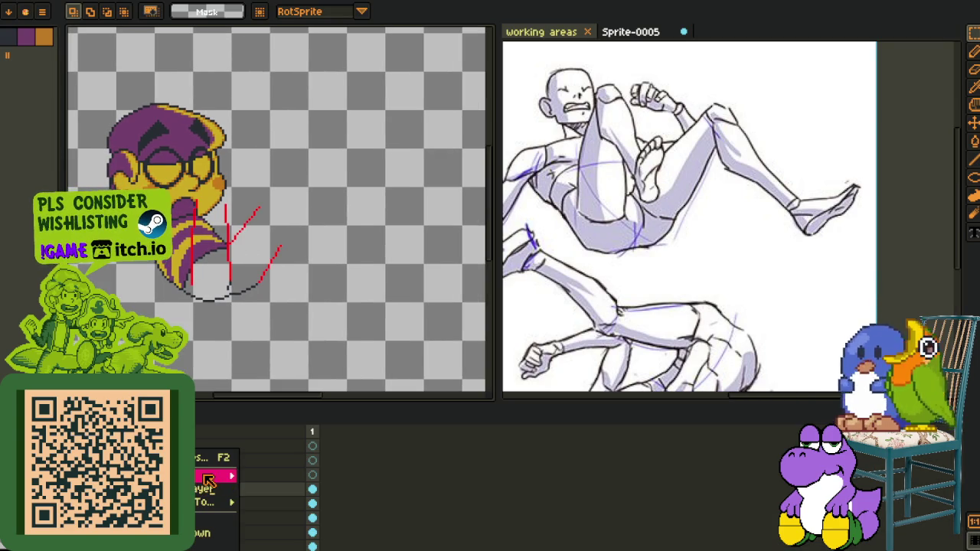
pyautogui.click(268, 472)
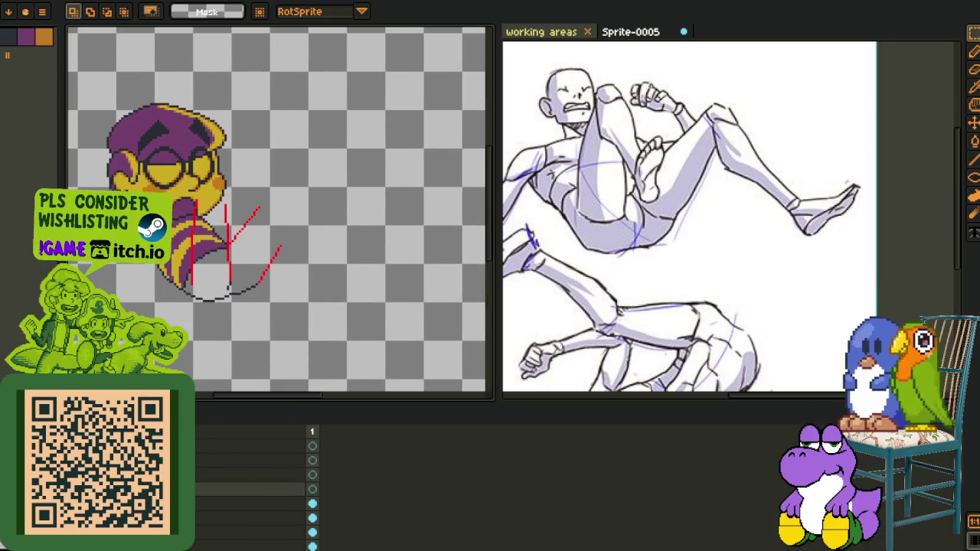
# Pan the view to centre the red guide lines over the arm sketch
pyautogui.scroll(-3, 220, 285)
pyautogui.scroll(5, 307, 291)
pyautogui.scroll(-2, 373, 294)
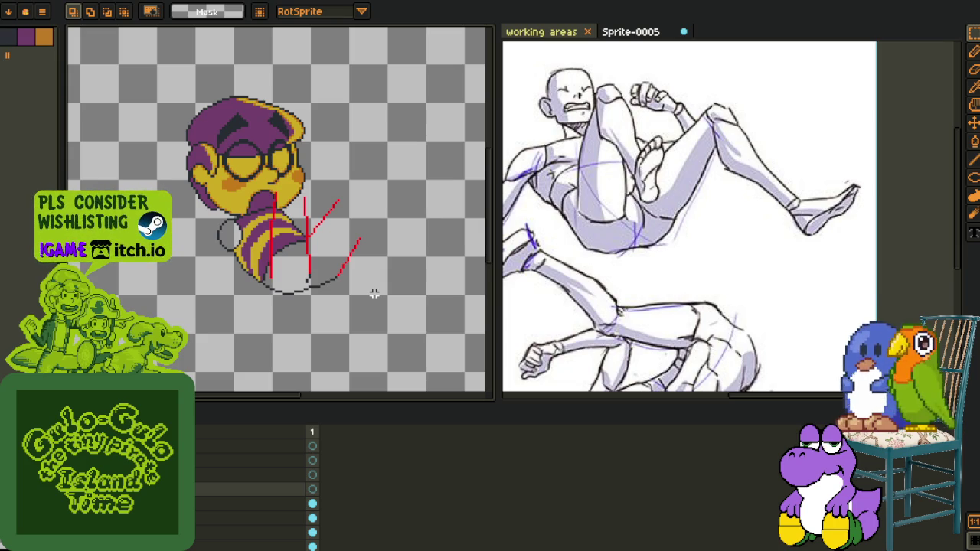
pyautogui.scroll(2, 288, 269)
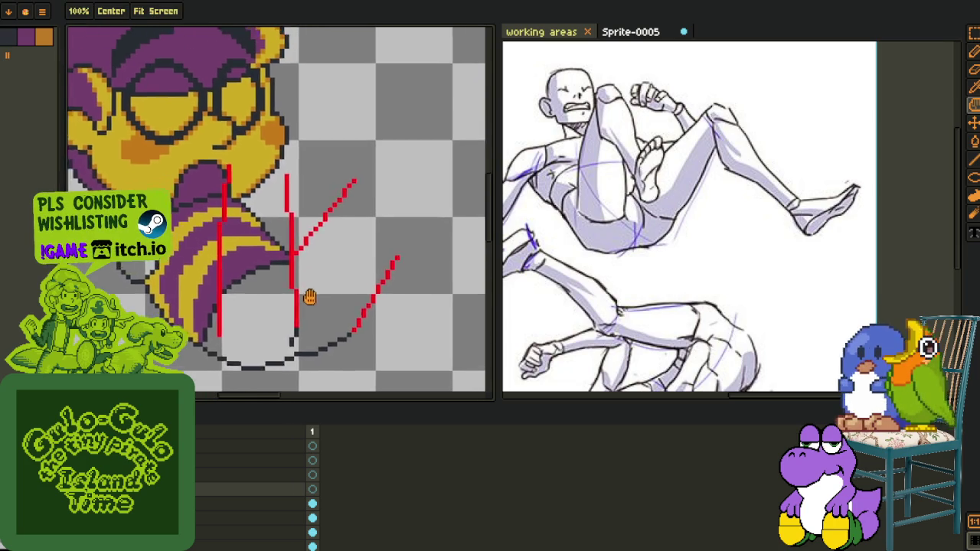
pyautogui.moveTo(312, 291); pyautogui.dragTo(298, 242)
pyautogui.moveTo(299, 307)
pyautogui.mouseDown()
pyautogui.moveTo(267, 267)
pyautogui.moveTo(232, 332)
pyautogui.moveTo(220, 328)
pyautogui.mouseUp()
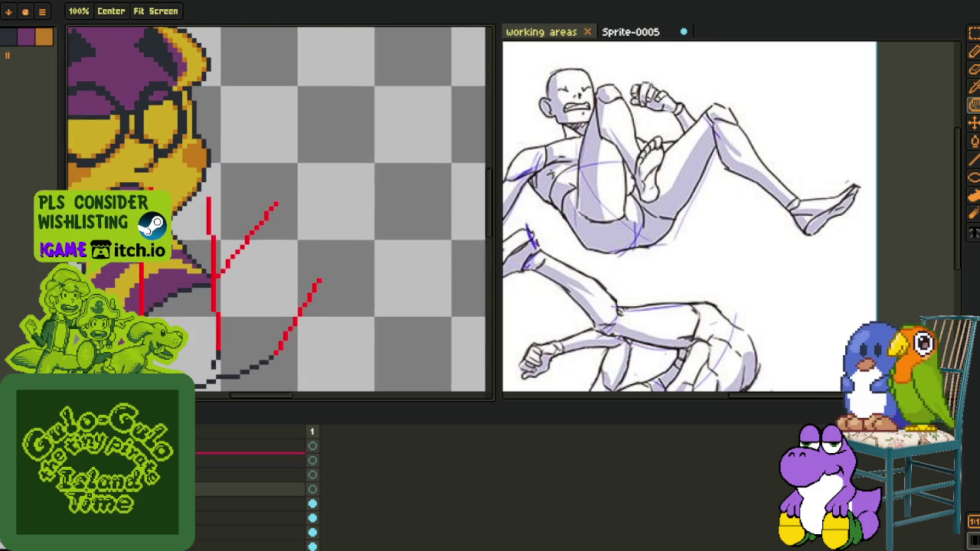
pyautogui.scroll(1, 187, 239)
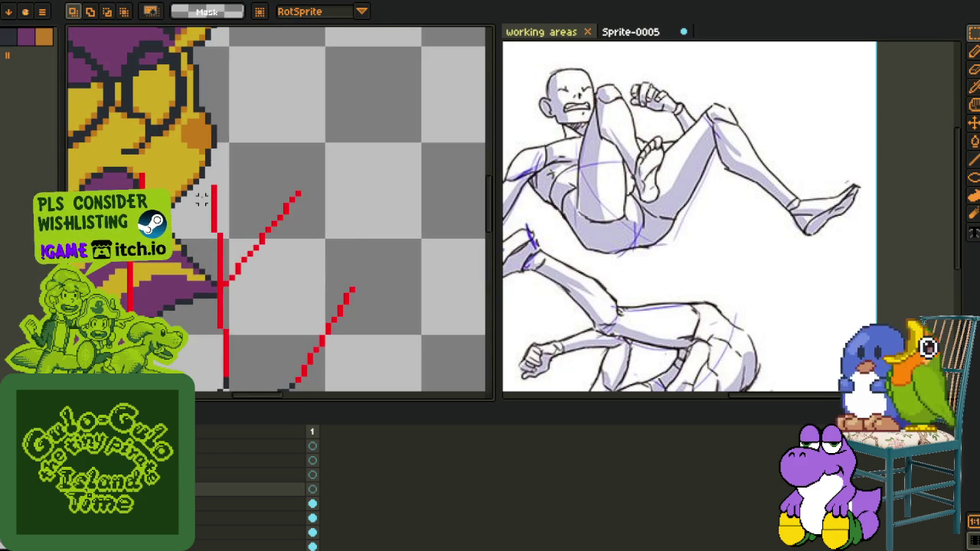
# Lasso the vertical red guide, nudge it right with the arrow key, and deselect
pyautogui.press('Tab')
pyautogui.moveTo(215, 396); pyautogui.dragTo(244, 340)
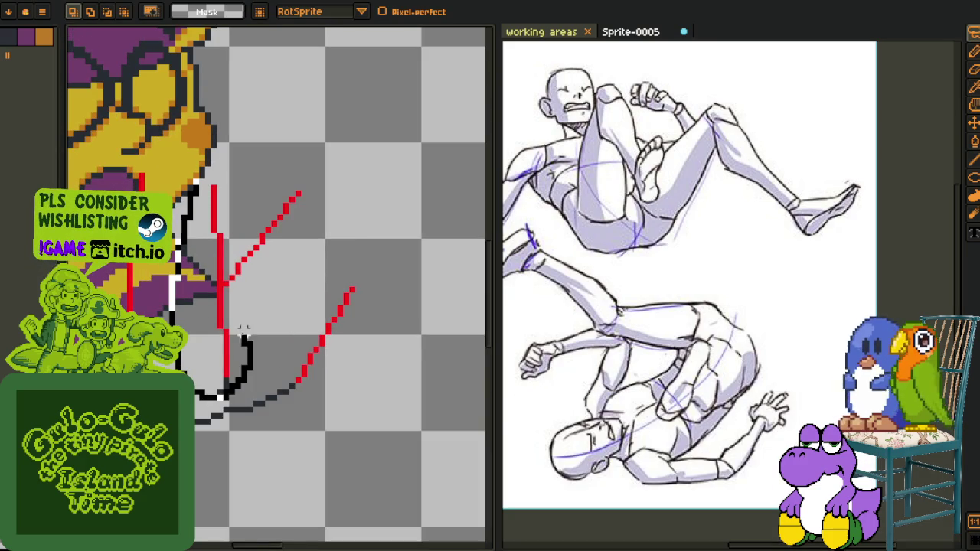
pyautogui.moveTo(233, 304); pyautogui.dragTo(225, 163)
pyautogui.press('Tab')
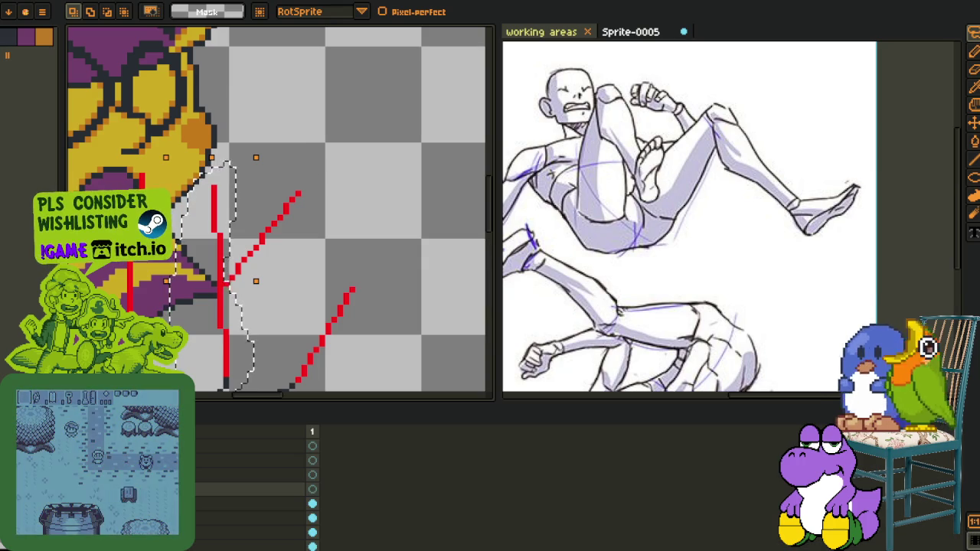
pyautogui.press('Tab')
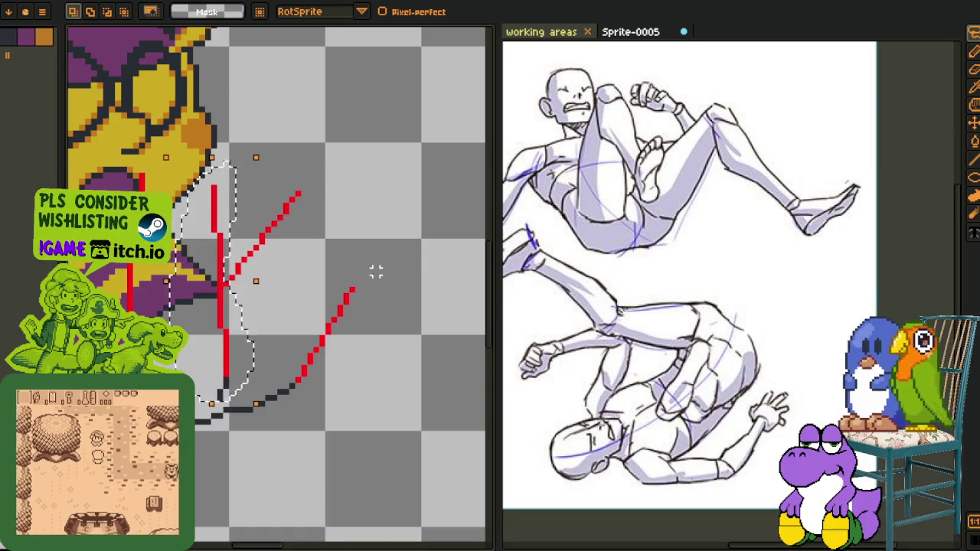
pyautogui.press('Right')
pyautogui.press('Right')
pyautogui.hotkey('ctrl', 'd')
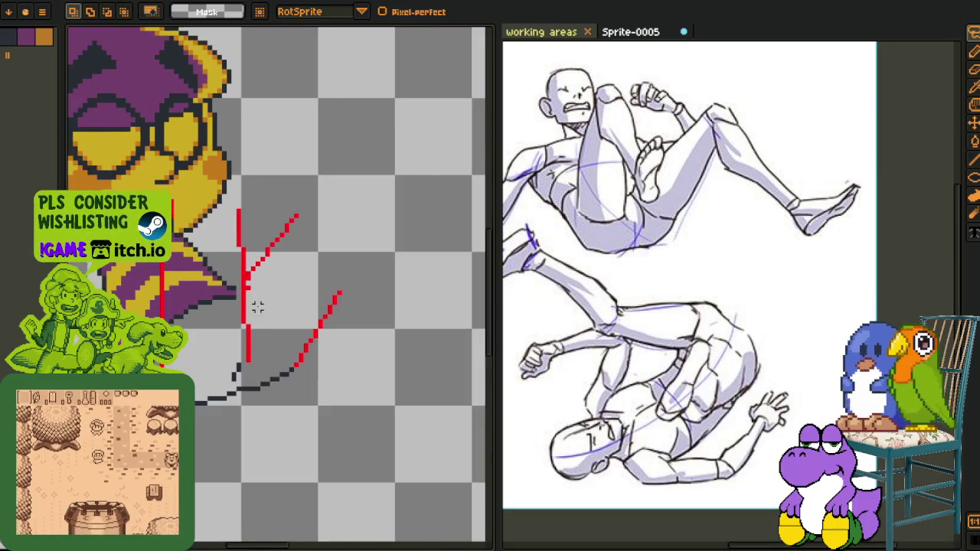
# Switch to the eyedropper and make the layer above active in the timeline
pyautogui.scroll(2, 258, 283)
pyautogui.press('e')
pyautogui.scroll(-2, 240, 280)
pyautogui.scroll(-1, 240, 281)
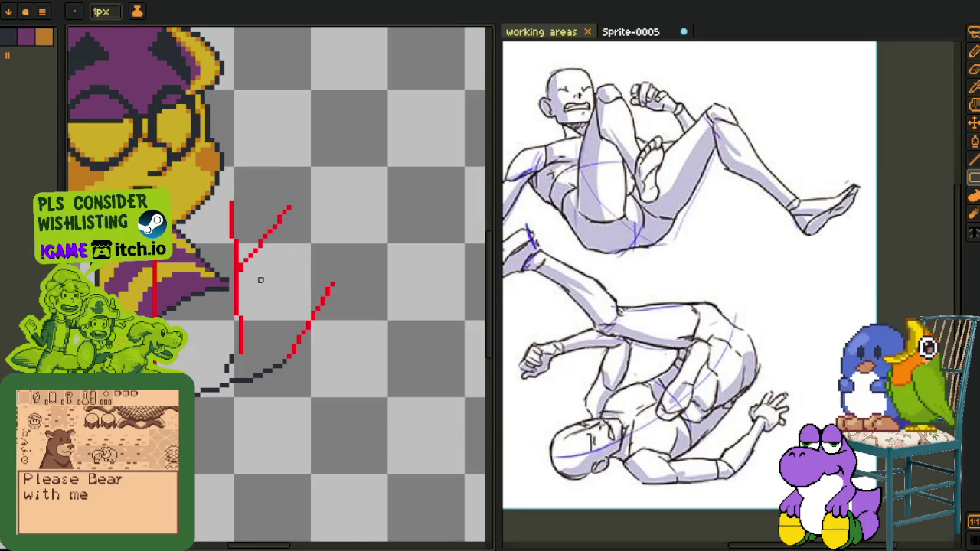
pyautogui.press('i')
pyautogui.press('Tab')
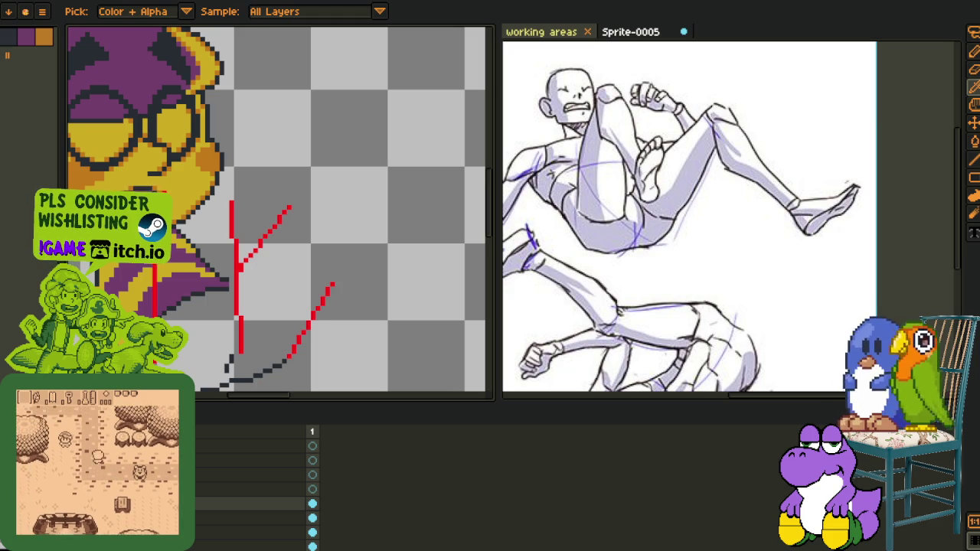
pyautogui.press('Up')
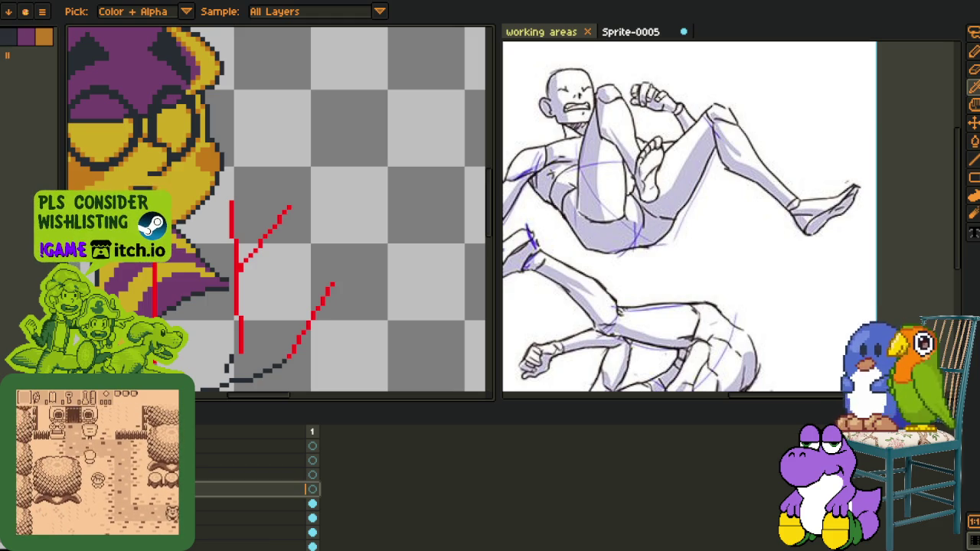
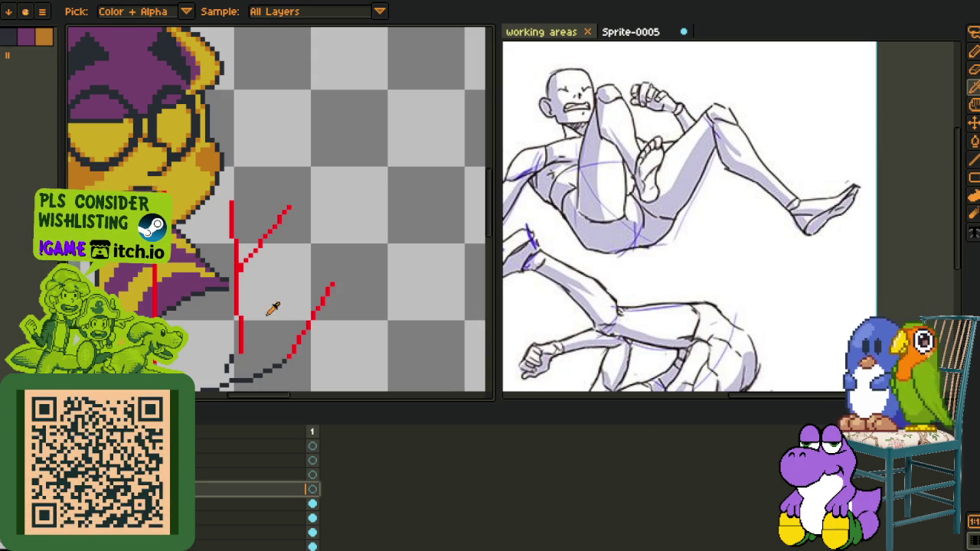
# On the lower layer, nudge the dark pixels at the arm guide's base two pixels right
pyautogui.scroll(-1, 291, 306)
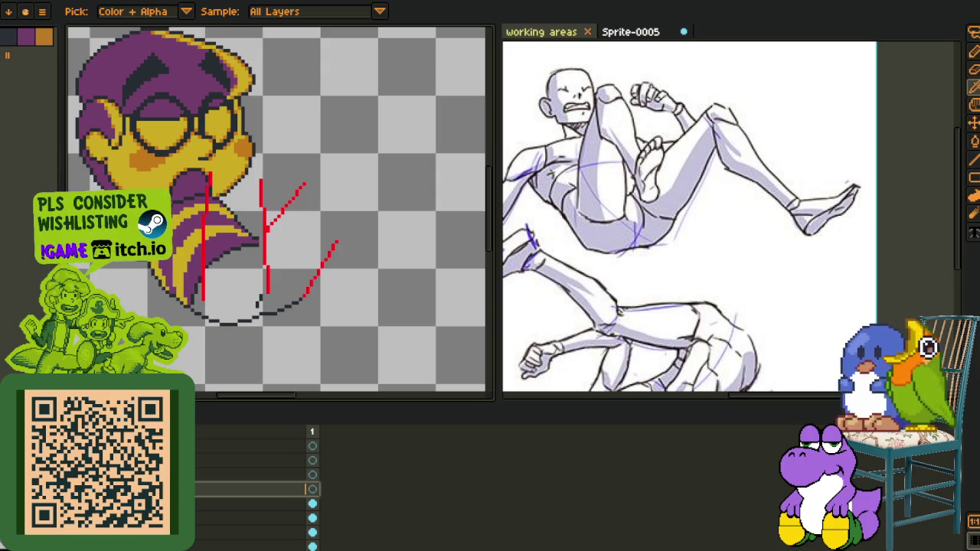
pyautogui.press('Down')
pyautogui.press('Down')
pyautogui.press('m')
pyautogui.scroll(1, 260, 282)
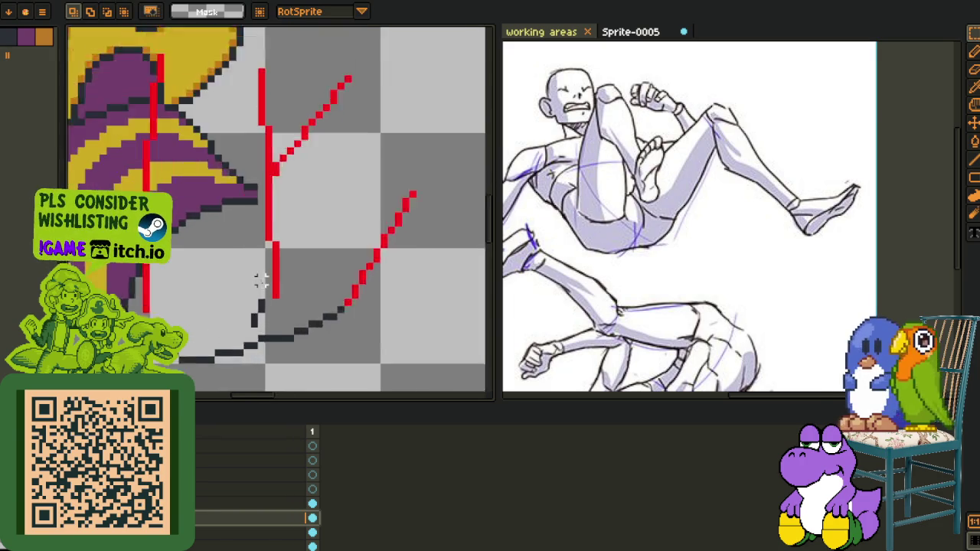
pyautogui.press('Tab')
pyautogui.scroll(1, 261, 282)
pyautogui.moveTo(264, 300); pyautogui.dragTo(233, 370)
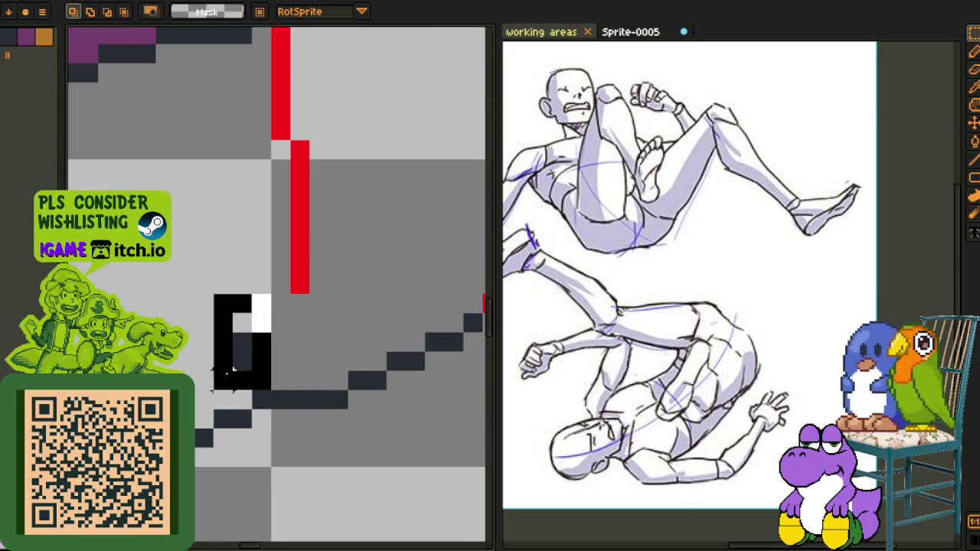
pyautogui.press('Right')
pyautogui.press('Right')
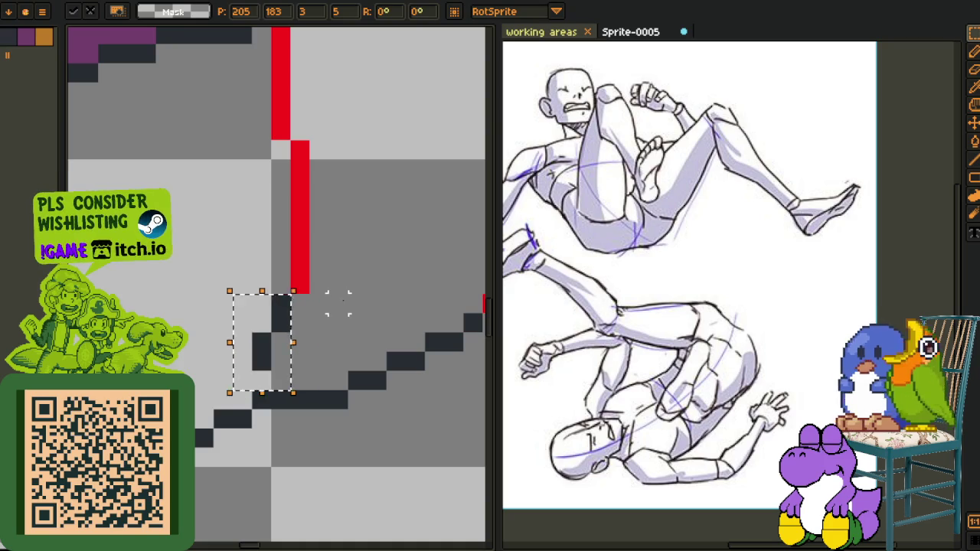
pyautogui.press('Return')
# Switch to another layer and inspect the arm guides on the canvas
pyautogui.scroll(-2, 338, 303)
pyautogui.press('Tab')
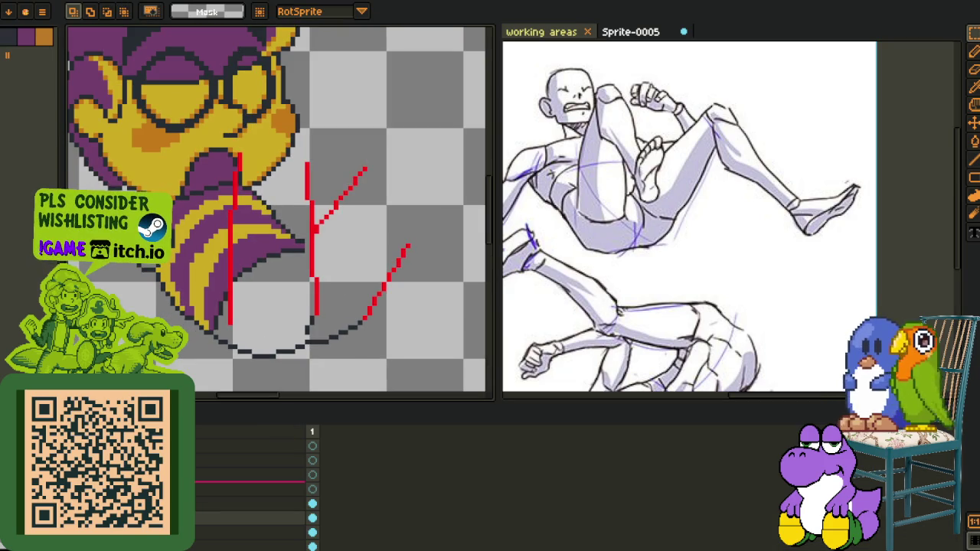
pyautogui.click(312, 504)
pyautogui.press('Tab')
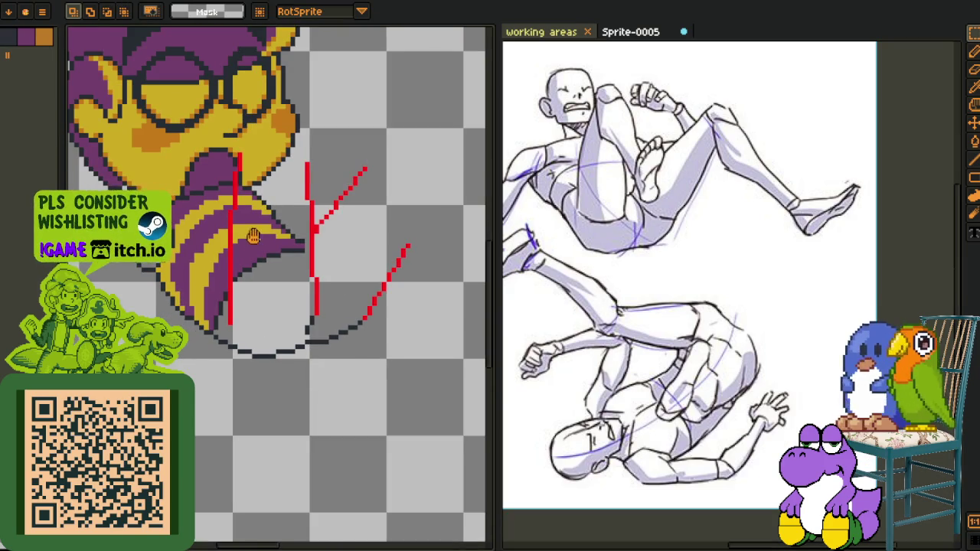
pyautogui.scroll(-1, 273, 242)
pyautogui.scroll(-1, 272, 265)
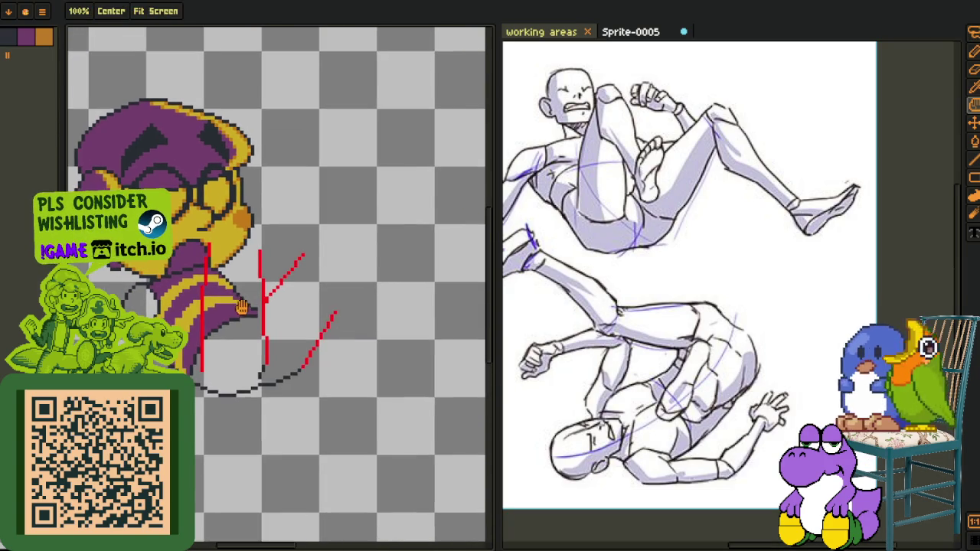
pyautogui.scroll(-1, 270, 298)
pyautogui.scroll(-1, 268, 327)
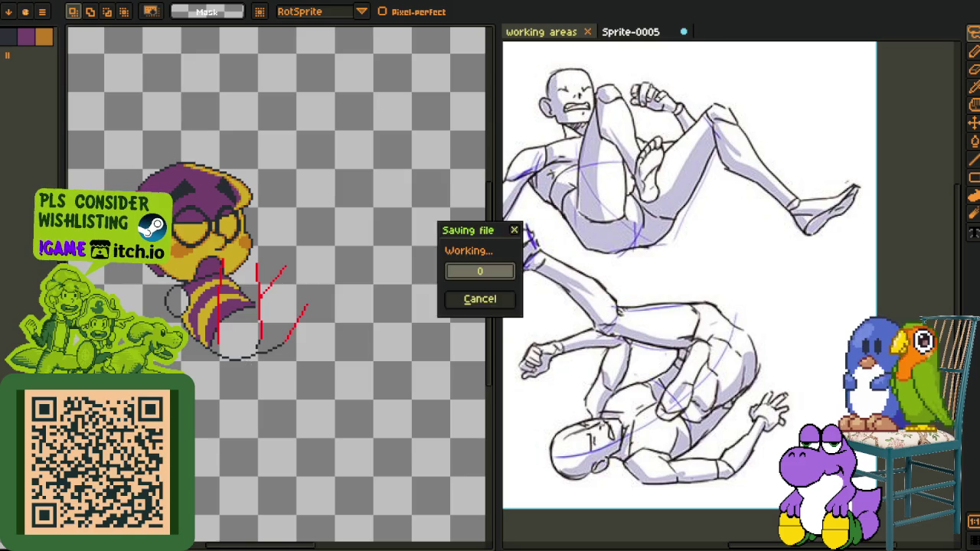
pyautogui.press('Tab')
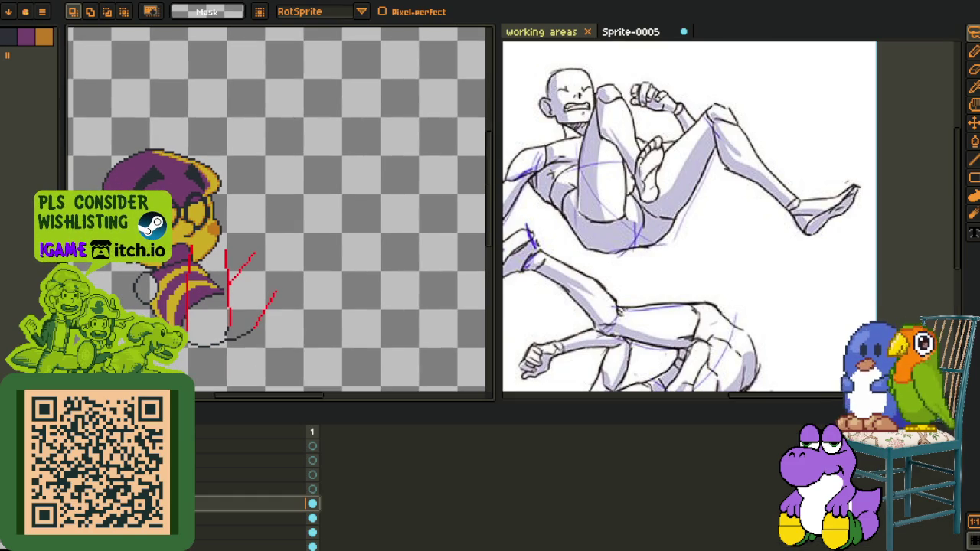
pyautogui.press('Tab')
pyautogui.scroll(2, 218, 261)
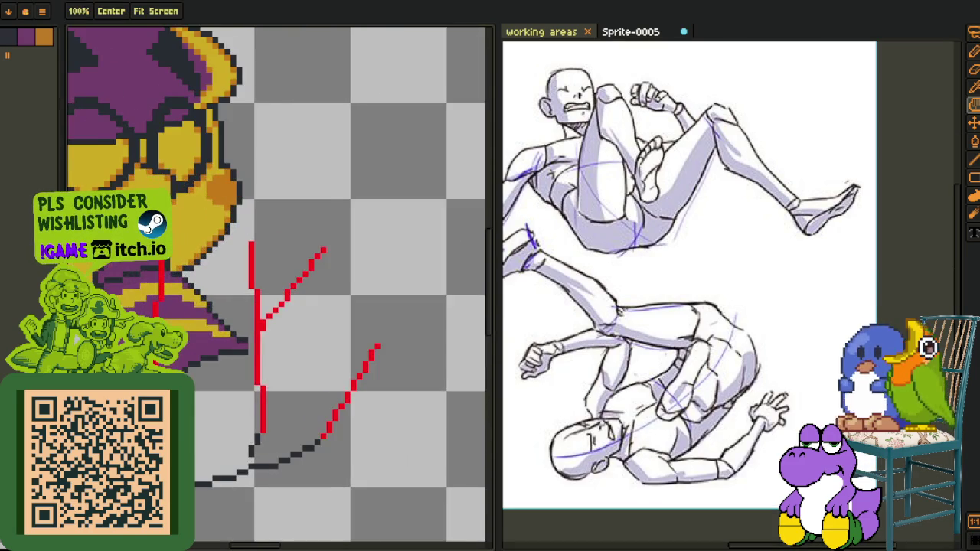
pyautogui.press('Tab')
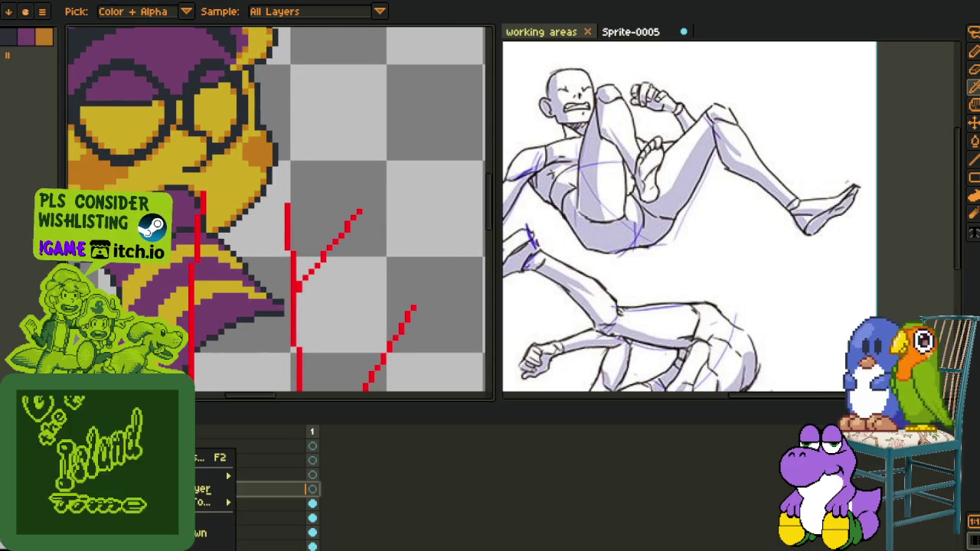
pyautogui.scroll(2, 279, 372)
pyautogui.press('Tab')
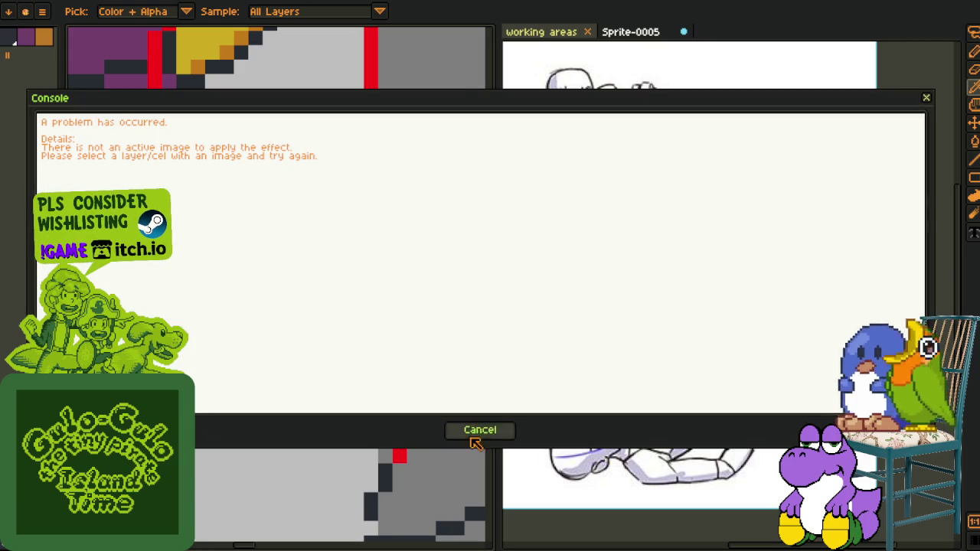
# Dismiss the script error, try replacing the red guides with dark, then undo it
pyautogui.click(475, 430)
pyautogui.hotkey('shift', 'r')
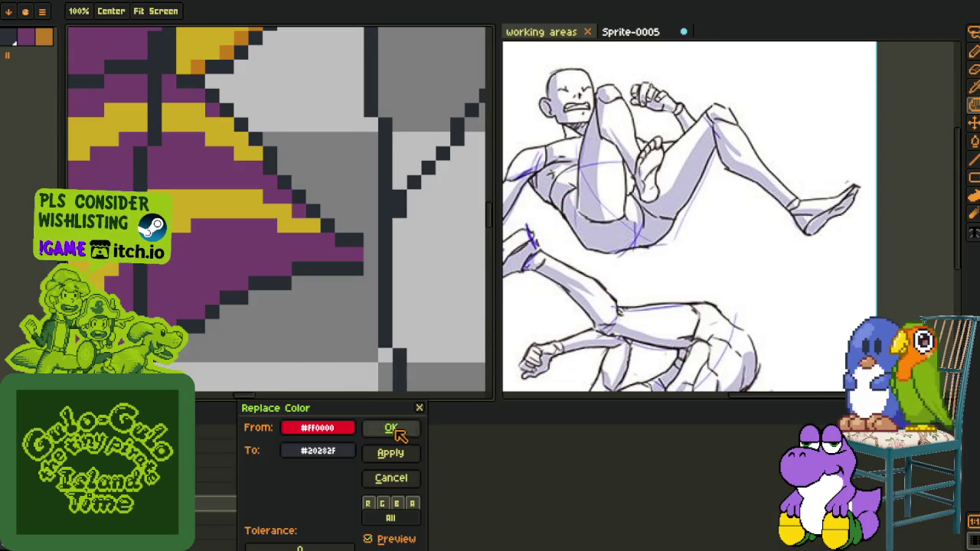
pyautogui.click(392, 429)
pyautogui.scroll(-3, 390, 333)
pyautogui.scroll(-2, 390, 333)
pyautogui.scroll(-1, 267, 352)
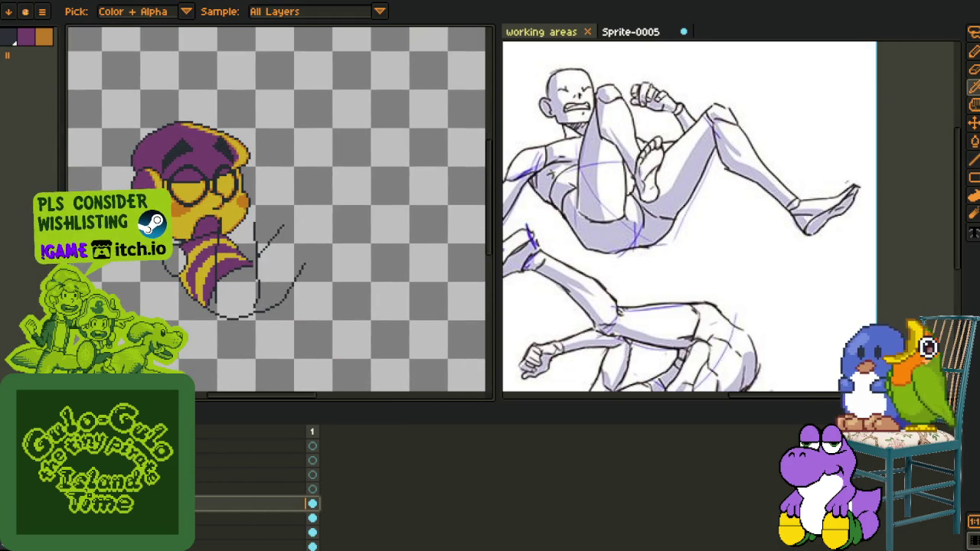
pyautogui.hotkey('ctrl', 'z')
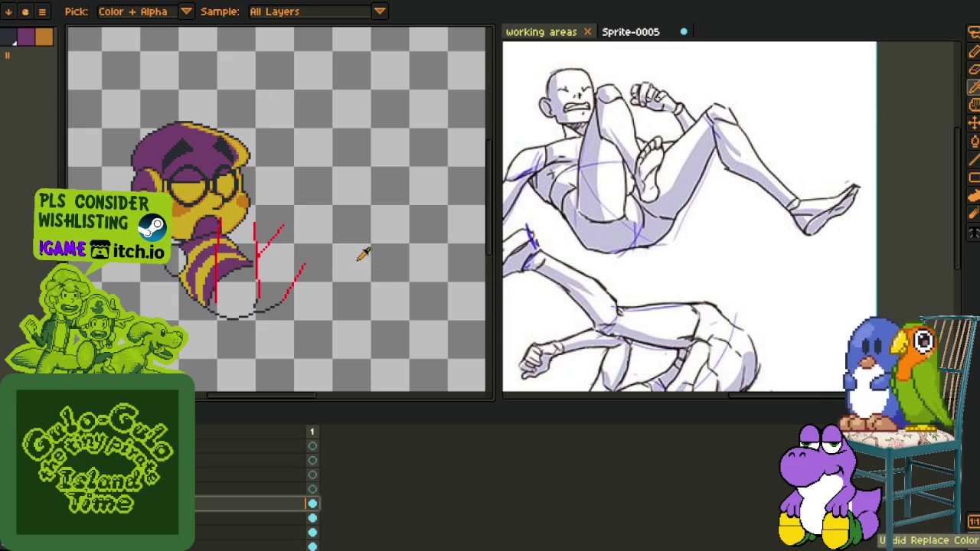
pyautogui.press('z')
pyautogui.click(230, 245)
pyautogui.press('Tab')
# Select the right red arm guide lines and rotate them to tilt the guide
pyautogui.press('m')
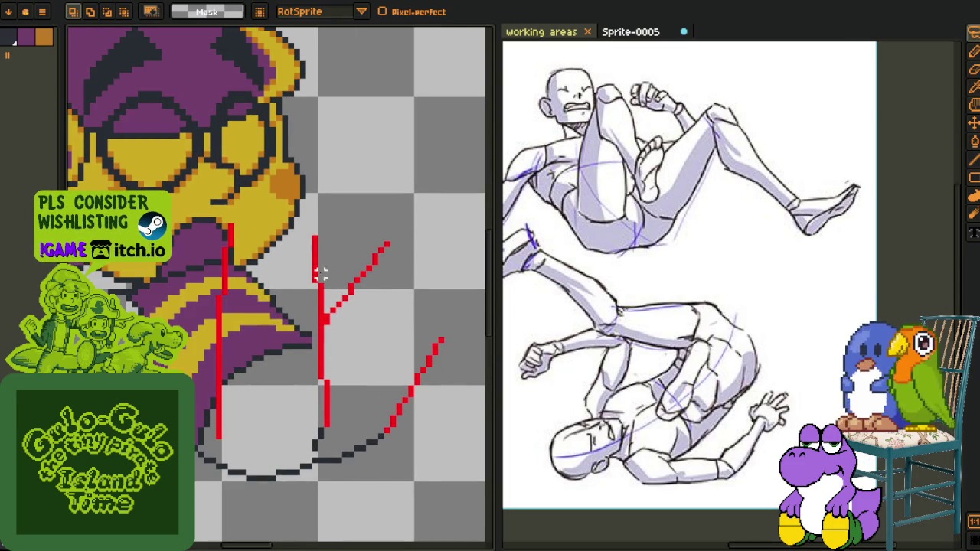
pyautogui.moveTo(320, 306)
pyautogui.mouseDown()
pyautogui.moveTo(210, 431)
pyautogui.moveTo(326, 423)
pyautogui.moveTo(331, 381)
pyautogui.mouseUp()
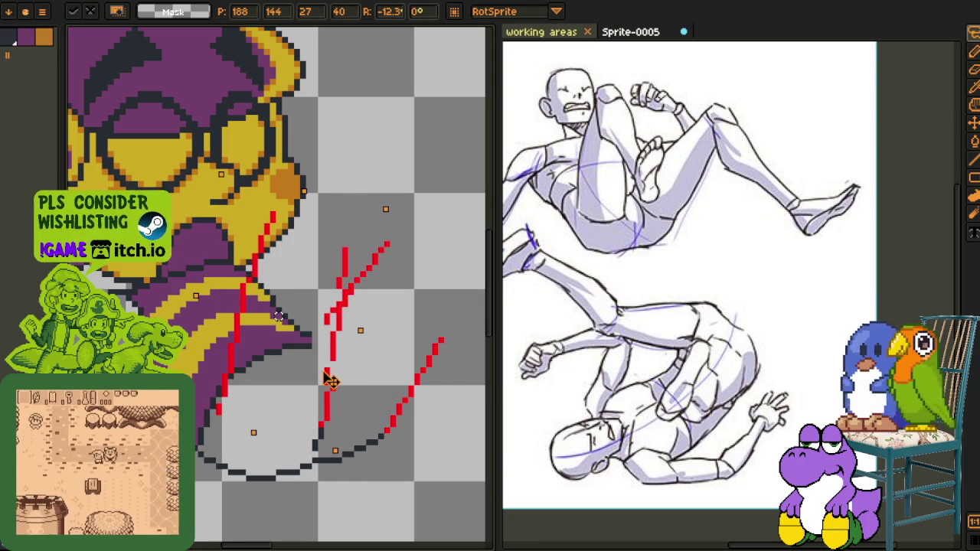
pyautogui.press('space')
pyautogui.moveTo(405, 365); pyautogui.dragTo(324, 355)
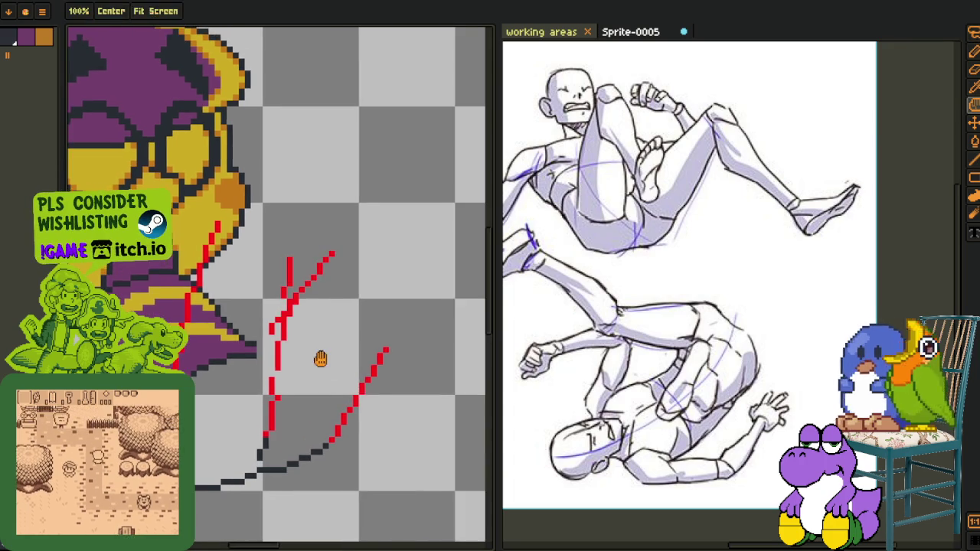
pyautogui.scroll(1, 306, 329)
pyautogui.scroll(1, 291, 306)
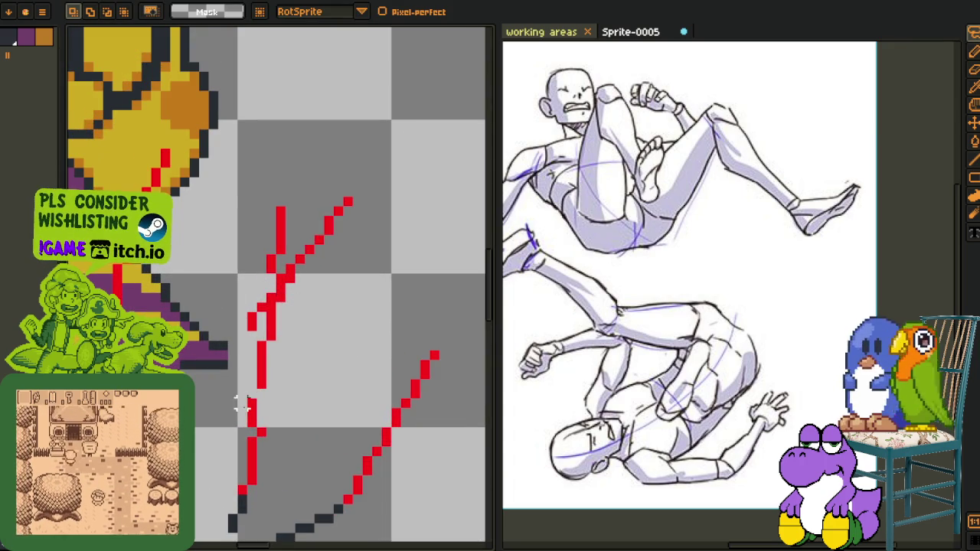
pyautogui.scroll(-1, 242, 408)
# Draw a white straight line over the tilted right arm guide
pyautogui.press('i')
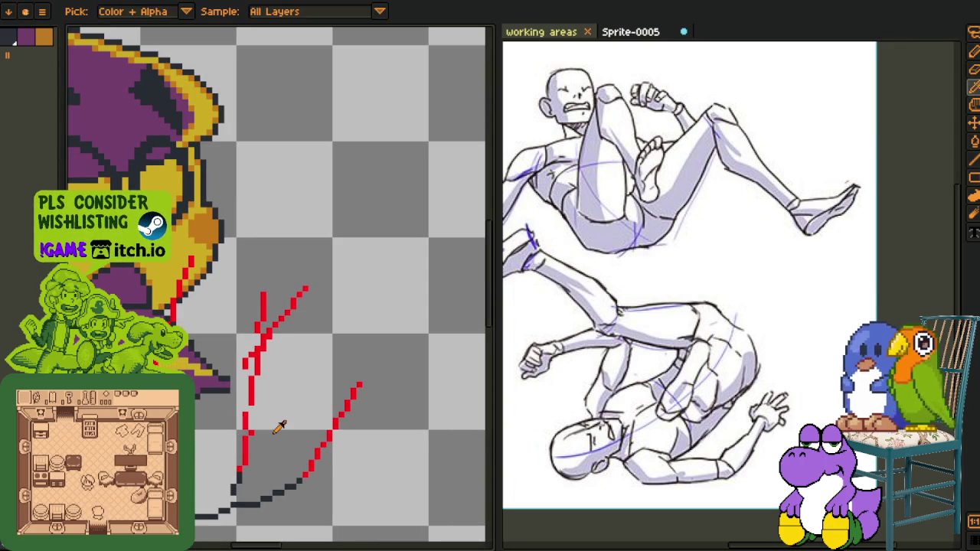
pyautogui.scroll(1, 228, 452)
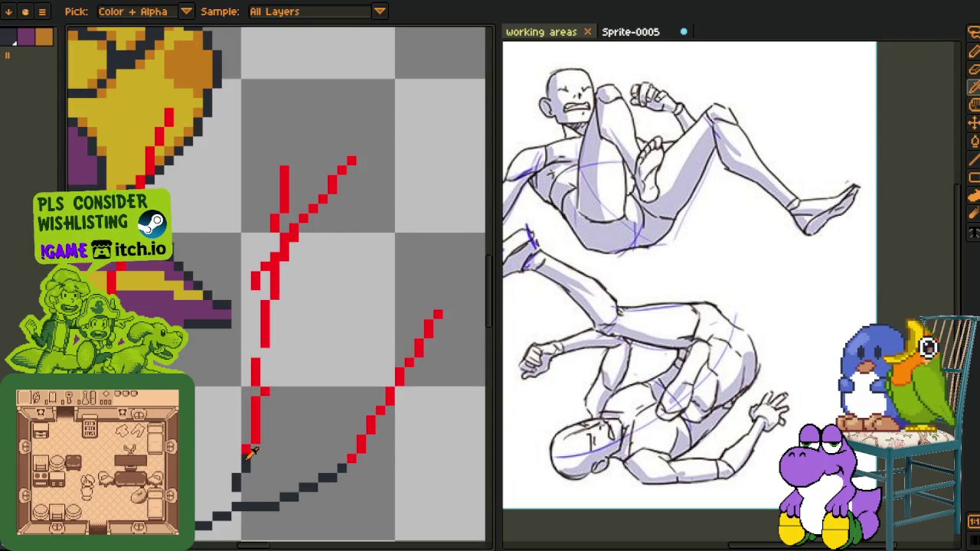
pyautogui.press('l')
pyautogui.moveTo(245, 458); pyautogui.dragTo(304, 198)
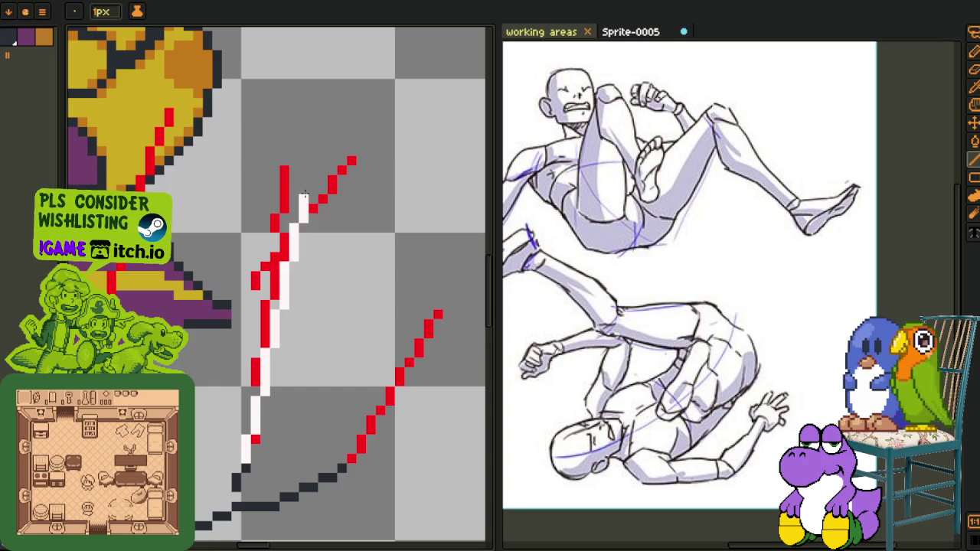
# Erase the stray red pixels beside the white line and the old red column below
pyautogui.scroll(1, 294, 199)
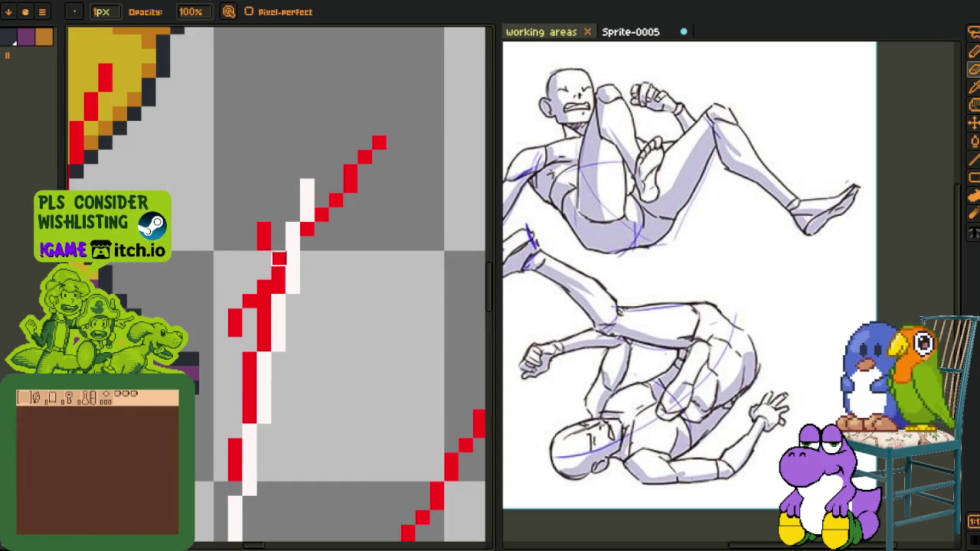
pyautogui.moveTo(278, 273); pyautogui.dragTo(264, 302)
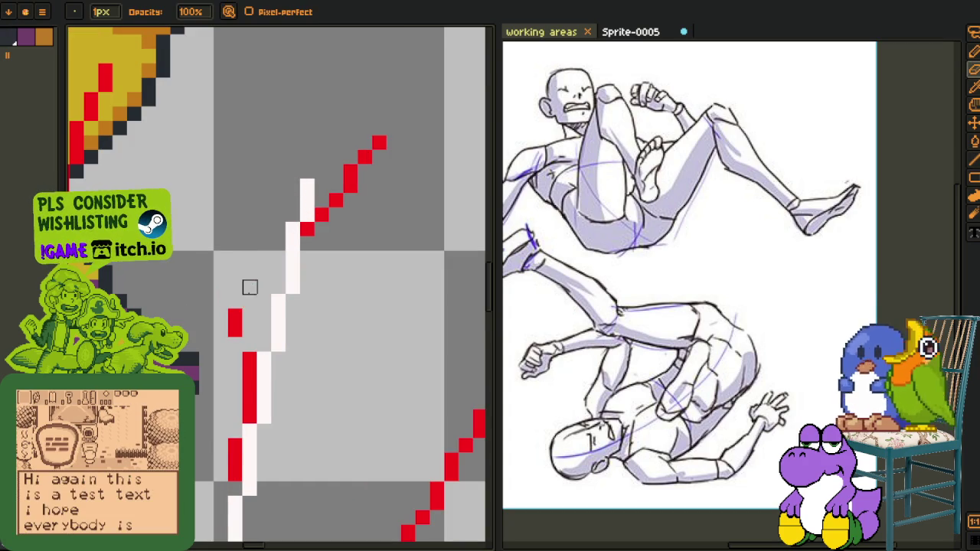
pyautogui.moveTo(235, 374)
pyautogui.mouseDown()
pyautogui.moveTo(250, 403)
pyautogui.moveTo(235, 481)
pyautogui.mouseUp()
pyautogui.scroll(-2, 235, 481)
pyautogui.scroll(1, 263, 442)
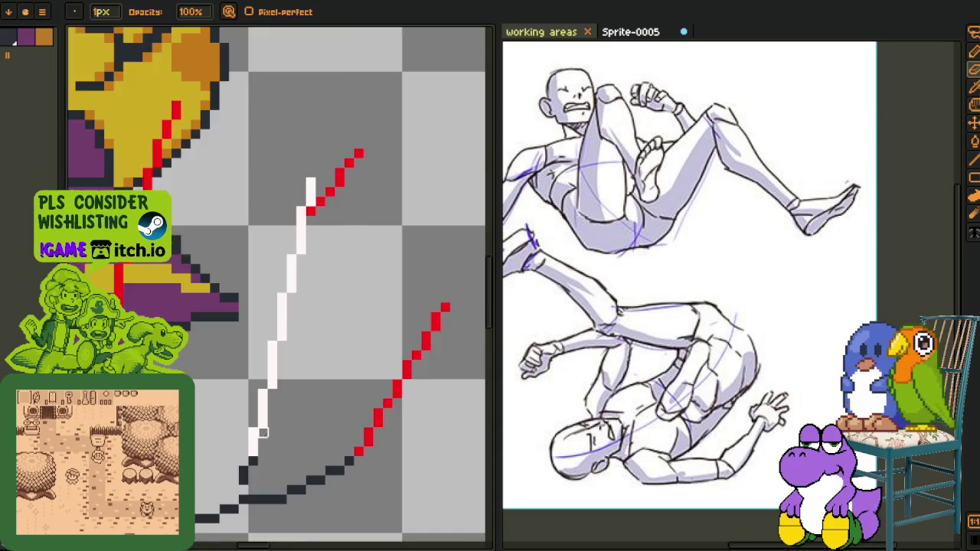
pyautogui.scroll(-2, 262, 433)
pyautogui.scroll(1, 263, 433)
pyautogui.scroll(-1, 263, 433)
pyautogui.moveTo(263, 434); pyautogui.dragTo(232, 407)
# Replace the white line's colour with red and save the sprite
pyautogui.press('Tab')
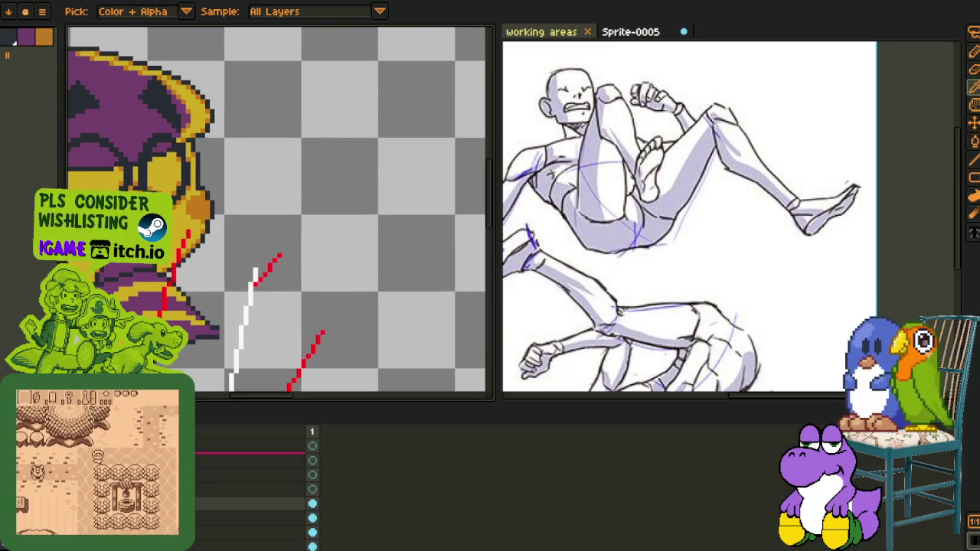
pyautogui.press('Tab')
pyautogui.scroll(1, 281, 264)
pyautogui.scroll(1, 282, 263)
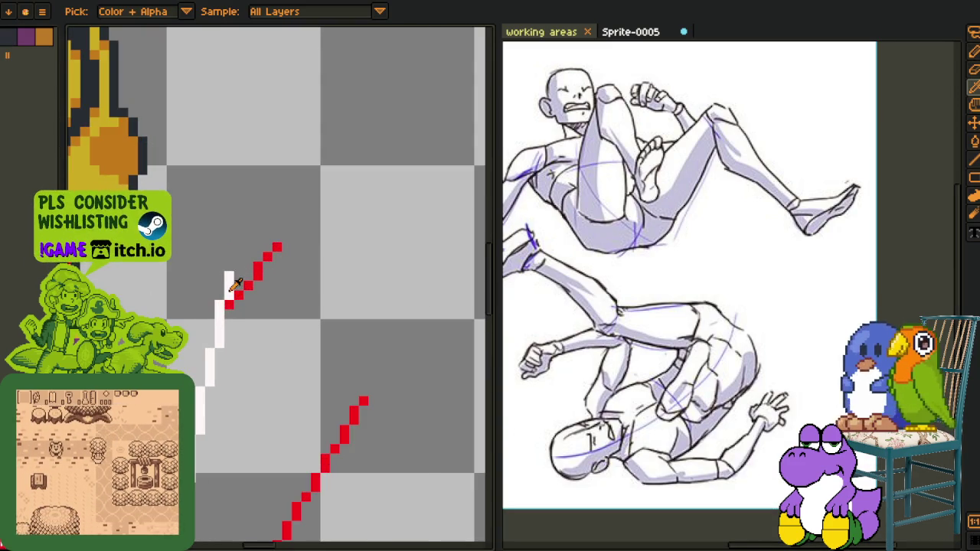
pyautogui.hotkey('shift', 'r')
pyautogui.click(394, 427)
pyautogui.scroll(-3, 317, 376)
pyautogui.scroll(2, 304, 380)
pyautogui.moveTo(305, 380); pyautogui.dragTo(298, 319)
pyautogui.press('Tab')
pyautogui.hotkey('ctrl', 's')
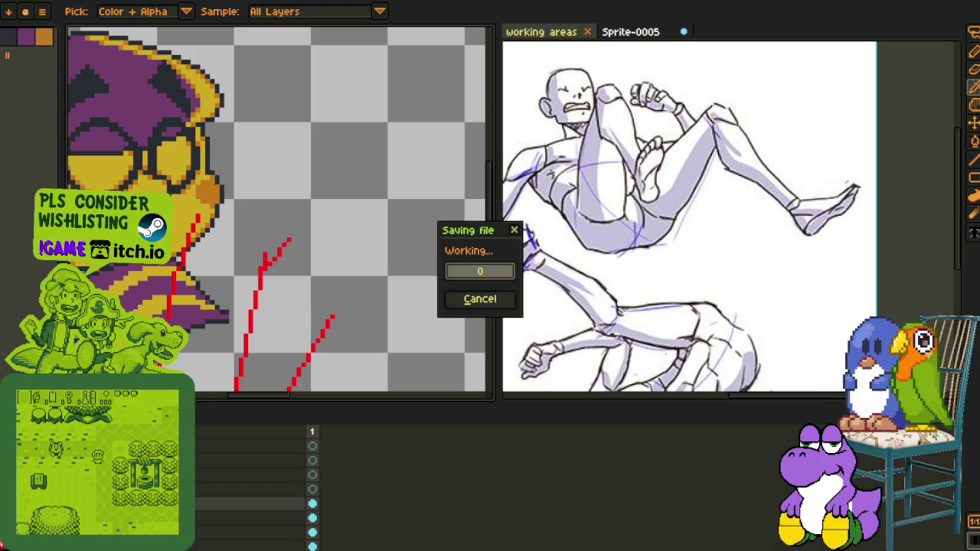
# On the sketch layer, replace the red arm lines' colour with the dark outline colour
pyautogui.click(312, 475)
pyautogui.click(313, 489)
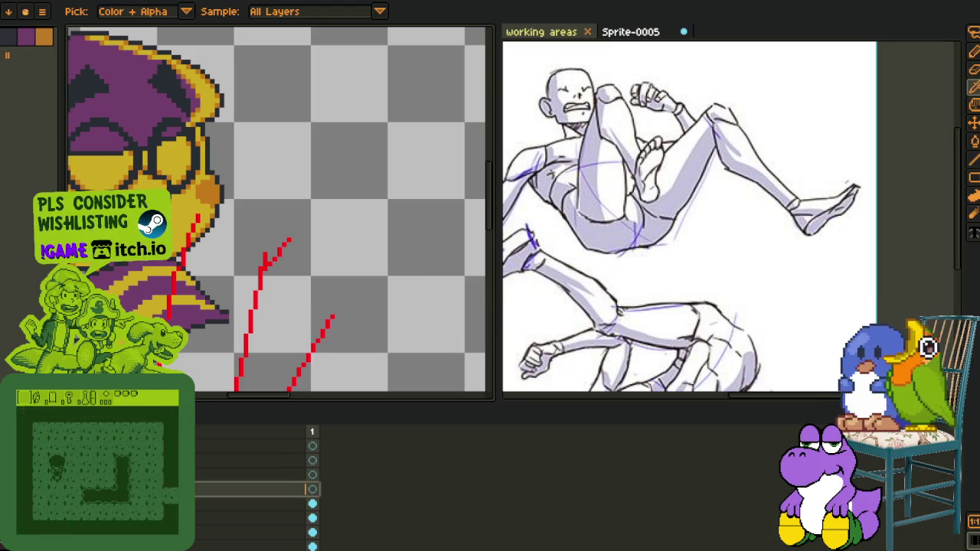
pyautogui.press('Tab')
pyautogui.scroll(2, 244, 373)
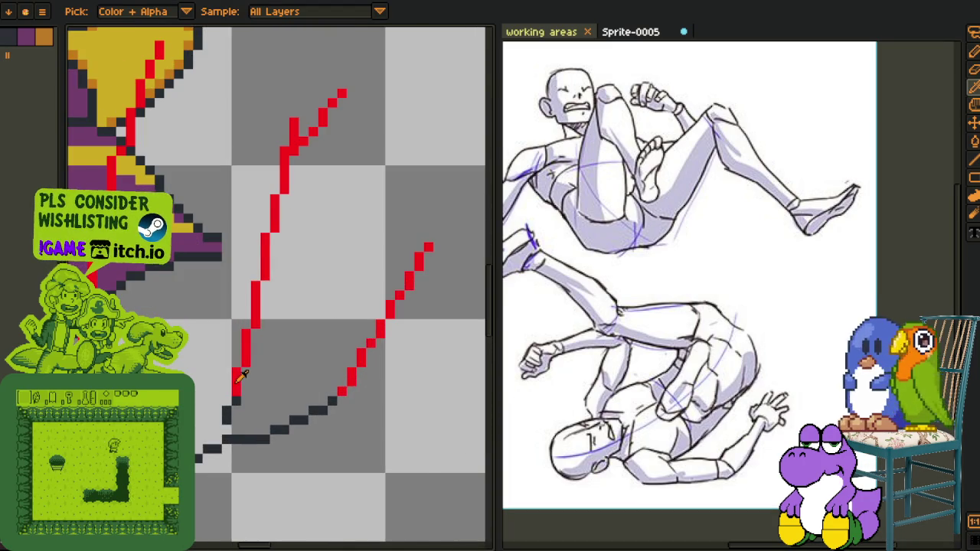
pyautogui.hotkey('shift', 'r')
pyautogui.click(413, 455)
pyautogui.click(404, 428)
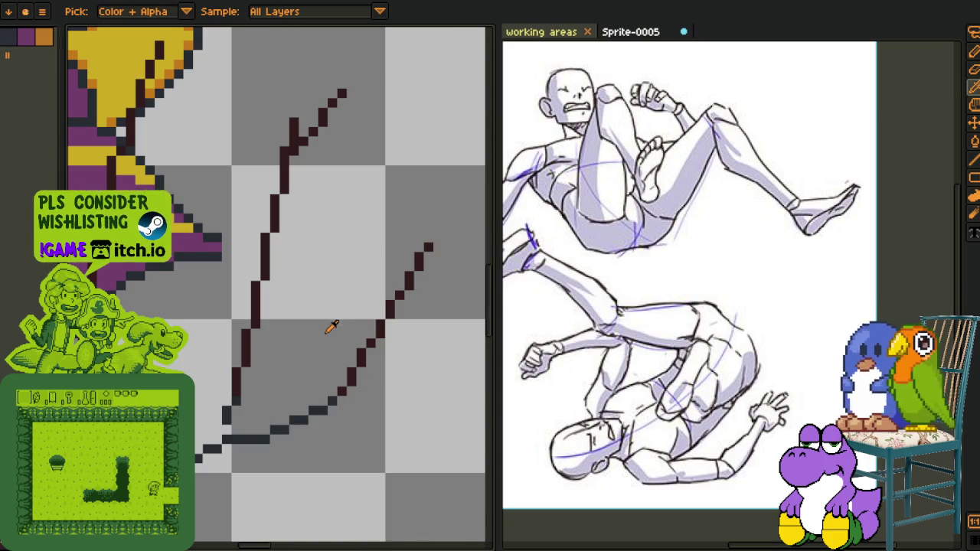
pyautogui.scroll(-2, 331, 327)
# Bring the arm sketch lines into view and draw a red circle for the first hand
pyautogui.press('Tab')
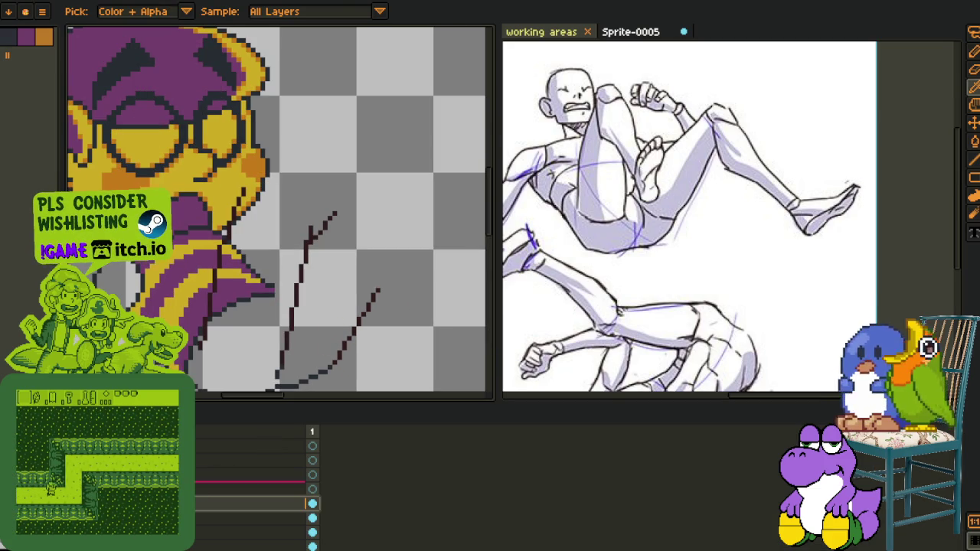
pyautogui.press('Tab')
pyautogui.scroll(-1, 152, 285)
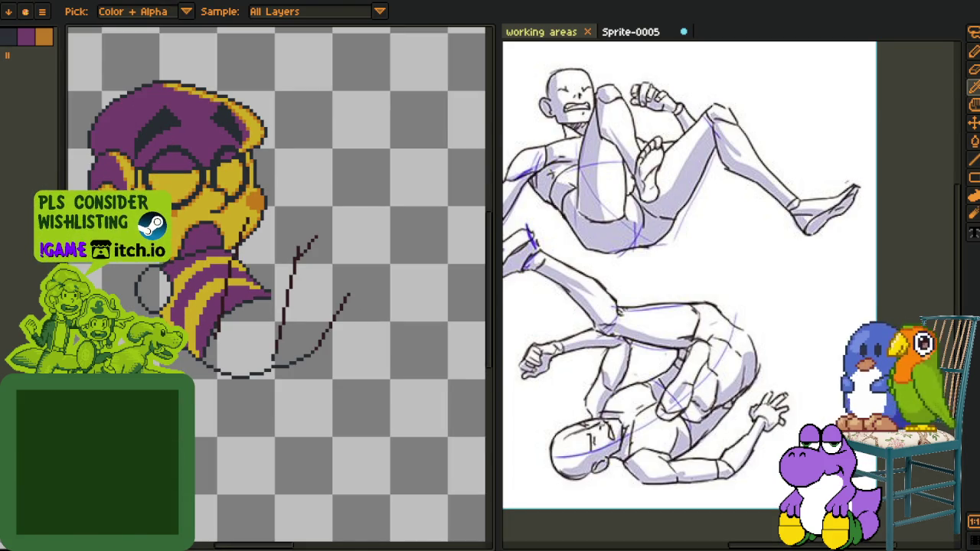
pyautogui.moveTo(348, 306)
pyautogui.mouseDown()
pyautogui.moveTo(253, 371)
pyautogui.moveTo(246, 315)
pyautogui.mouseUp()
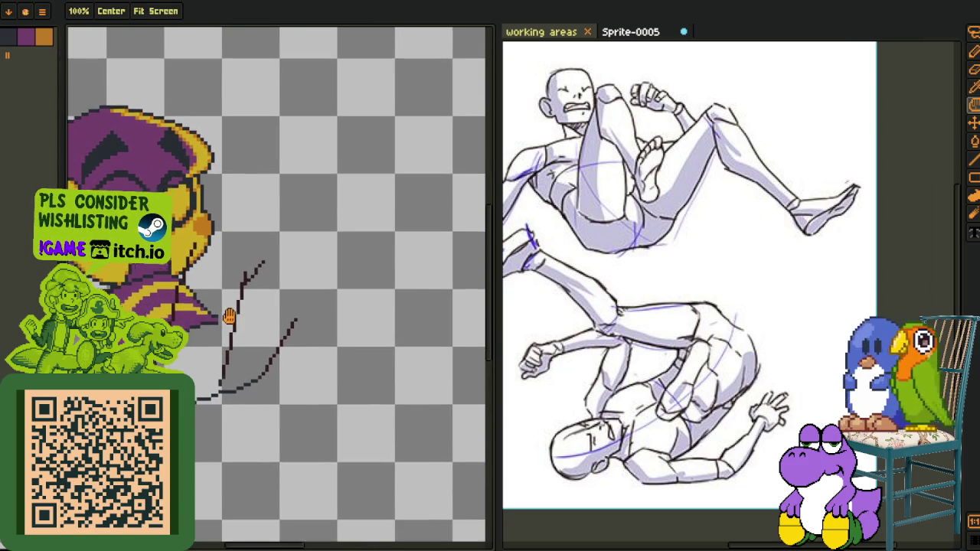
pyautogui.press('i')
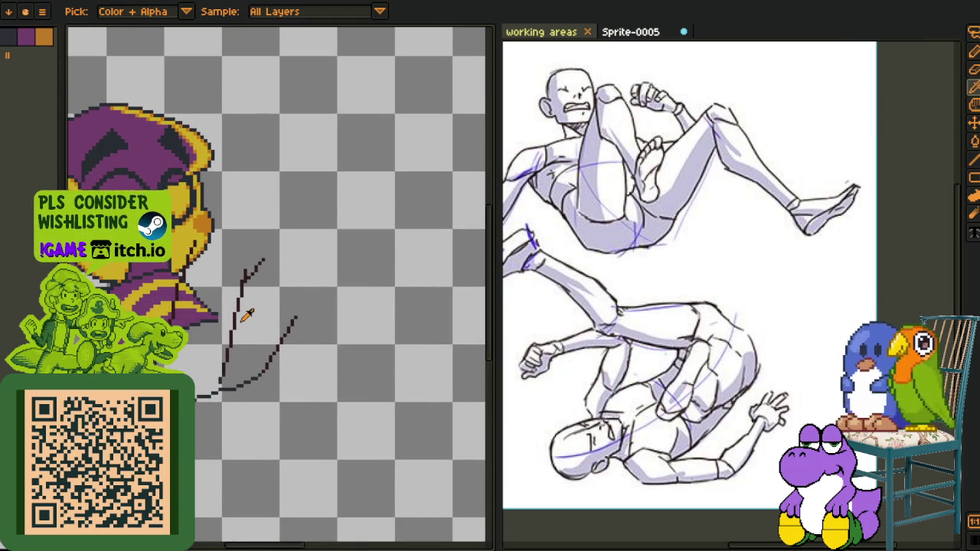
pyautogui.scroll(1, 280, 327)
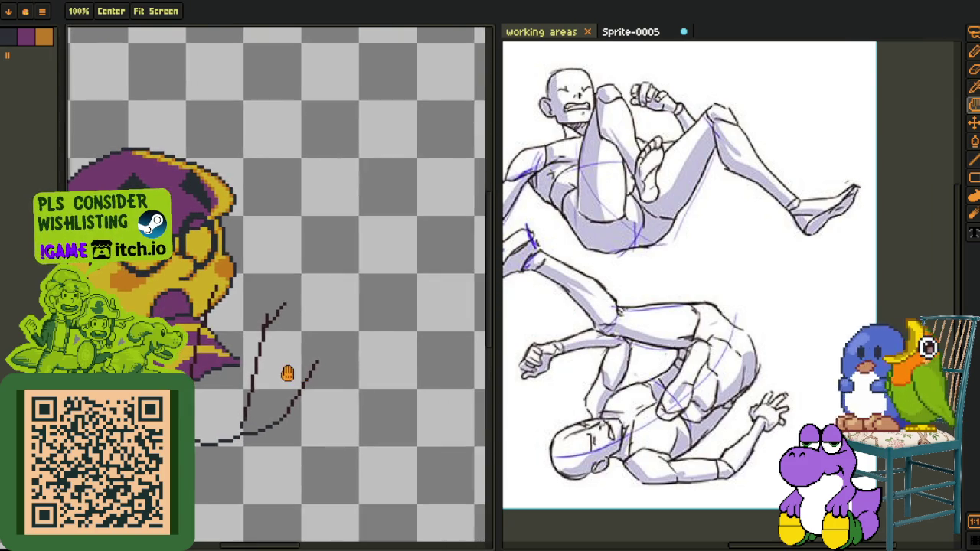
pyautogui.scroll(1, 298, 372)
pyautogui.scroll(1, 264, 296)
pyautogui.moveTo(264, 296); pyautogui.dragTo(203, 283)
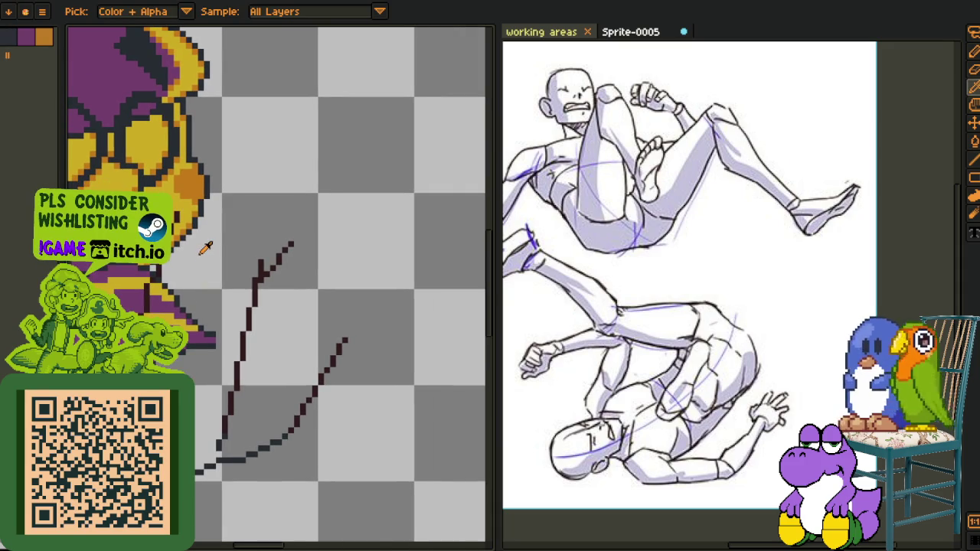
pyautogui.hscroll(-2, 193, 231)
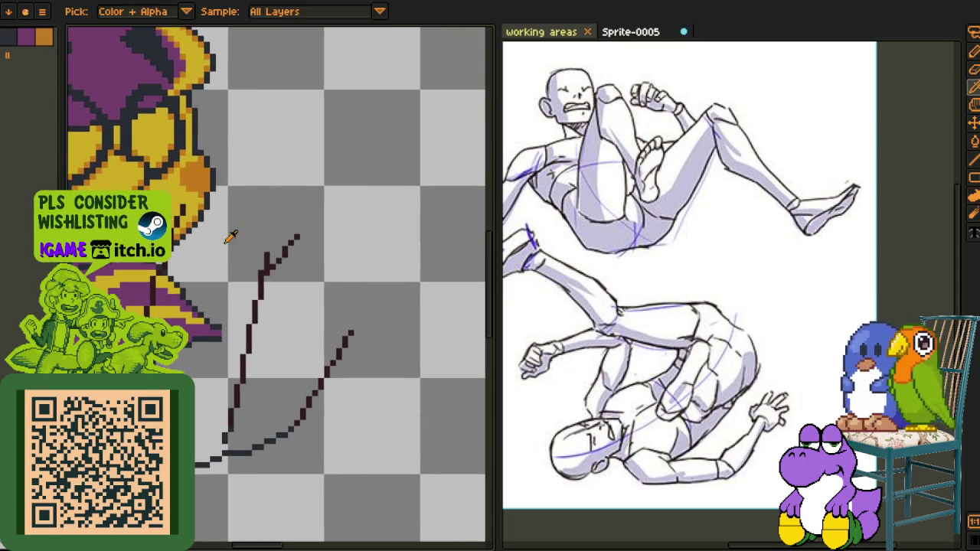
pyautogui.scroll(1, 205, 223)
pyautogui.moveTo(226, 195); pyautogui.dragTo(343, 291)
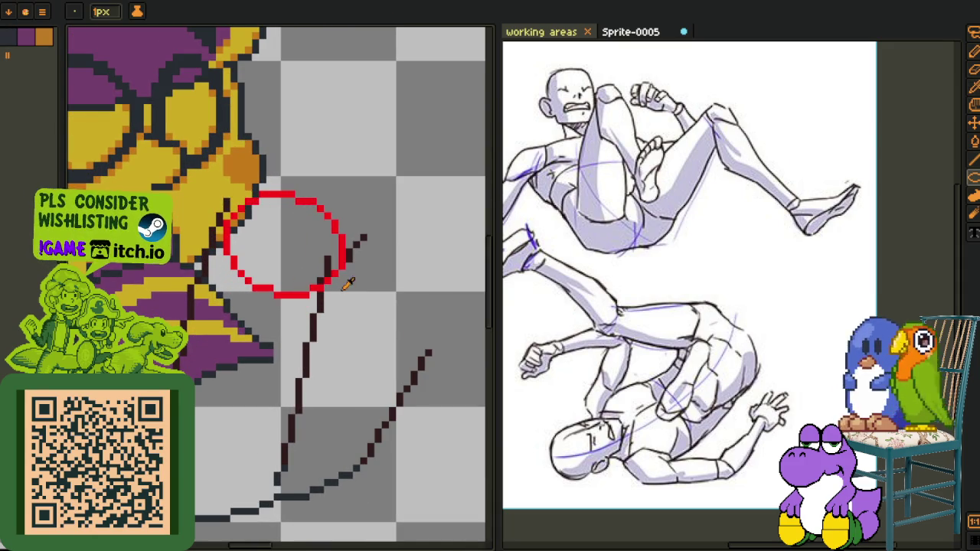
# Select the first hand circle to adjust it, then drop the selection
pyautogui.scroll(1, 298, 223)
pyautogui.moveTo(306, 154); pyautogui.dragTo(323, 208)
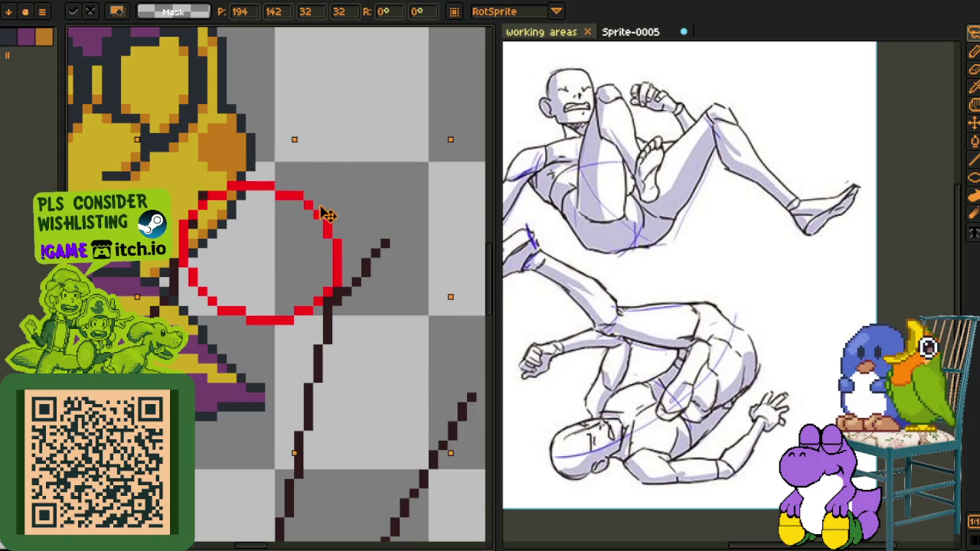
pyautogui.press('Return')
pyautogui.scroll(-2, 282, 215)
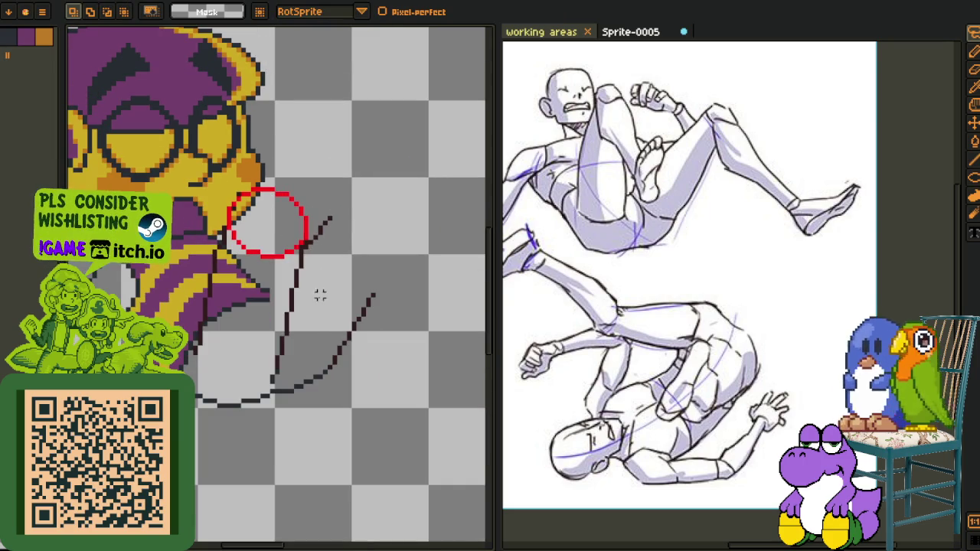
pyautogui.moveTo(327, 327); pyautogui.dragTo(266, 304)
# Bring the second arm line into view and draw a red ellipse for the second hand
pyautogui.press('Tab')
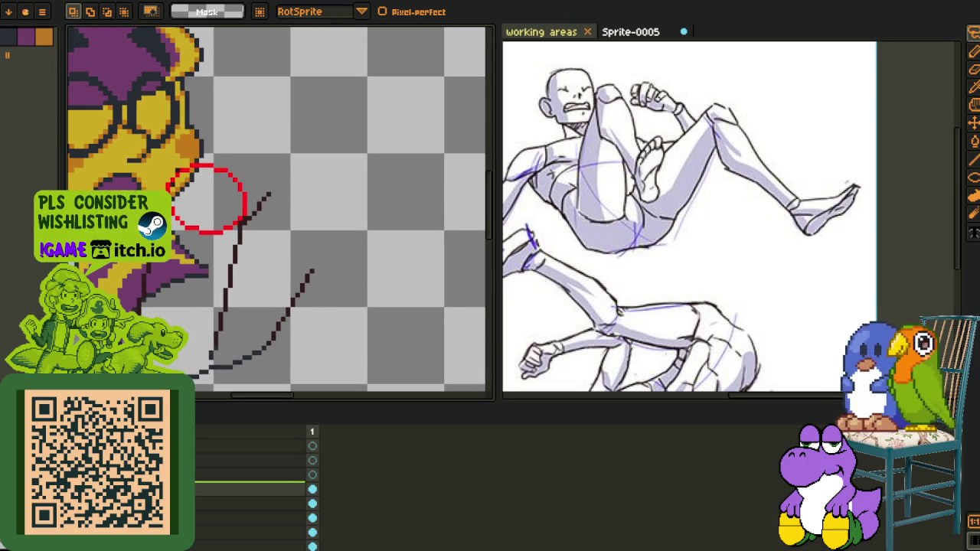
pyautogui.press('Tab')
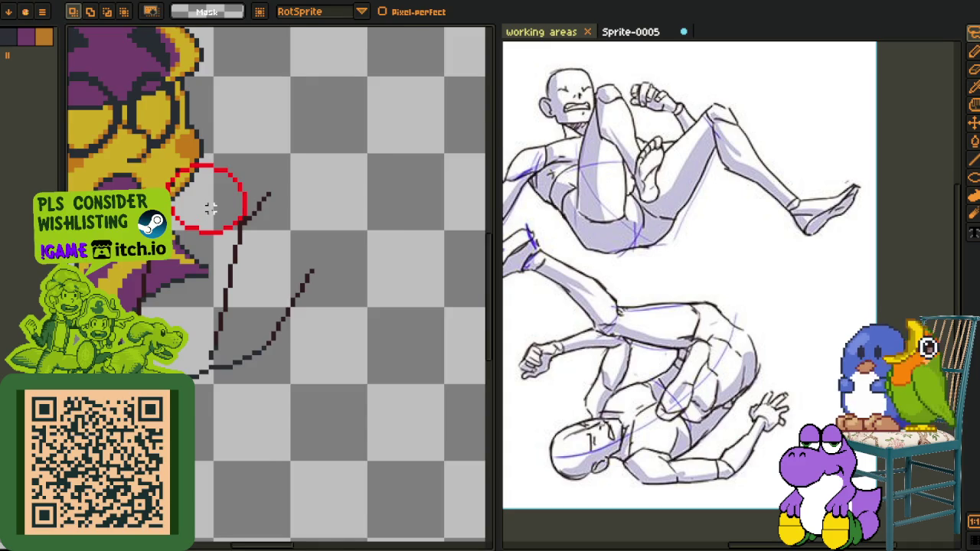
pyautogui.scroll(1, 220, 219)
pyautogui.moveTo(219, 219); pyautogui.dragTo(217, 276)
pyautogui.moveTo(234, 240); pyautogui.dragTo(176, 255)
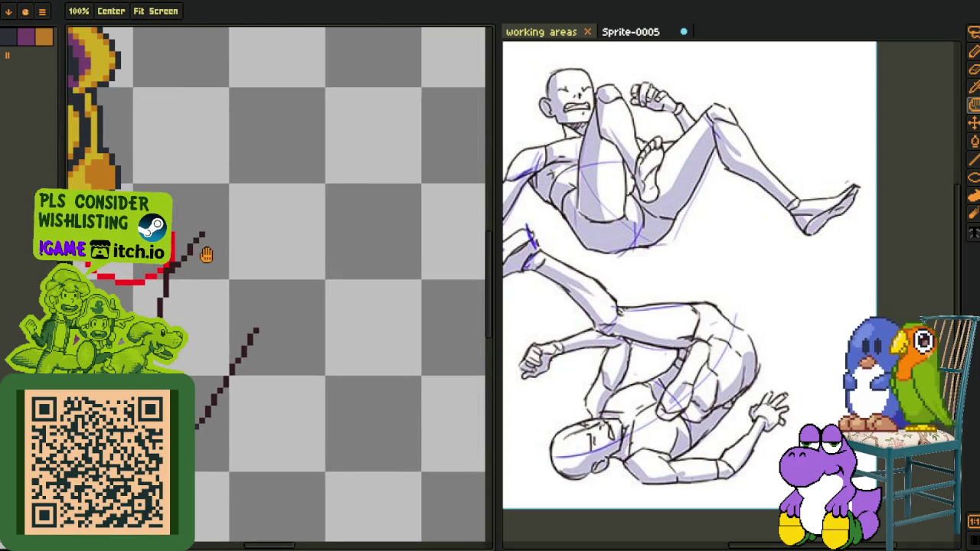
pyautogui.scroll(2, 214, 252)
pyautogui.press('alt')
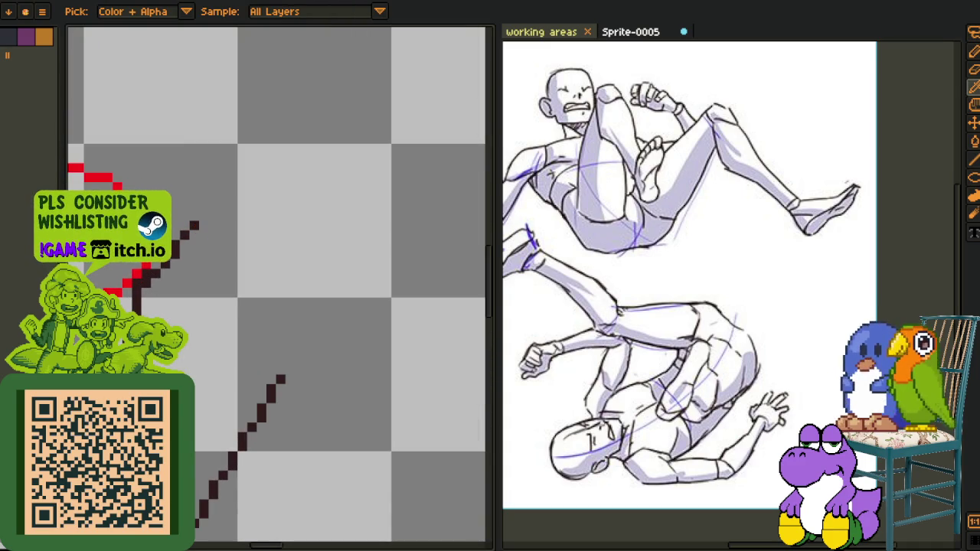
pyautogui.press('u')
pyautogui.moveTo(201, 193)
pyautogui.mouseDown()
pyautogui.moveTo(362, 349)
pyautogui.moveTo(340, 355)
pyautogui.mouseUp()
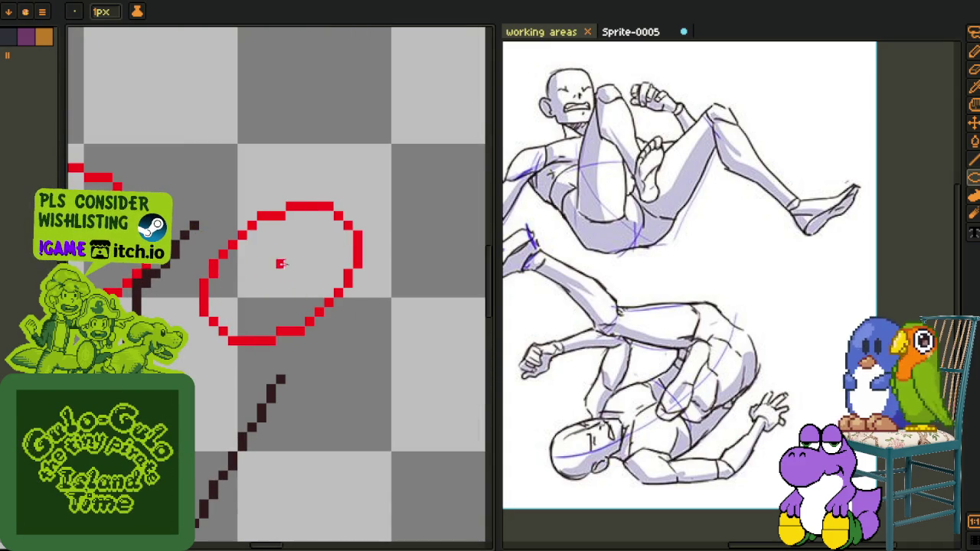
# Lasso the second red hand circle, rotate it and nudge it down-left into place
pyautogui.press('m')
pyautogui.moveTo(207, 176); pyautogui.dragTo(394, 376)
pyautogui.hotkey('ctrl', 'd')
pyautogui.moveTo(339, 178); pyautogui.dragTo(396, 147)
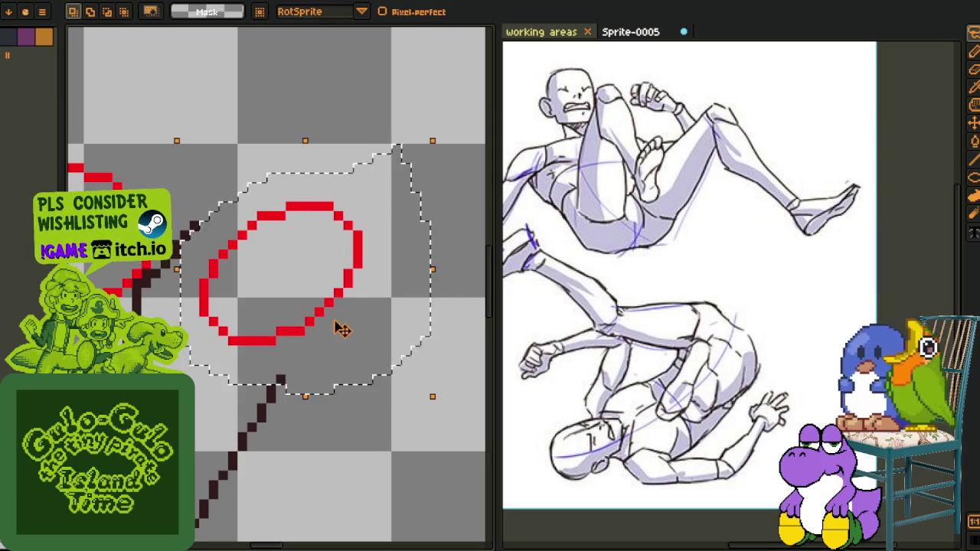
pyautogui.moveTo(342, 330); pyautogui.dragTo(285, 283)
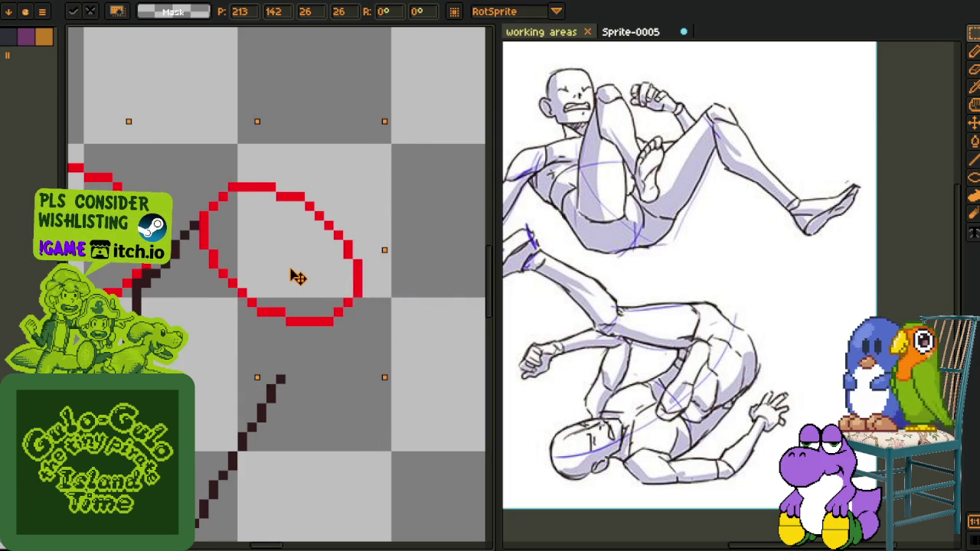
pyautogui.scroll(-1, 279, 287)
pyautogui.scroll(-1, 272, 289)
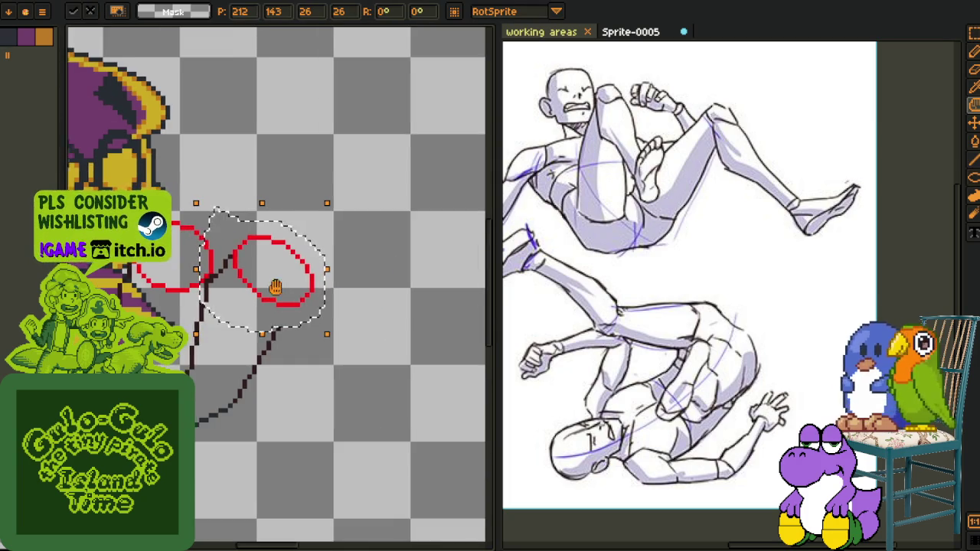
pyautogui.scroll(-1, 265, 282)
pyautogui.moveTo(335, 305); pyautogui.dragTo(324, 322)
pyautogui.hotkey('ctrl', 'd')
# Lasso the left hand circle and move it lower
pyautogui.scroll(1, 221, 258)
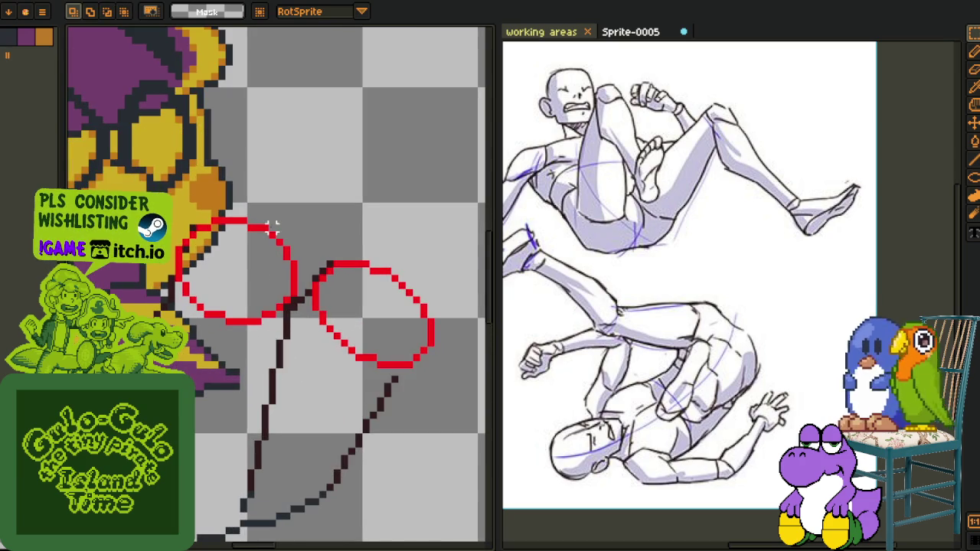
pyautogui.moveTo(274, 214); pyautogui.dragTo(280, 201)
pyautogui.moveTo(240, 241); pyautogui.dragTo(230, 287)
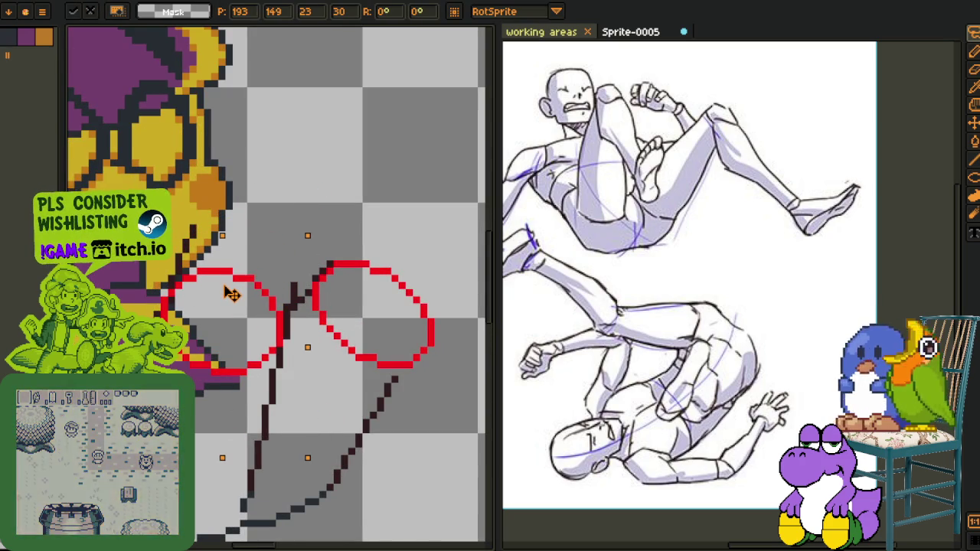
pyautogui.scroll(-1, 230, 286)
pyautogui.scroll(-2, 345, 277)
pyautogui.hotkey('ctrl', 'd')
# Shift the whole arm-and-hand sketch slightly down-left, then open the timeline's layer options
pyautogui.scroll(3, 340, 285)
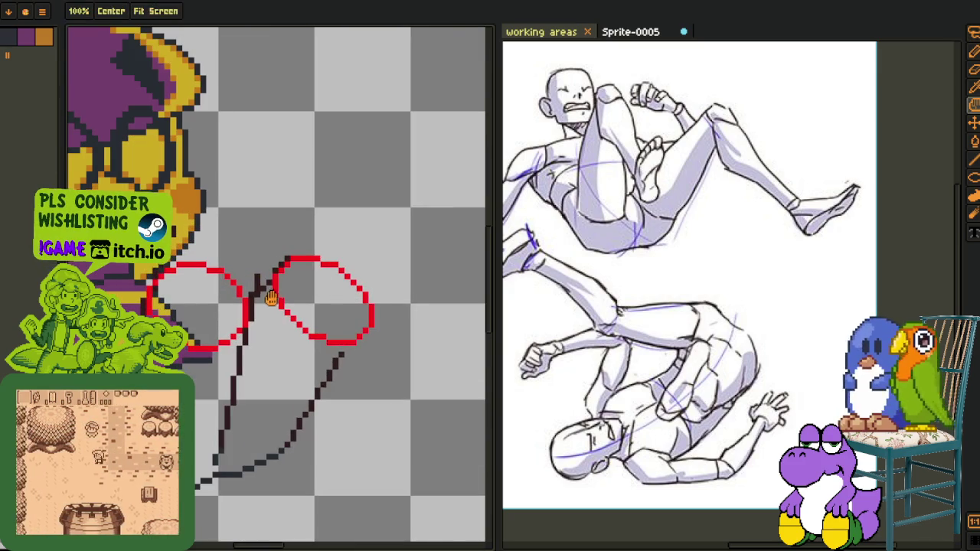
pyautogui.scroll(-2, 322, 284)
pyautogui.scroll(-3, 323, 285)
pyautogui.scroll(3, 337, 297)
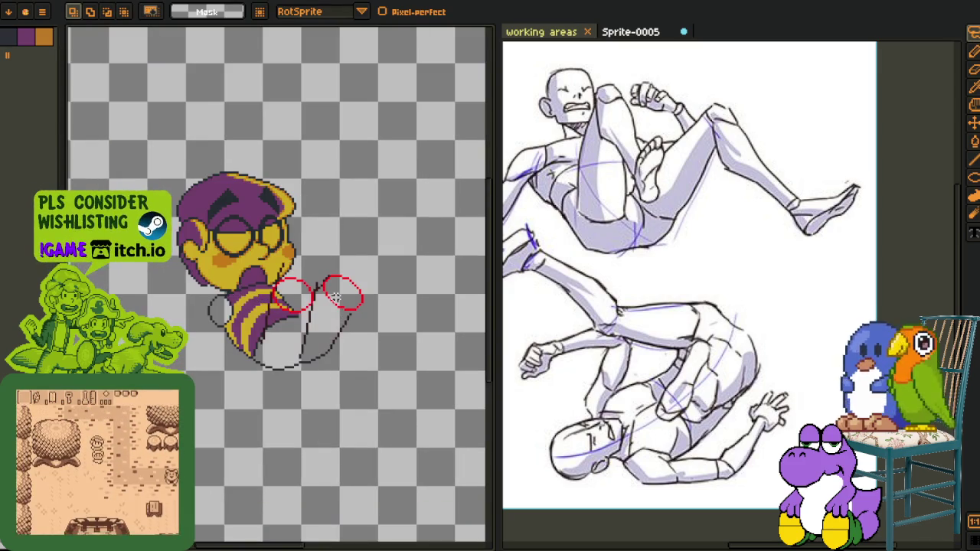
pyautogui.scroll(-3, 334, 298)
pyautogui.scroll(4, 325, 300)
pyautogui.scroll(1, 324, 301)
pyautogui.moveTo(345, 213)
pyautogui.mouseDown()
pyautogui.moveTo(366, 443)
pyautogui.moveTo(360, 204)
pyautogui.mouseUp()
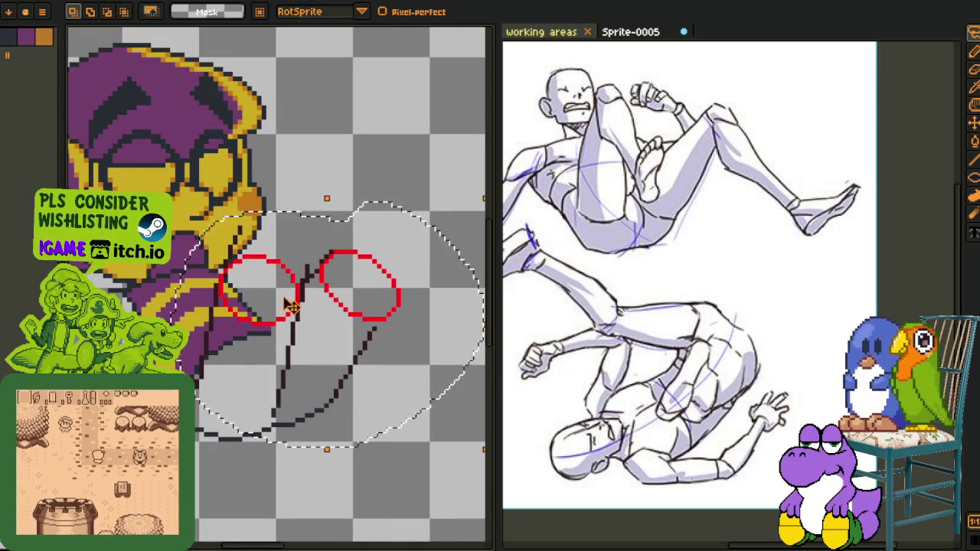
pyautogui.moveTo(292, 306); pyautogui.dragTo(287, 311)
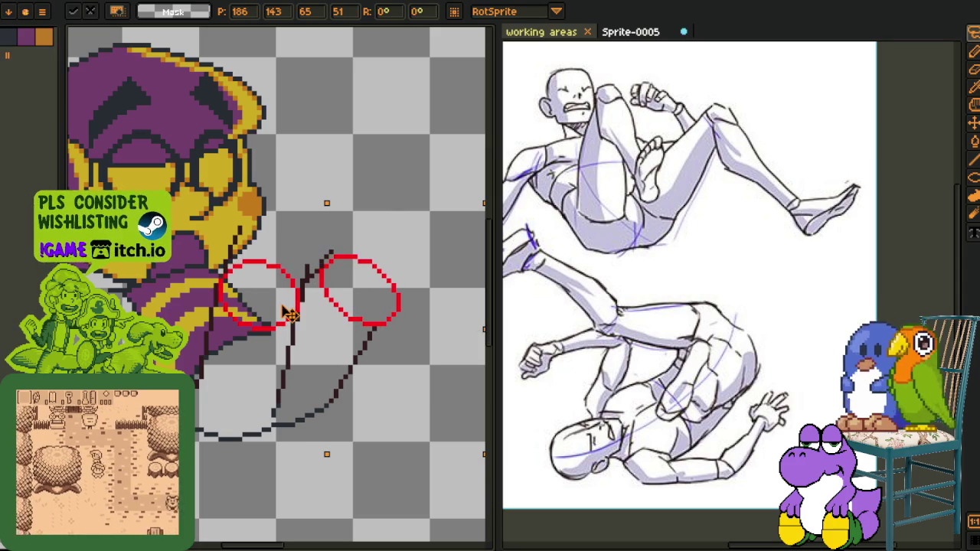
pyautogui.press('Return')
pyautogui.scroll(-3, 321, 153)
pyautogui.scroll(-1, 320, 148)
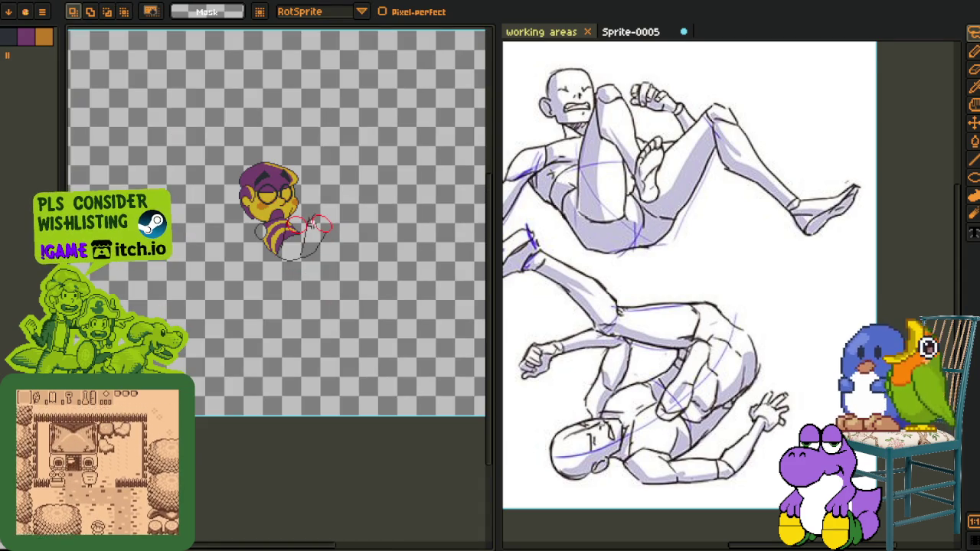
pyautogui.scroll(4, 321, 226)
pyautogui.press('Tab')
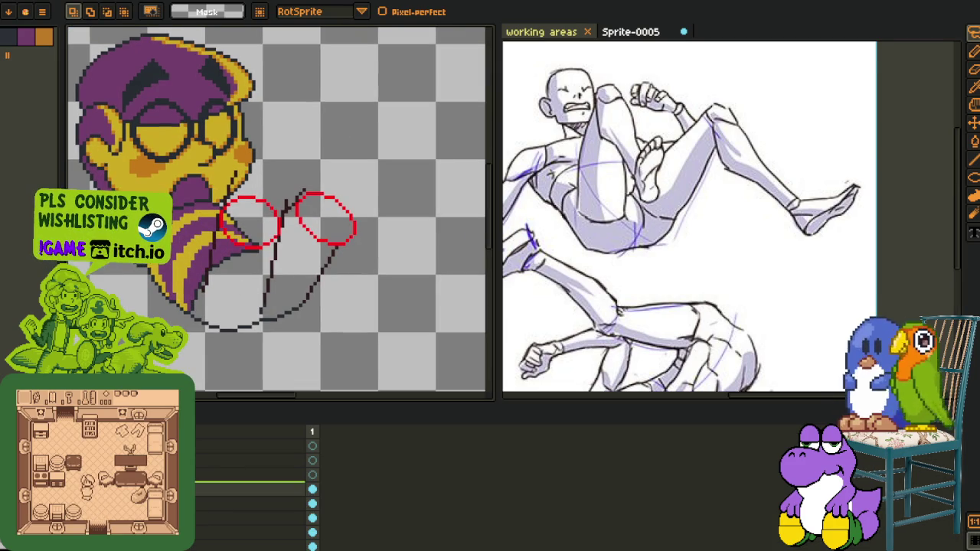
pyautogui.rightClick(222, 453)
# Add a new layer and sketch a small red wrist oval with the pencil
pyautogui.click(284, 473)
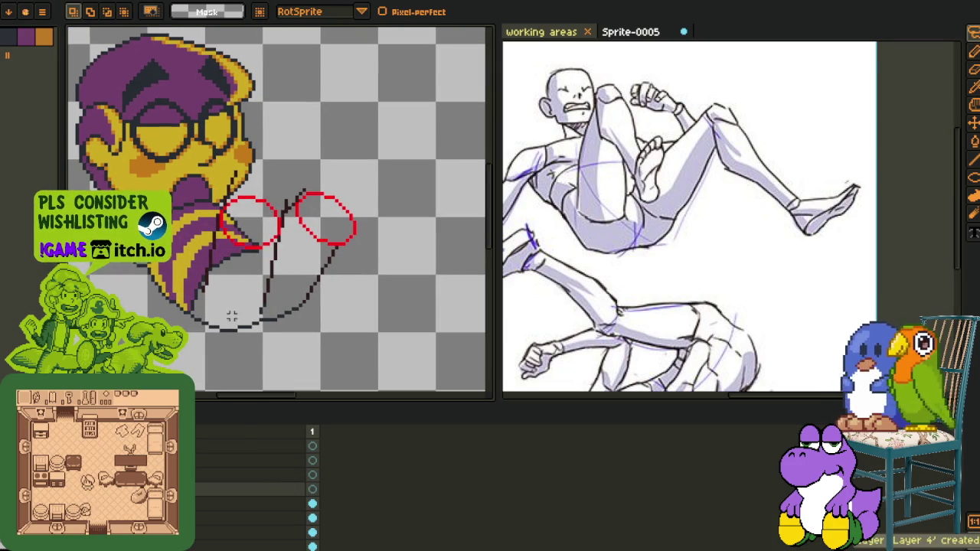
pyautogui.moveTo(233, 299); pyautogui.dragTo(207, 268)
pyautogui.scroll(2, 153, 259)
pyautogui.scroll(1, 235, 299)
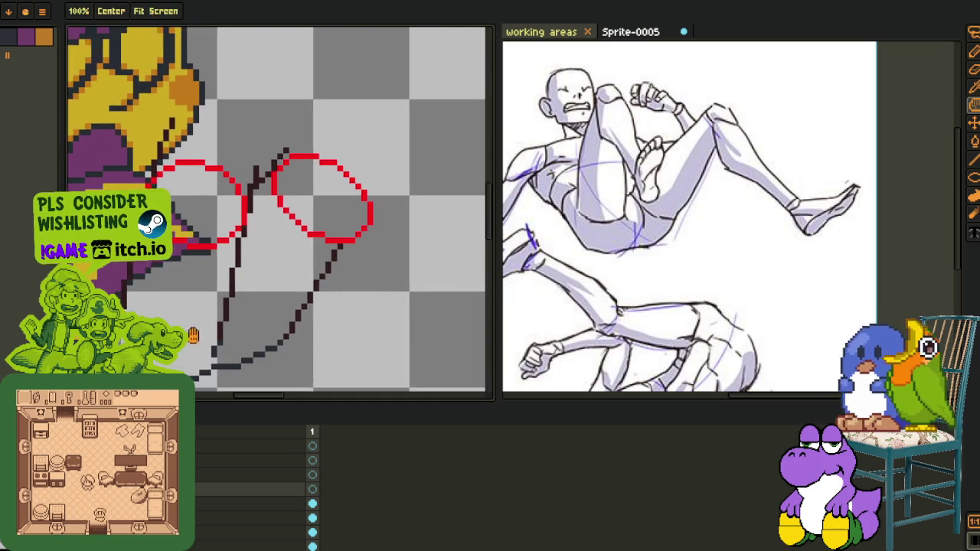
pyautogui.moveTo(247, 221); pyautogui.dragTo(211, 259)
pyautogui.press('b')
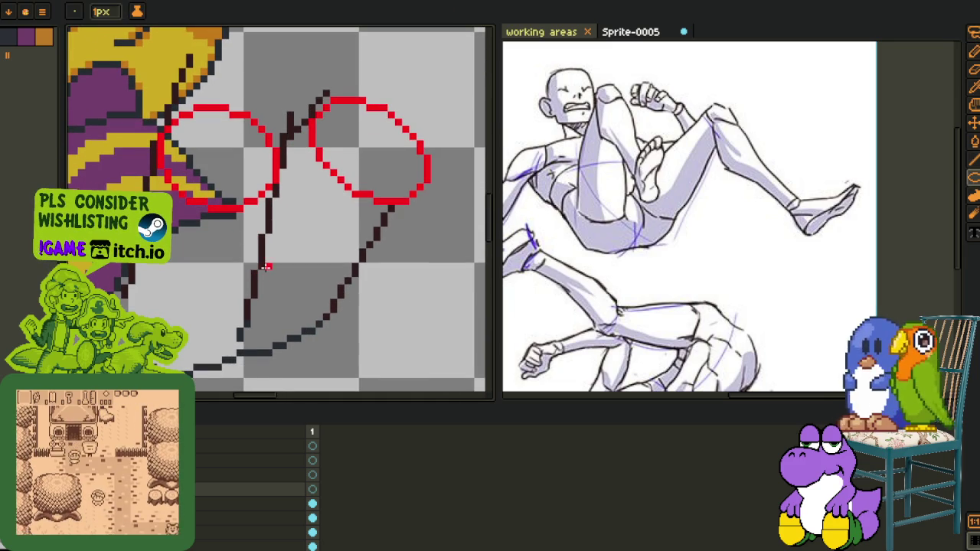
pyautogui.press('Tab')
pyautogui.moveTo(259, 272)
pyautogui.mouseDown()
pyautogui.moveTo(311, 331)
pyautogui.moveTo(318, 325)
pyautogui.mouseUp()
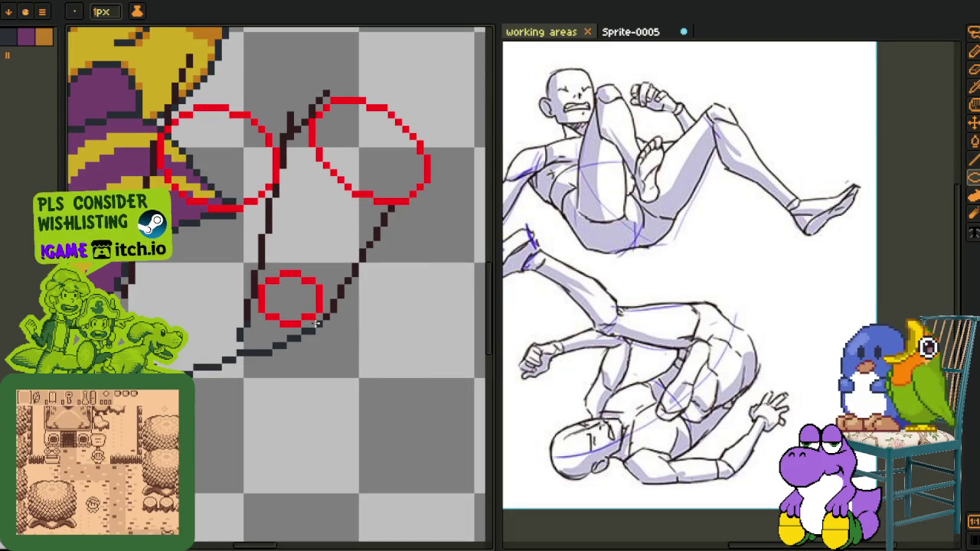
# Draw a red line joining the wrist oval to the upper hand loop
pyautogui.moveTo(391, 289)
pyautogui.mouseDown()
pyautogui.moveTo(335, 314)
pyautogui.moveTo(410, 297)
pyautogui.mouseUp()
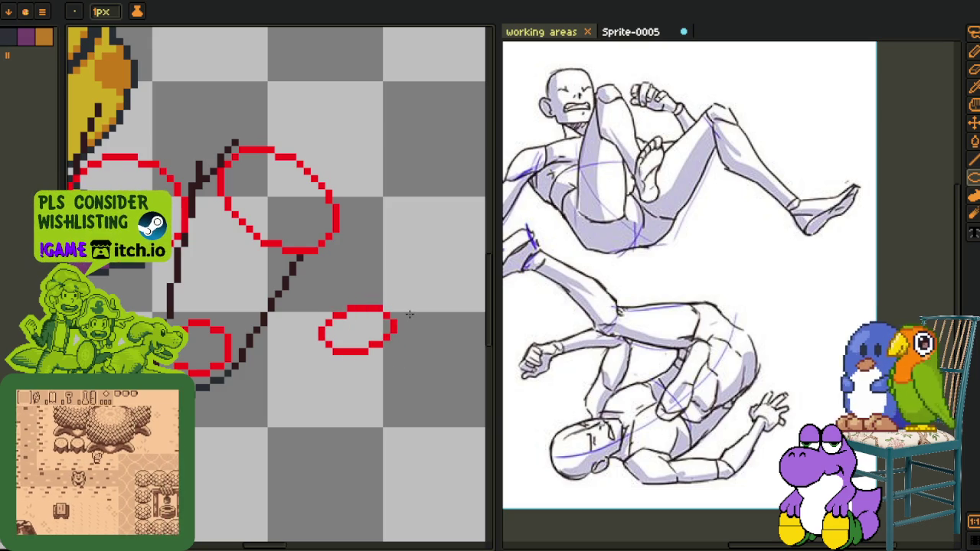
pyautogui.scroll(-1, 357, 320)
pyautogui.scroll(1, 172, 263)
pyautogui.scroll(1, 230, 322)
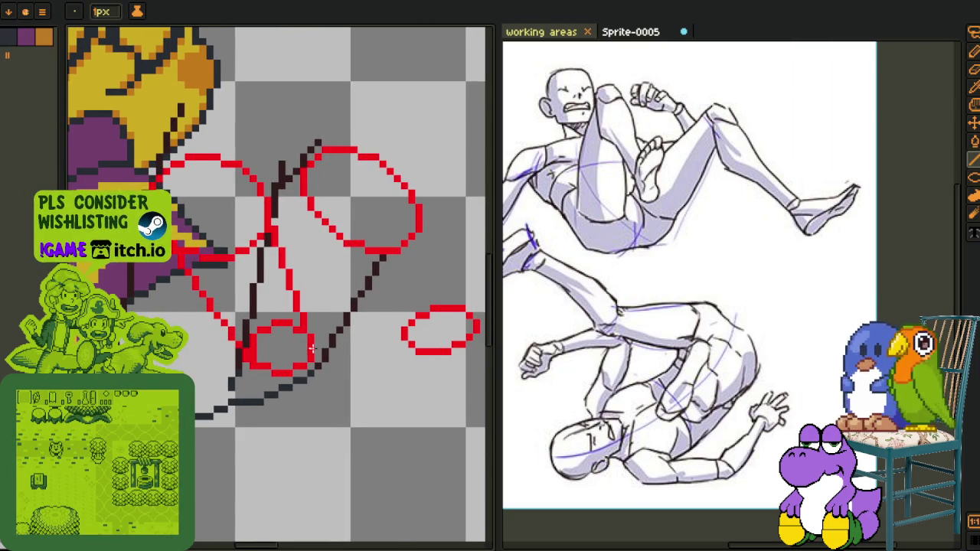
pyautogui.moveTo(313, 348); pyautogui.dragTo(259, 288)
pyautogui.moveTo(208, 213); pyautogui.dragTo(301, 345)
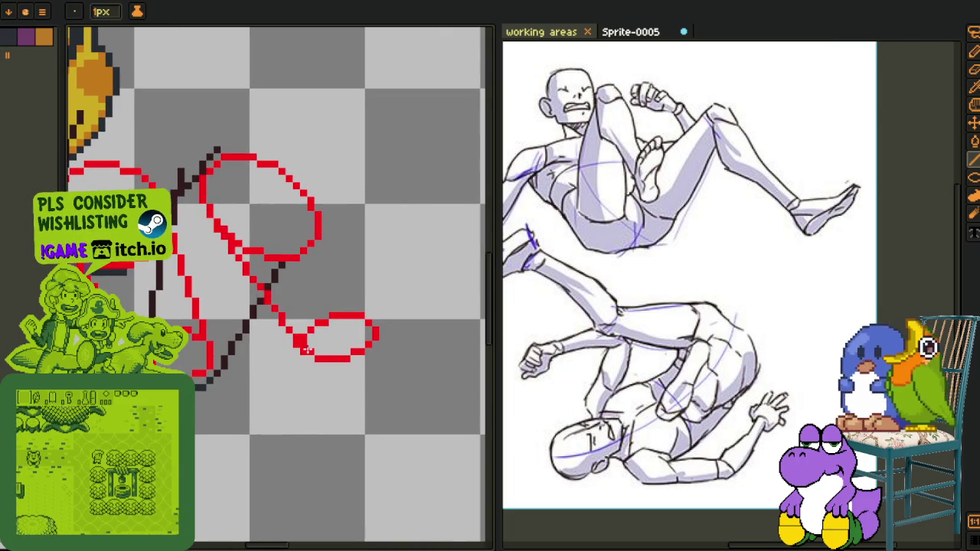
pyautogui.scroll(-2, 325, 244)
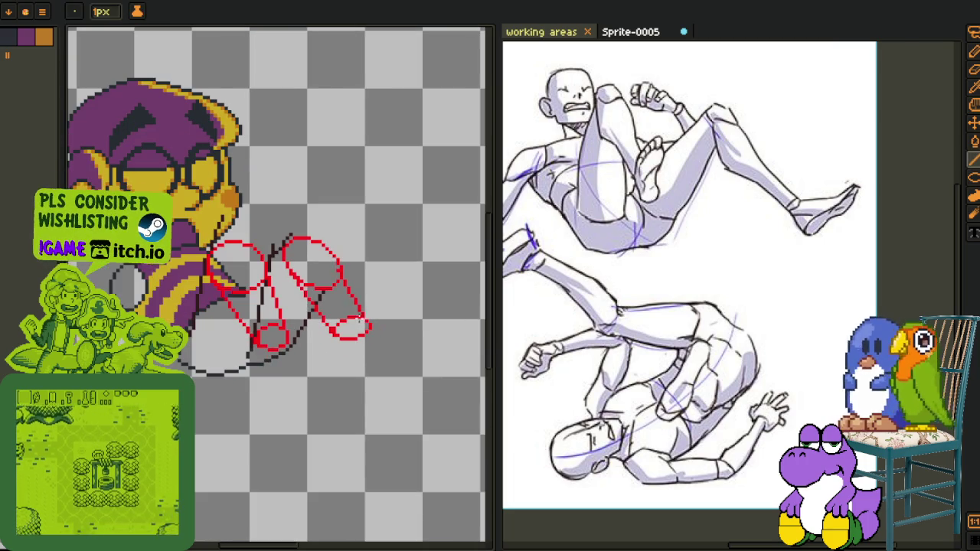
# Switch to a different layer using the timeline's layer options
pyautogui.press('i')
pyautogui.scroll(2, 230, 337)
pyautogui.scroll(2, 201, 325)
pyautogui.press('b')
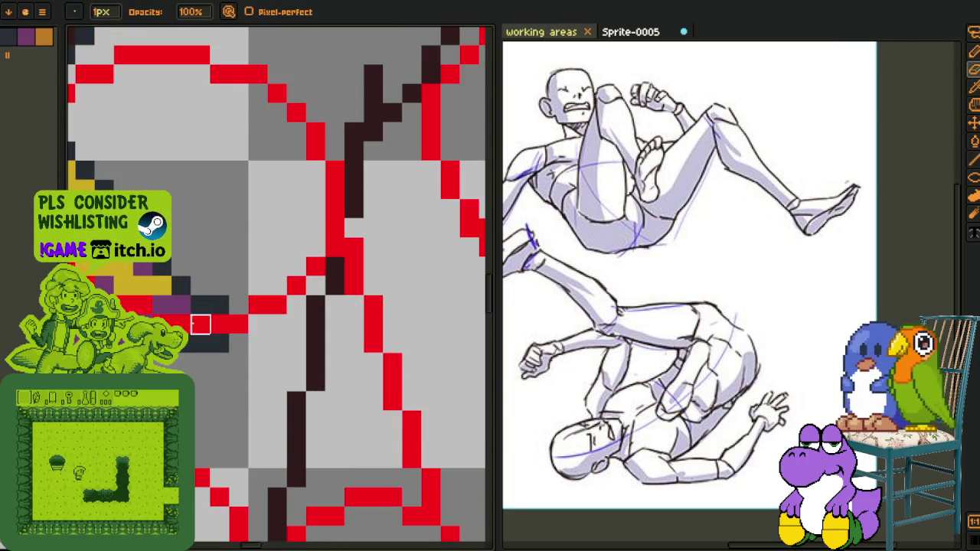
pyautogui.scroll(-3, 219, 325)
pyautogui.press('Tab')
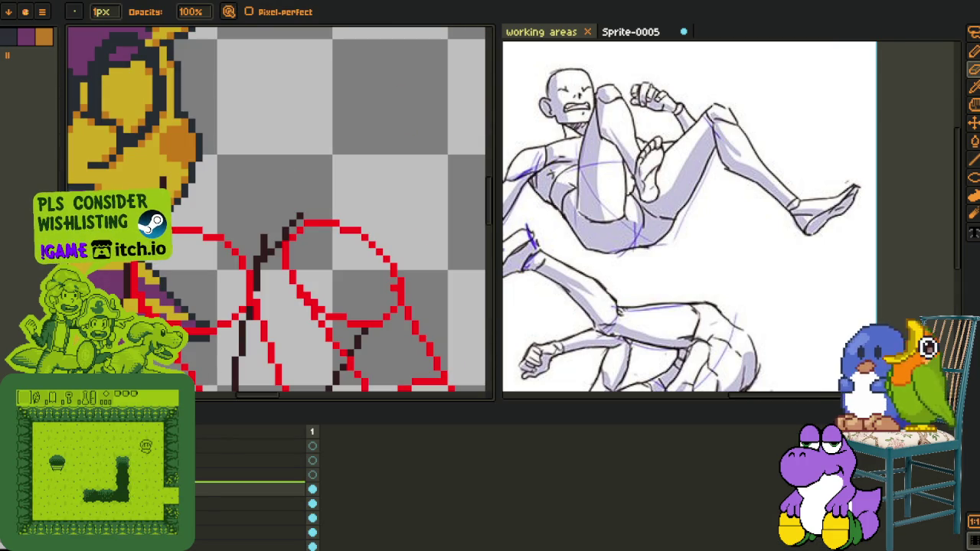
pyautogui.rightClick(187, 448)
pyautogui.click(222, 520)
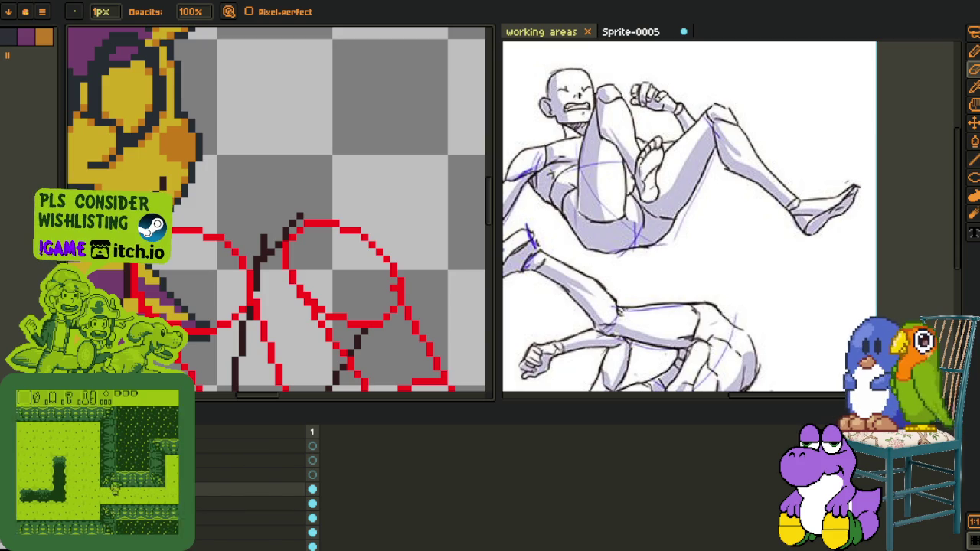
pyautogui.press('Tab')
pyautogui.scroll(2, 240, 339)
pyautogui.scroll(1, 261, 246)
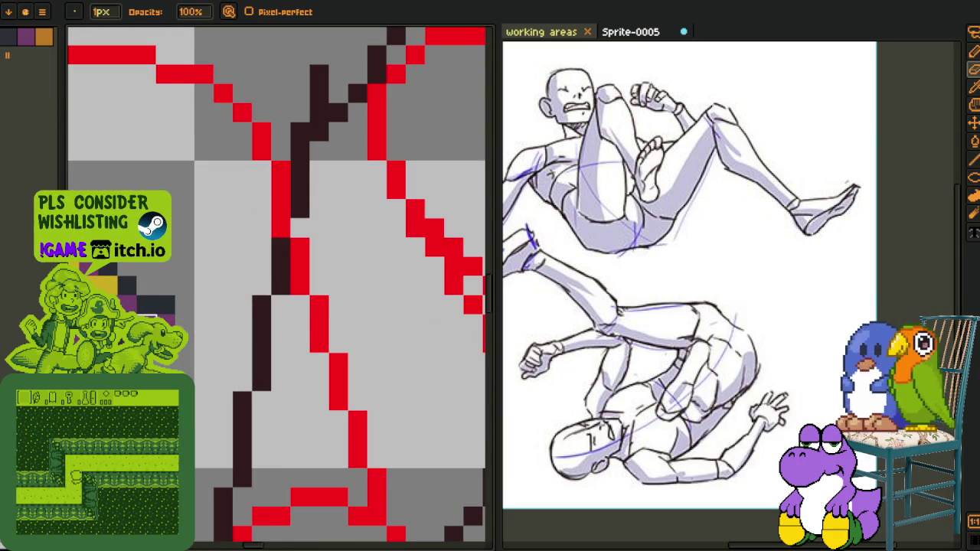
# Erase the red horizontal bar and the stray red pixels in the middle rows
pyautogui.moveTo(281, 247); pyautogui.dragTo(244, 377)
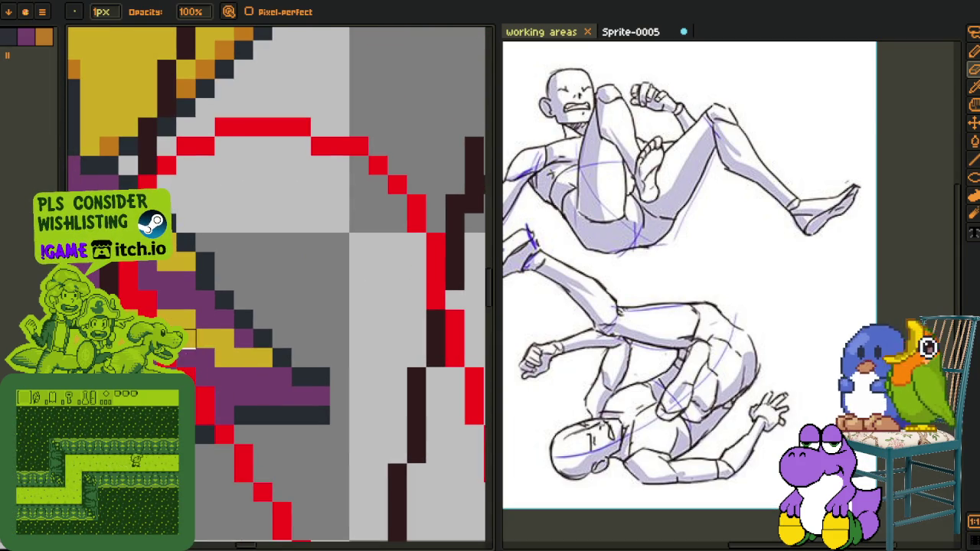
pyautogui.scroll(-2, 187, 338)
pyautogui.scroll(2, 252, 288)
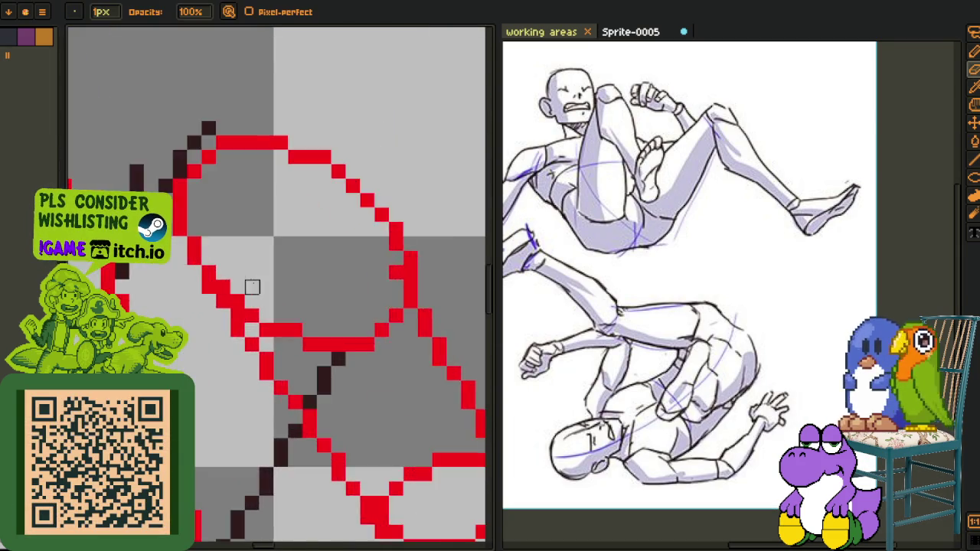
pyautogui.scroll(1, 252, 287)
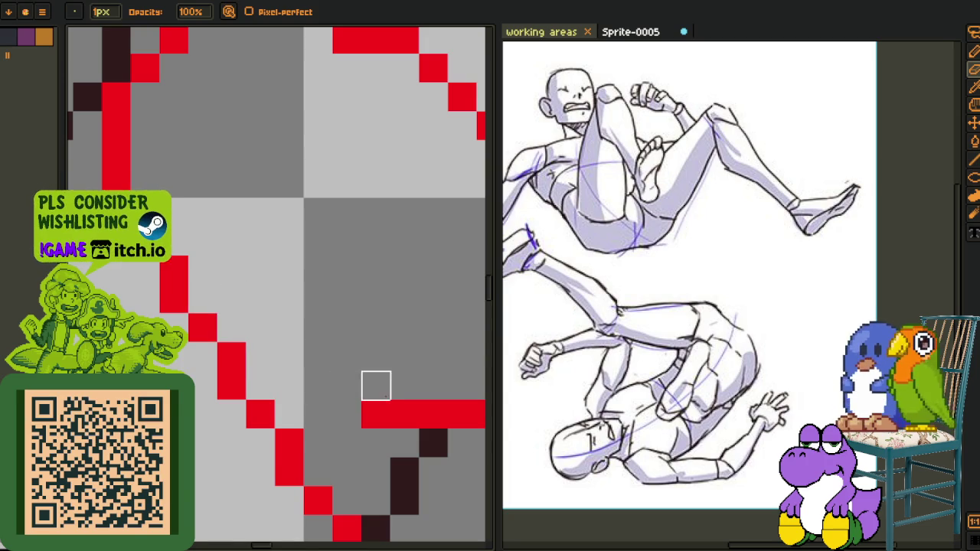
pyautogui.moveTo(376, 386); pyautogui.dragTo(181, 333)
pyautogui.moveTo(353, 300); pyautogui.dragTo(180, 362)
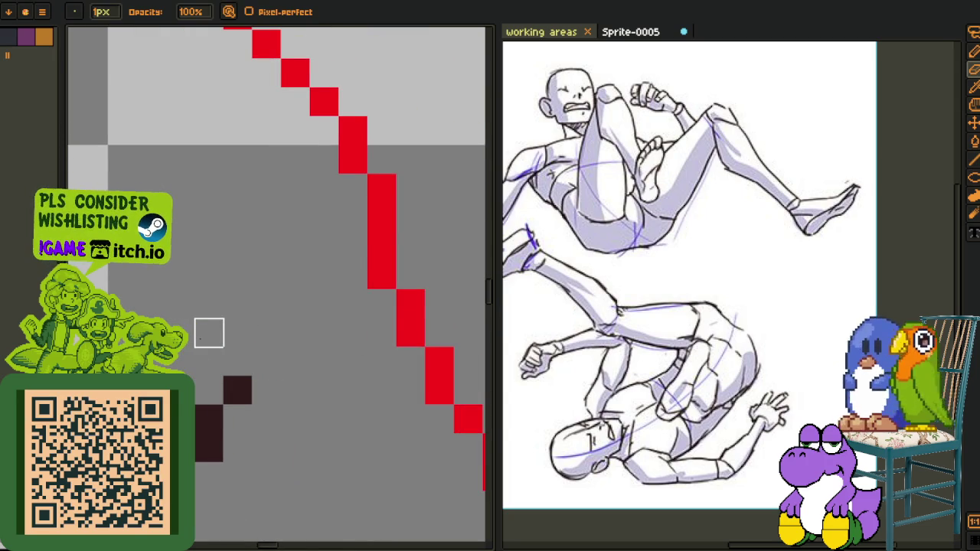
pyautogui.scroll(-2, 209, 334)
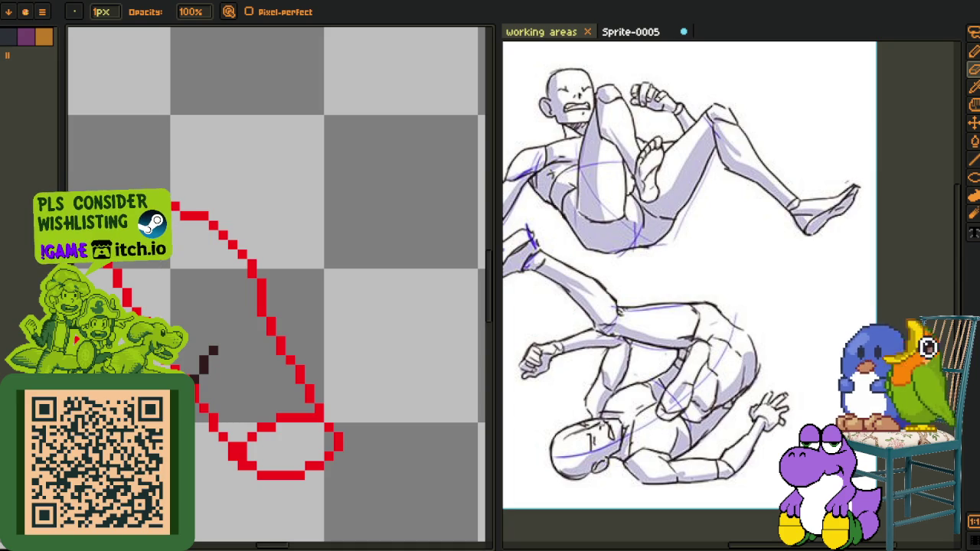
pyautogui.scroll(3, 301, 427)
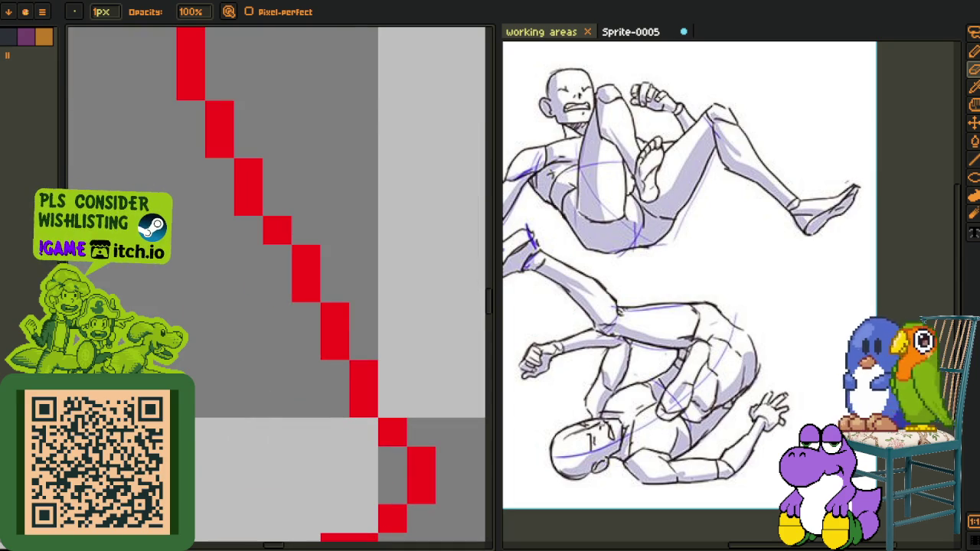
pyautogui.scroll(2, 306, 345)
pyautogui.scroll(-3, 306, 345)
pyautogui.scroll(1, 307, 345)
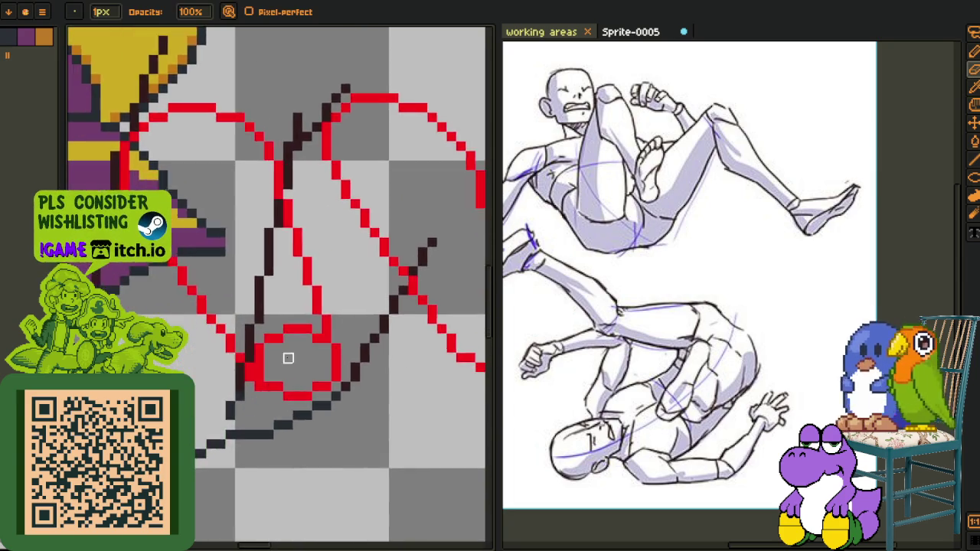
pyautogui.scroll(3, 306, 345)
pyautogui.moveTo(176, 375)
pyautogui.mouseDown()
pyautogui.moveTo(366, 276)
pyautogui.moveTo(403, 275)
pyautogui.moveTo(252, 235)
pyautogui.mouseUp()
# Switch to another layer from the timeline and undo the yellow shape
pyautogui.press('i')
pyautogui.press('b')
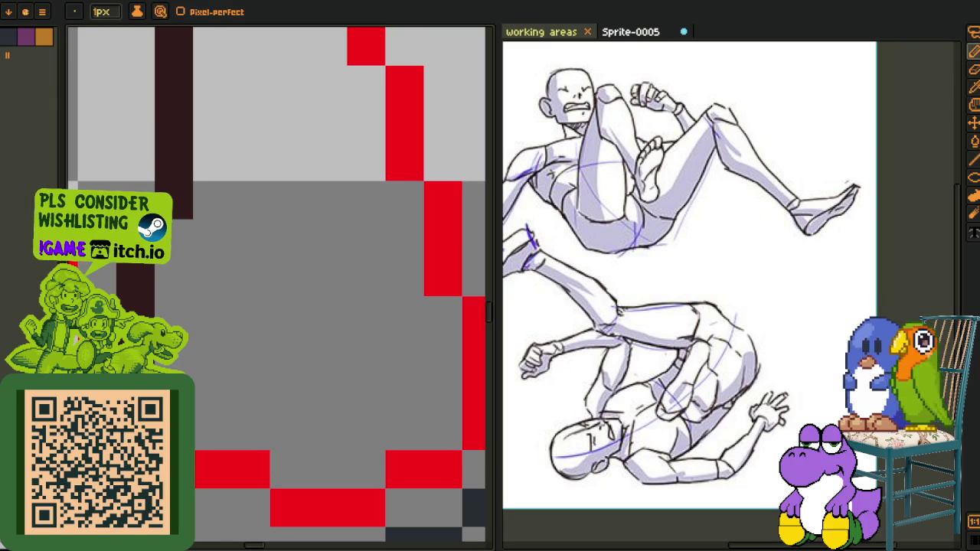
pyautogui.scroll(-3, 281, 345)
pyautogui.press('i')
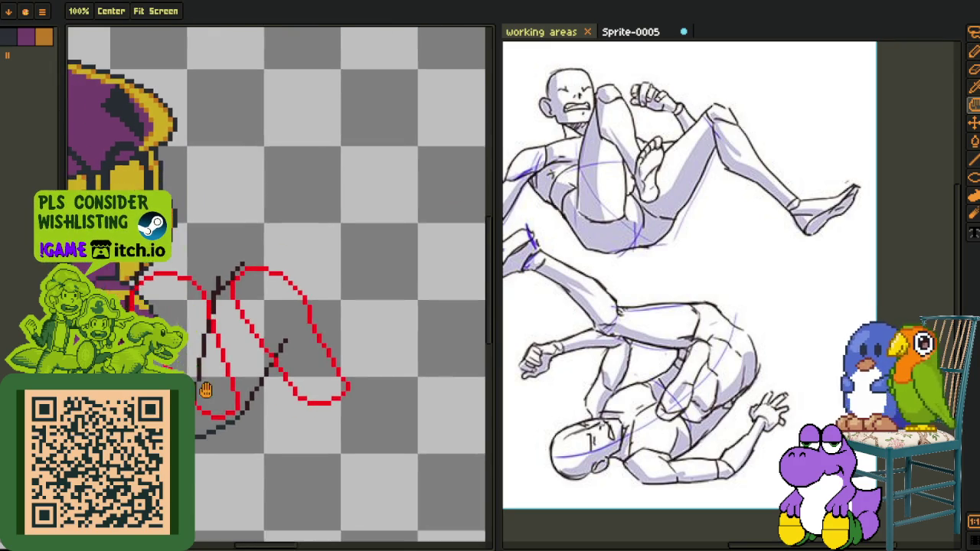
pyautogui.press('Tab')
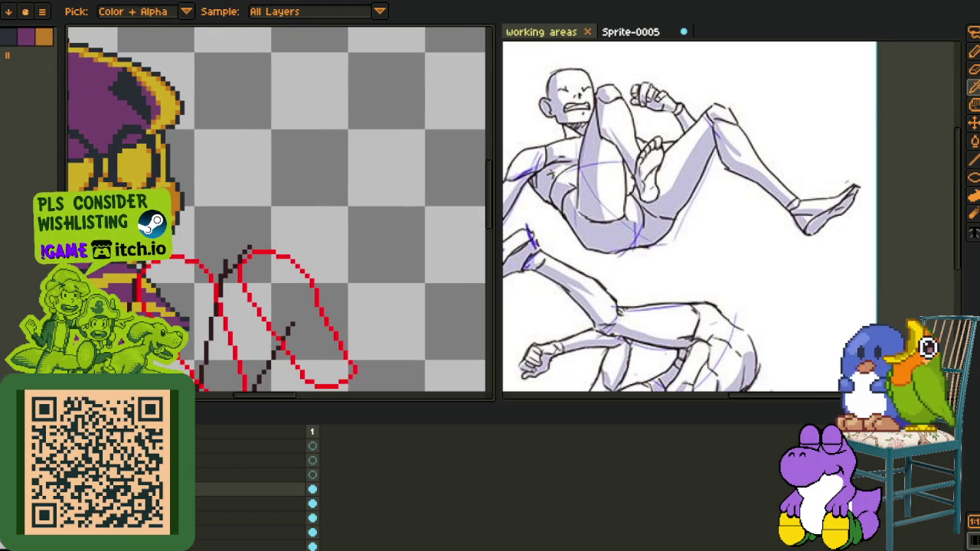
pyautogui.rightClick(193, 490)
pyautogui.click(223, 539)
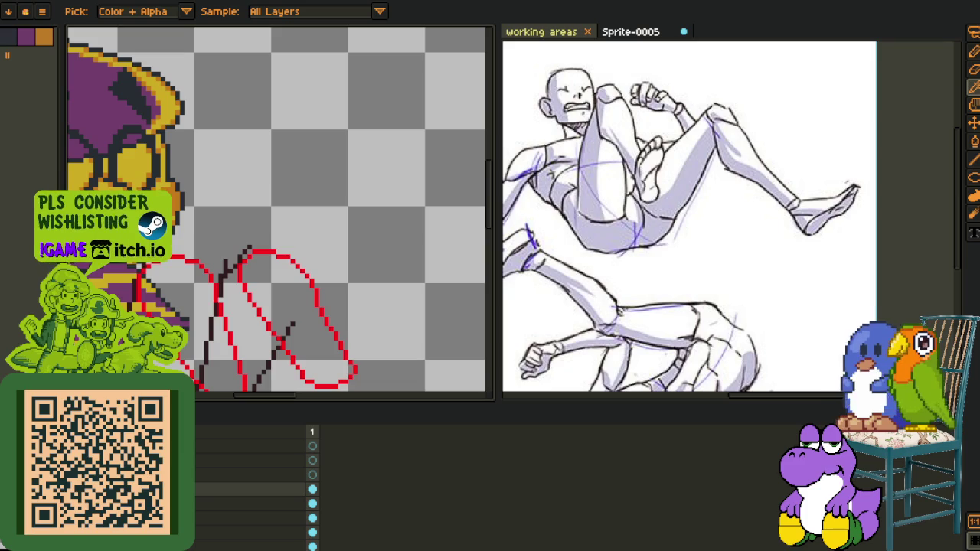
pyautogui.scroll(1, 153, 276)
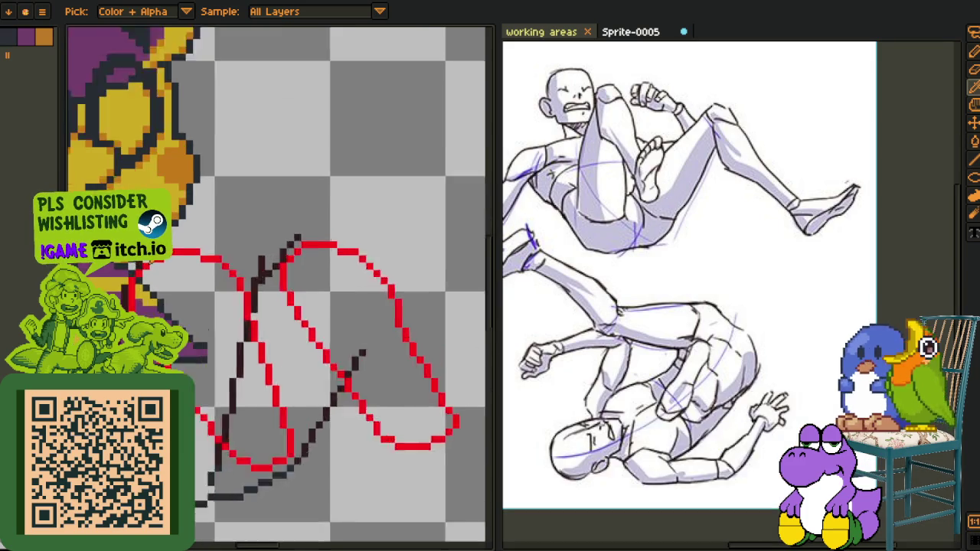
pyautogui.scroll(1, 153, 275)
pyautogui.scroll(1, 130, 276)
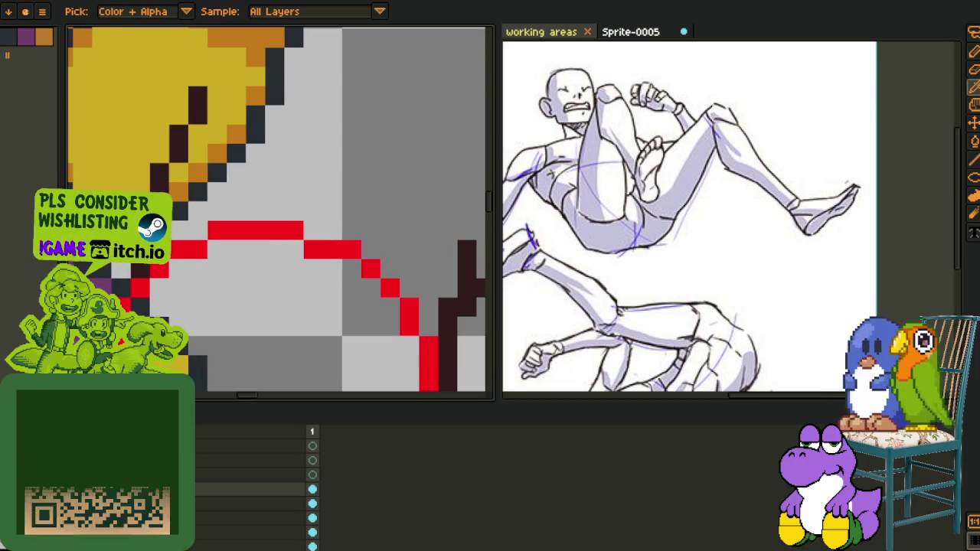
pyautogui.hotkey('ctrl', 'z')
pyautogui.press('Tab')
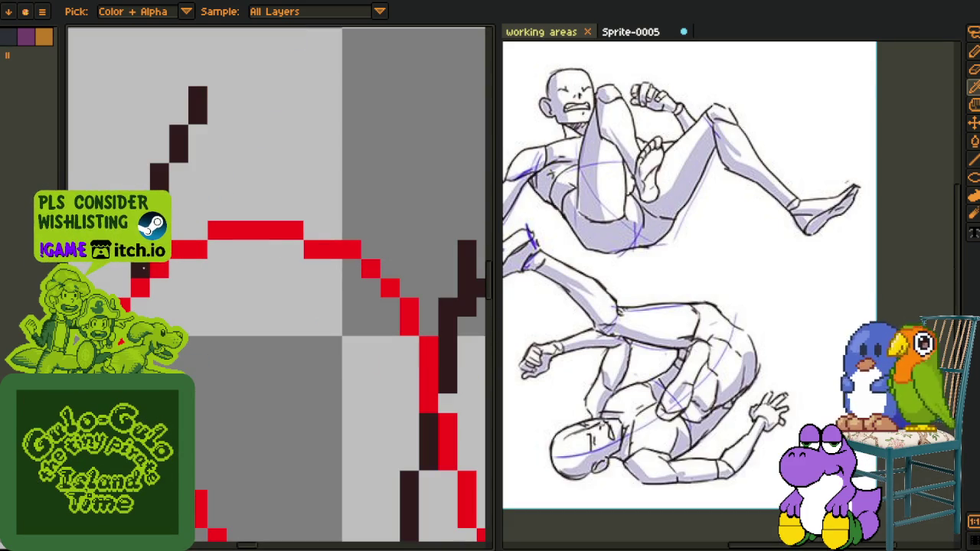
# Erase the stray black diagonal pixels where the arm lines cross the red outlines
pyautogui.press('b')
pyautogui.moveTo(141, 187)
pyautogui.mouseDown()
pyautogui.moveTo(179, 114)
pyautogui.moveTo(216, 96)
pyautogui.mouseUp()
pyautogui.hscroll(2, 300, 210)
pyautogui.scroll(1, 327, 321)
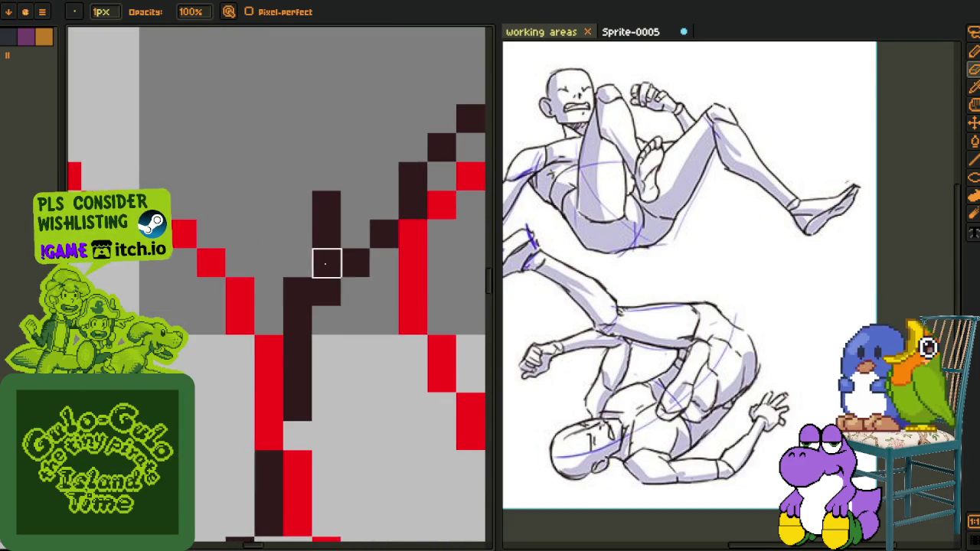
pyautogui.scroll(-2, 327, 320)
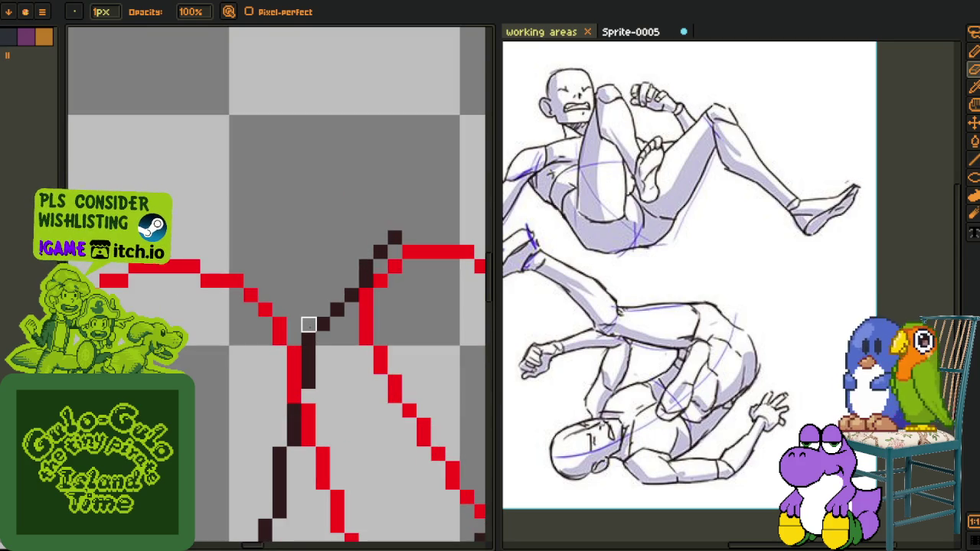
pyautogui.press('b')
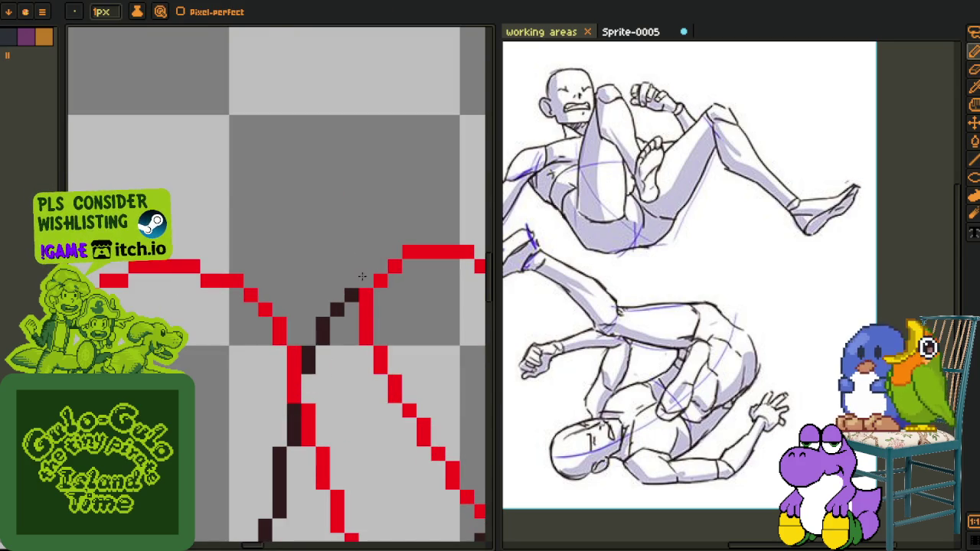
pyautogui.scroll(-3, 363, 276)
pyautogui.scroll(3, 404, 308)
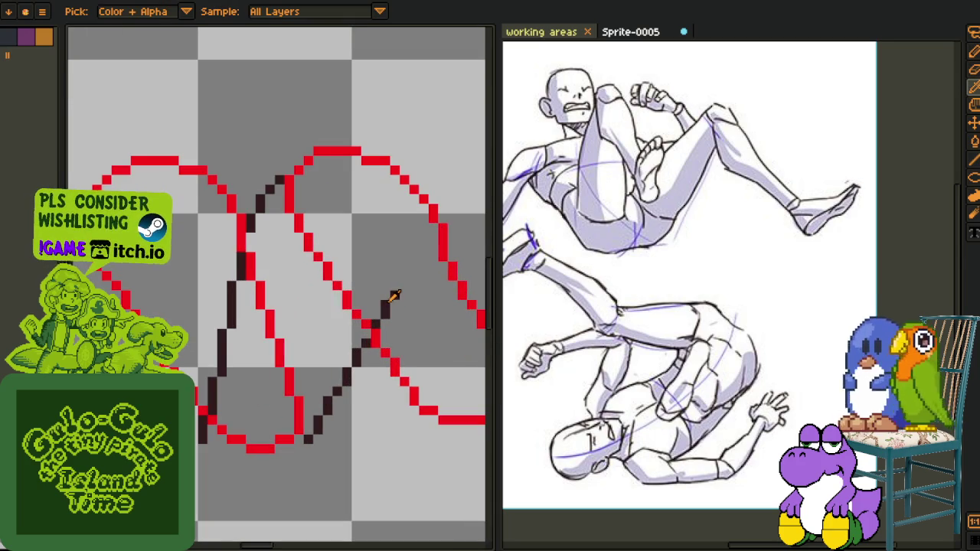
pyautogui.press('g')
pyautogui.scroll(-2, 375, 285)
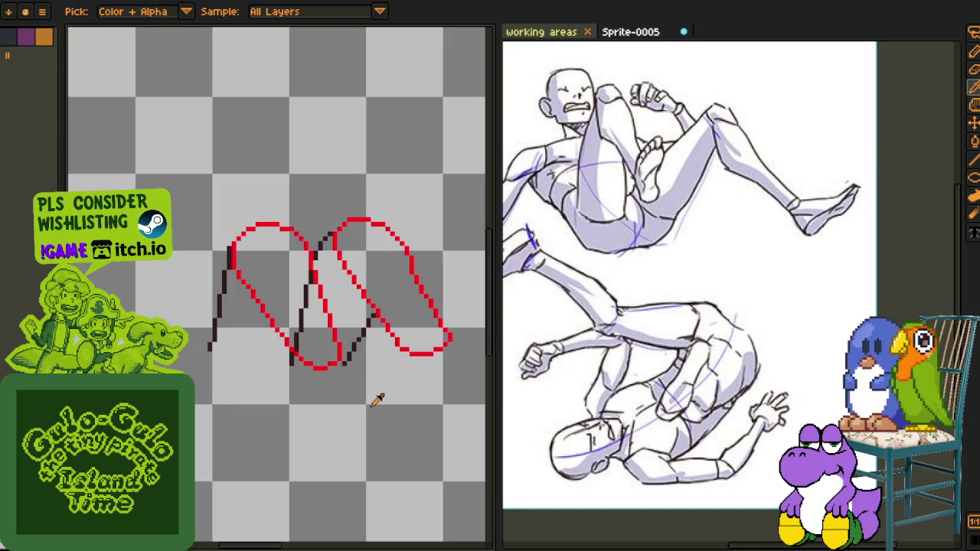
pyautogui.press('g')
pyautogui.click(304, 305)
pyautogui.scroll(-1, 301, 339)
pyautogui.press('Tab')
pyautogui.press('Tab')
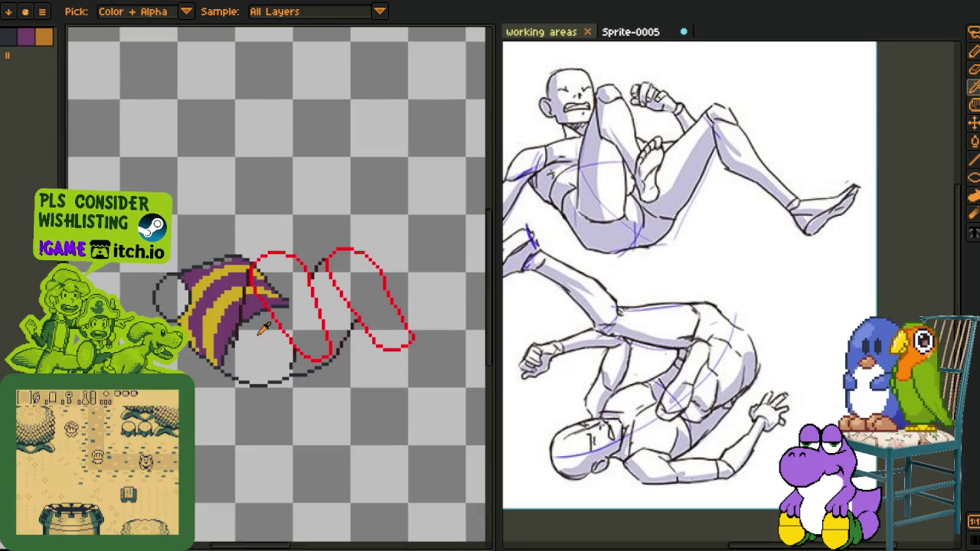
pyautogui.scroll(-1, 340, 389)
pyautogui.scroll(2, 340, 389)
pyautogui.scroll(1, 339, 389)
pyautogui.press('Tab')
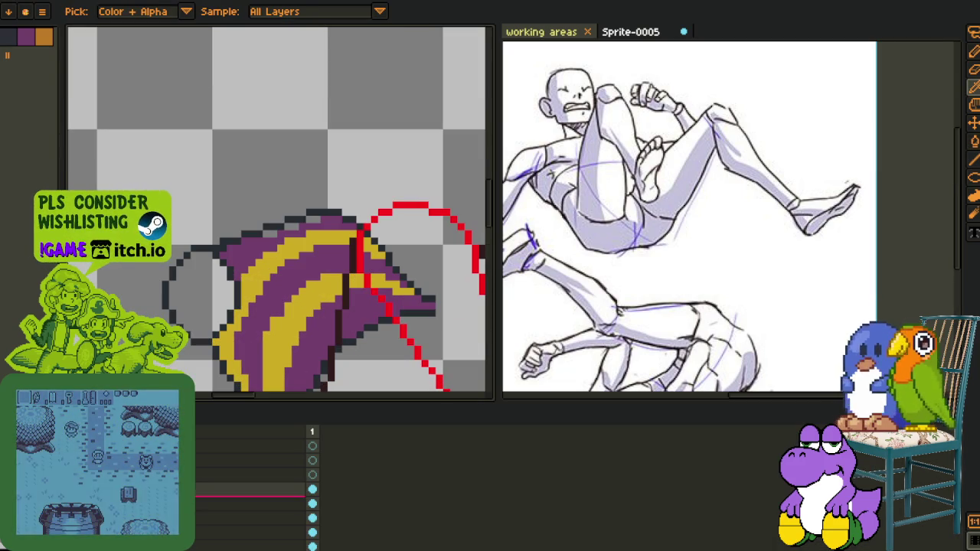
pyautogui.press('b')
pyautogui.scroll(1, 249, 224)
pyautogui.press('i')
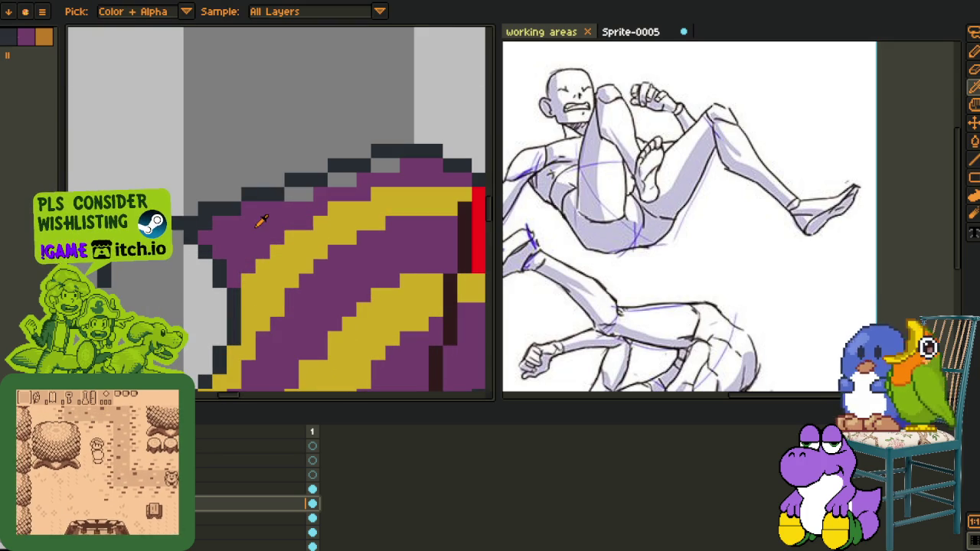
pyautogui.click(307, 191)
pyautogui.press('g')
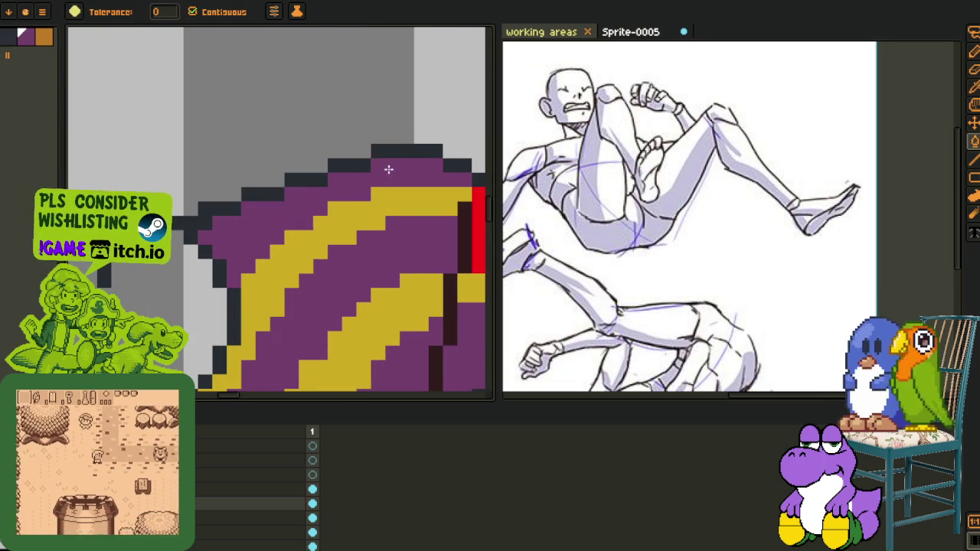
pyautogui.scroll(-3, 349, 182)
pyautogui.press('i')
pyautogui.press('v')
pyautogui.hotkey('ctrl', 's')
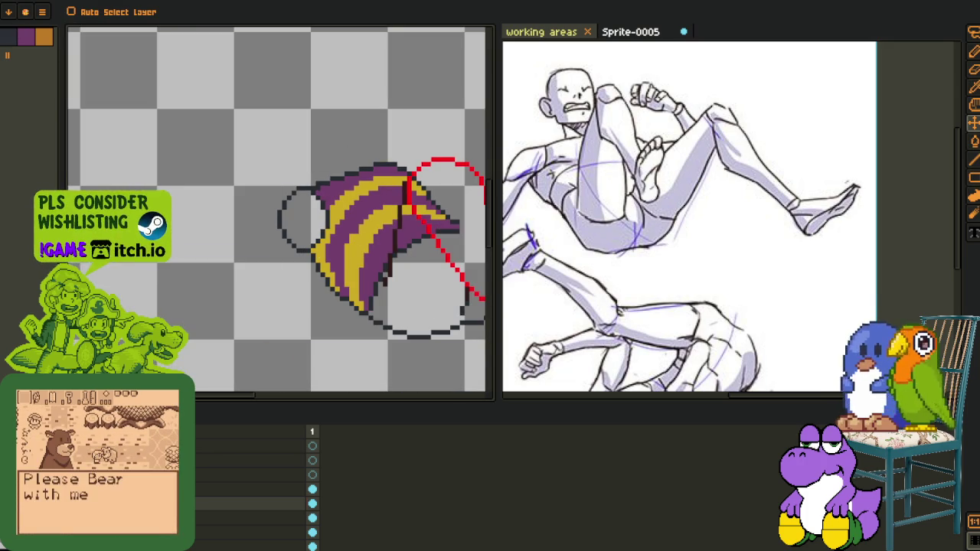
pyautogui.press('i')
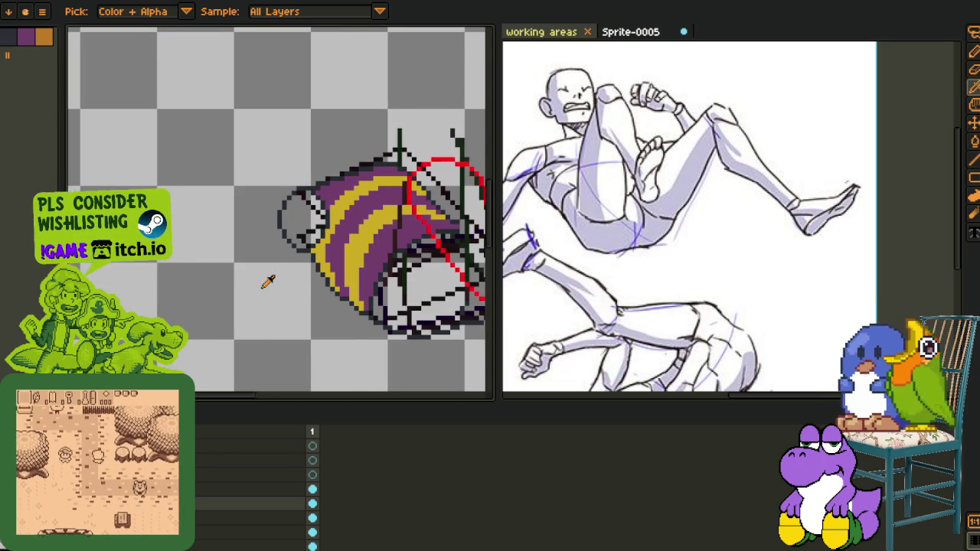
pyautogui.moveTo(428, 324); pyautogui.dragTo(313, 324)
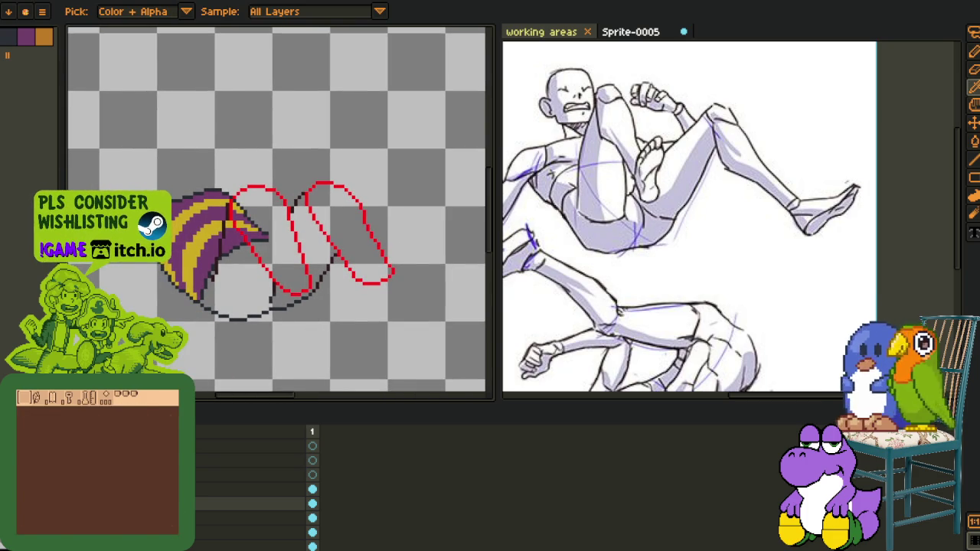
pyautogui.scroll(-2, 304, 327)
pyautogui.scroll(1, 322, 329)
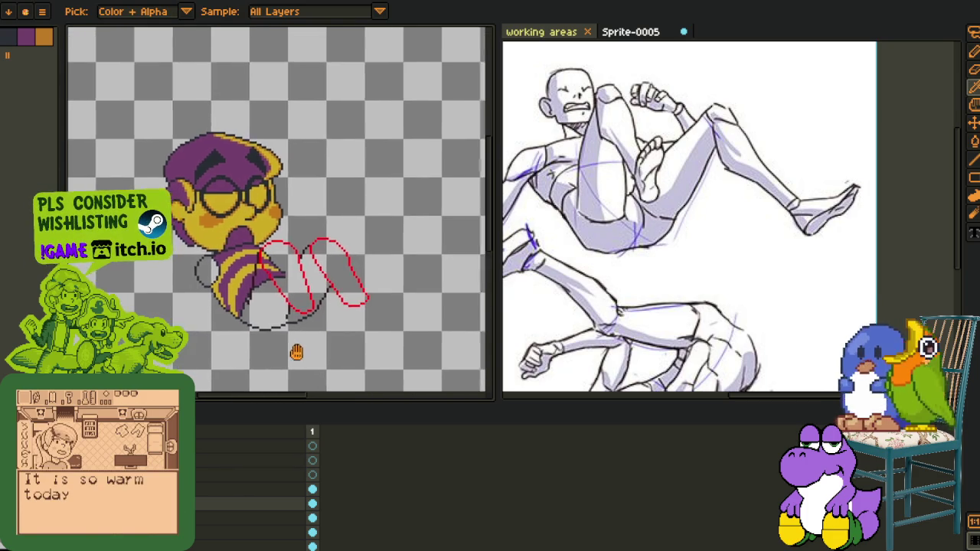
pyautogui.scroll(1, 312, 284)
pyautogui.scroll(1, 311, 284)
pyautogui.scroll(-2, 347, 306)
pyautogui.scroll(1, 357, 309)
pyautogui.scroll(-1, 309, 294)
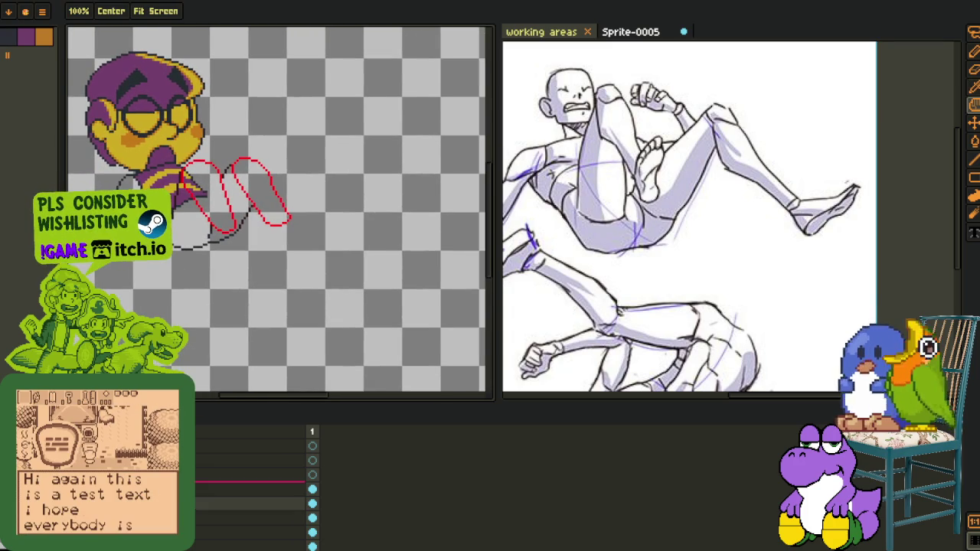
pyautogui.rightClick(222, 491)
pyautogui.press('Escape')
pyautogui.press('Tab')
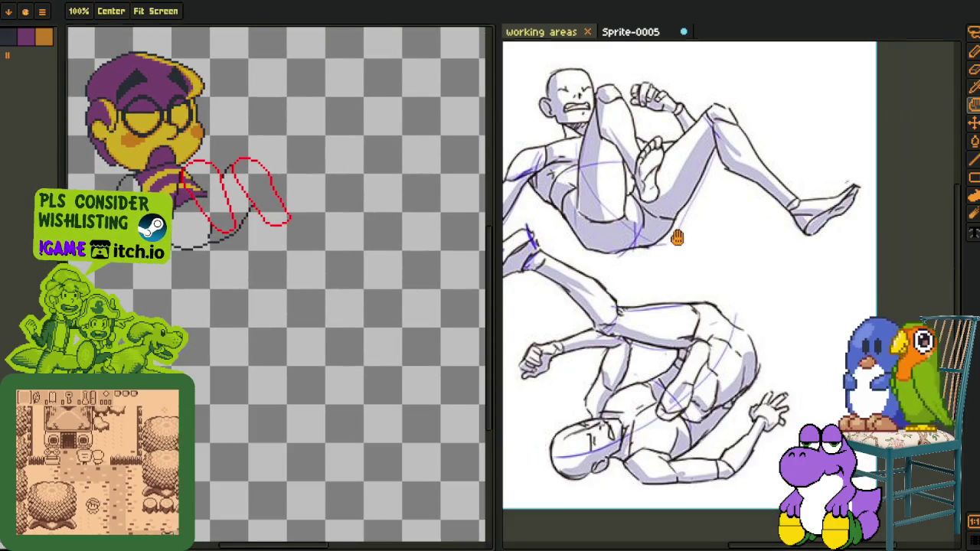
pyautogui.moveTo(667, 247); pyautogui.dragTo(605, 280)
pyautogui.press('i')
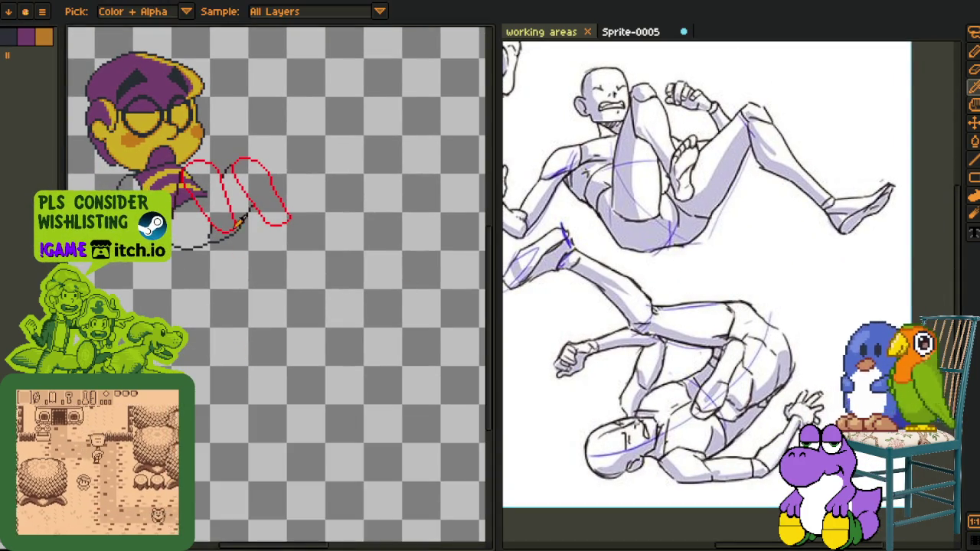
pyautogui.scroll(2, 239, 250)
pyautogui.press('Tab')
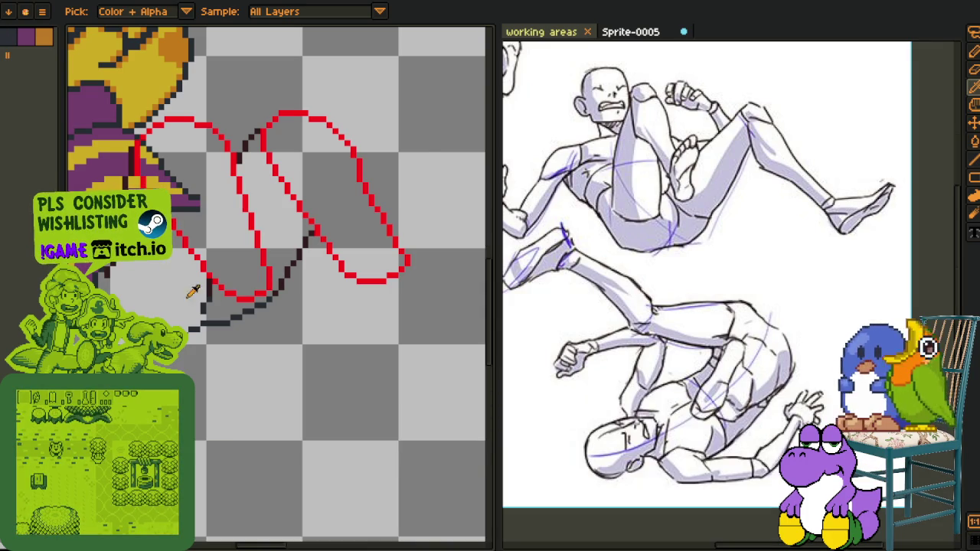
pyautogui.moveTo(302, 262)
pyautogui.mouseDown()
pyautogui.moveTo(284, 299)
pyautogui.moveTo(288, 323)
pyautogui.mouseUp()
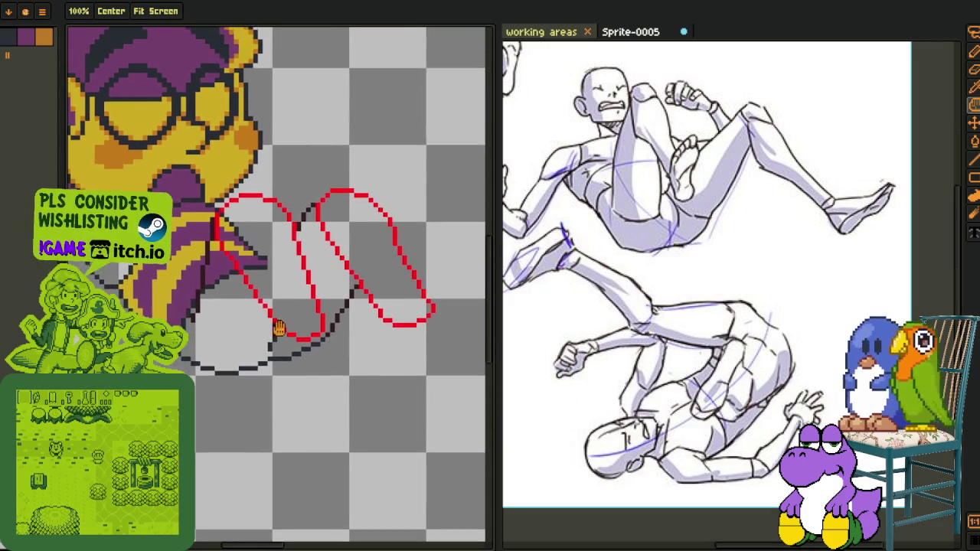
pyautogui.scroll(2, 236, 299)
pyautogui.scroll(-3, 188, 306)
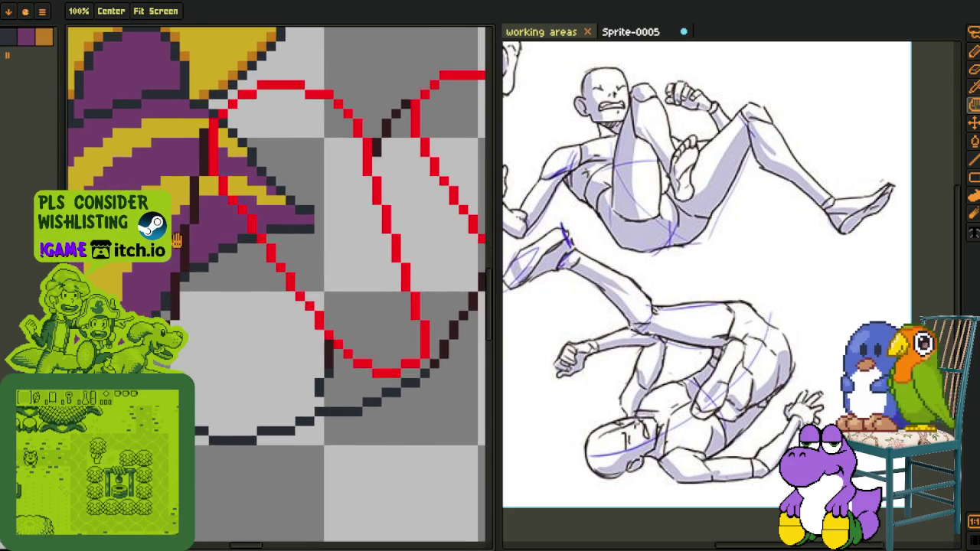
pyautogui.press('i')
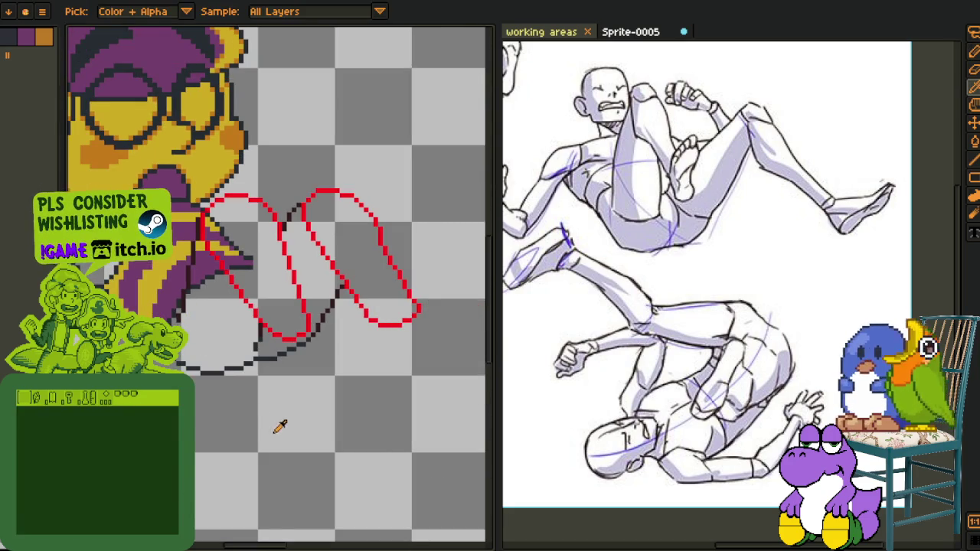
pyautogui.scroll(1, 280, 427)
pyautogui.scroll(2, 280, 426)
pyautogui.scroll(-2, 281, 427)
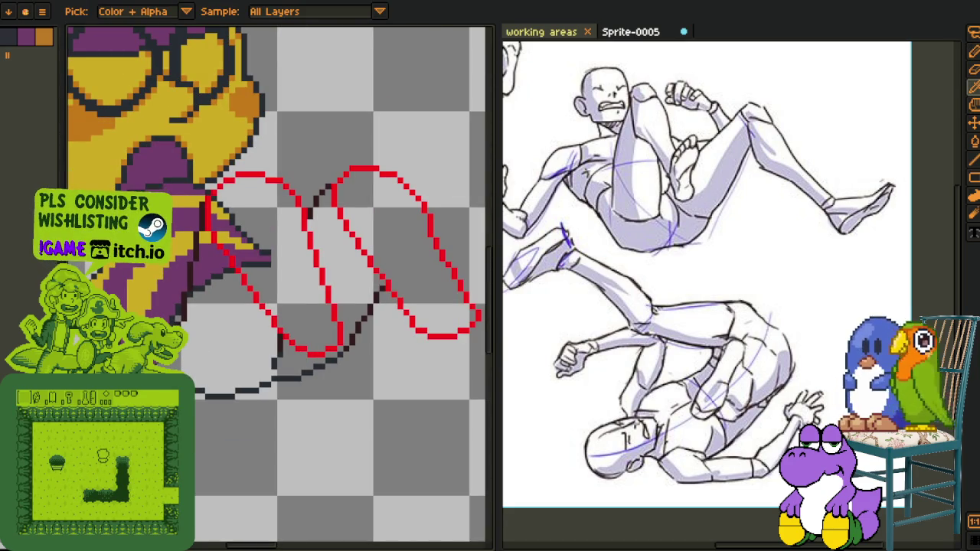
pyautogui.press('Tab')
pyautogui.press('Tab')
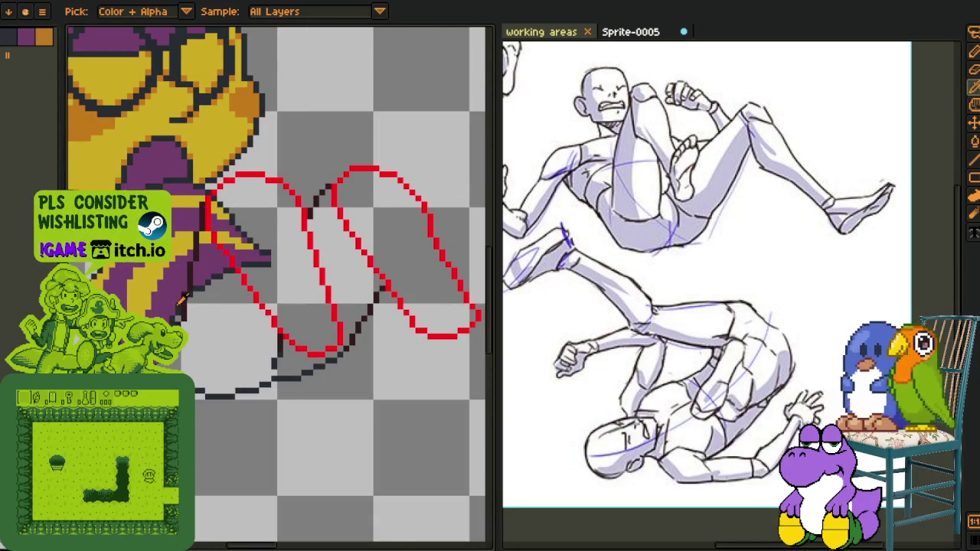
pyautogui.scroll(1, 262, 385)
pyautogui.scroll(1, 262, 384)
pyautogui.moveTo(262, 384); pyautogui.dragTo(213, 281)
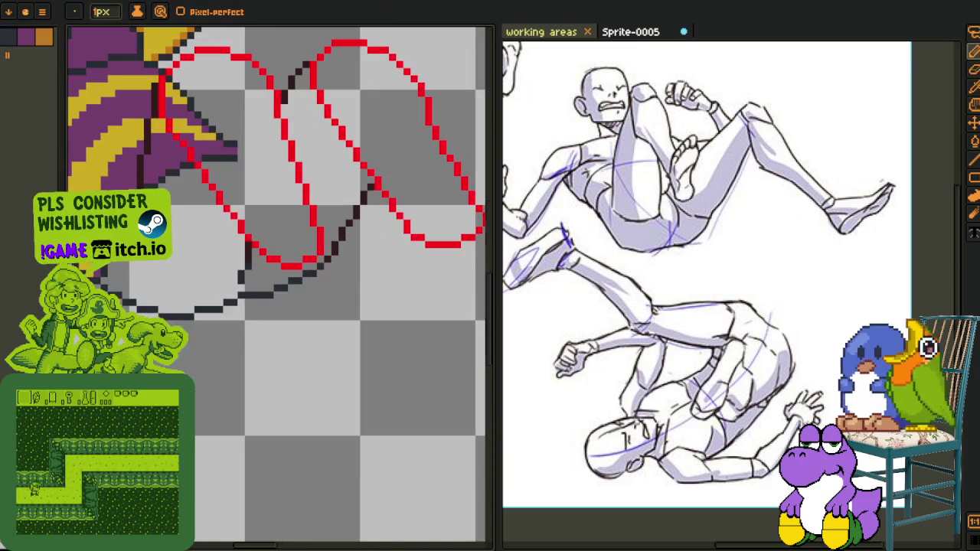
# Draw a black finger outline along the cuff edge, undoing earlier misplaced strokes
pyautogui.press('Tab')
pyautogui.press('Tab')
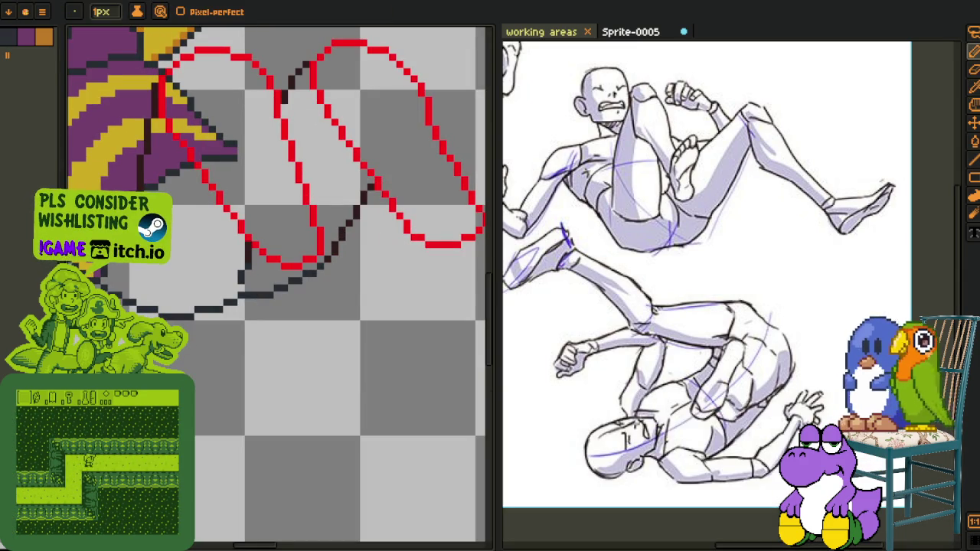
pyautogui.scroll(-1, 279, 216)
pyautogui.scroll(1, 280, 216)
pyautogui.scroll(1, 279, 216)
pyautogui.scroll(1, 279, 216)
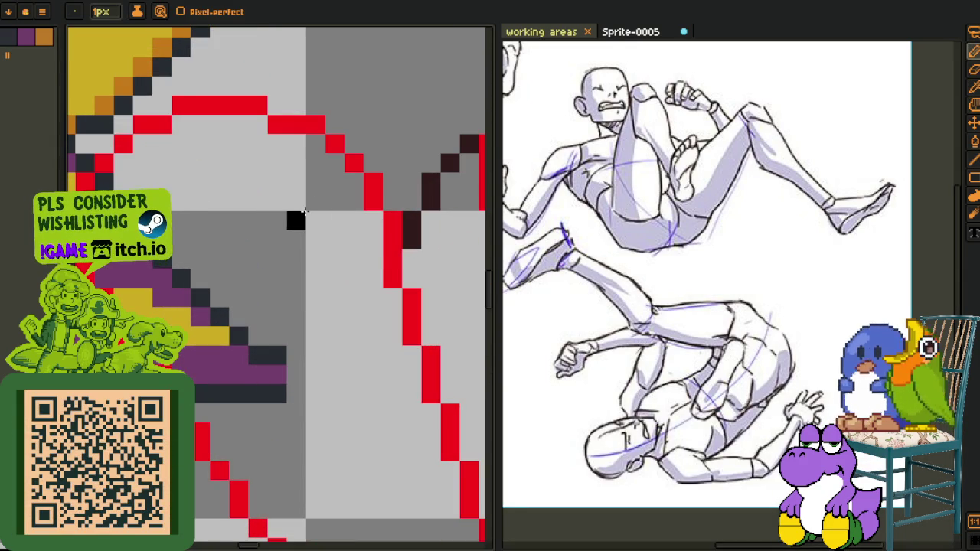
pyautogui.moveTo(319, 206); pyautogui.dragTo(350, 239)
pyautogui.hotkey('ctrl', 'z')
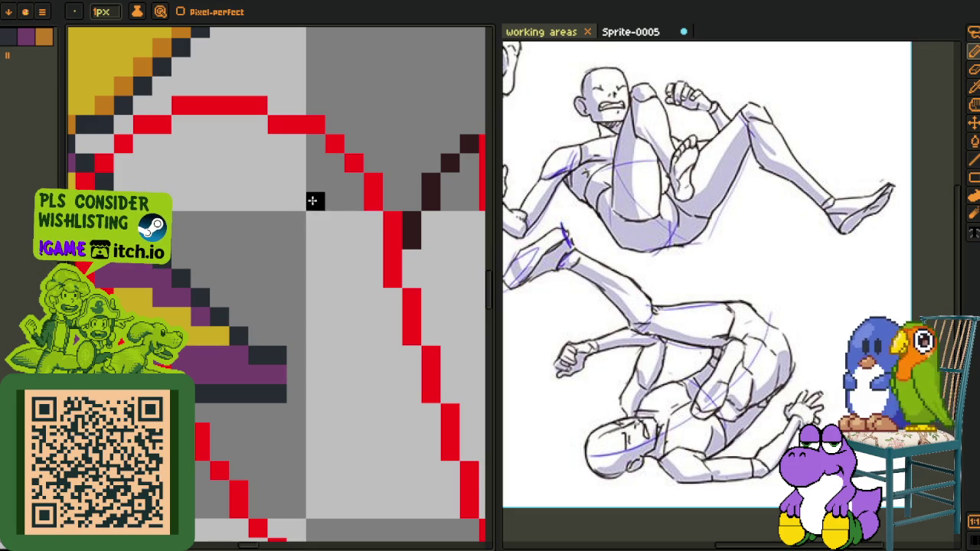
pyautogui.moveTo(297, 182); pyautogui.dragTo(353, 240)
pyautogui.hotkey('ctrl', 'z')
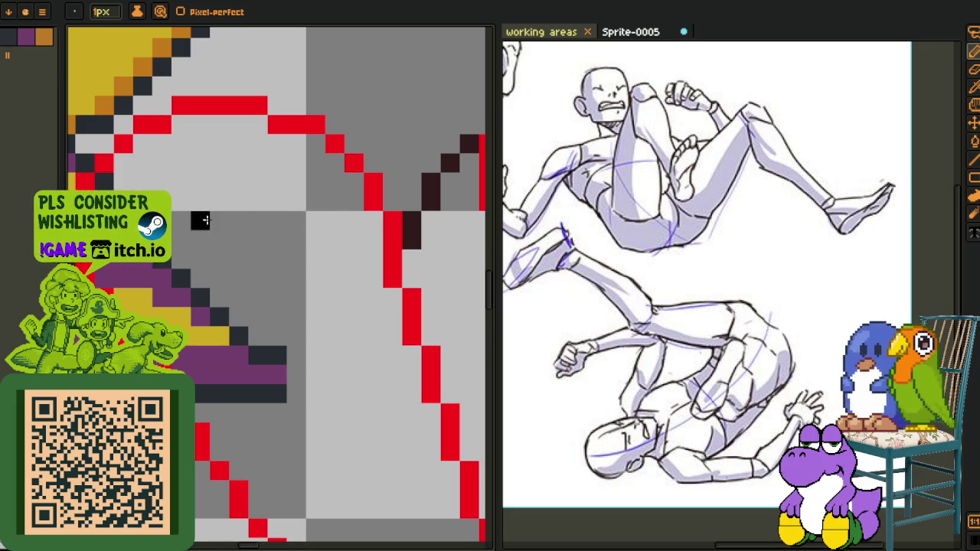
pyautogui.hscroll(-3, 219, 230)
pyautogui.hotkey('ctrl', 'z')
pyautogui.scroll(-3, 243, 283)
pyautogui.scroll(3, 212, 295)
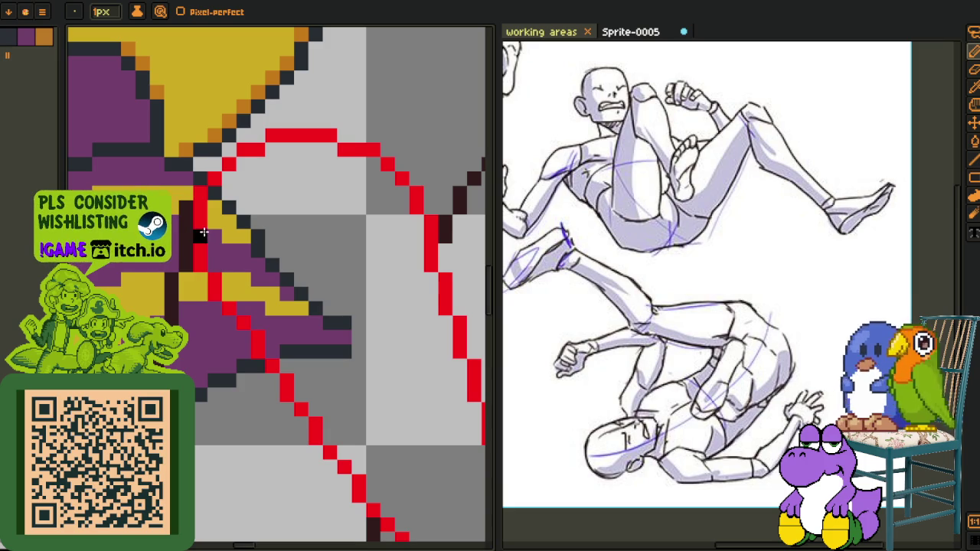
pyautogui.moveTo(253, 246); pyautogui.dragTo(237, 181)
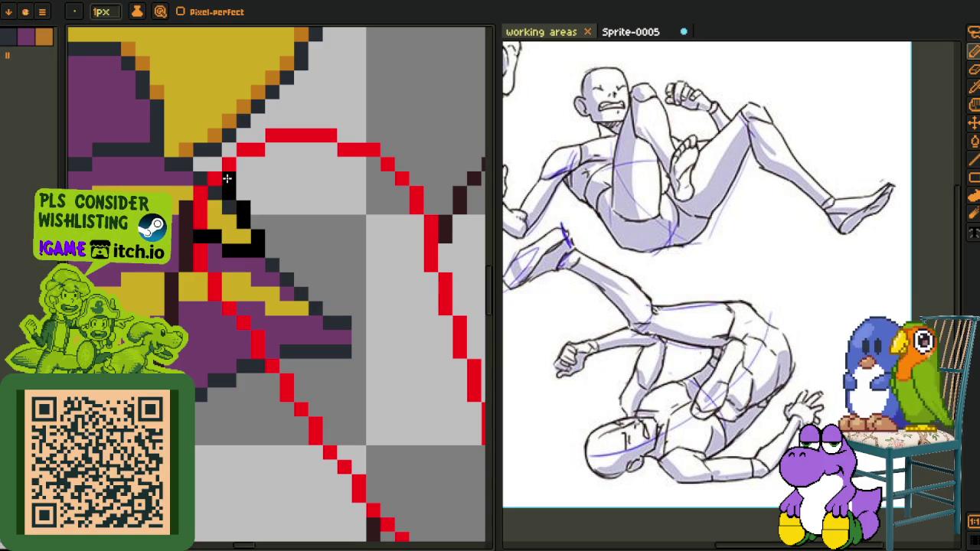
# Add diagonal and vertical black finger lines plus single pixels to finish the outline
pyautogui.moveTo(227, 179); pyautogui.dragTo(172, 236)
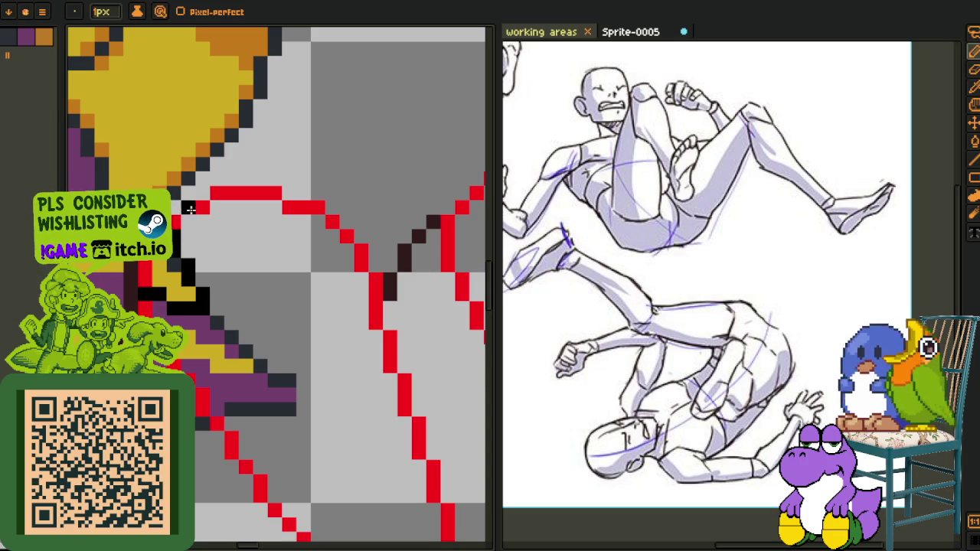
pyautogui.moveTo(185, 208); pyautogui.dragTo(229, 264)
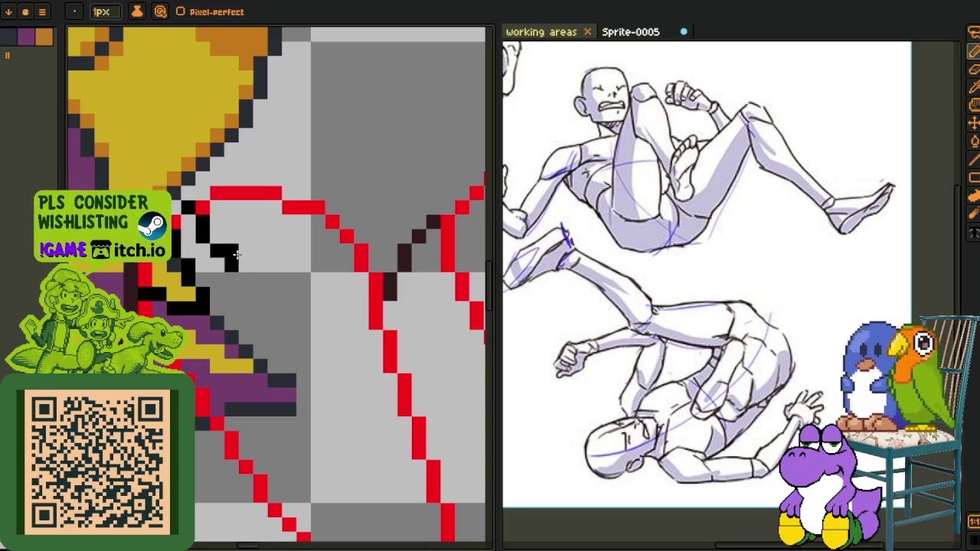
pyautogui.moveTo(244, 250); pyautogui.dragTo(240, 200)
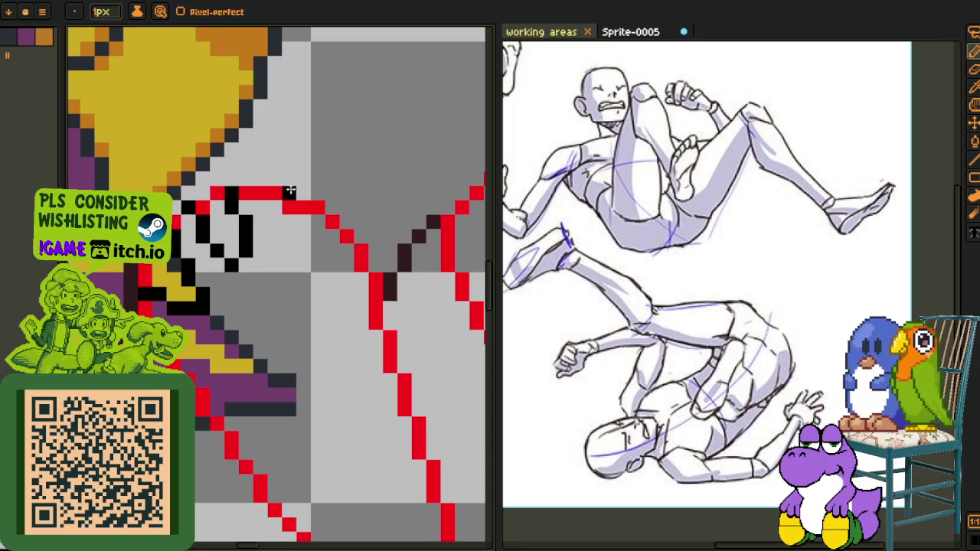
pyautogui.click(289, 235)
pyautogui.click(303, 249)
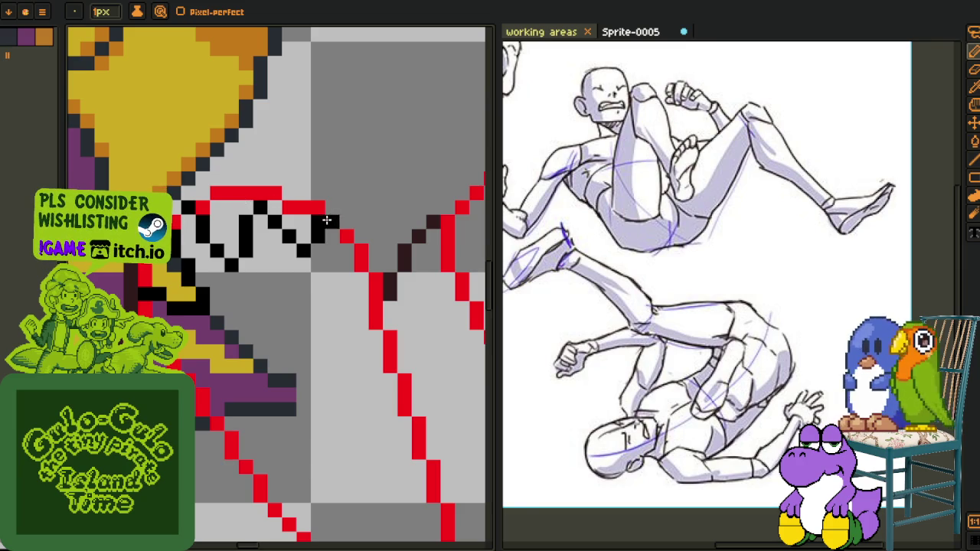
pyautogui.scroll(-2, 322, 206)
pyautogui.scroll(2, 315, 201)
pyautogui.click(317, 196)
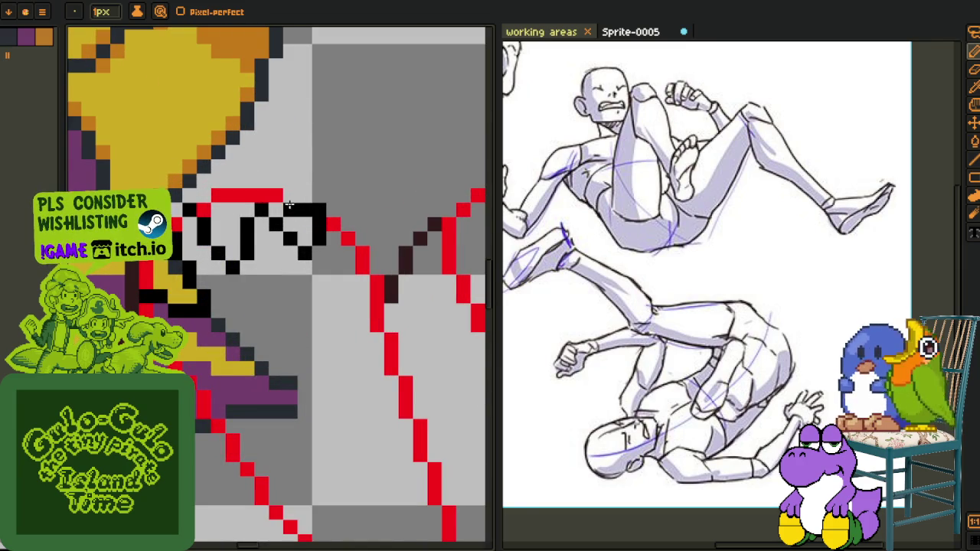
pyautogui.moveTo(204, 209); pyautogui.dragTo(242, 190)
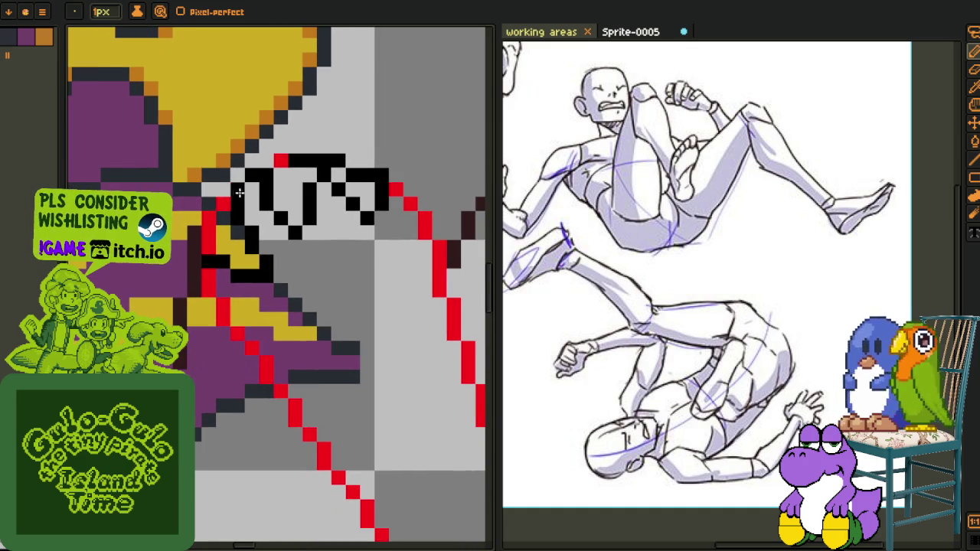
pyautogui.scroll(-2, 253, 115)
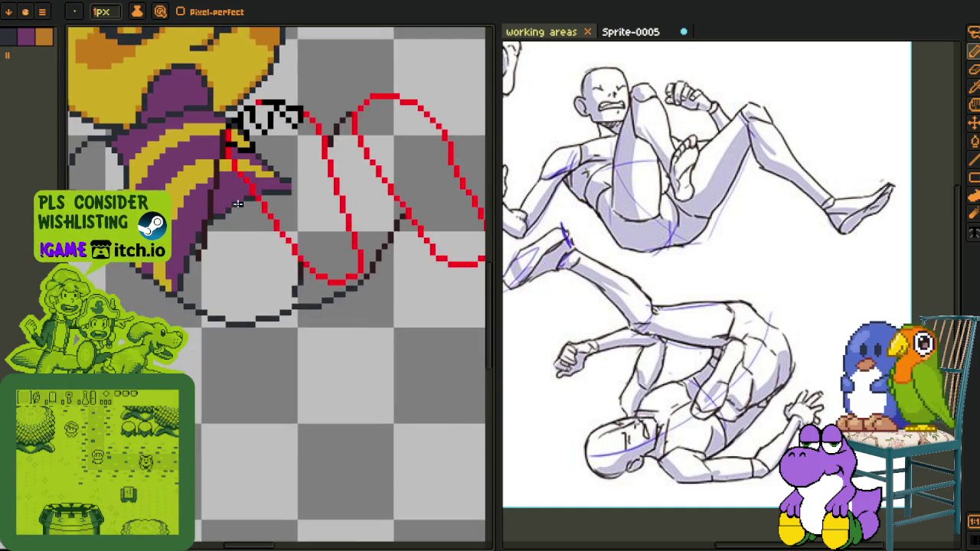
# Draw a diagonal black finger line at the top of the right hand
pyautogui.scroll(1, 326, 328)
pyautogui.scroll(1, 326, 328)
pyautogui.scroll(-2, 326, 327)
pyautogui.scroll(2, 234, 248)
pyautogui.scroll(-2, 185, 231)
pyautogui.scroll(1, 240, 186)
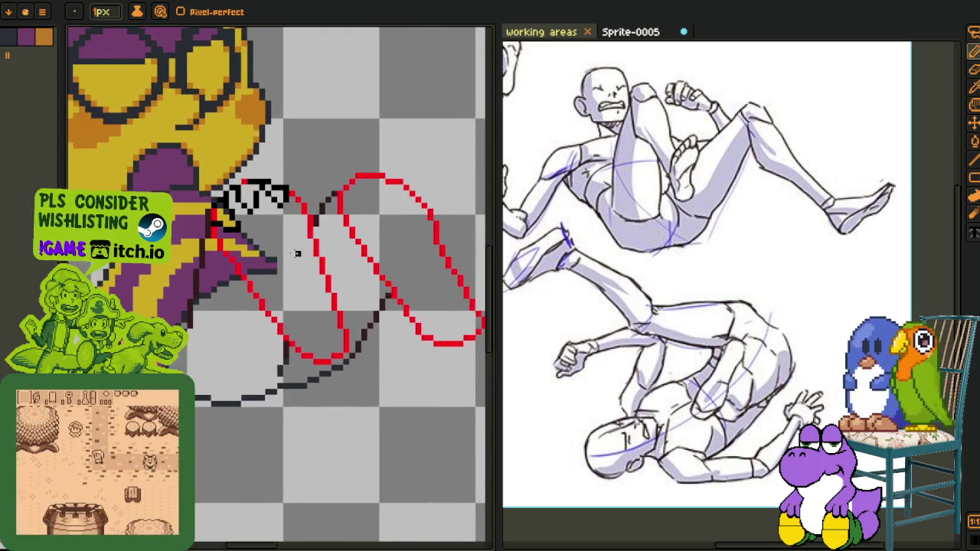
pyautogui.scroll(1, 219, 252)
pyautogui.scroll(-2, 223, 249)
pyautogui.scroll(2, 223, 250)
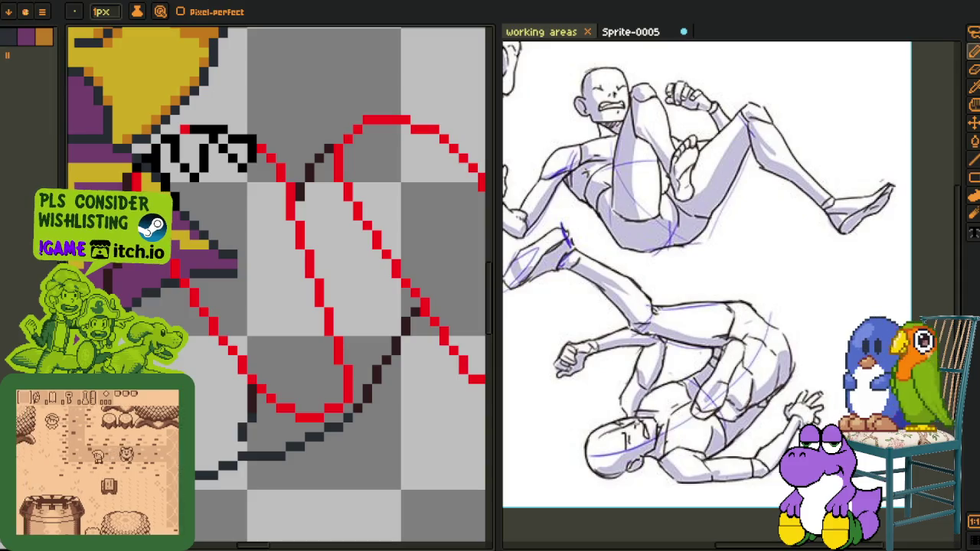
pyautogui.scroll(-1, 212, 285)
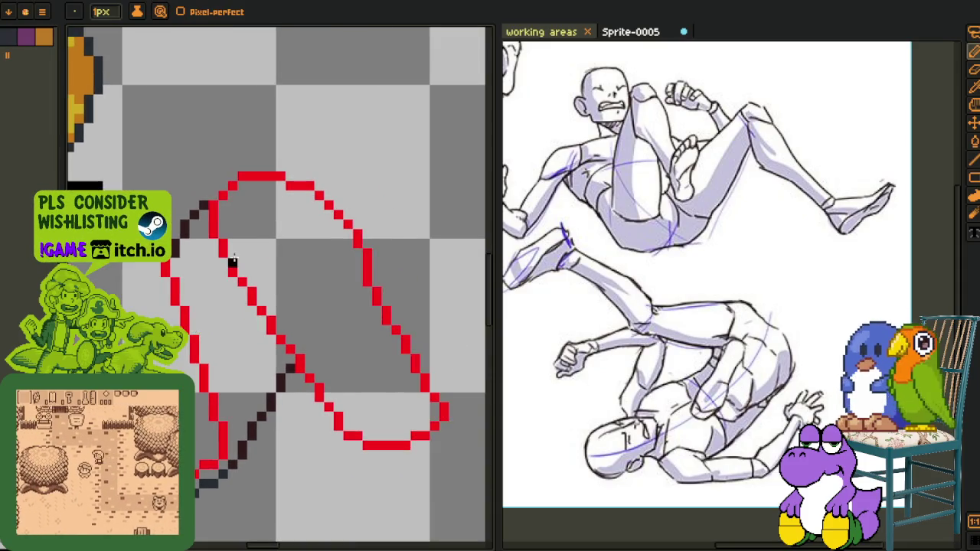
pyautogui.scroll(2, 212, 214)
pyautogui.scroll(-1, 234, 197)
pyautogui.scroll(1, 230, 212)
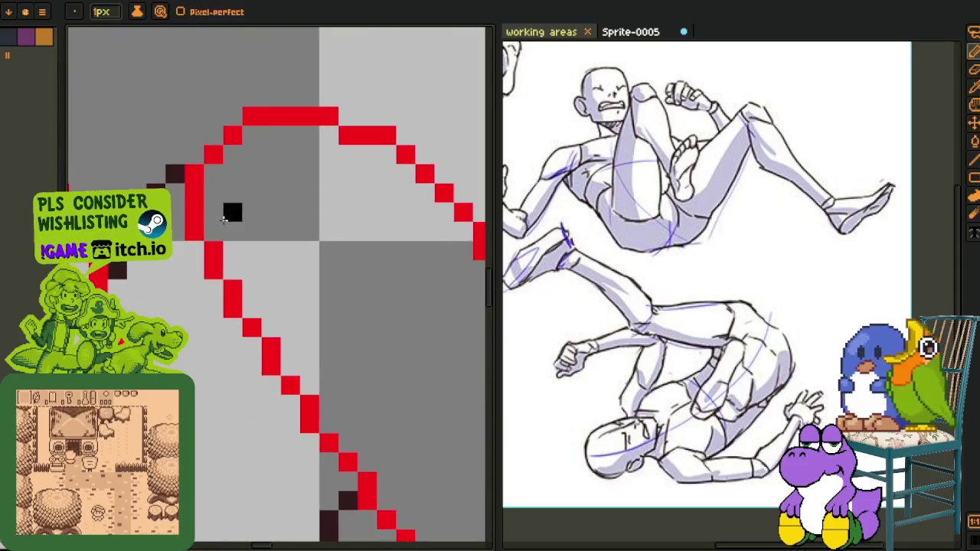
pyautogui.scroll(1, 193, 192)
pyautogui.moveTo(146, 303); pyautogui.dragTo(240, 184)
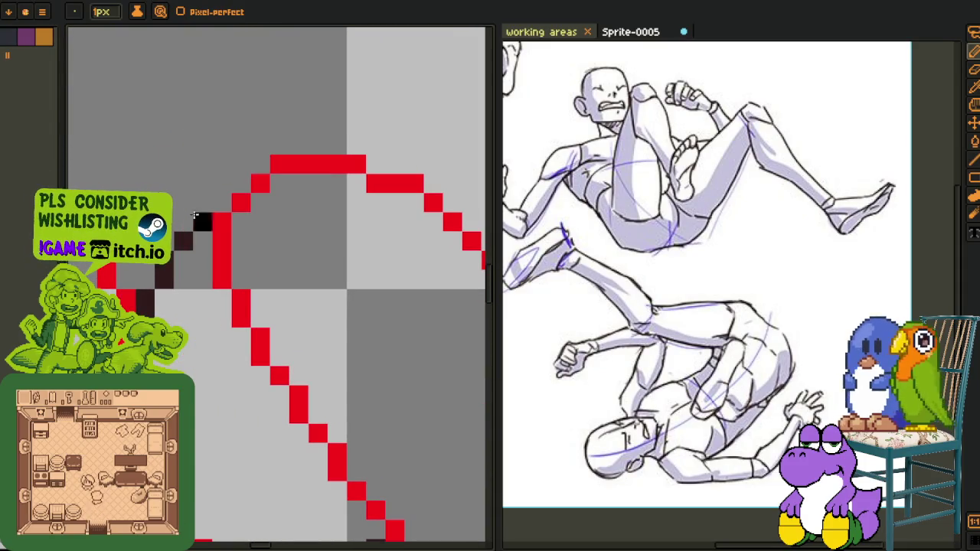
# Place individual black finger pixels, undoing a misplaced row and erasing a stray pixel
pyautogui.moveTo(331, 169)
pyautogui.mouseDown()
pyautogui.moveTo(224, 150)
pyautogui.moveTo(268, 158)
pyautogui.moveTo(302, 202)
pyautogui.mouseUp()
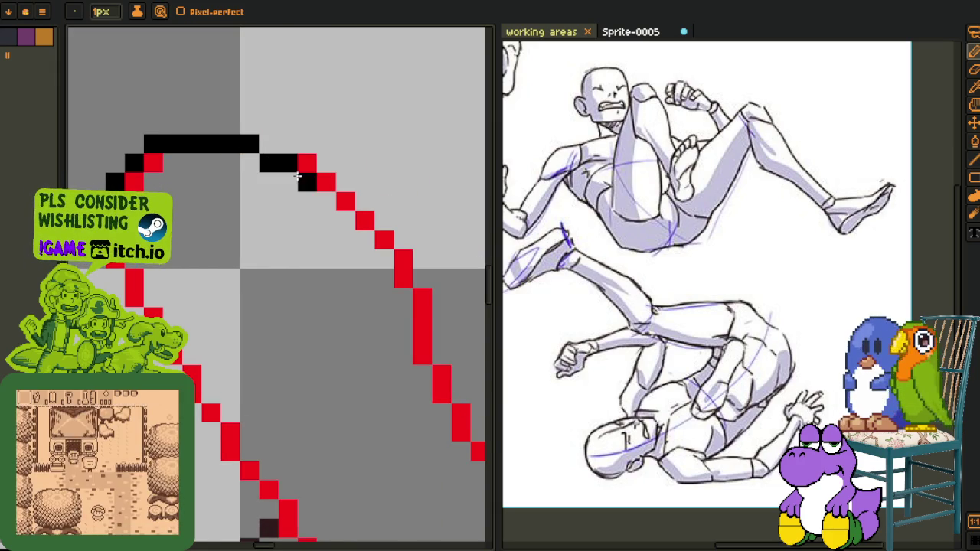
pyautogui.hotkey('ctrl', 'z')
pyautogui.click(283, 181)
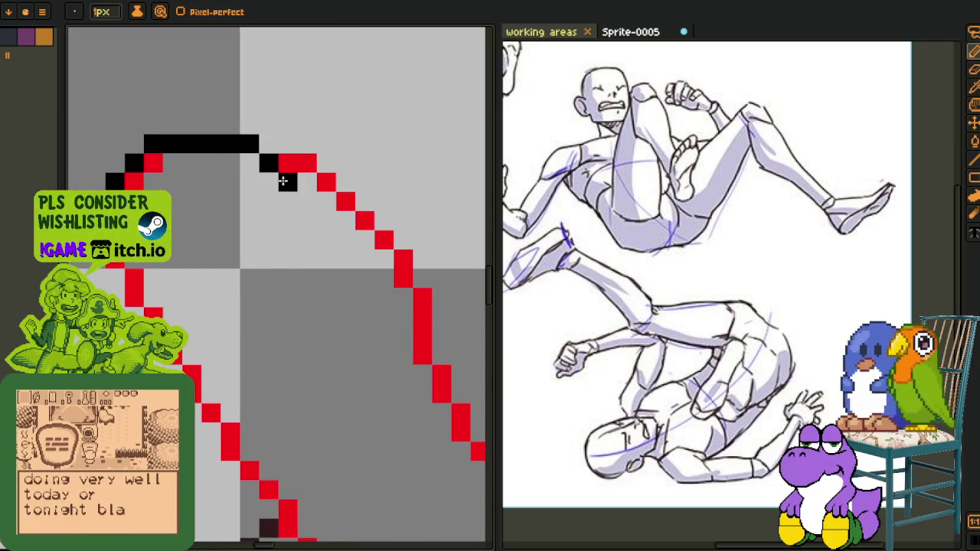
pyautogui.moveTo(306, 220); pyautogui.dragTo(255, 219)
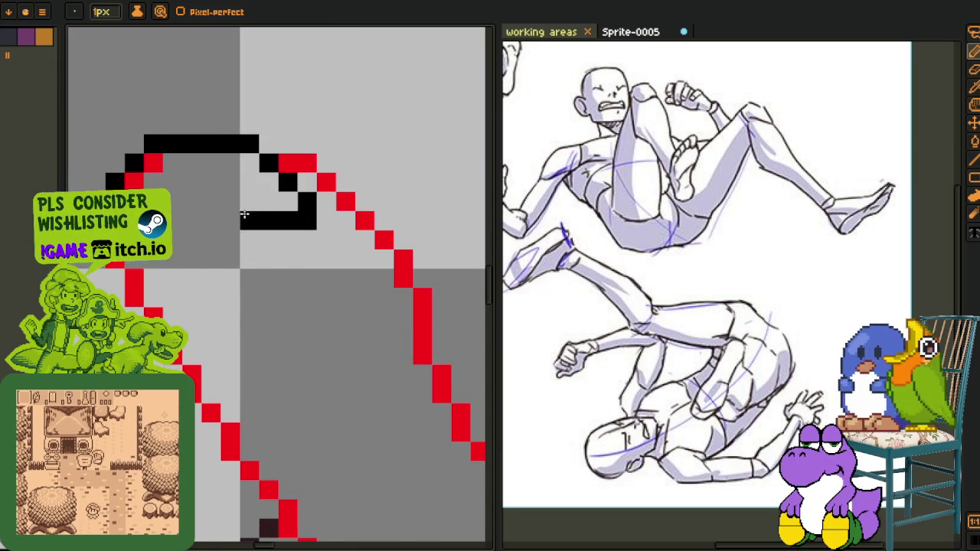
pyautogui.hotkey('ctrl', 'z')
pyautogui.click(249, 201)
pyautogui.click(212, 200)
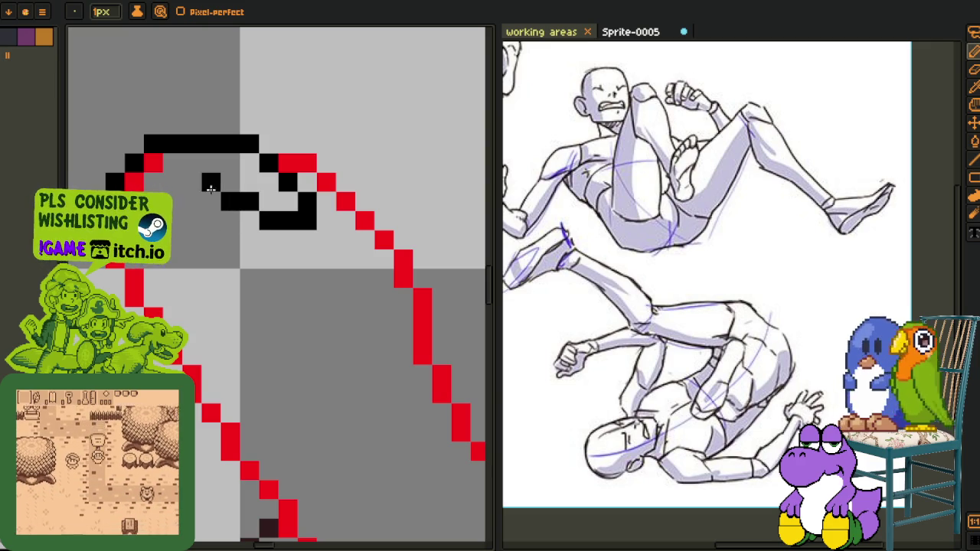
pyautogui.rightClick(216, 196)
# Draw a small curled black finger outline, trimming extra pixels and extending it by one
pyautogui.moveTo(248, 176)
pyautogui.mouseDown()
pyautogui.moveTo(232, 219)
pyautogui.moveTo(248, 239)
pyautogui.moveTo(339, 258)
pyautogui.mouseUp()
pyautogui.click(351, 282)
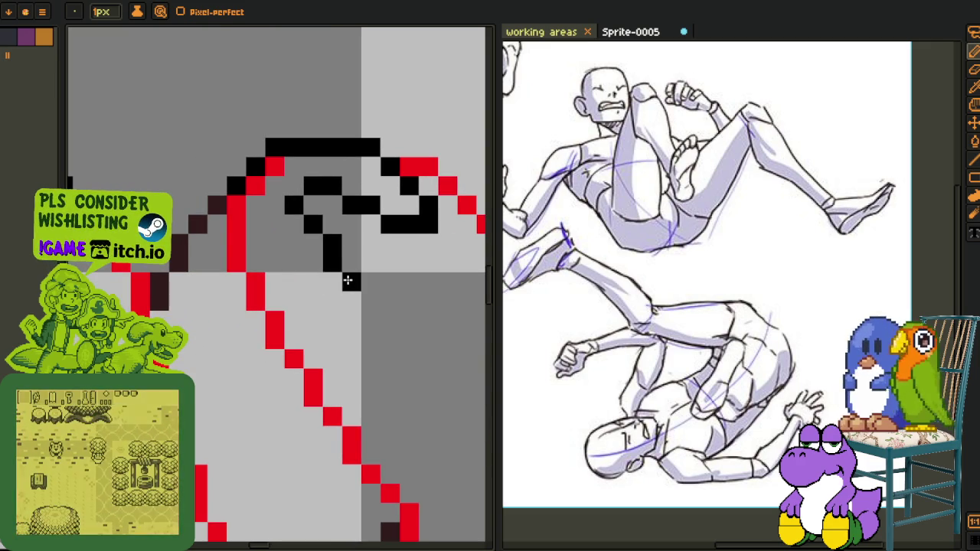
pyautogui.moveTo(337, 262)
pyautogui.mouseDown()
pyautogui.moveTo(324, 295)
pyautogui.moveTo(255, 262)
pyautogui.mouseUp()
pyautogui.rightClick(313, 282)
pyautogui.rightClick(256, 264)
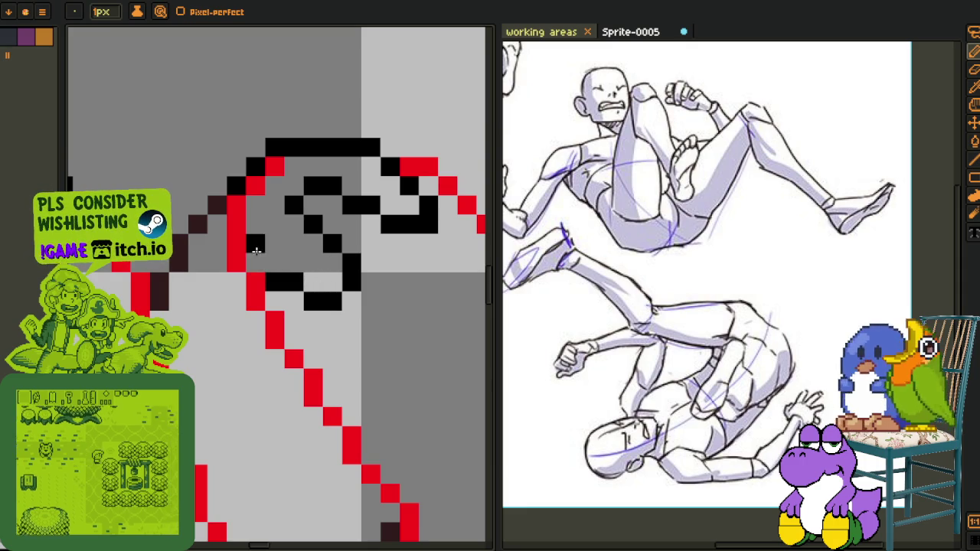
pyautogui.scroll(-2, 260, 278)
pyautogui.scroll(-1, 257, 264)
pyautogui.scroll(1, 257, 256)
pyautogui.scroll(-1, 299, 218)
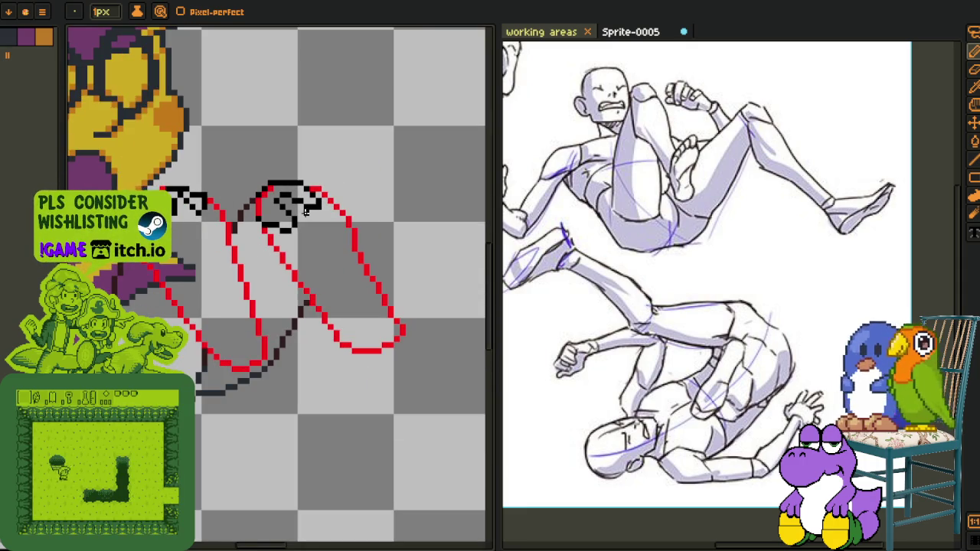
pyautogui.scroll(3, 318, 188)
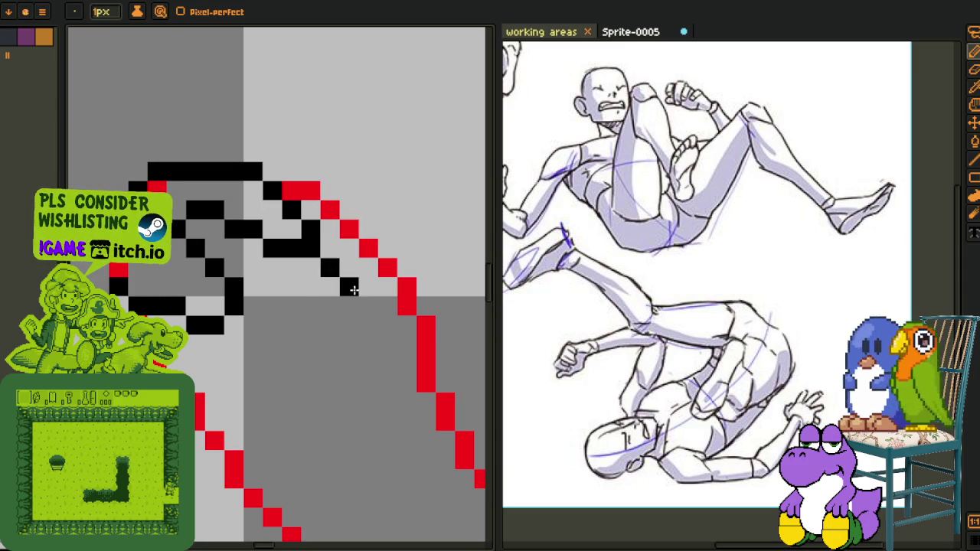
pyautogui.moveTo(353, 288); pyautogui.dragTo(370, 270)
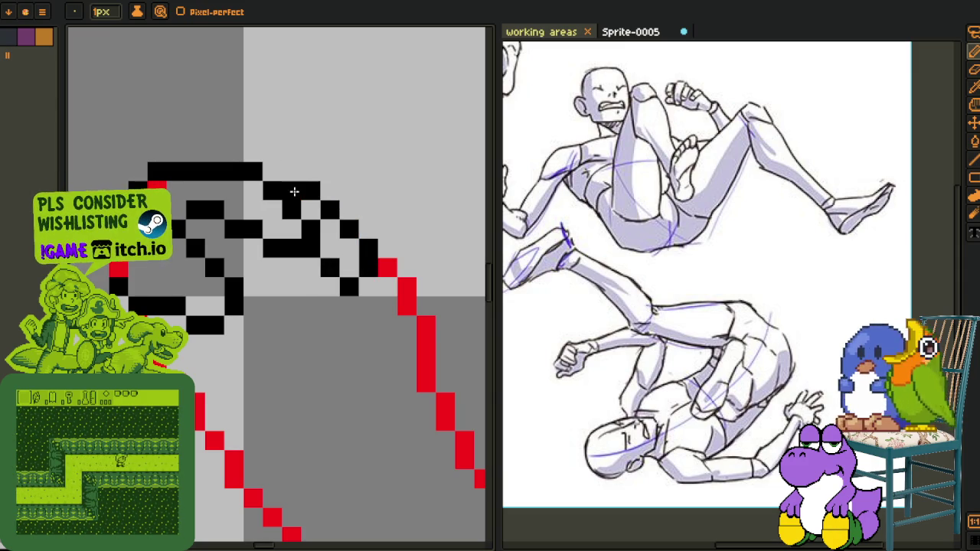
pyautogui.scroll(-1, 329, 226)
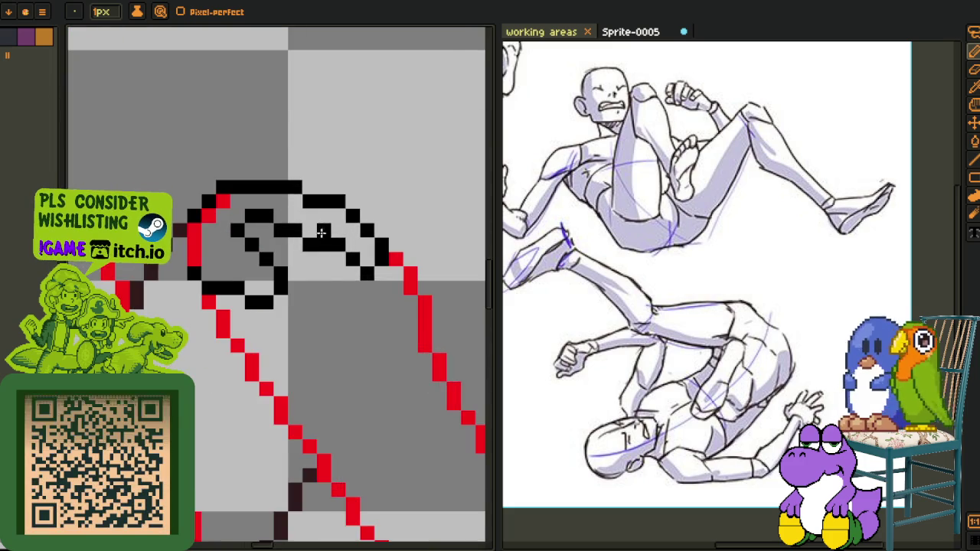
pyautogui.scroll(-5, 320, 233)
pyautogui.scroll(3, 182, 322)
pyautogui.scroll(1, 182, 323)
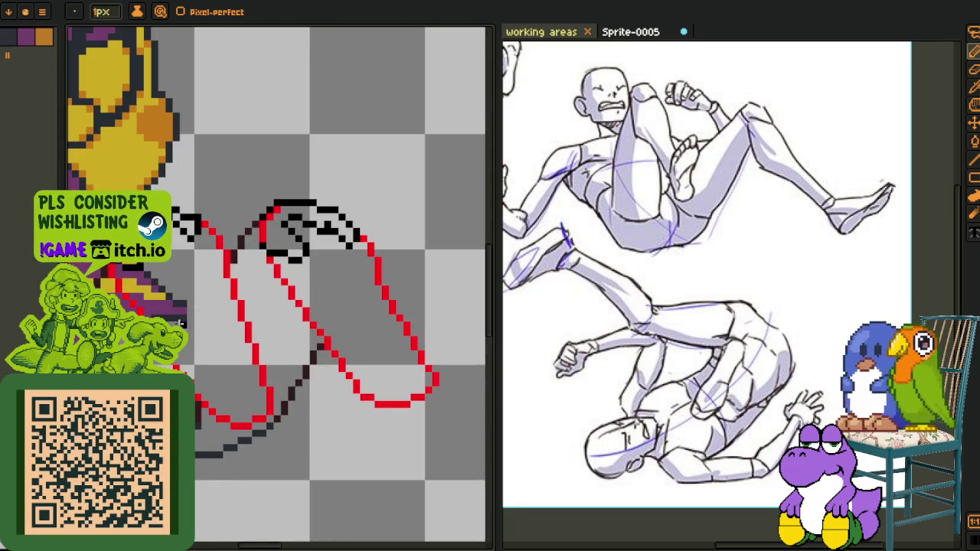
pyautogui.scroll(1, 182, 322)
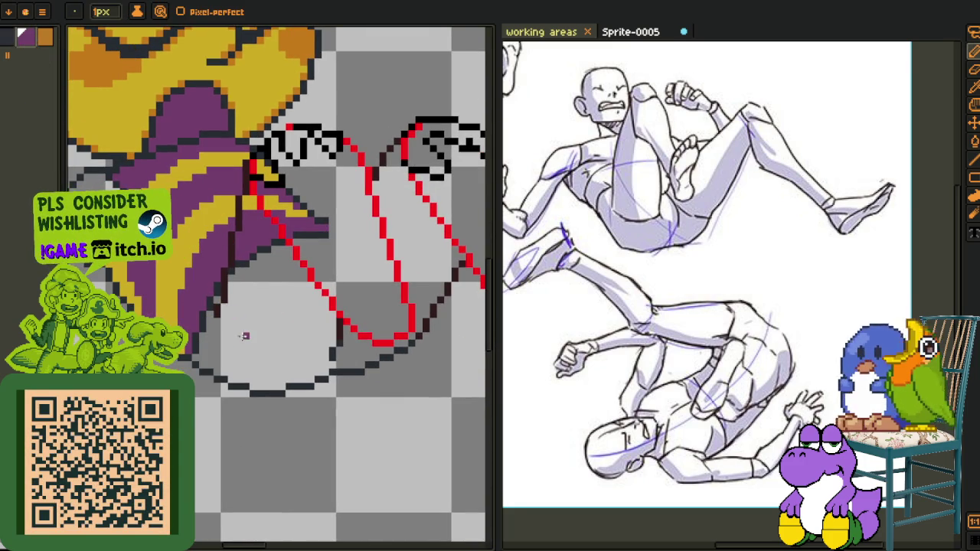
# Flood-fill the hand area, the right arm's interior and the top finger area with purple
pyautogui.press('g')
pyautogui.click(231, 314)
pyautogui.scroll(2, 265, 357)
pyautogui.scroll(1, 265, 357)
pyautogui.scroll(-1, 283, 339)
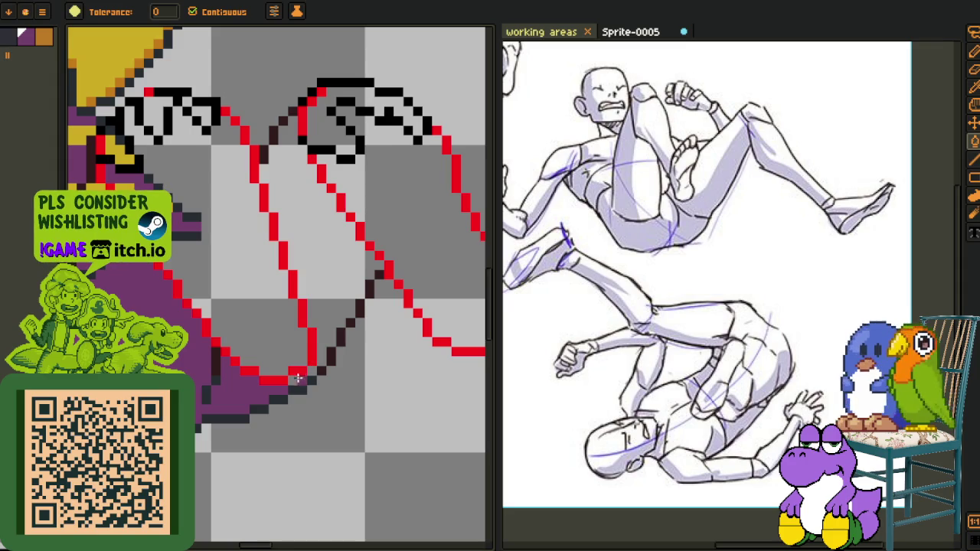
pyautogui.click(327, 290)
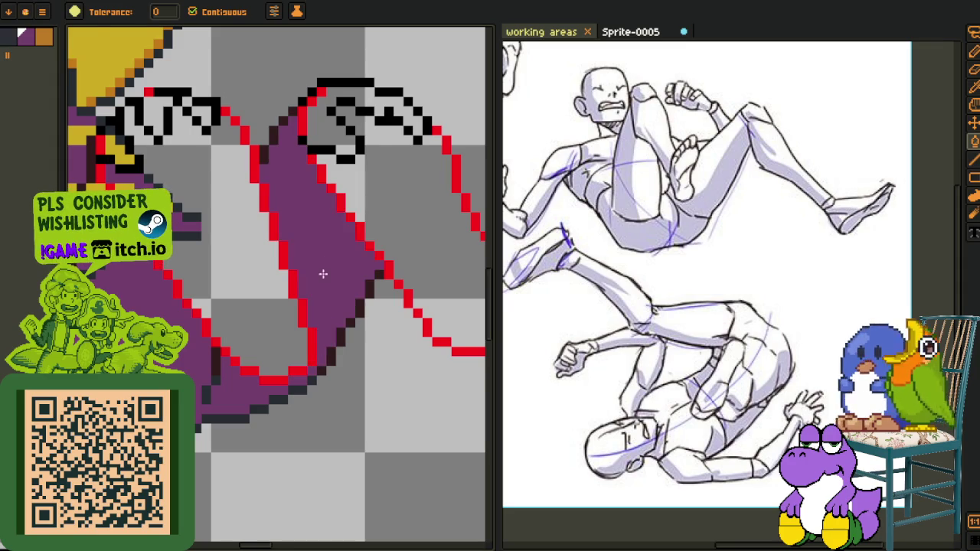
pyautogui.scroll(-1, 333, 291)
pyautogui.scroll(2, 317, 219)
pyautogui.click(340, 230)
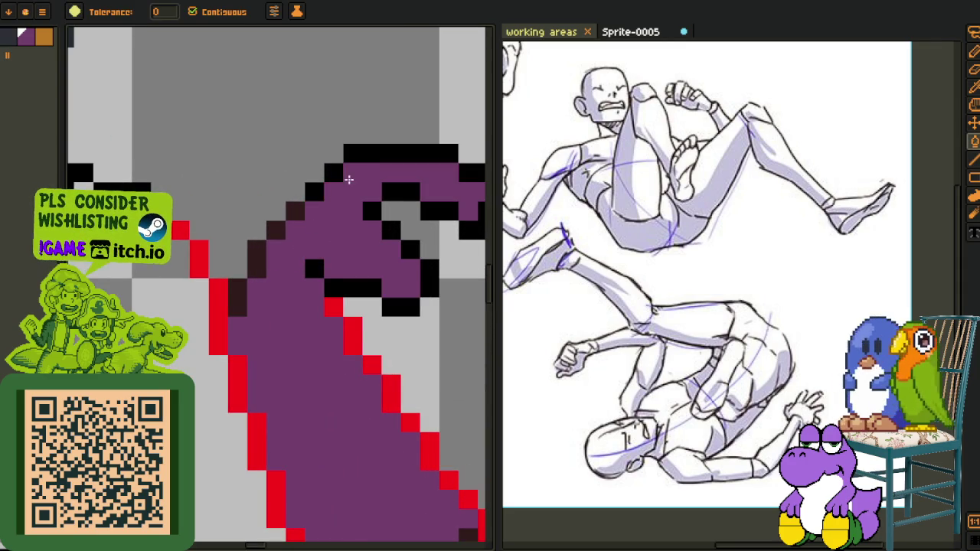
pyautogui.hscroll(2, 349, 179)
pyautogui.scroll(-2, 354, 248)
pyautogui.scroll(1, 270, 322)
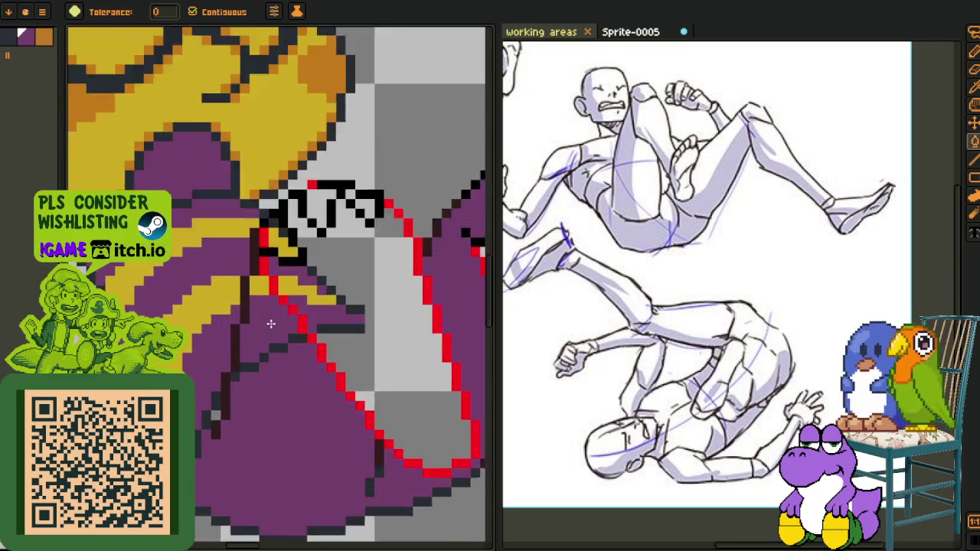
pyautogui.scroll(1, 270, 323)
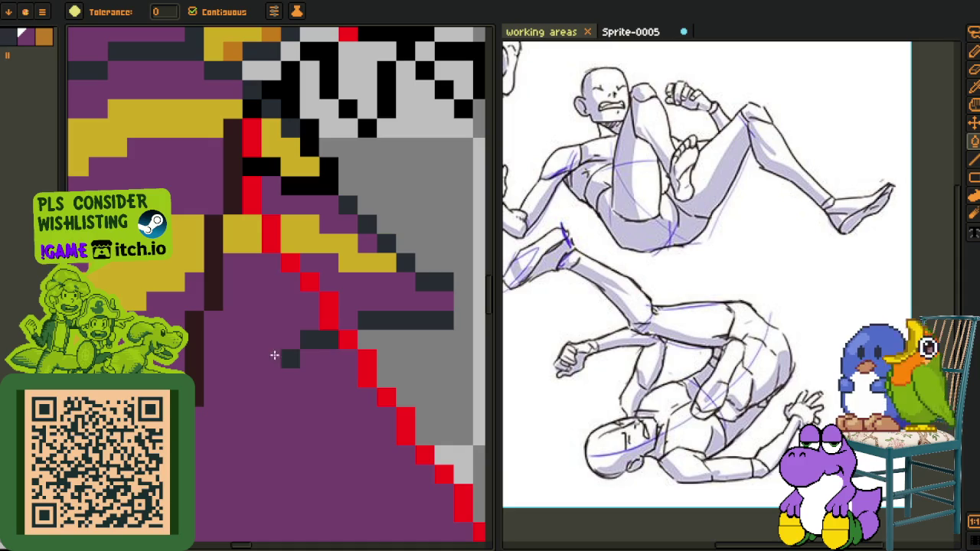
# Over the left arm, sample the purple and fill the grey and dark arm areas with it
pyautogui.press('m')
pyautogui.moveTo(250, 250); pyautogui.dragTo(253, 352)
pyautogui.scroll(-1, 253, 352)
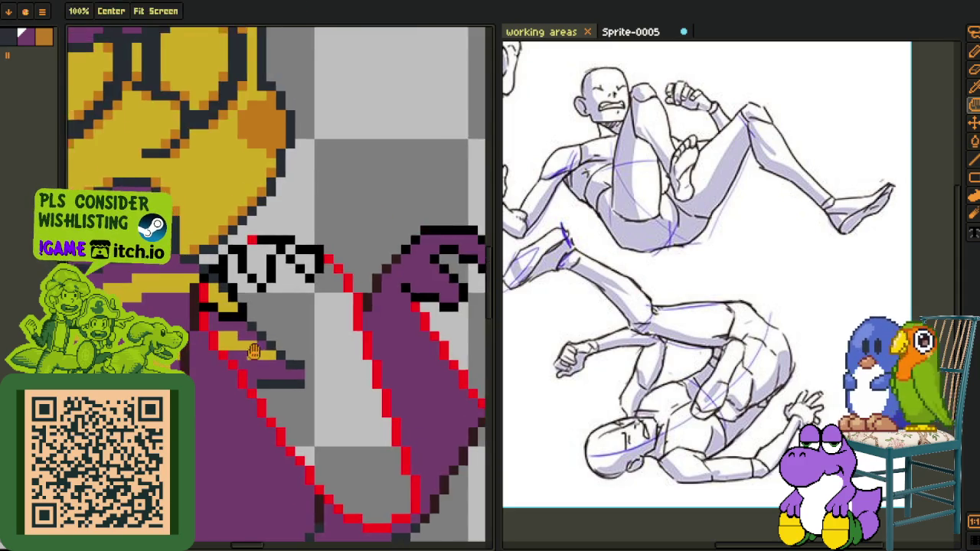
pyautogui.press('b')
pyautogui.scroll(1, 215, 287)
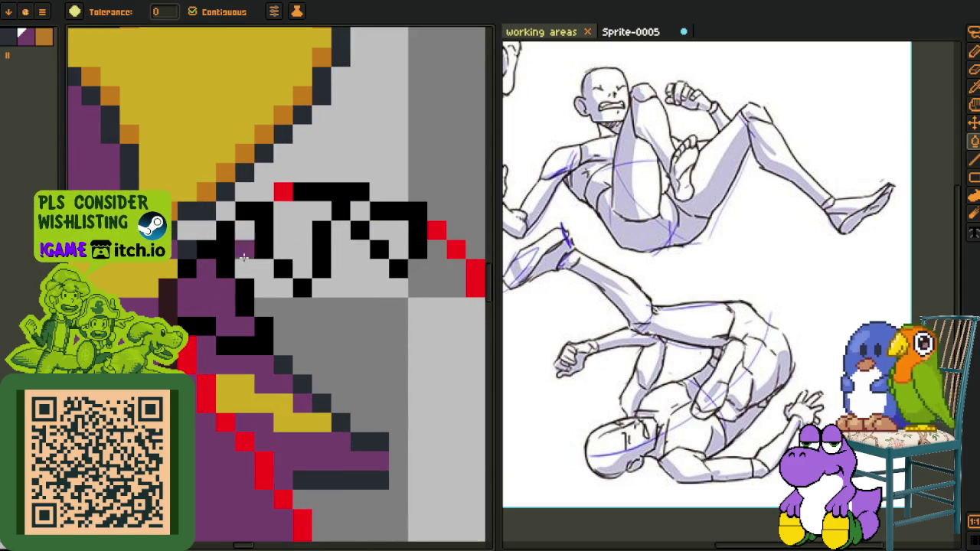
pyautogui.press('m')
pyautogui.scroll(-2, 367, 276)
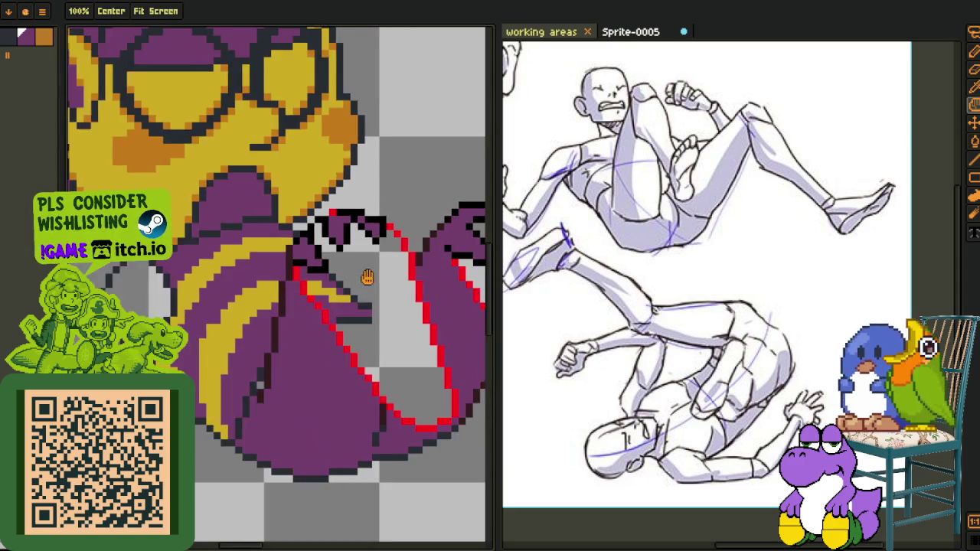
pyautogui.scroll(2, 368, 276)
pyautogui.press('i')
pyautogui.scroll(2, 260, 314)
pyautogui.click(263, 318)
pyautogui.press('b')
pyautogui.click(328, 322)
pyautogui.press('i')
pyautogui.click(261, 281)
pyautogui.press('b')
pyautogui.click(276, 260)
# Sample the yellow from the artwork and fill the arm interiors yellow
pyautogui.press('i')
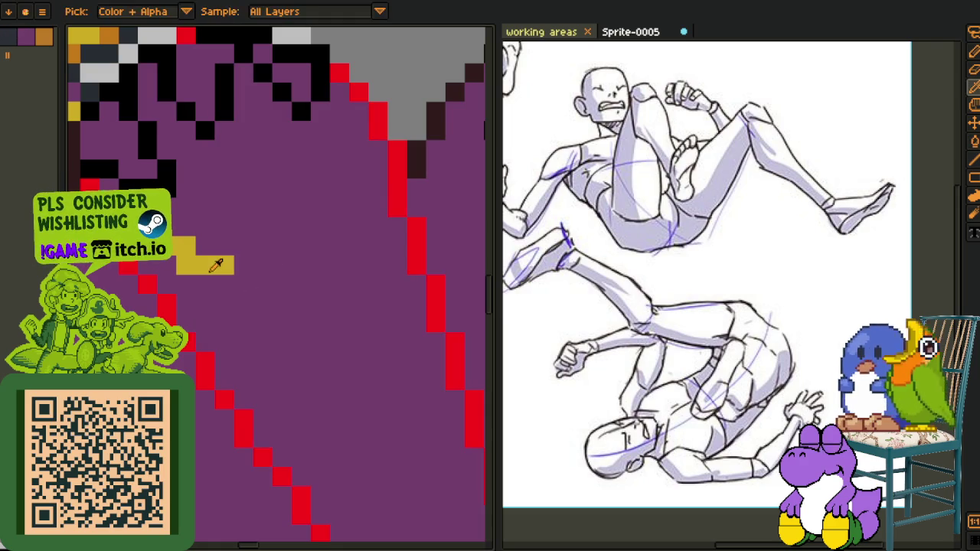
pyautogui.click(217, 264)
pyautogui.press('b')
pyautogui.scroll(-3, 217, 264)
pyautogui.click(269, 282)
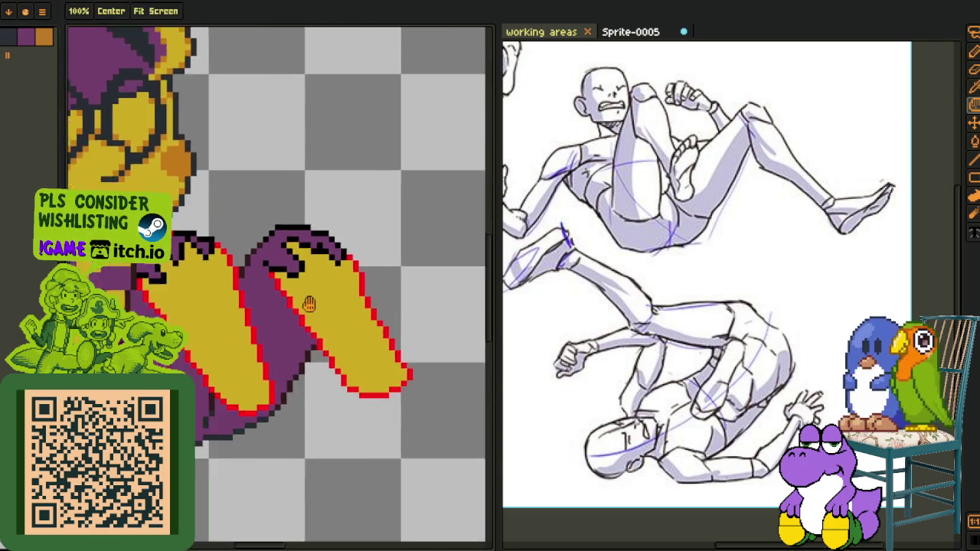
pyautogui.press('b')
pyautogui.scroll(2, 229, 291)
pyautogui.press('i')
pyautogui.scroll(2, 205, 313)
pyautogui.scroll(-1, 206, 312)
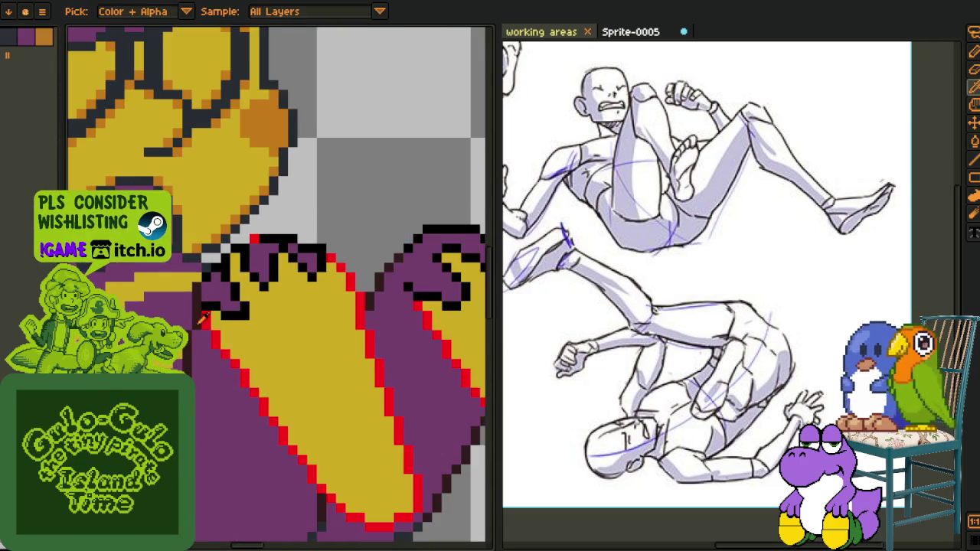
# Sample the dark grey outline colour and zoom in on the top of the foot
pyautogui.scroll(-3, 219, 324)
pyautogui.scroll(-3, 222, 345)
pyautogui.press('i')
pyautogui.click(227, 350)
pyautogui.press('b')
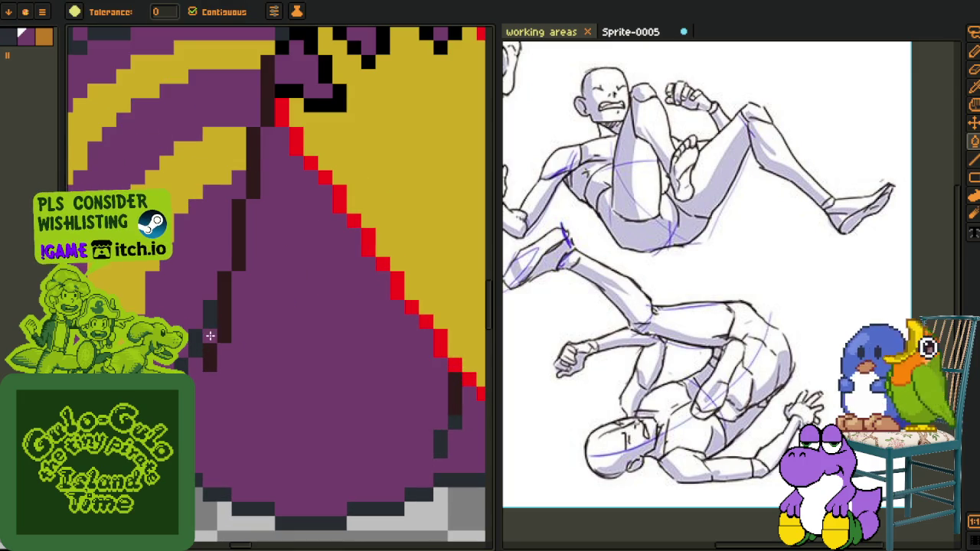
pyautogui.scroll(-3, 209, 336)
pyautogui.press('i')
pyautogui.moveTo(292, 404); pyautogui.dragTo(286, 348)
pyautogui.scroll(2, 220, 253)
pyautogui.scroll(2, 214, 291)
pyautogui.scroll(2, 207, 322)
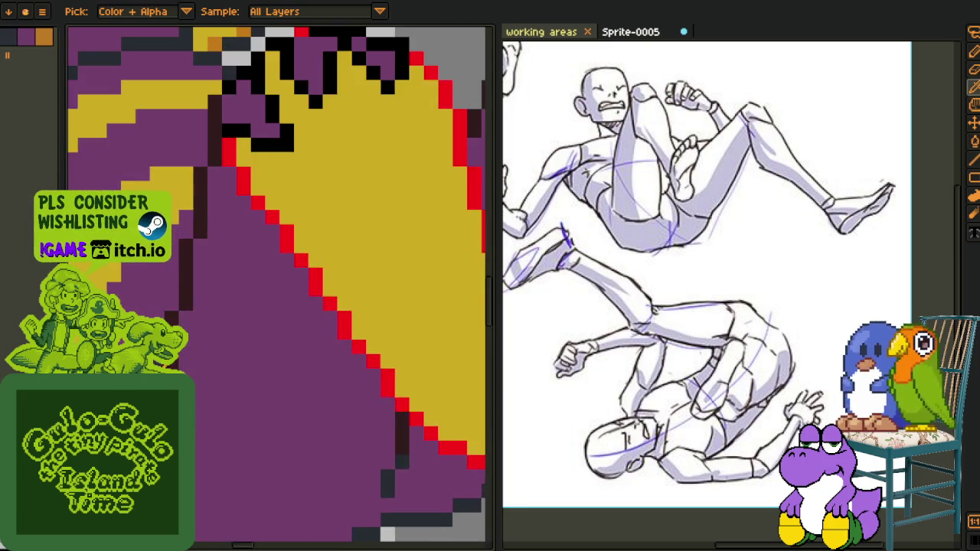
pyautogui.scroll(1, 195, 351)
pyautogui.press('g')
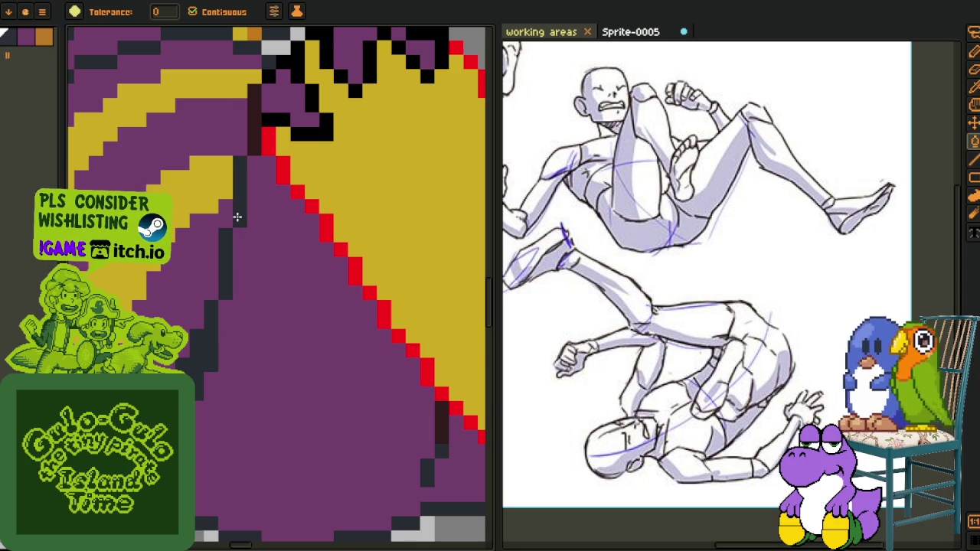
pyautogui.moveTo(238, 218); pyautogui.dragTo(191, 345)
pyautogui.scroll(1, 224, 262)
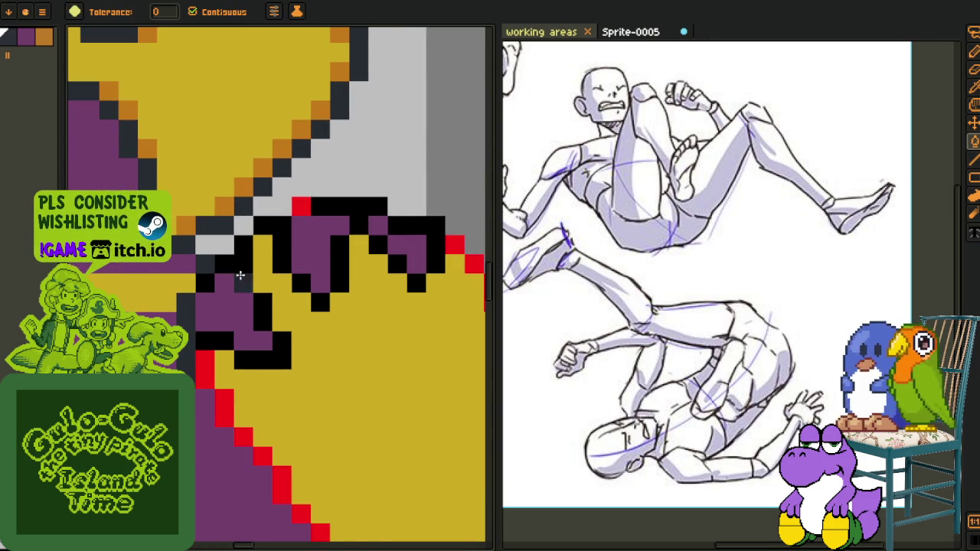
# Recolour the black outline pixels along the foot's top edge dark grey
pyautogui.click(312, 208)
pyautogui.click(425, 244)
pyautogui.moveTo(425, 243); pyautogui.dragTo(300, 205)
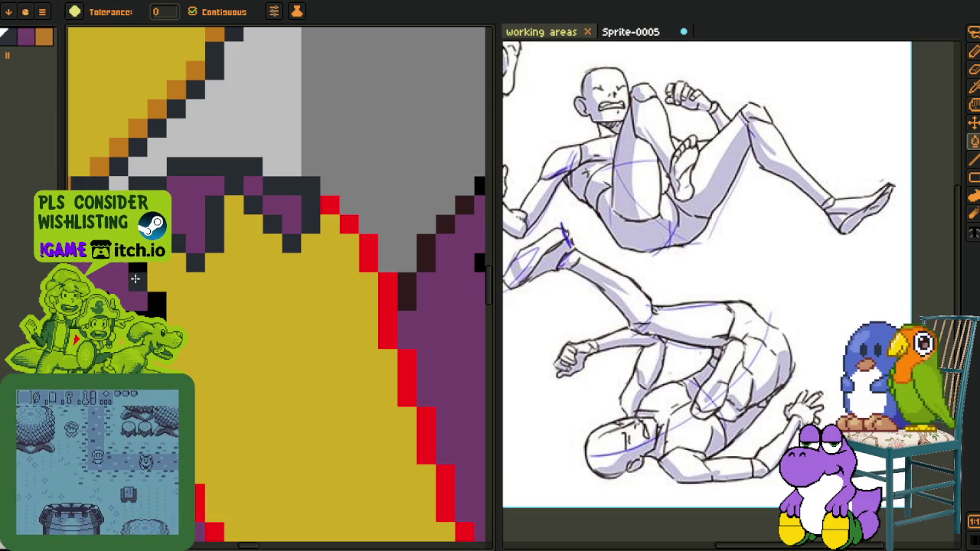
pyautogui.scroll(-3, 215, 310)
pyautogui.scroll(-1, 216, 314)
pyautogui.scroll(2, 215, 314)
pyautogui.scroll(2, 207, 321)
# Repaint the diagonal edge and remaining brown and black outline blocks dark grey
pyautogui.moveTo(193, 336); pyautogui.dragTo(245, 224)
pyautogui.click(279, 192)
pyautogui.click(360, 114)
pyautogui.moveTo(404, 131)
pyautogui.mouseDown()
pyautogui.moveTo(326, 168)
pyautogui.moveTo(383, 178)
pyautogui.moveTo(406, 200)
pyautogui.moveTo(405, 286)
pyautogui.moveTo(276, 212)
pyautogui.moveTo(188, 186)
pyautogui.mouseUp()
pyautogui.click(231, 307)
pyautogui.click(197, 350)
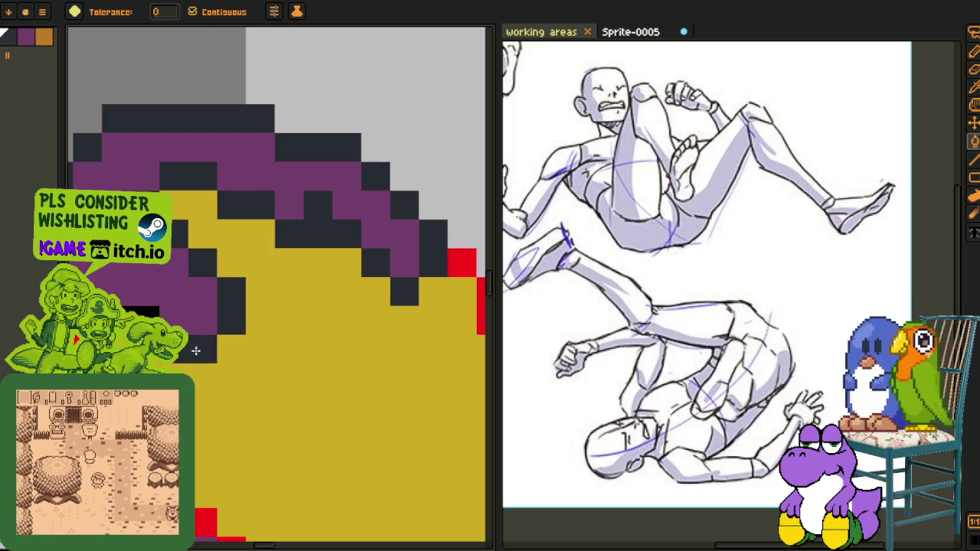
pyautogui.scroll(-2, 263, 284)
pyautogui.scroll(-4, 291, 326)
pyautogui.scroll(-3, 291, 324)
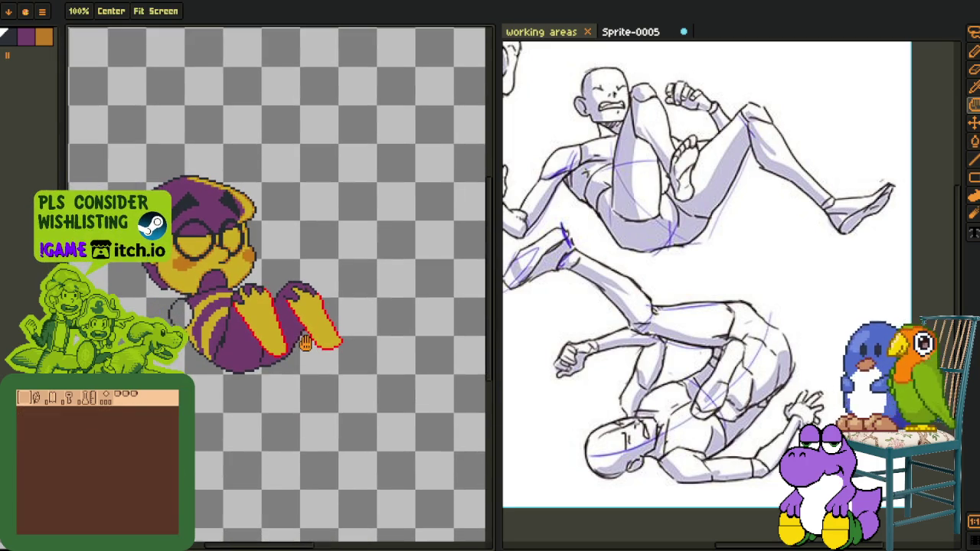
pyautogui.scroll(3, 270, 303)
pyautogui.scroll(3, 266, 292)
pyautogui.scroll(3, 267, 292)
pyautogui.press('m')
pyautogui.moveTo(119, 266); pyautogui.dragTo(201, 369)
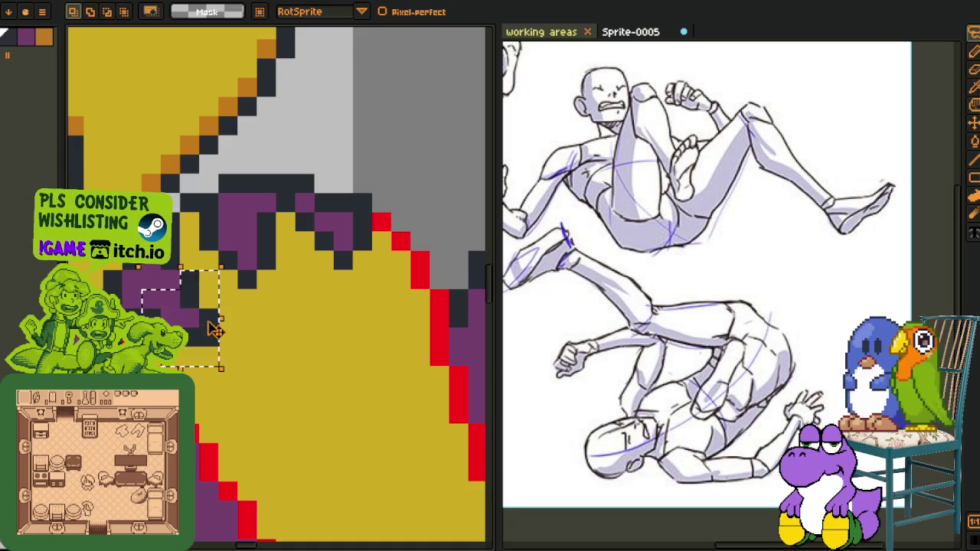
pyautogui.press('o')
pyautogui.press('z')
pyautogui.scroll(-2, 197, 351)
pyautogui.scroll(2, 197, 352)
pyautogui.press('o')
pyautogui.press('b')
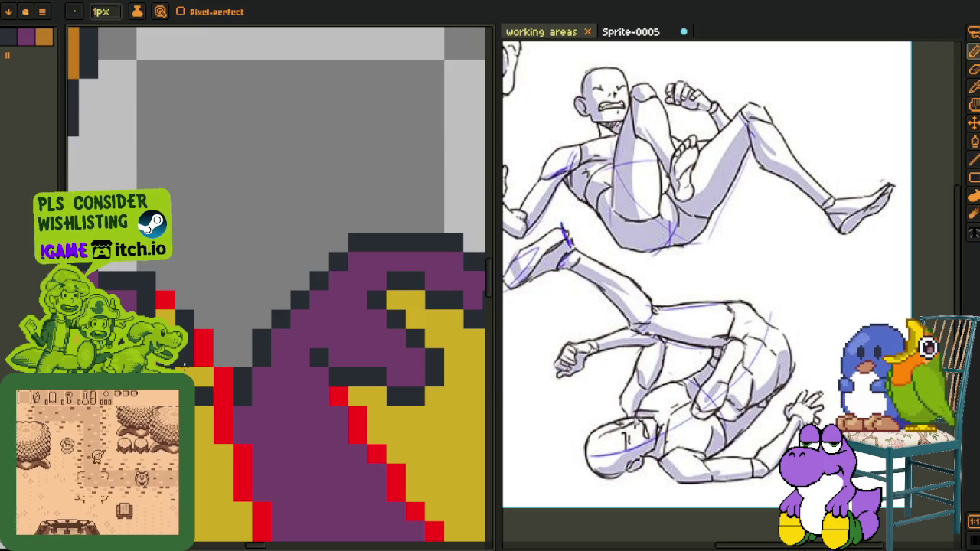
pyautogui.scroll(-3, 184, 363)
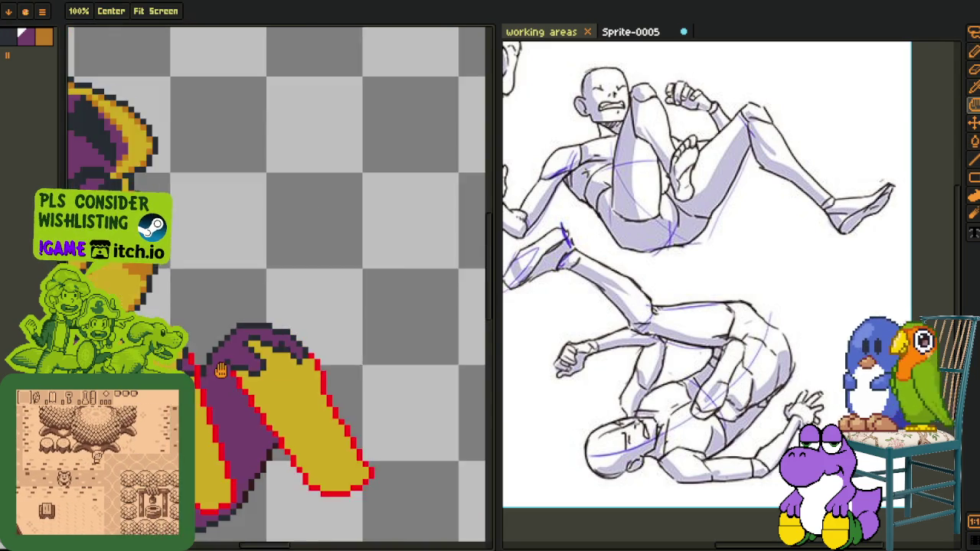
# Fill the first red edge runs on the foot black, undoing one fill
pyautogui.moveTo(249, 375); pyautogui.dragTo(249, 299)
pyautogui.scroll(3, 249, 298)
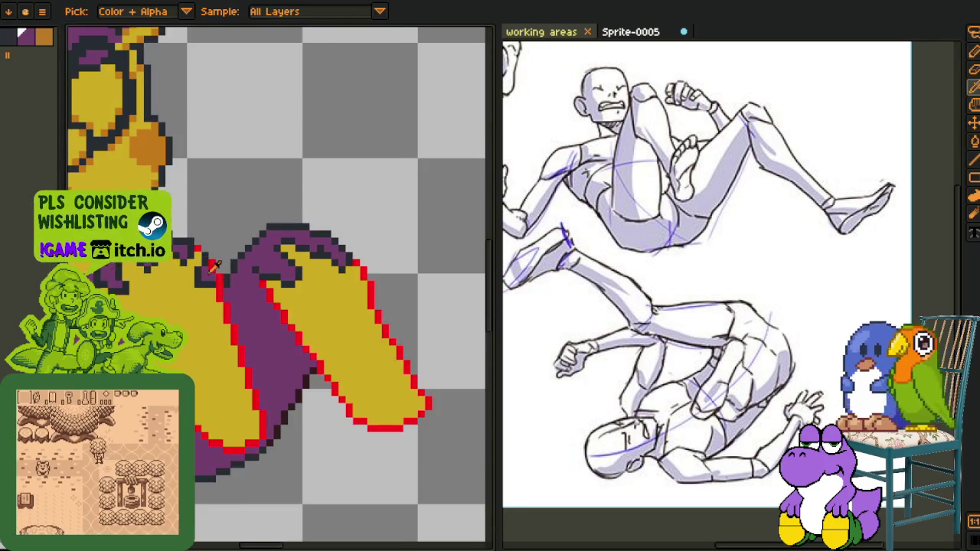
pyautogui.scroll(1, 214, 276)
pyautogui.scroll(2, 288, 197)
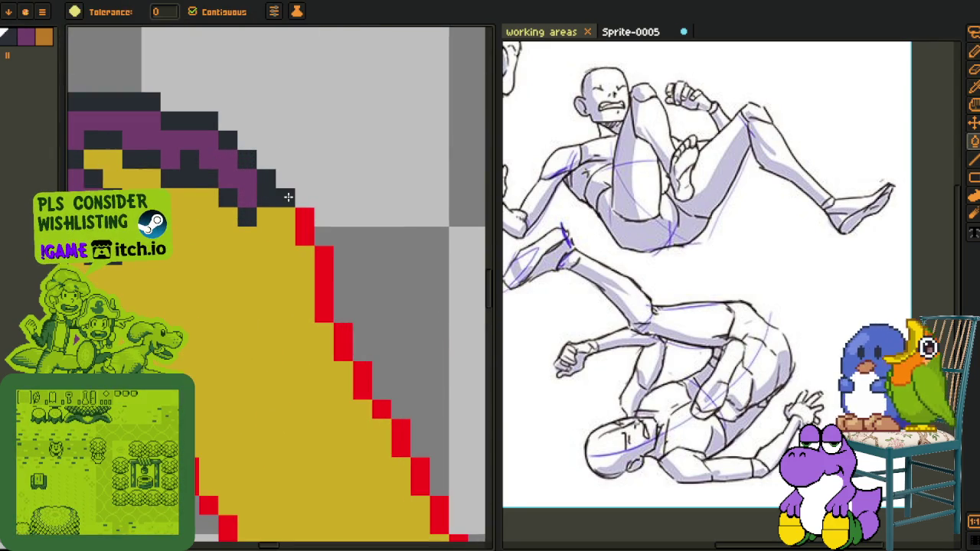
pyautogui.click(323, 284)
pyautogui.click(343, 332)
pyautogui.click(350, 345)
pyautogui.hotkey('ctrl', 'z')
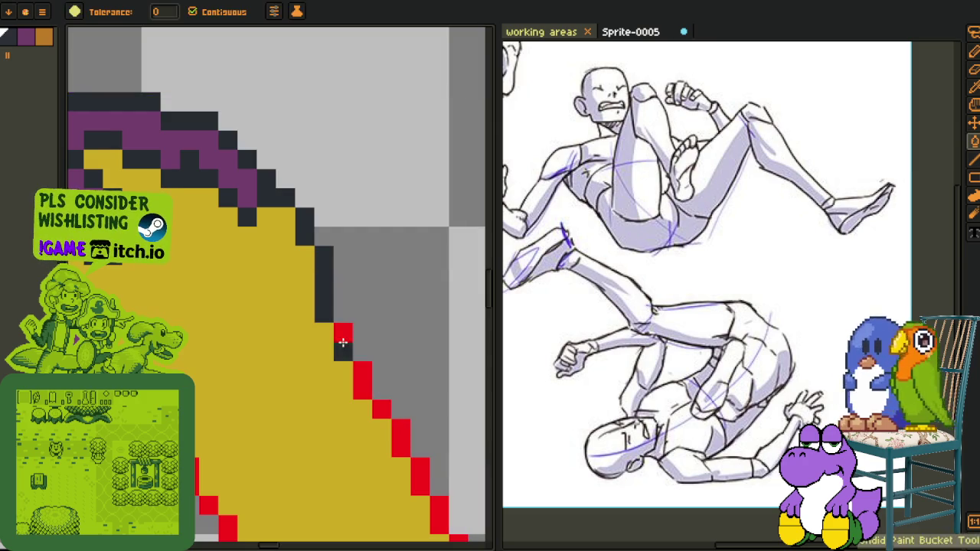
pyautogui.scroll(-1, 344, 339)
pyautogui.moveTo(354, 363); pyautogui.dragTo(263, 242)
# Fill the red outline pixels along the foot's lower-right and bottom edges black
pyautogui.click(296, 302)
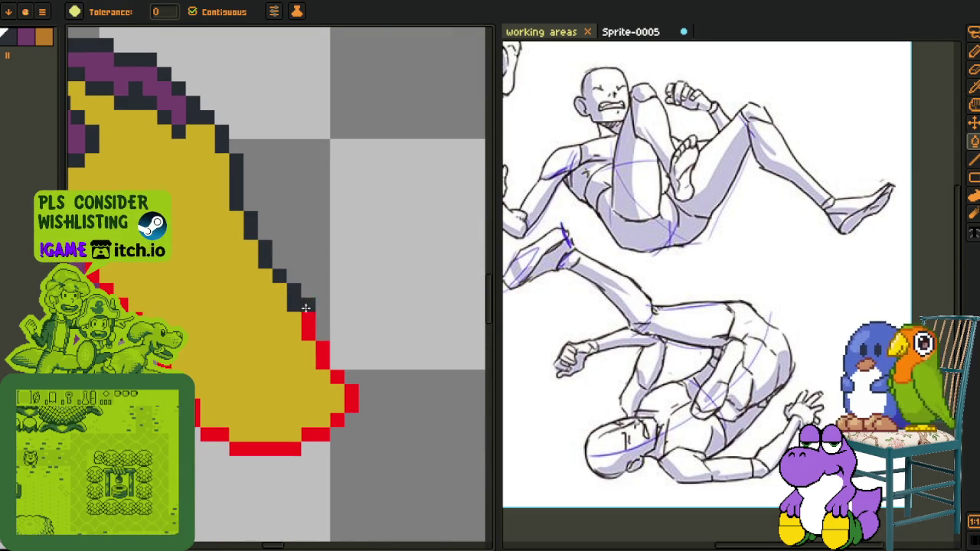
pyautogui.click(309, 320)
pyautogui.click(323, 360)
pyautogui.click(336, 377)
pyautogui.click(351, 398)
pyautogui.click(336, 420)
pyautogui.click(322, 434)
pyautogui.click(310, 435)
pyautogui.click(273, 445)
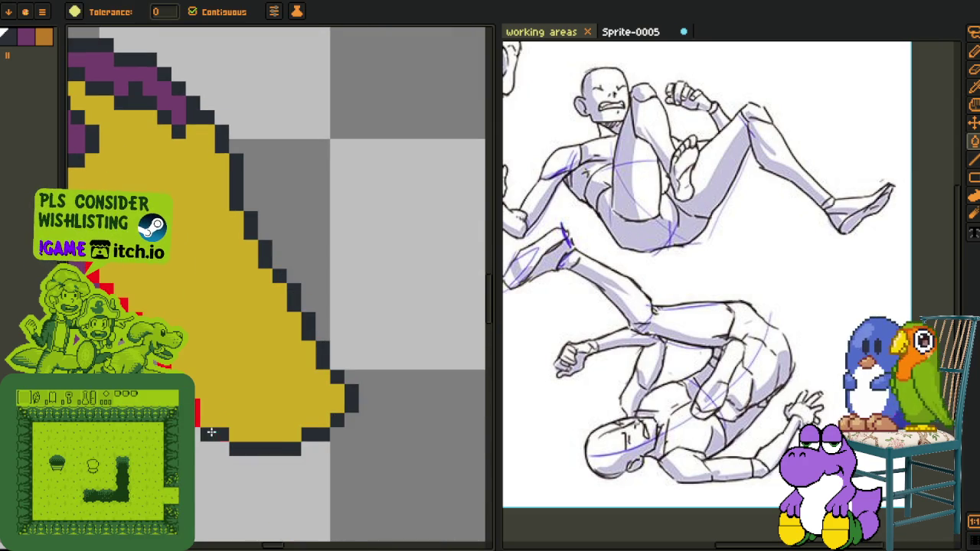
pyautogui.moveTo(136, 338); pyautogui.dragTo(221, 414)
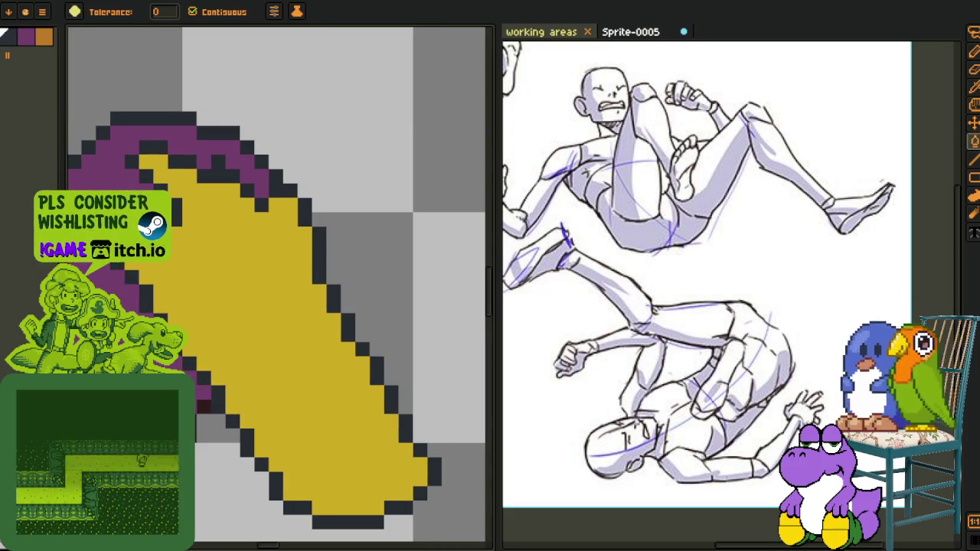
# On the other foot, undo an accidental navy fill and repaint the remaining red outline dark
pyautogui.moveTo(230, 192); pyautogui.dragTo(291, 286)
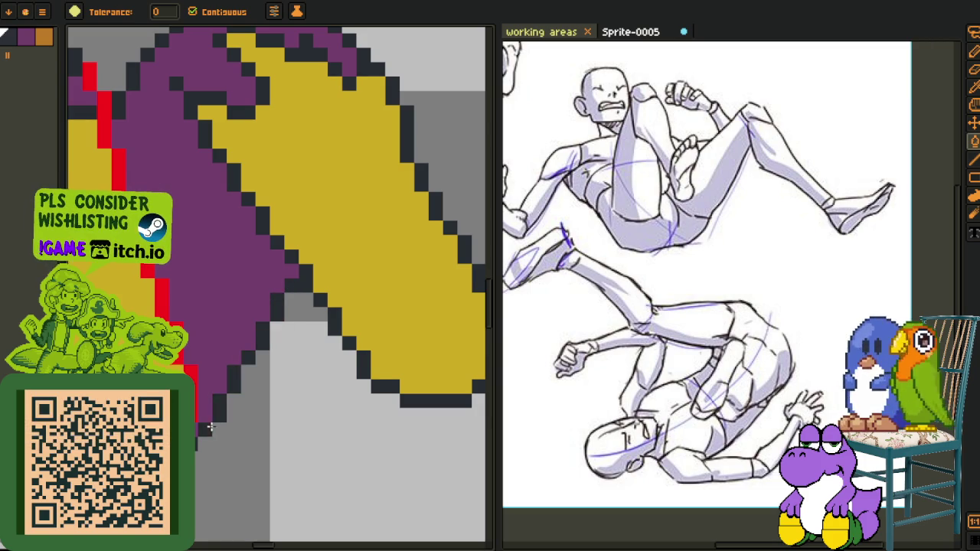
pyautogui.click(170, 308)
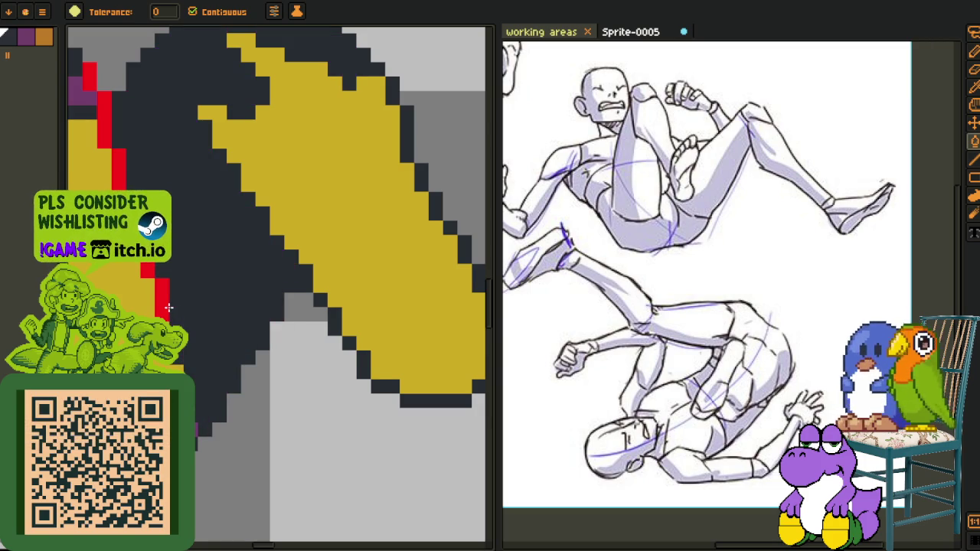
pyautogui.hotkey('ctrl', 'z')
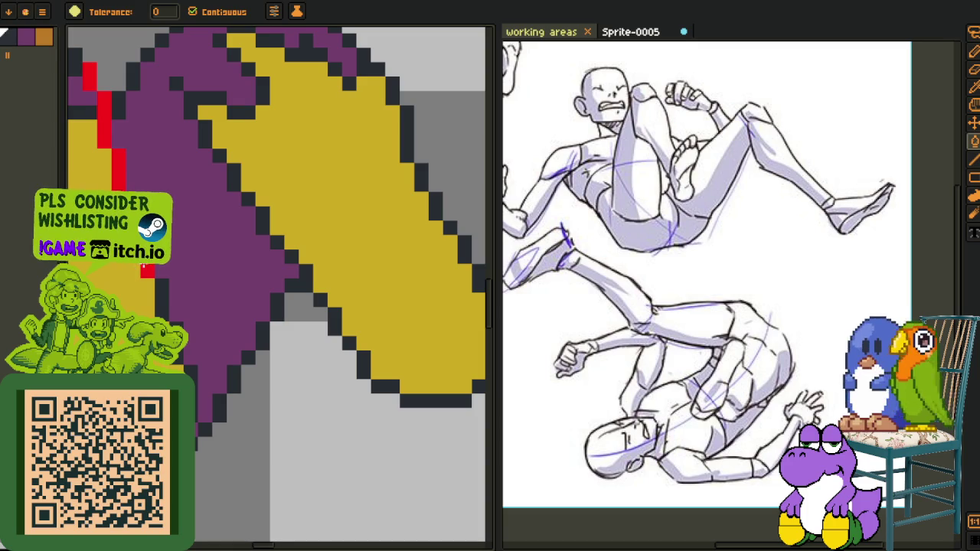
pyautogui.moveTo(120, 175); pyautogui.dragTo(230, 297)
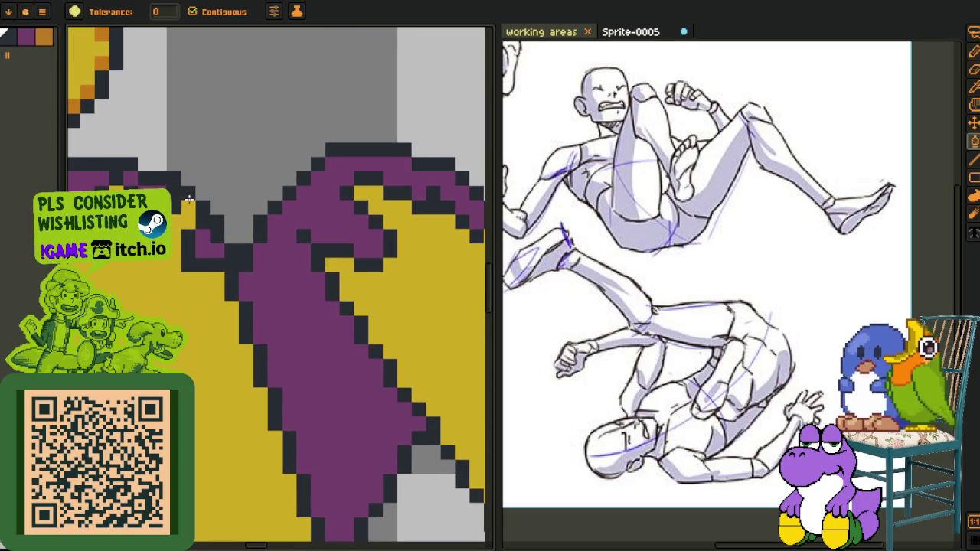
pyautogui.scroll(-2, 187, 199)
pyautogui.scroll(-2, 241, 346)
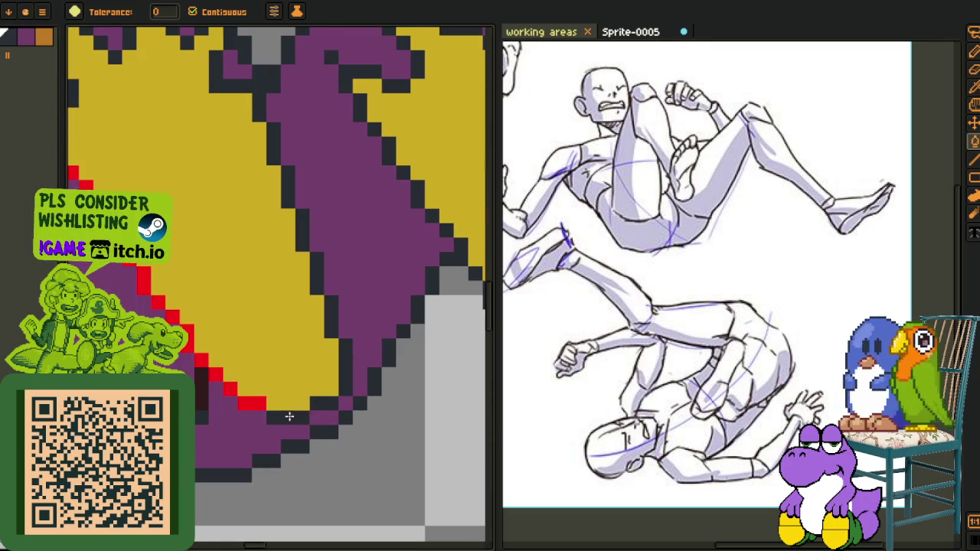
pyautogui.click(272, 405)
pyautogui.click(229, 388)
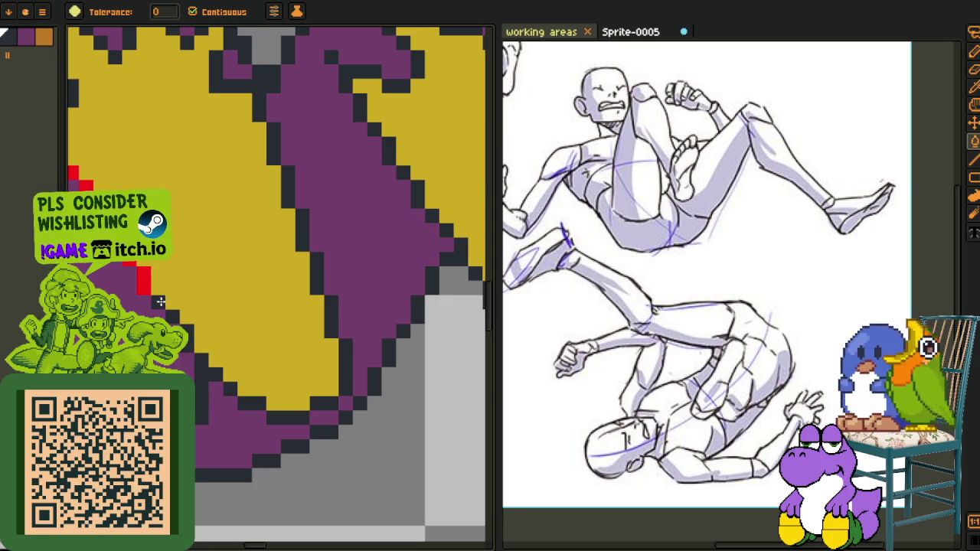
pyautogui.scroll(-3, 147, 287)
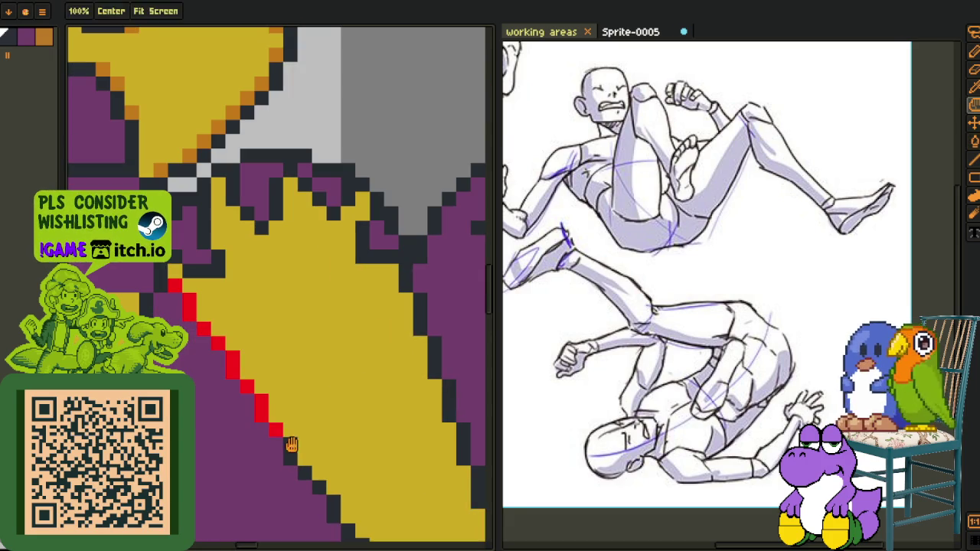
pyautogui.click(238, 377)
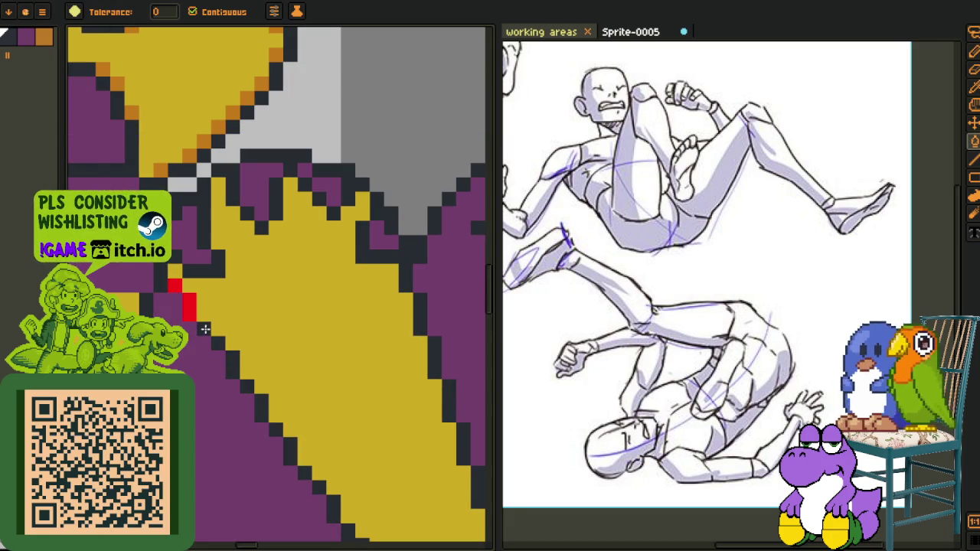
pyautogui.scroll(-2, 185, 307)
pyautogui.scroll(-2, 230, 353)
pyautogui.scroll(2, 252, 395)
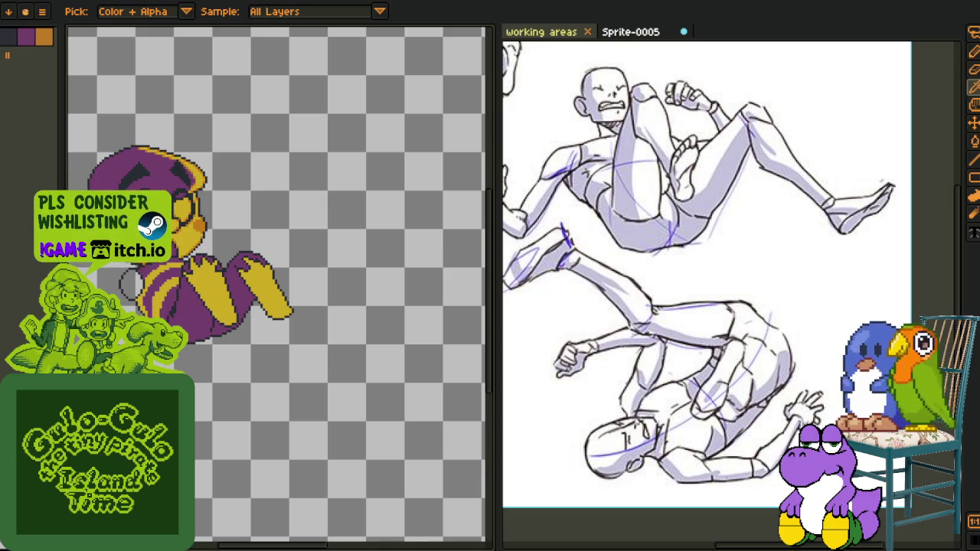
# Paint over the stray dark and purple pixels on the hand in yellow
pyautogui.scroll(2, 258, 340)
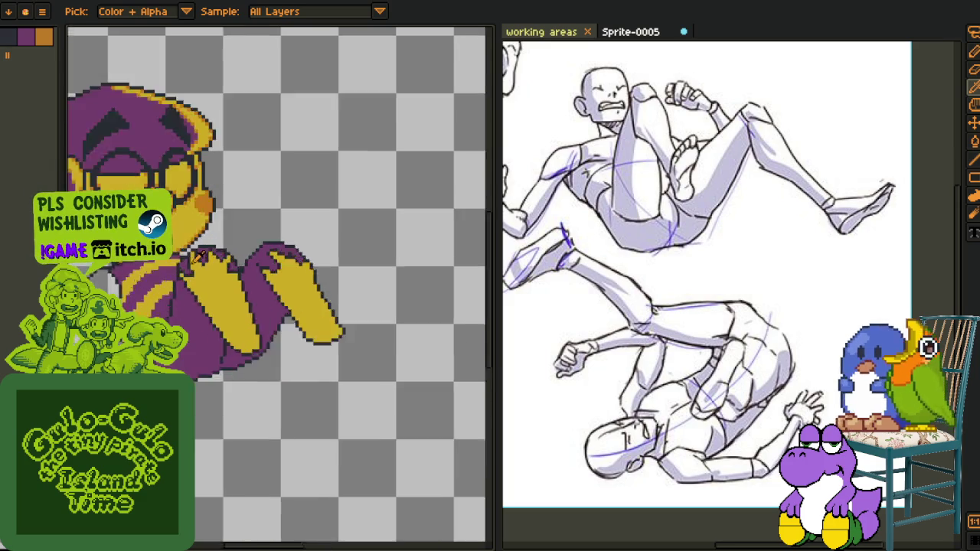
pyautogui.scroll(3, 274, 291)
pyautogui.press('v')
pyautogui.press('b')
pyautogui.moveTo(258, 244); pyautogui.dragTo(274, 294)
pyautogui.moveTo(280, 259); pyautogui.dragTo(296, 281)
pyautogui.click(276, 225)
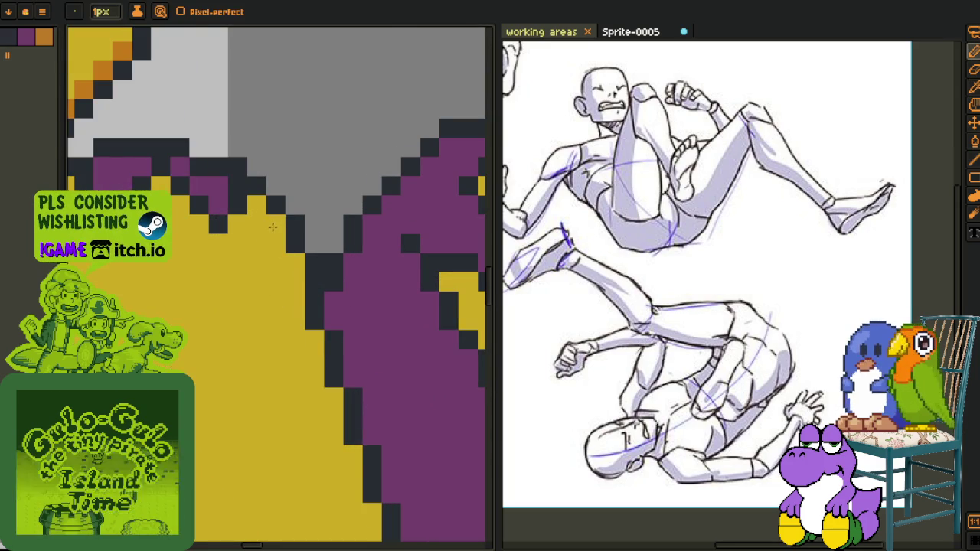
# Add a dark pixel to the hand outline
pyautogui.scroll(-4, 270, 255)
pyautogui.scroll(2, 291, 224)
pyautogui.scroll(-3, 261, 241)
pyautogui.scroll(4, 230, 257)
pyautogui.scroll(2, 218, 264)
pyautogui.click(234, 261)
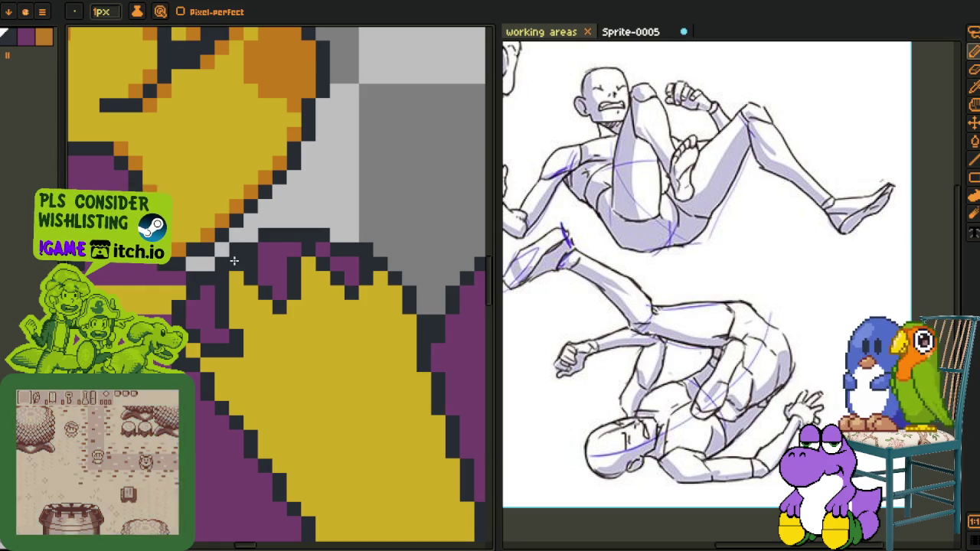
pyautogui.press('b')
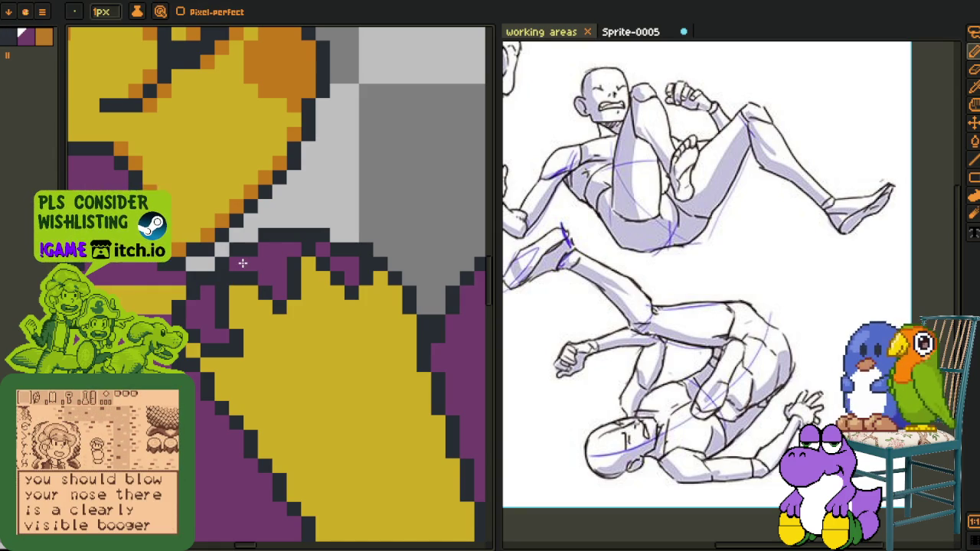
pyautogui.scroll(-3, 242, 262)
pyautogui.scroll(-2, 291, 253)
# Save the sprite, step to the next frame and show the animation timeline
pyautogui.hotkey('ctrl', 's')
pyautogui.press('space')
pyautogui.scroll(-1, 322, 329)
pyautogui.scroll(-1, 323, 360)
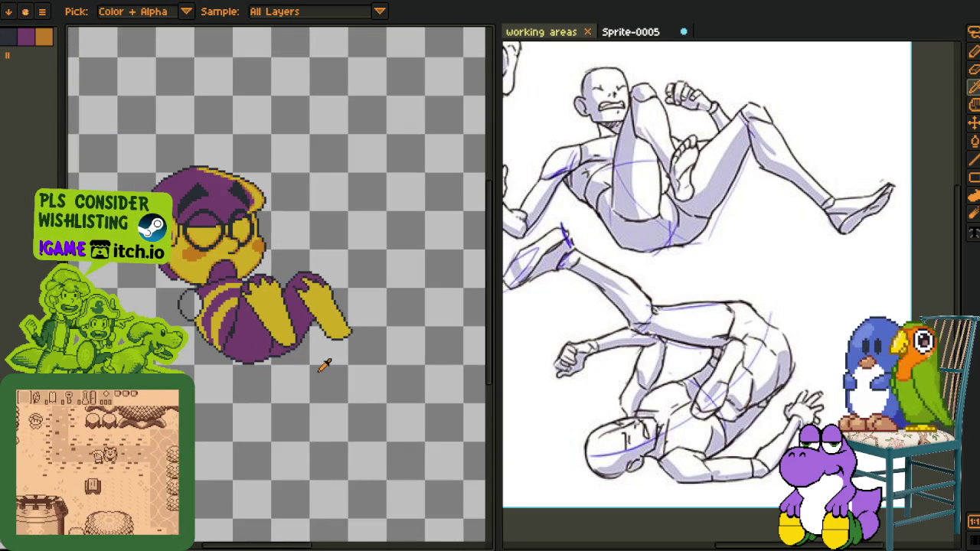
pyautogui.press('Right')
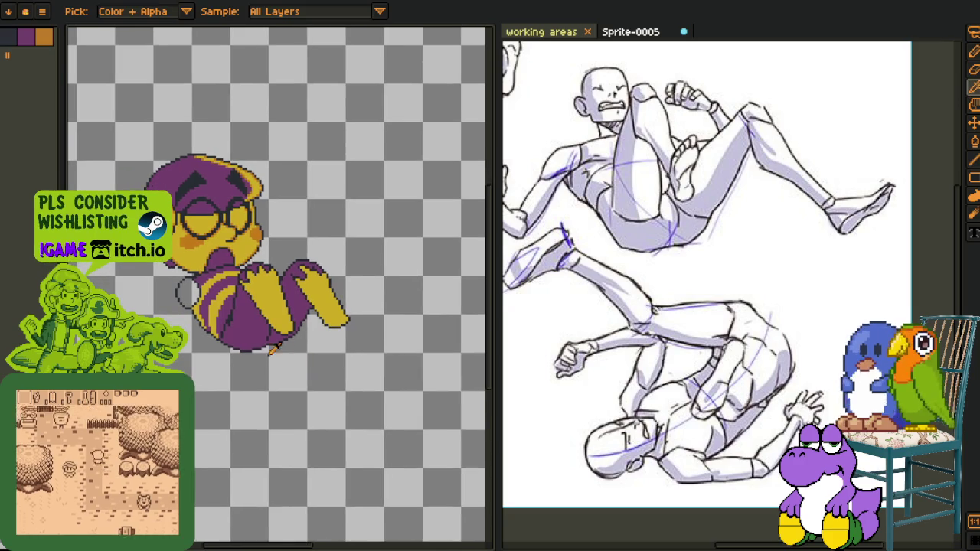
pyautogui.press('Tab')
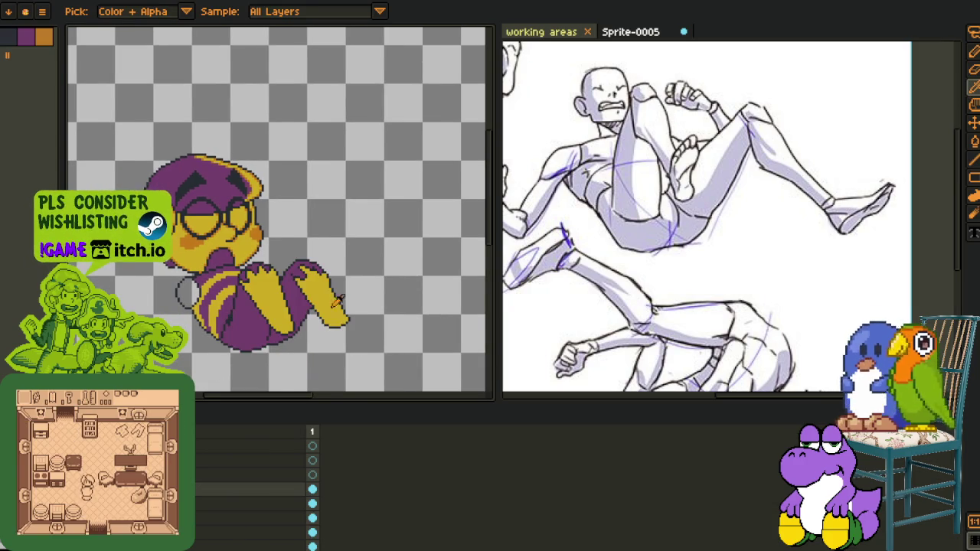
pyautogui.scroll(-1, 333, 303)
pyautogui.moveTo(273, 389); pyautogui.dragTo(224, 350)
# Add a new layer, Layer 3, from the layer menu, hide the timeline and save
pyautogui.press('i')
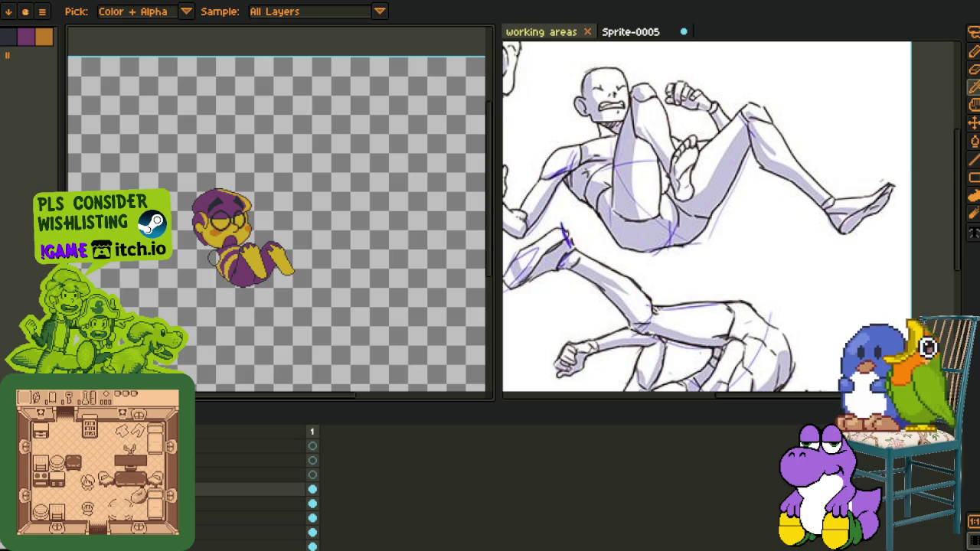
pyautogui.rightClick(217, 491)
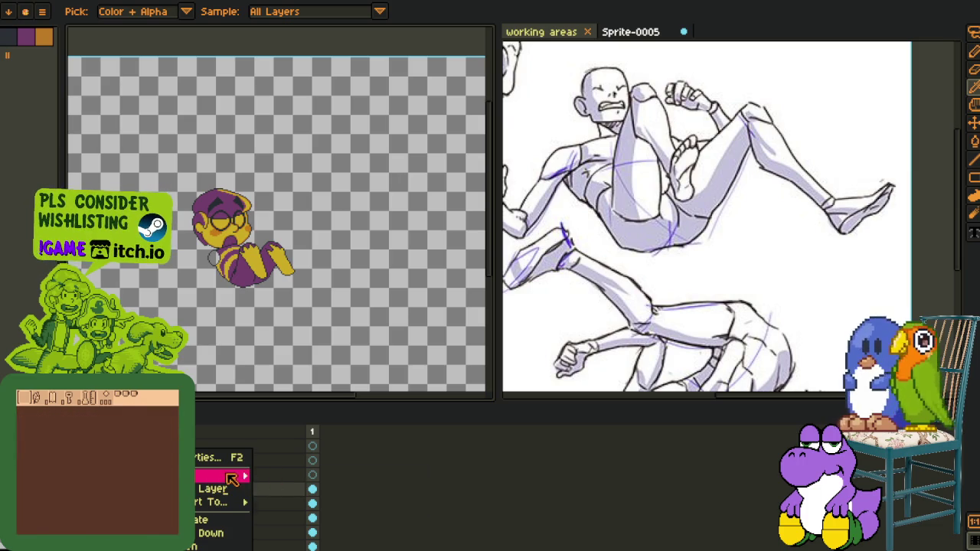
pyautogui.moveTo(218, 476)
pyautogui.click(285, 476)
pyautogui.scroll(2, 225, 372)
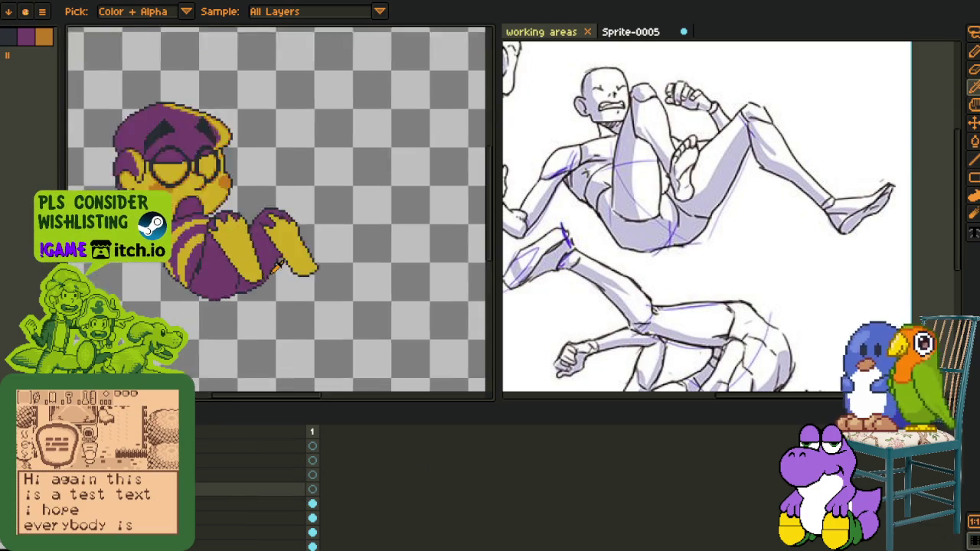
pyautogui.scroll(2, 224, 371)
pyautogui.press('Tab')
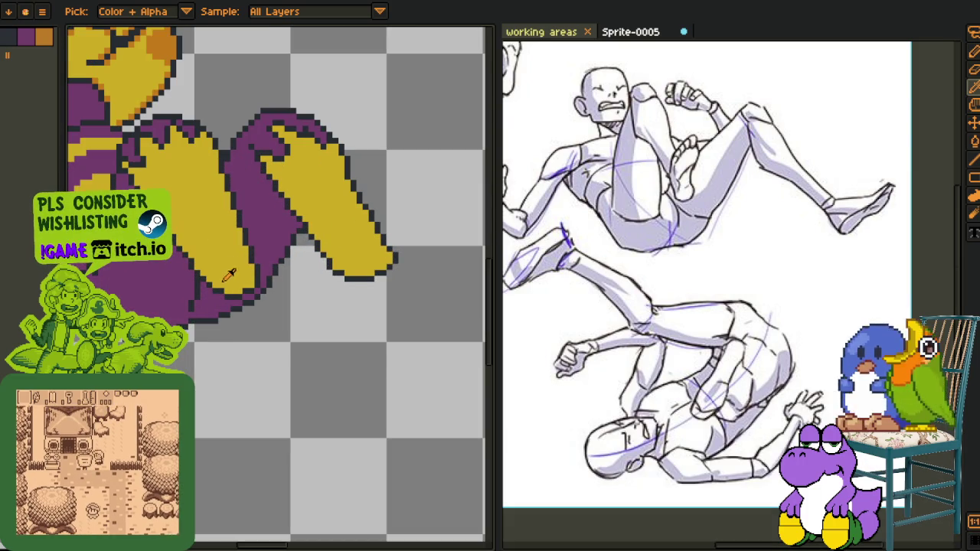
pyautogui.scroll(1, 236, 344)
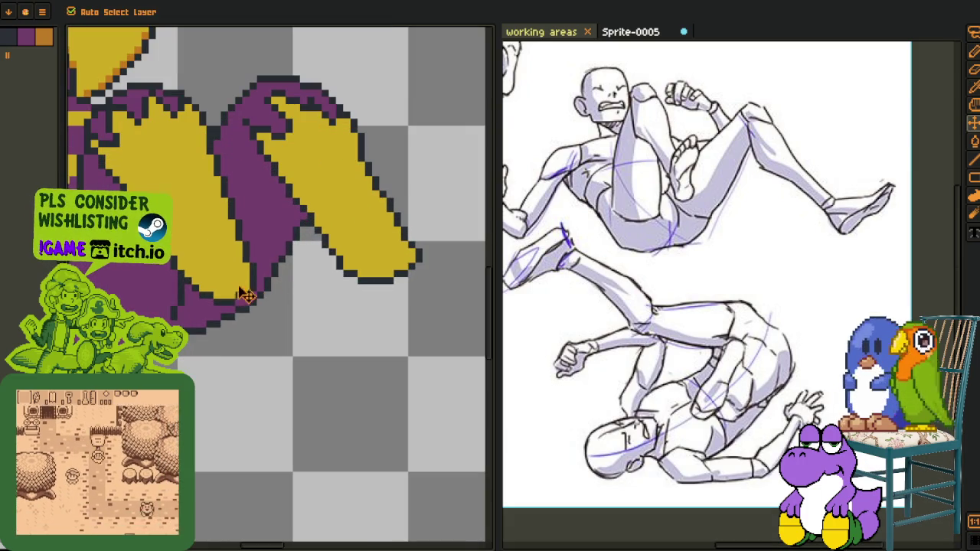
pyautogui.press('Tab')
pyautogui.press('Tab')
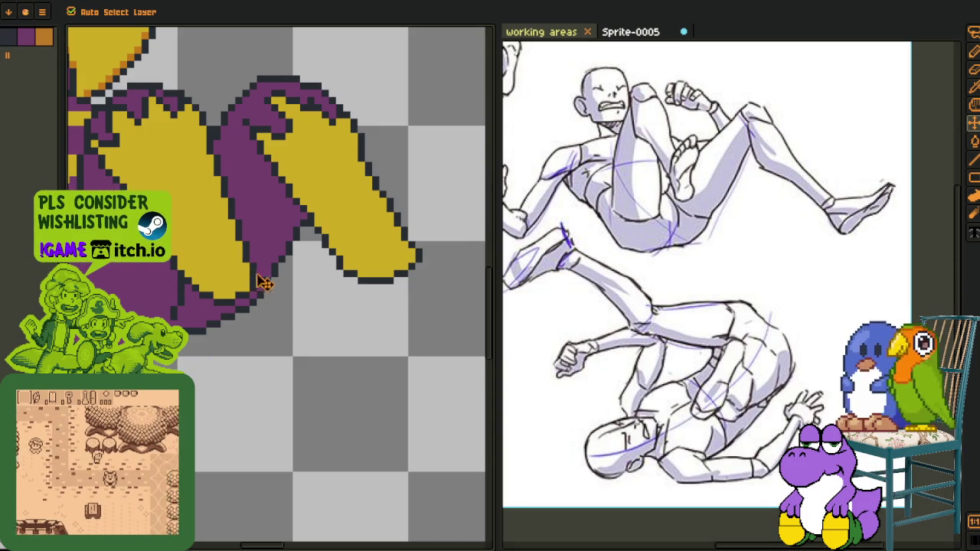
pyautogui.press('b')
pyautogui.hotkey('ctrl', 's')
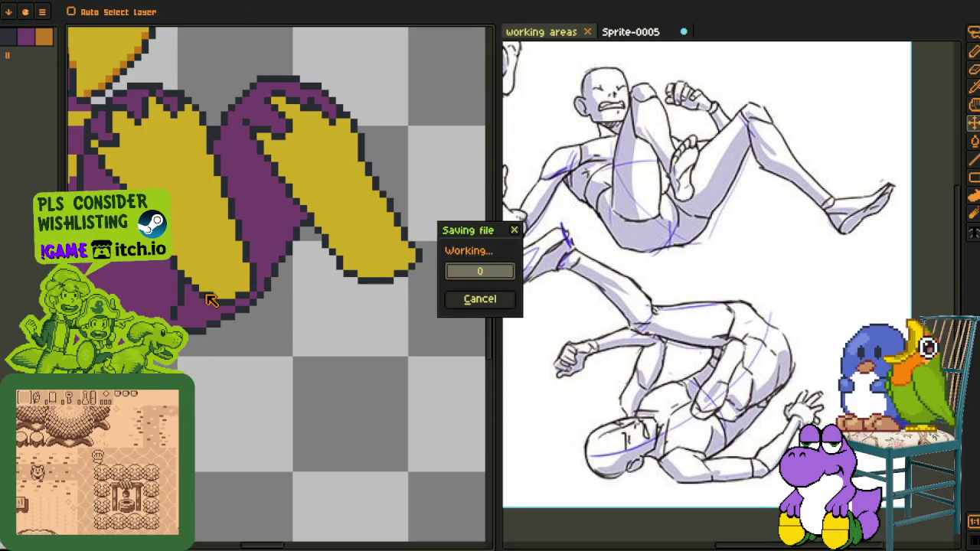
pyautogui.moveTo(242, 242); pyautogui.dragTo(239, 257)
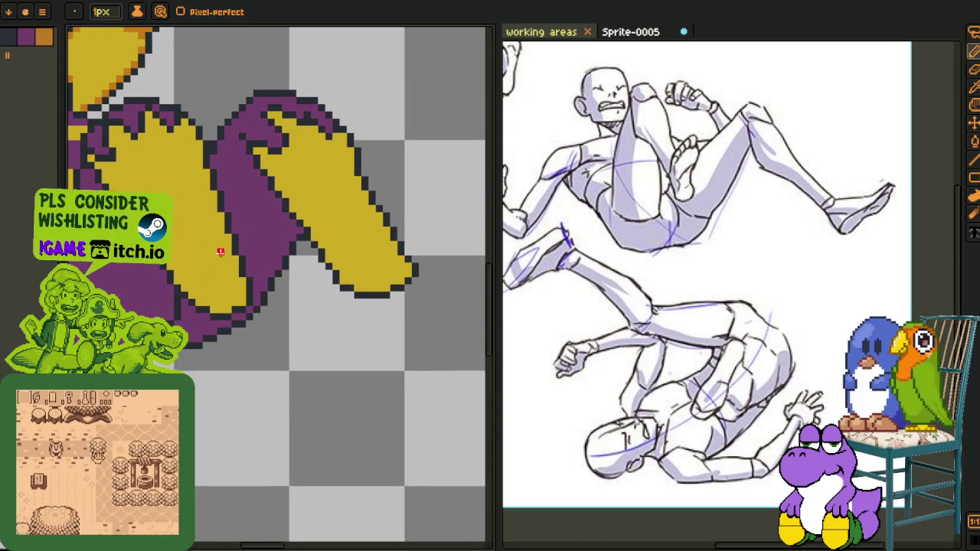
# Sketch red guide pixels and a stepped red hand-edge line below the purple sleeve, discarding a trial diagonal
pyautogui.scroll(1, 246, 246)
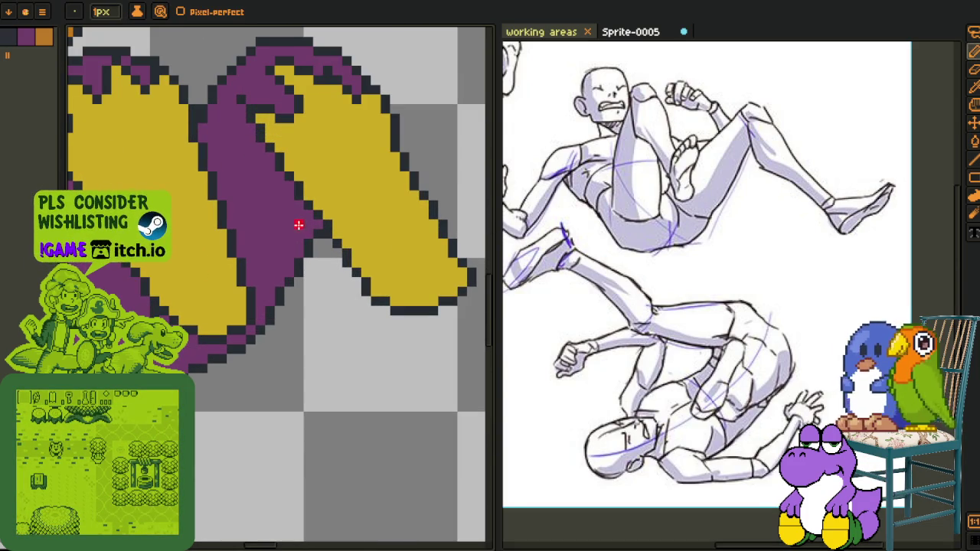
pyautogui.moveTo(298, 224); pyautogui.dragTo(212, 279)
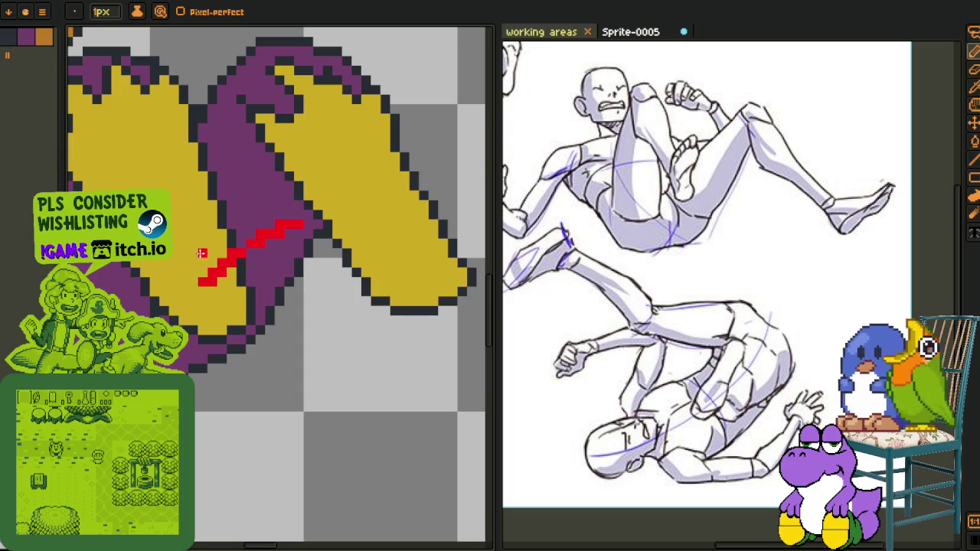
pyautogui.hotkey('ctrl', 'z')
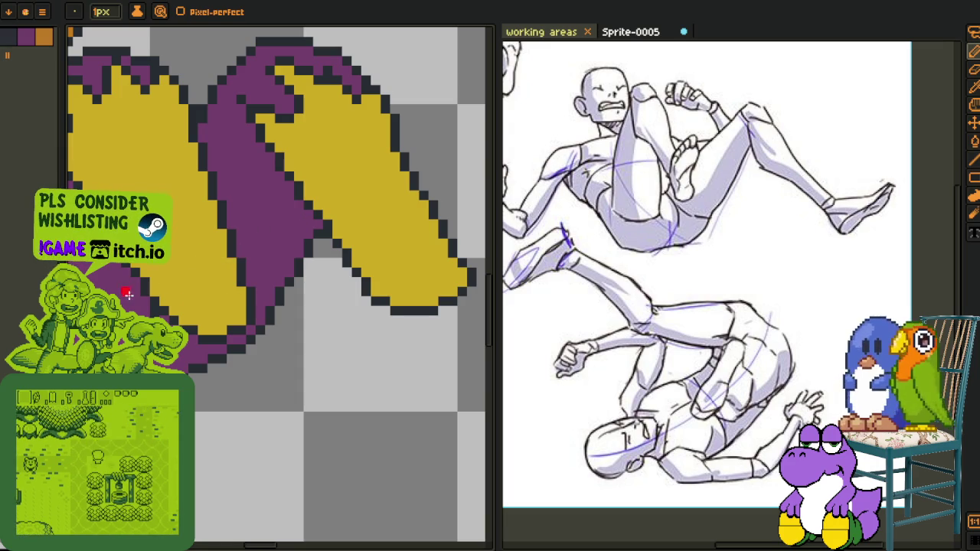
pyautogui.moveTo(230, 354); pyautogui.dragTo(183, 320)
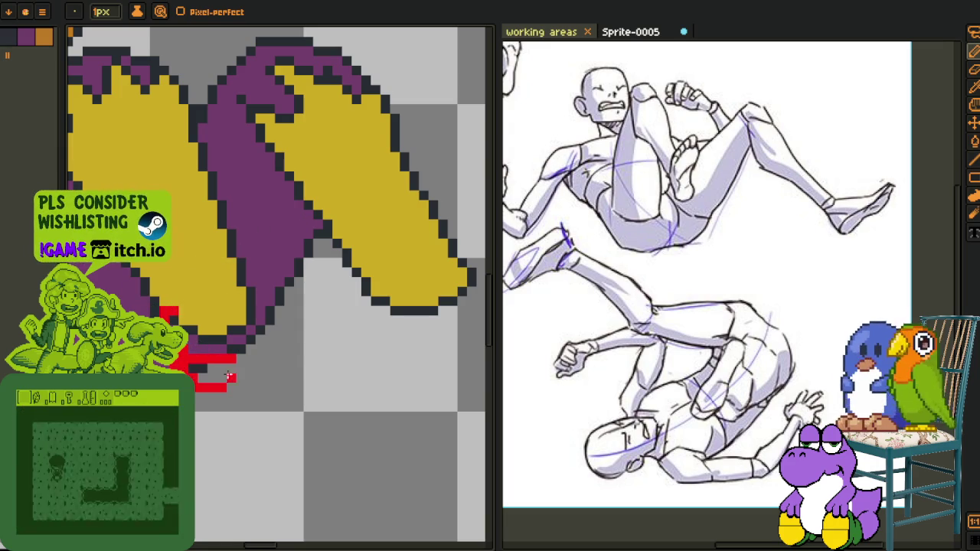
pyautogui.moveTo(197, 386)
pyautogui.mouseDown()
pyautogui.moveTo(282, 354)
pyautogui.moveTo(327, 311)
pyautogui.mouseUp()
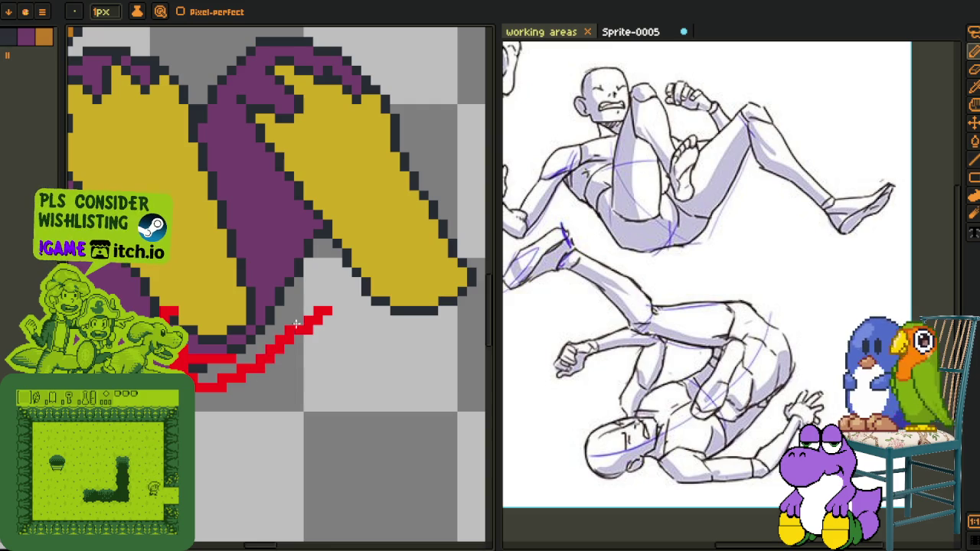
pyautogui.moveTo(330, 305)
pyautogui.mouseDown()
pyautogui.moveTo(329, 357)
pyautogui.moveTo(288, 325)
pyautogui.mouseUp()
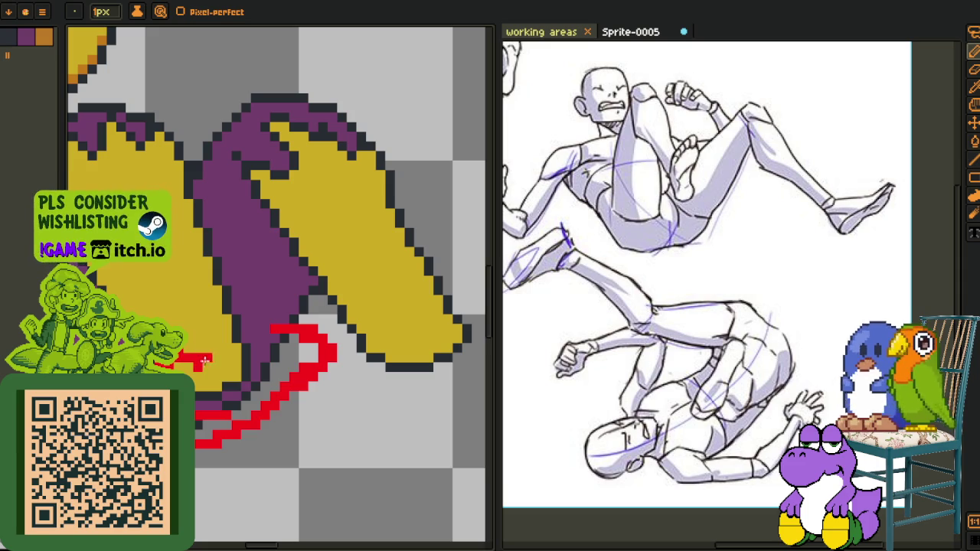
# Add a red line across the purple sleeve and a short row of red pixels
pyautogui.moveTo(197, 326); pyautogui.dragTo(258, 325)
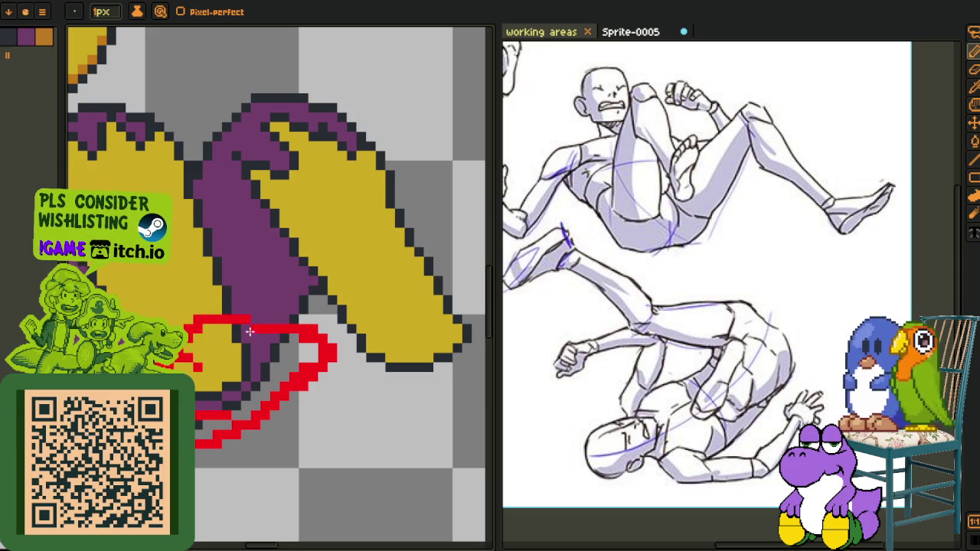
pyautogui.scroll(1, 226, 356)
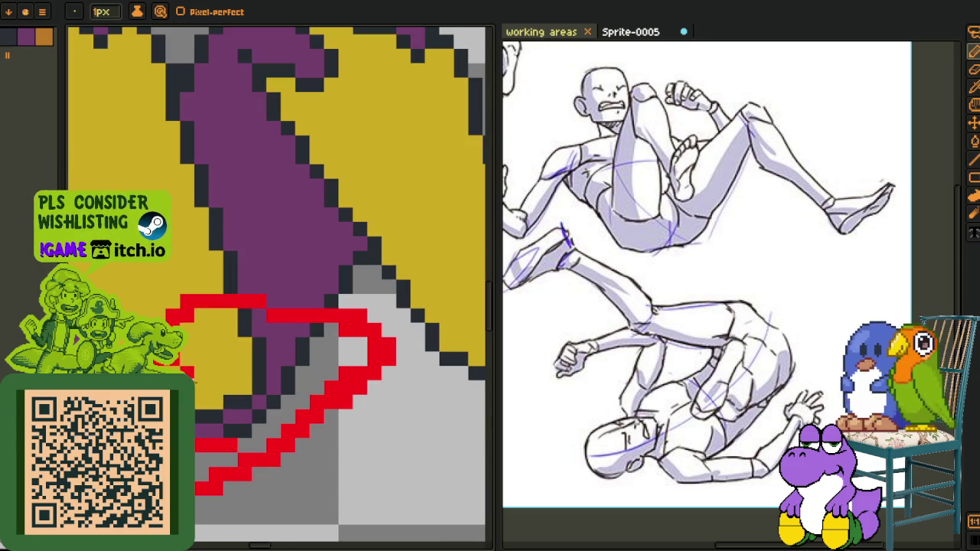
pyautogui.moveTo(232, 385); pyautogui.dragTo(247, 388)
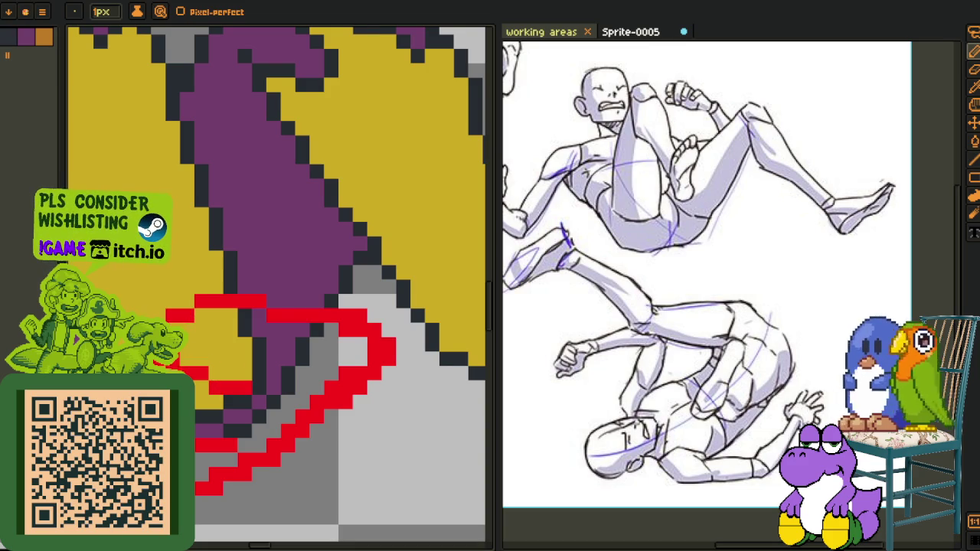
pyautogui.moveTo(170, 409); pyautogui.dragTo(197, 337)
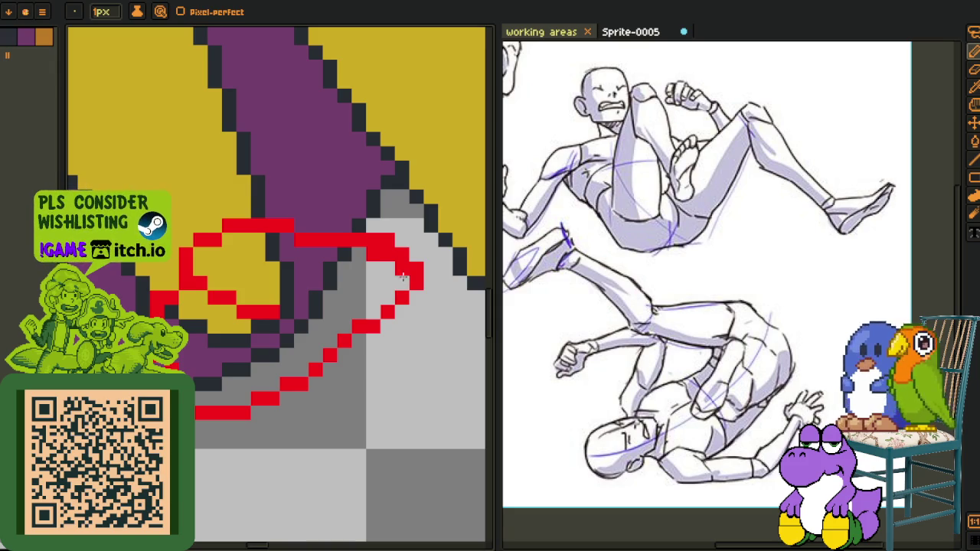
pyautogui.scroll(-2, 373, 265)
pyautogui.scroll(2, 250, 314)
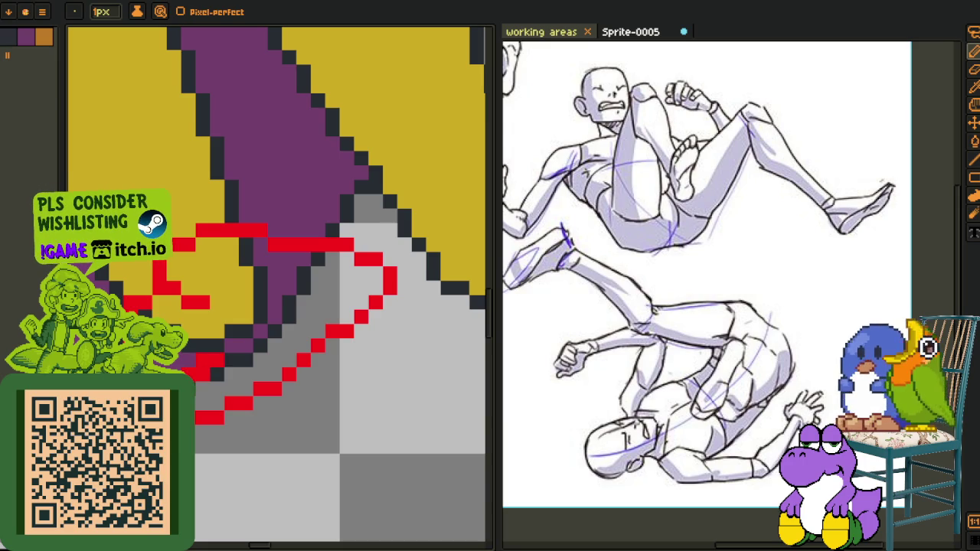
# Draw diagonal red finger strokes reaching up toward the sleeve edge
pyautogui.moveTo(215, 373); pyautogui.dragTo(242, 333)
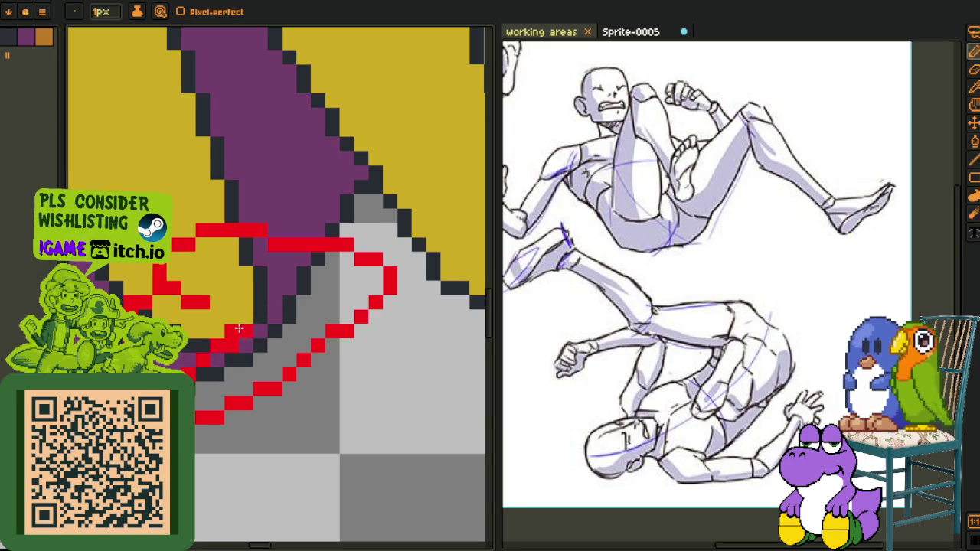
pyautogui.moveTo(365, 269); pyautogui.dragTo(319, 286)
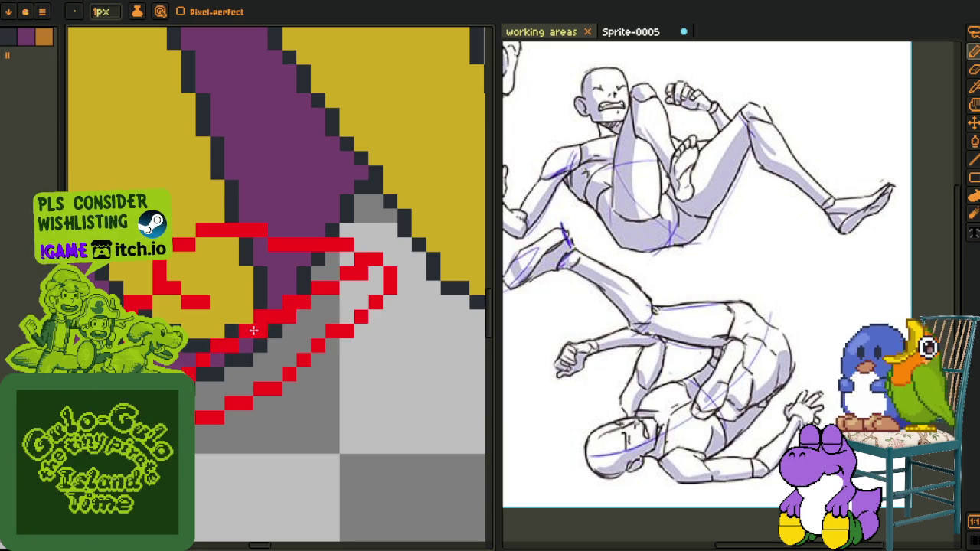
pyautogui.moveTo(305, 302); pyautogui.dragTo(259, 340)
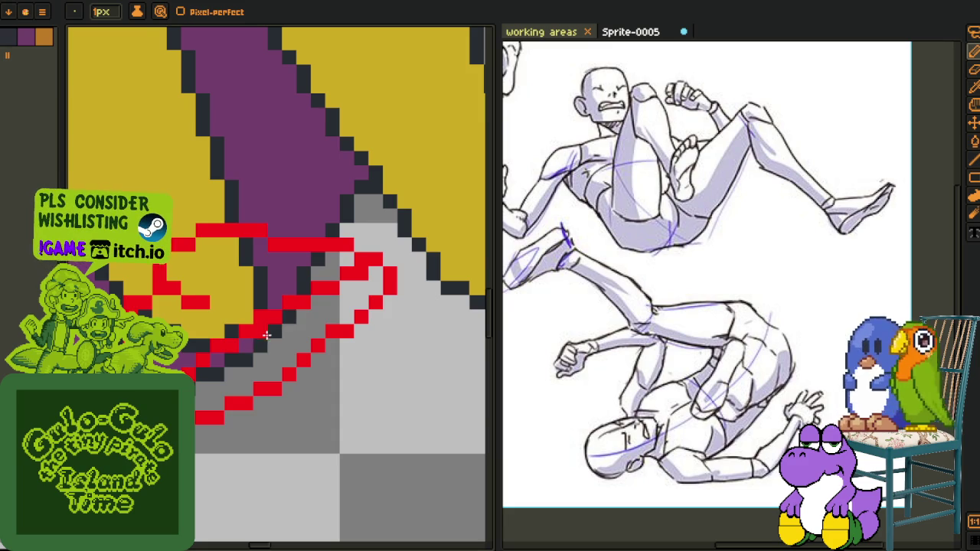
pyautogui.scroll(-4, 261, 338)
pyautogui.scroll(1, 245, 335)
pyautogui.scroll(2, 236, 334)
pyautogui.scroll(2, 236, 334)
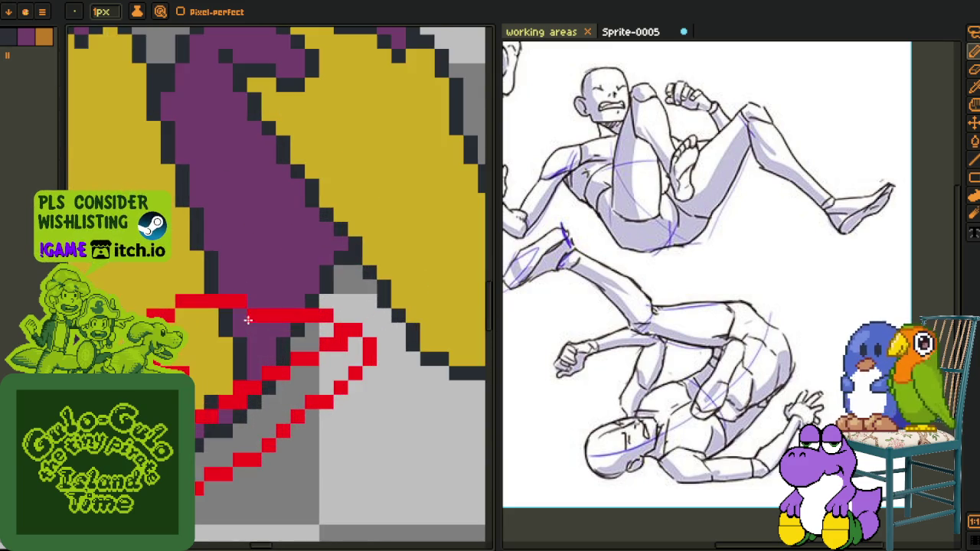
pyautogui.scroll(-2, 183, 330)
pyautogui.press('m')
pyautogui.moveTo(131, 304); pyautogui.dragTo(301, 437)
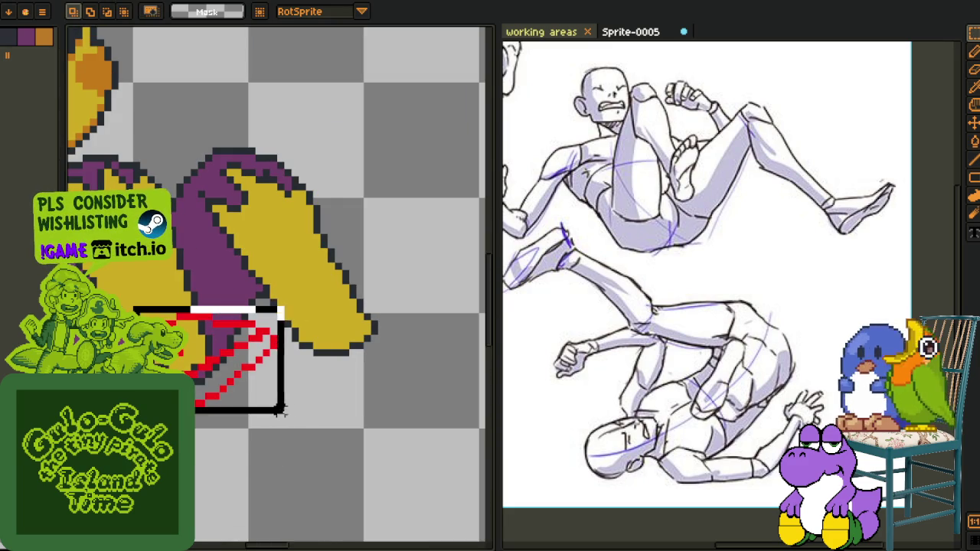
pyautogui.moveTo(301, 304); pyautogui.dragTo(372, 289)
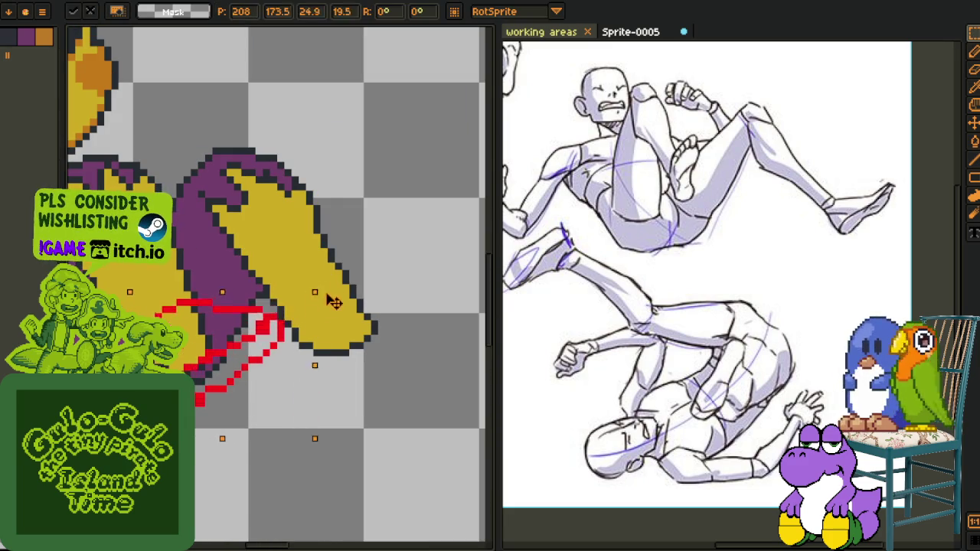
pyautogui.moveTo(241, 328); pyautogui.dragTo(248, 350)
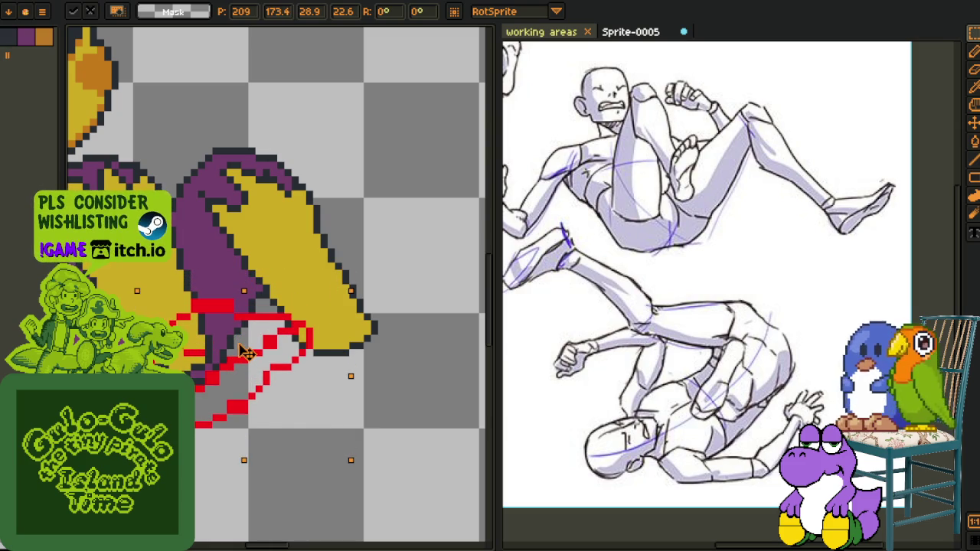
pyautogui.press('Return')
pyautogui.scroll(2, 219, 360)
pyautogui.press('b')
pyautogui.scroll(1, 218, 360)
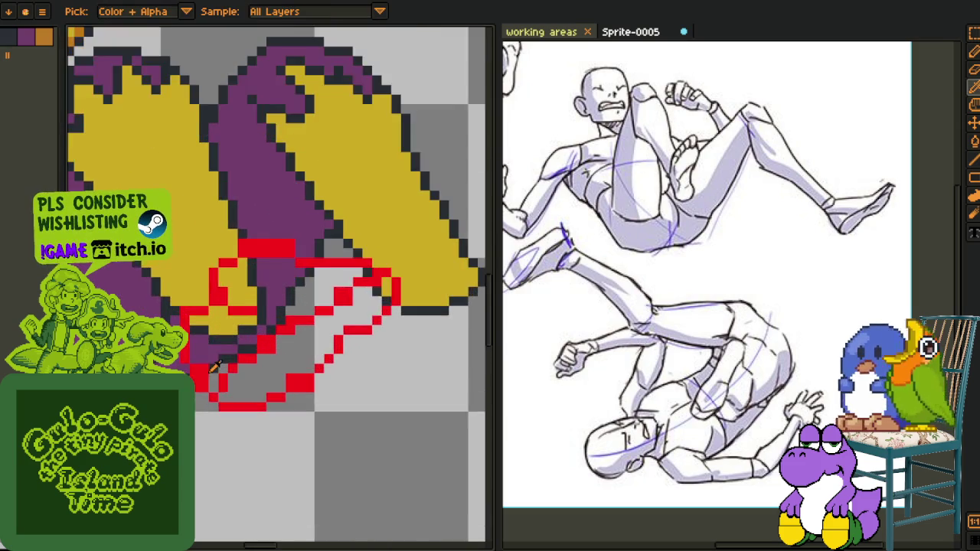
pyautogui.scroll(1, 219, 362)
pyautogui.scroll(-3, 223, 375)
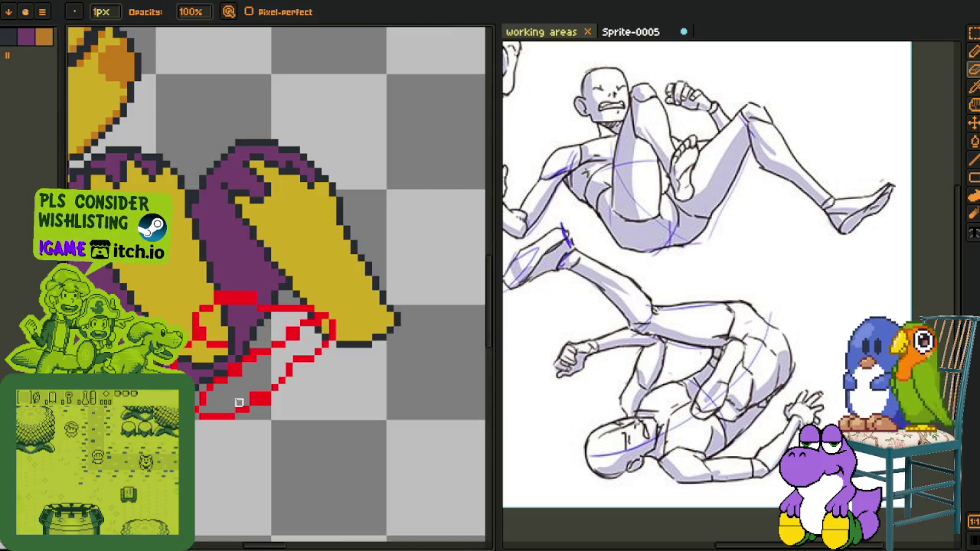
pyautogui.press('m')
pyautogui.scroll(3, 245, 399)
pyautogui.press('b')
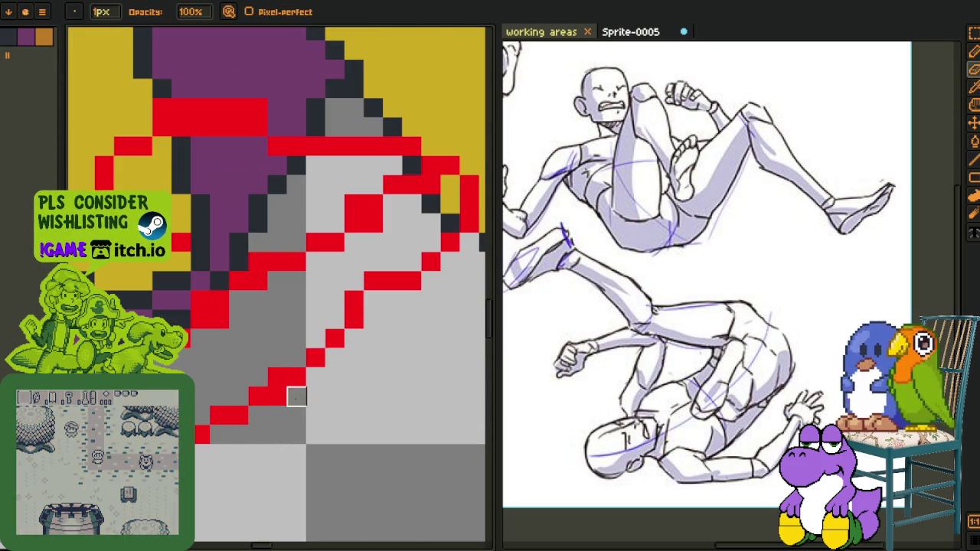
pyautogui.scroll(-2, 254, 414)
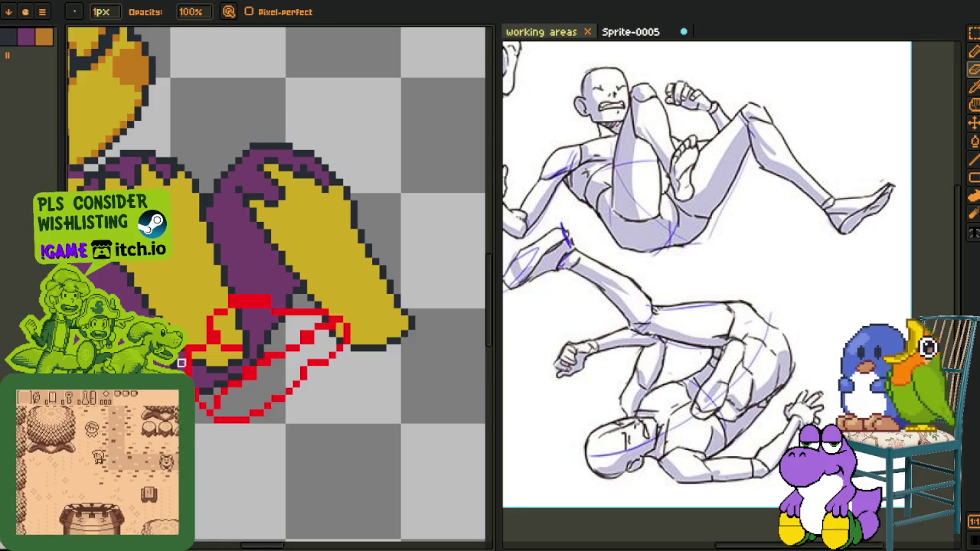
pyautogui.press('e')
pyautogui.scroll(2, 190, 362)
pyautogui.moveTo(190, 362); pyautogui.dragTo(238, 451)
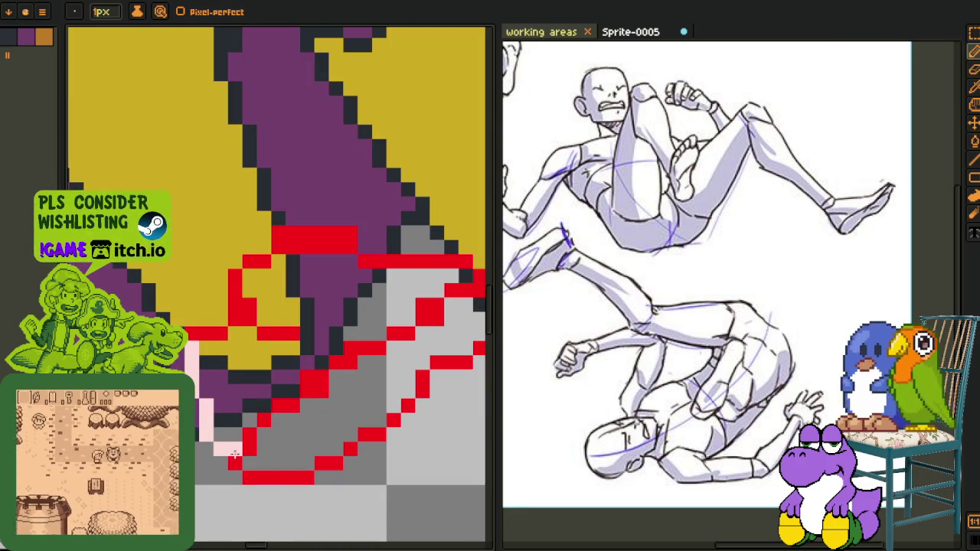
pyautogui.scroll(-2, 230, 367)
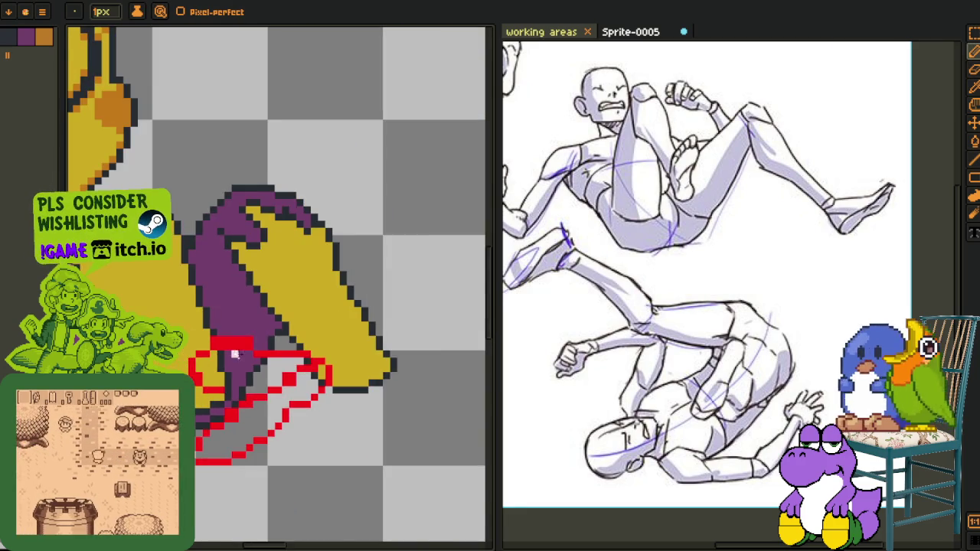
pyautogui.scroll(1, 222, 348)
pyautogui.scroll(1, 208, 349)
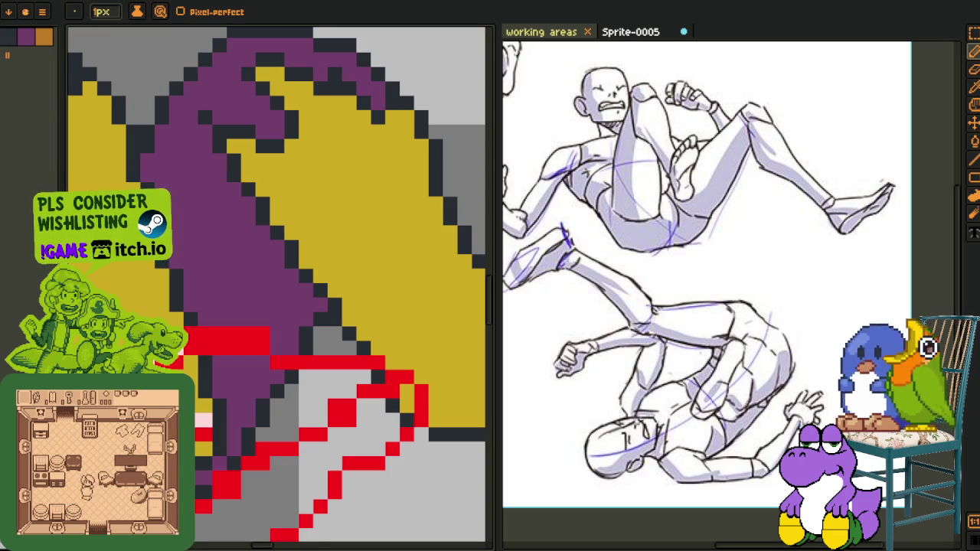
# Retrace the red cuff line in pale pink, redrawing one misplaced stroke slightly lower
pyautogui.moveTo(213, 337); pyautogui.dragTo(241, 337)
pyautogui.moveTo(380, 362); pyautogui.dragTo(376, 353)
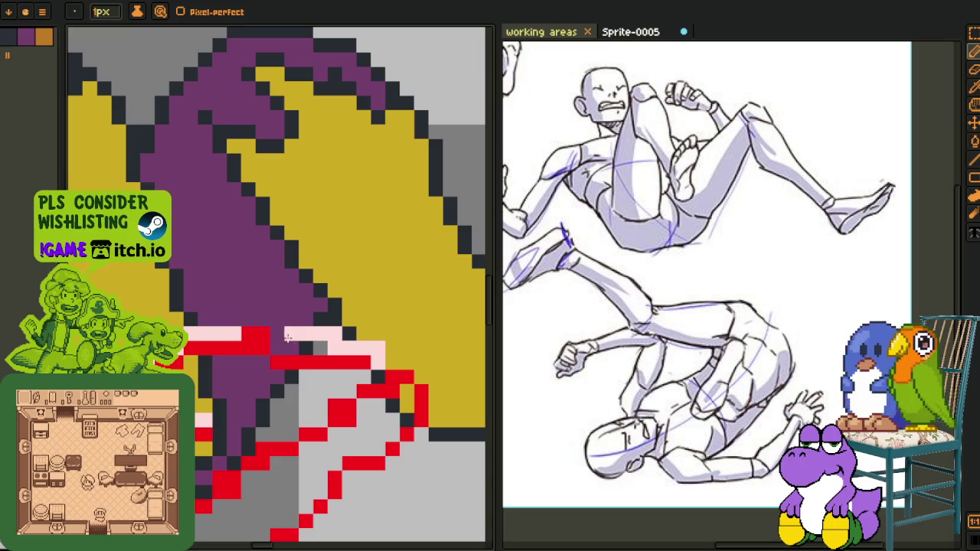
pyautogui.hotkey('ctrl', 'z')
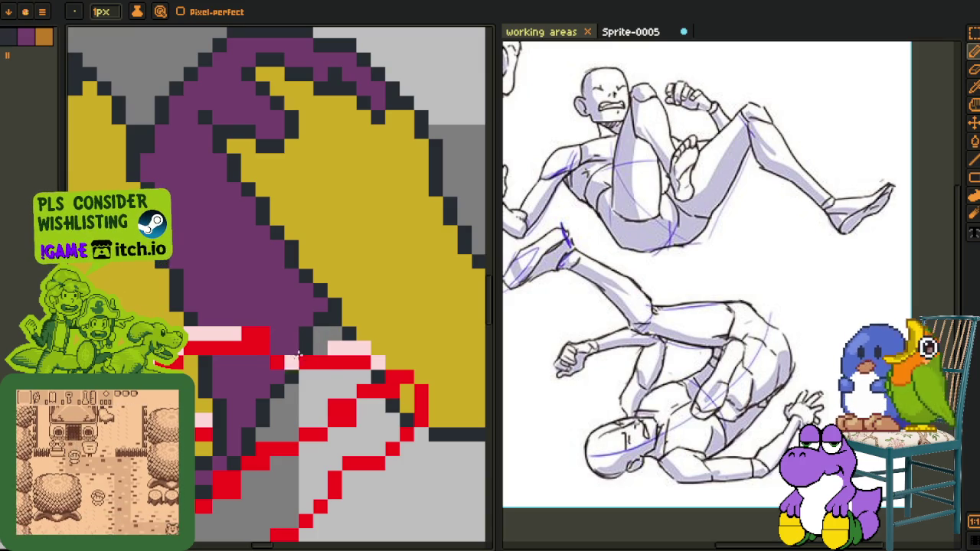
pyautogui.moveTo(310, 362); pyautogui.dragTo(262, 366)
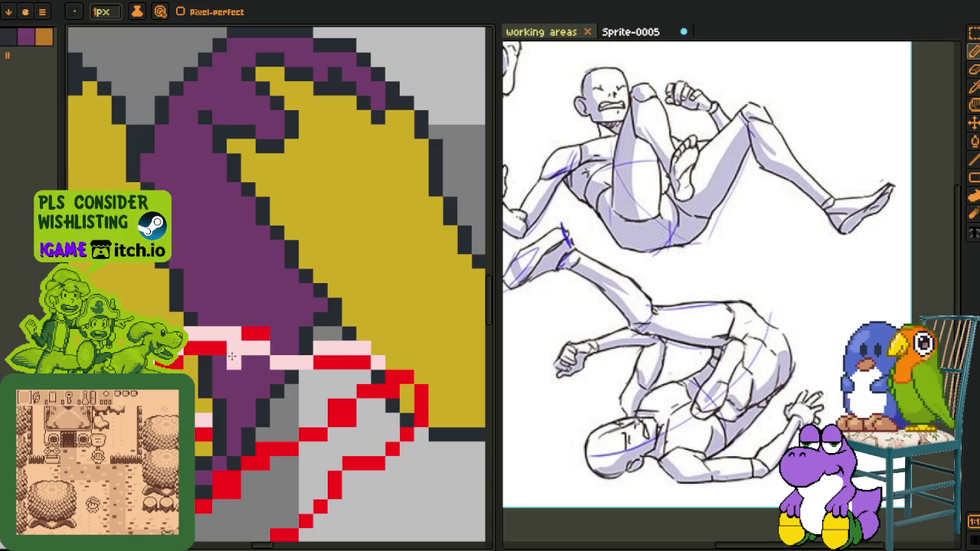
pyautogui.scroll(-2, 232, 347)
pyautogui.scroll(2, 230, 349)
pyautogui.scroll(1, 230, 348)
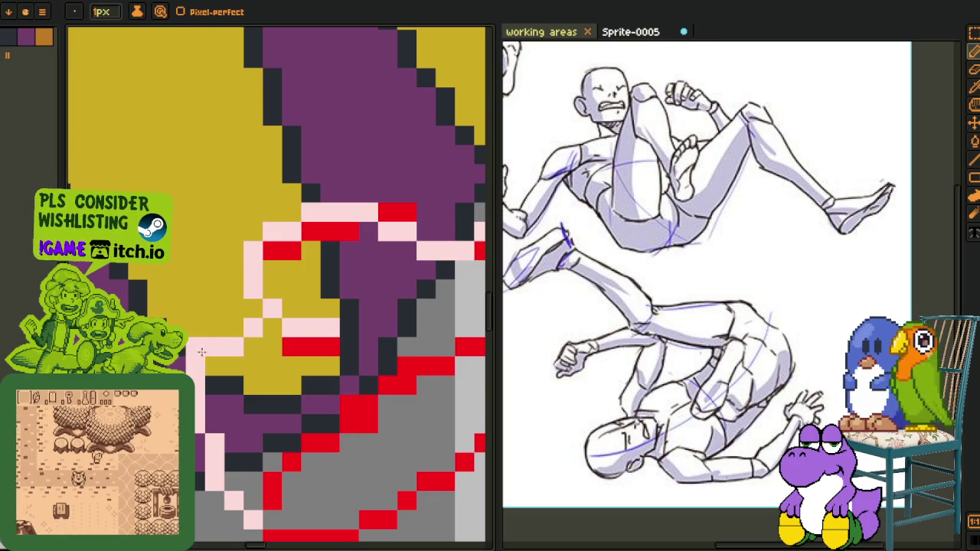
pyautogui.scroll(-3, 238, 371)
pyautogui.scroll(1, 234, 368)
pyautogui.scroll(1, 199, 329)
pyautogui.scroll(2, 165, 287)
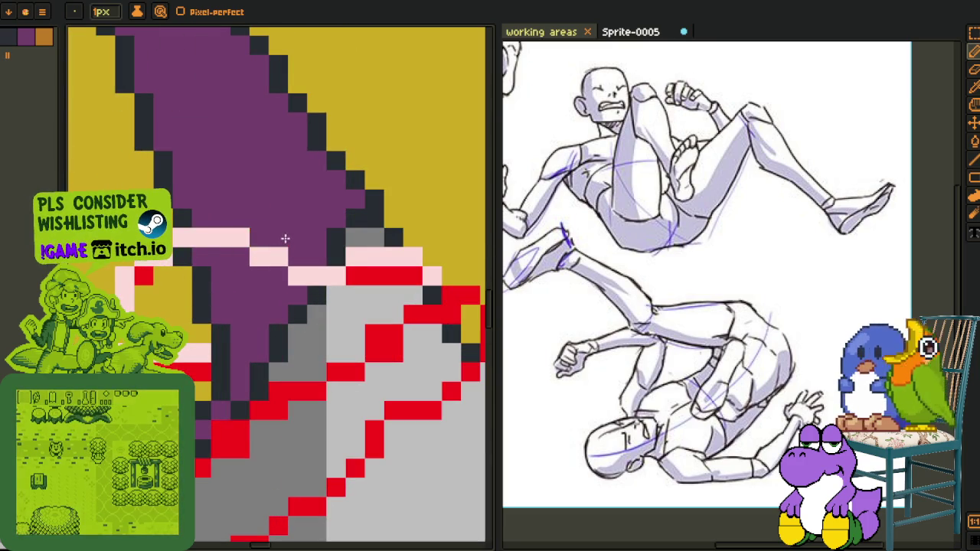
# Recolour a stray outline pixel to yellow
pyautogui.click(157, 281)
pyautogui.scroll(-2, 157, 283)
pyautogui.scroll(-1, 157, 283)
pyautogui.scroll(3, 257, 316)
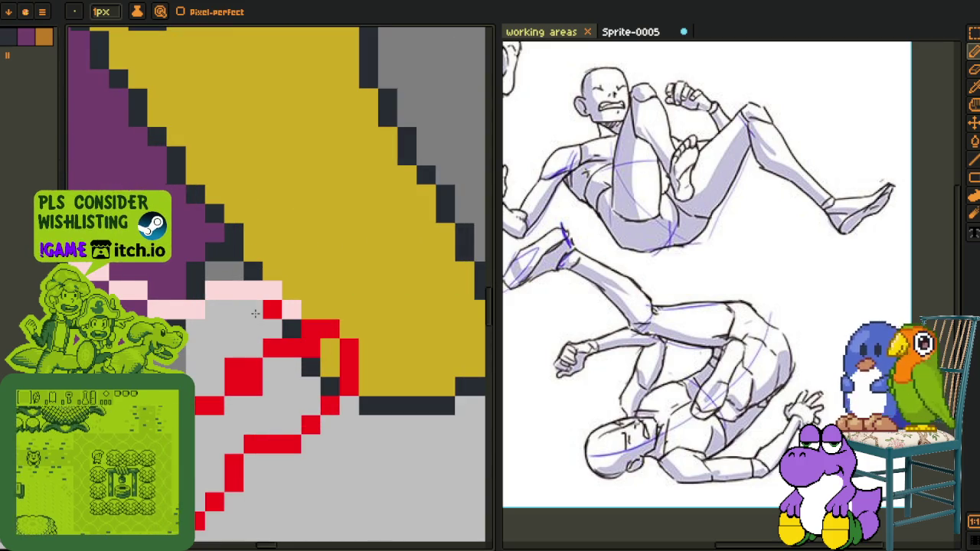
pyautogui.scroll(-3, 260, 317)
pyautogui.scroll(3, 283, 319)
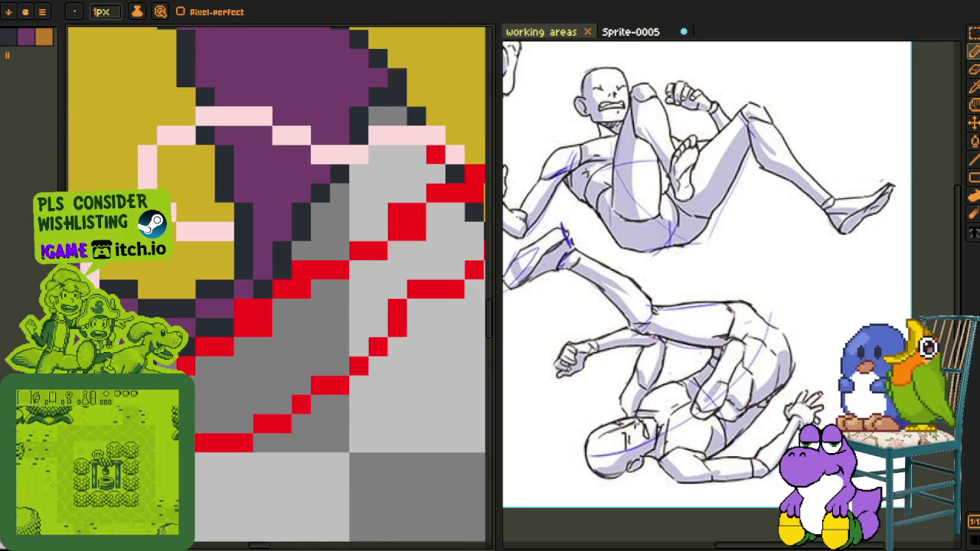
pyautogui.scroll(-2, 302, 283)
pyautogui.scroll(2, 302, 283)
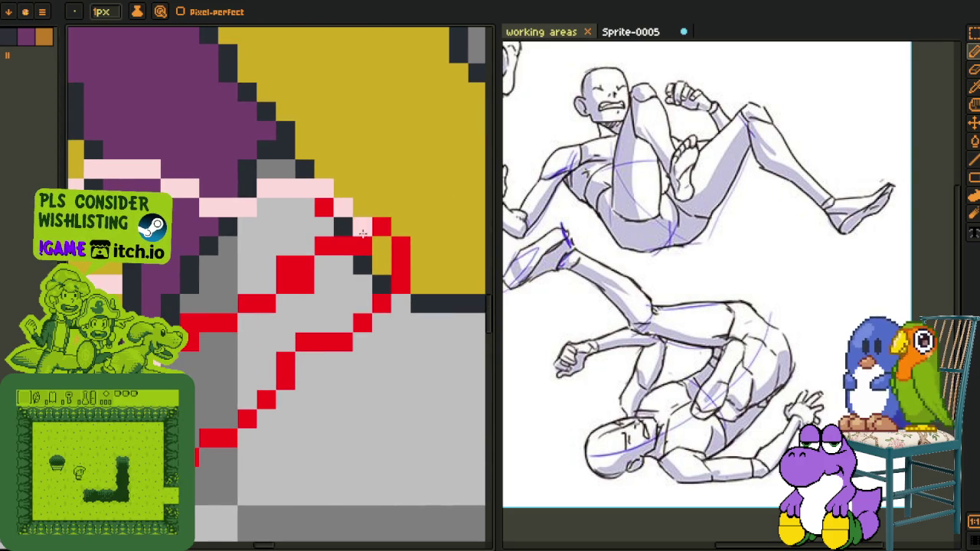
# Trace the diagonal and lower staircase cuff edges in pale pink, covering every leftover red pixel
pyautogui.moveTo(379, 227); pyautogui.dragTo(170, 326)
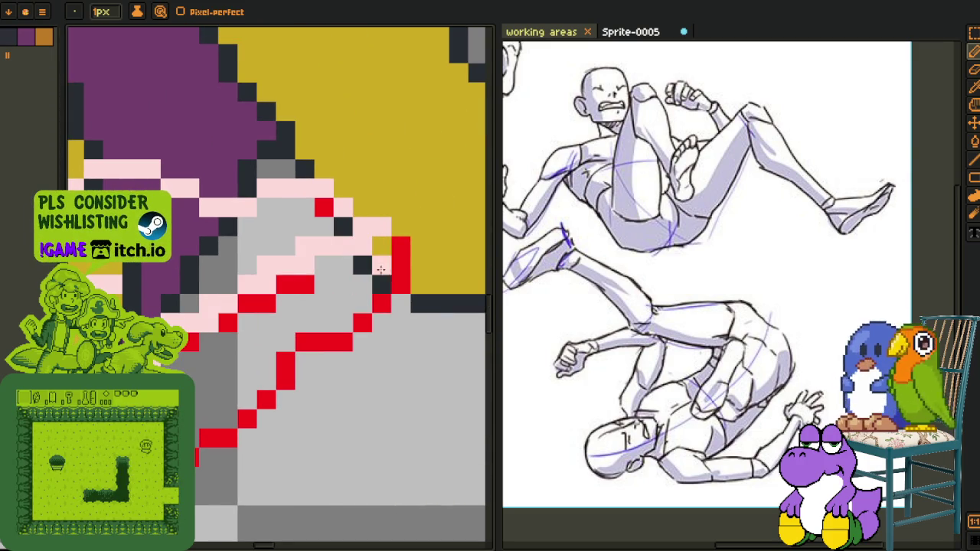
pyautogui.moveTo(374, 312)
pyautogui.mouseDown()
pyautogui.moveTo(402, 295)
pyautogui.moveTo(252, 414)
pyautogui.moveTo(197, 442)
pyautogui.mouseUp()
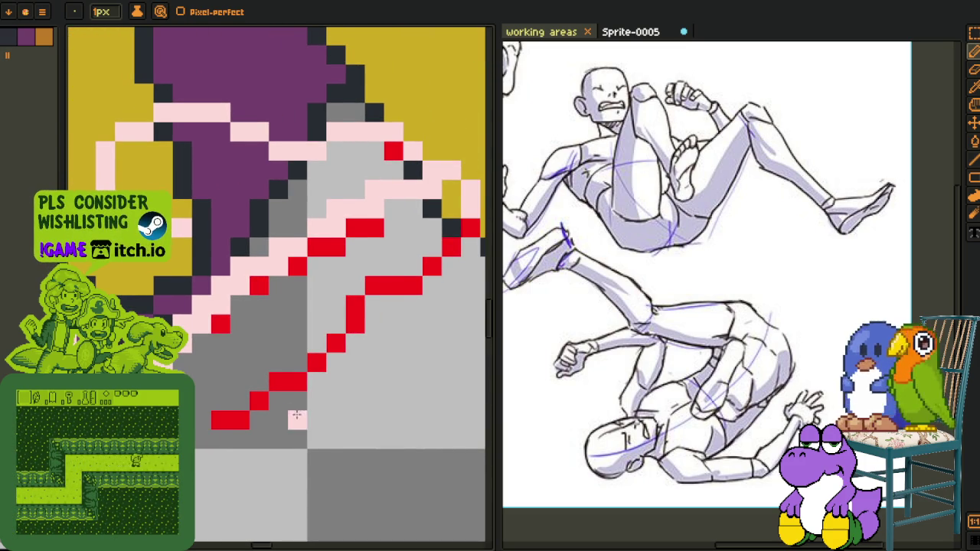
pyautogui.moveTo(299, 419); pyautogui.dragTo(276, 427)
pyautogui.moveTo(378, 294); pyautogui.dragTo(211, 422)
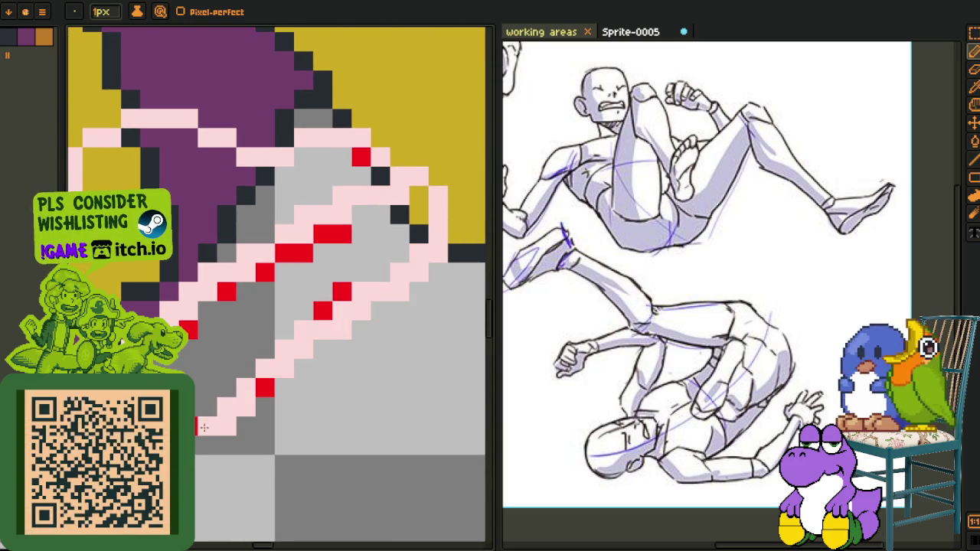
pyautogui.click(263, 391)
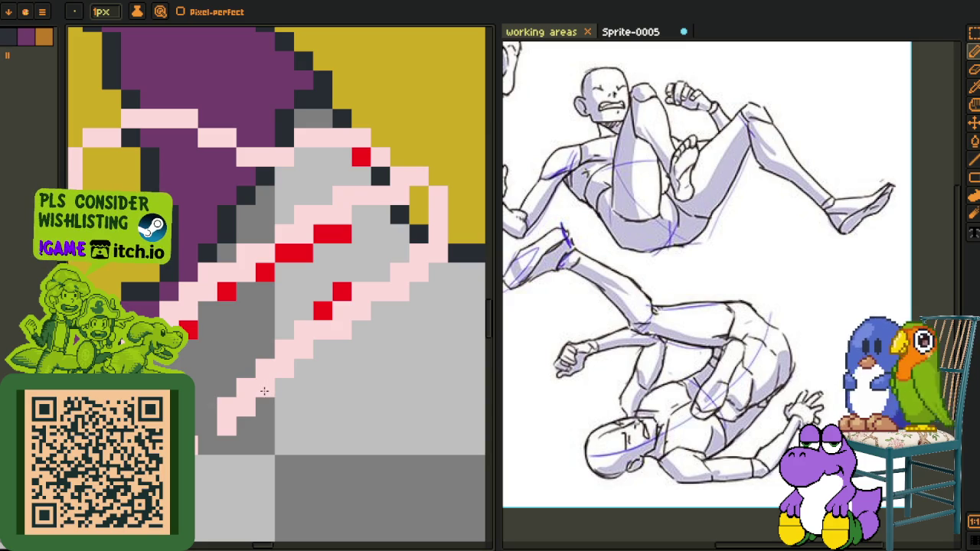
pyautogui.moveTo(366, 284)
pyautogui.mouseDown()
pyautogui.moveTo(227, 390)
pyautogui.moveTo(202, 427)
pyautogui.mouseUp()
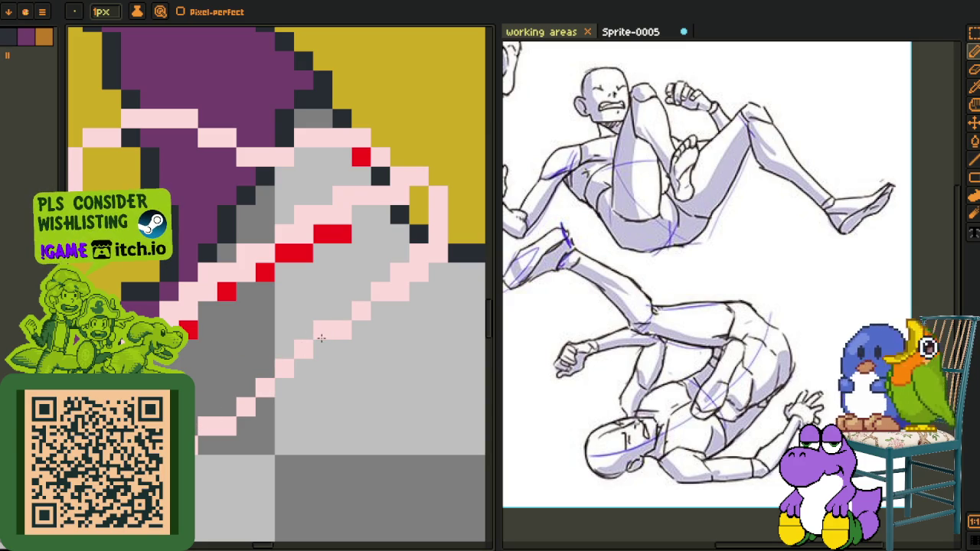
pyautogui.moveTo(424, 236); pyautogui.dragTo(436, 261)
pyautogui.moveTo(354, 261)
pyautogui.mouseDown()
pyautogui.moveTo(277, 308)
pyautogui.moveTo(240, 317)
pyautogui.moveTo(190, 373)
pyautogui.mouseUp()
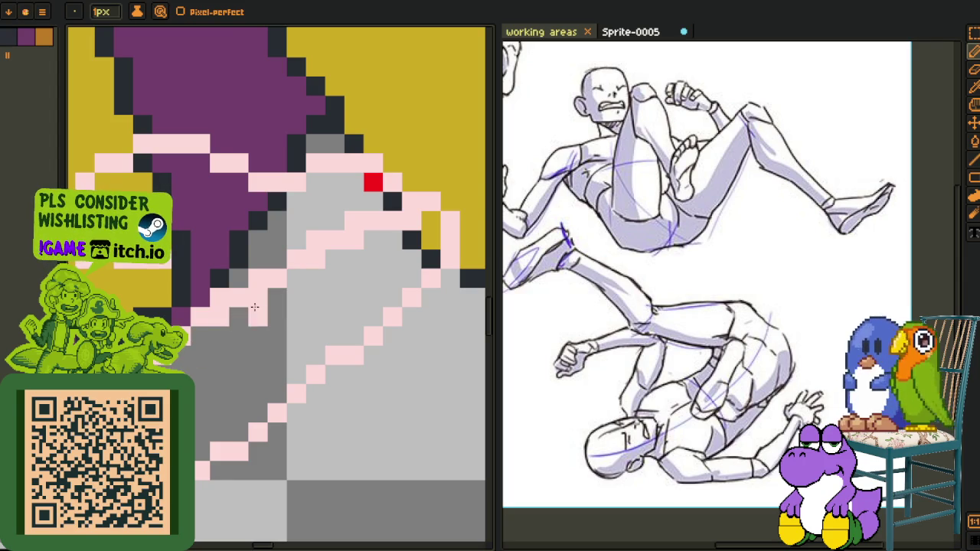
pyautogui.scroll(-3, 230, 327)
pyautogui.scroll(1, 262, 327)
pyautogui.scroll(1, 265, 329)
pyautogui.scroll(2, 269, 338)
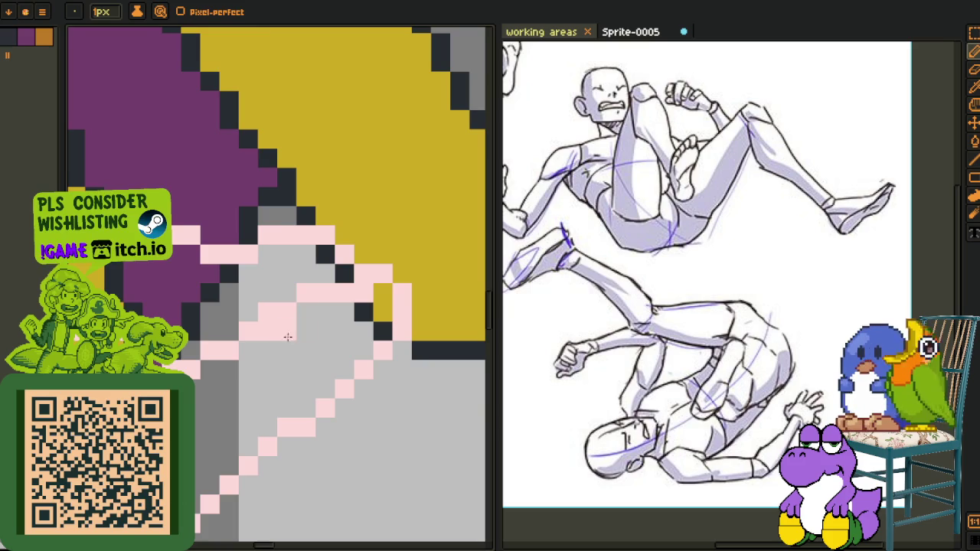
pyautogui.scroll(-3, 307, 325)
pyautogui.scroll(2, 315, 331)
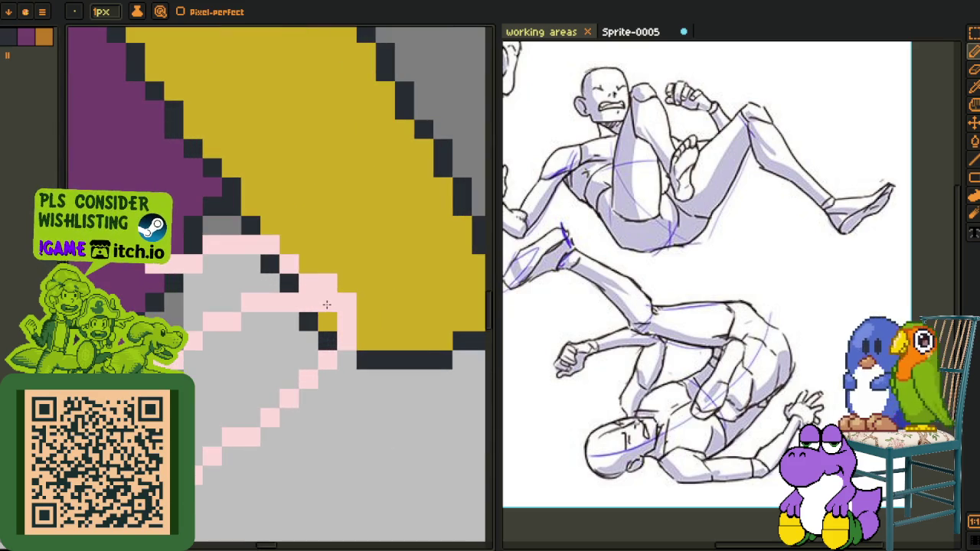
pyautogui.scroll(-3, 326, 298)
pyautogui.scroll(-1, 307, 314)
pyautogui.scroll(1, 284, 330)
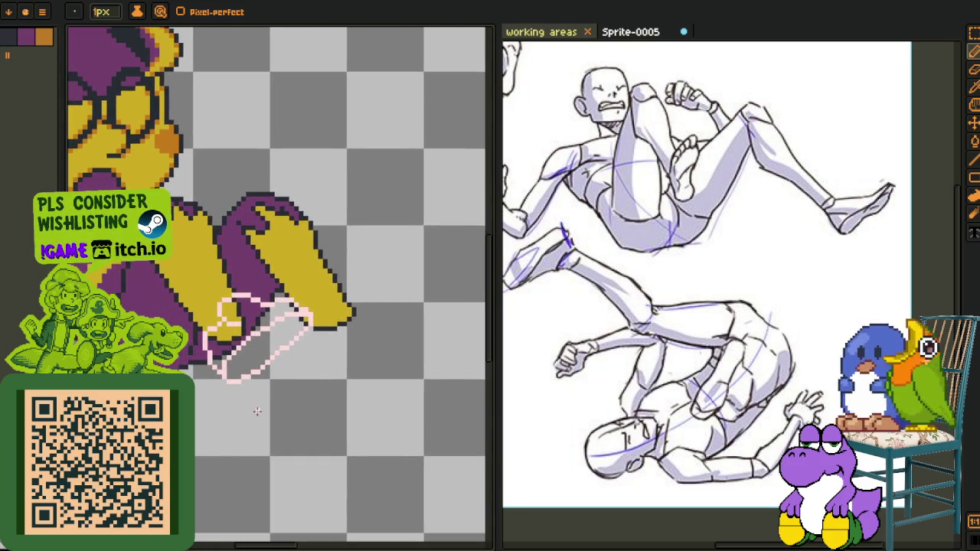
# Try a dark bucket fill inside the outlined cuff, then undo it and return to the eyedropper
pyautogui.scroll(2, 256, 409)
pyautogui.scroll(2, 202, 337)
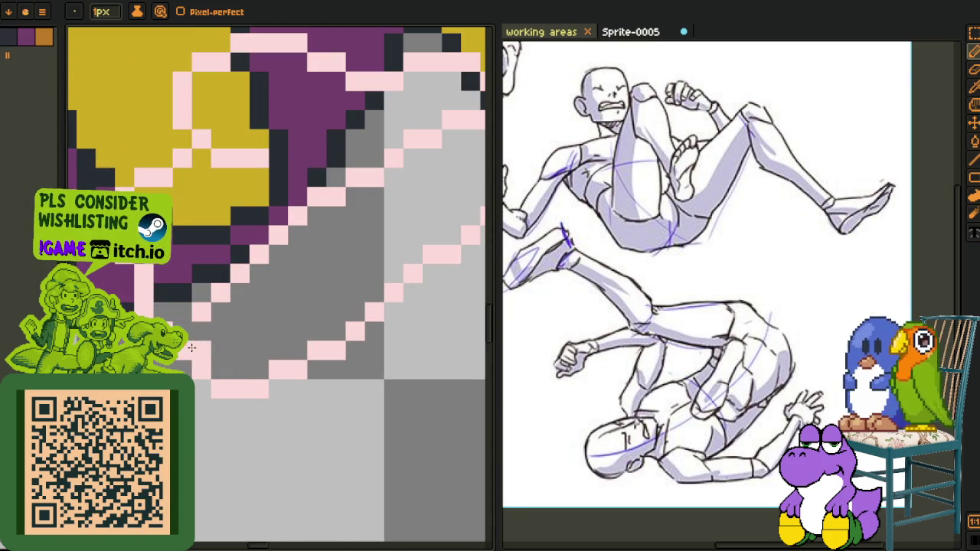
pyautogui.scroll(-3, 230, 338)
pyautogui.press('i')
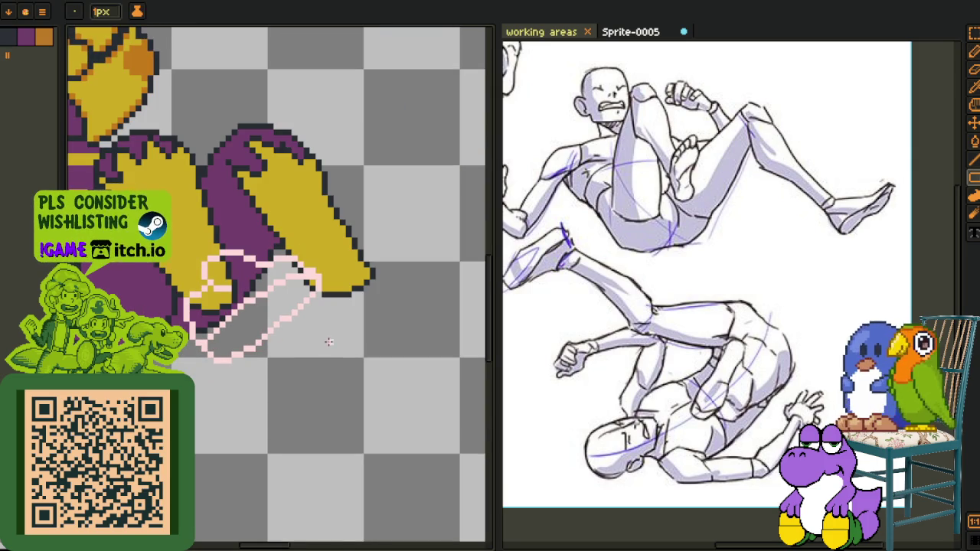
pyautogui.scroll(2, 314, 285)
pyautogui.press('b')
pyautogui.click(314, 268)
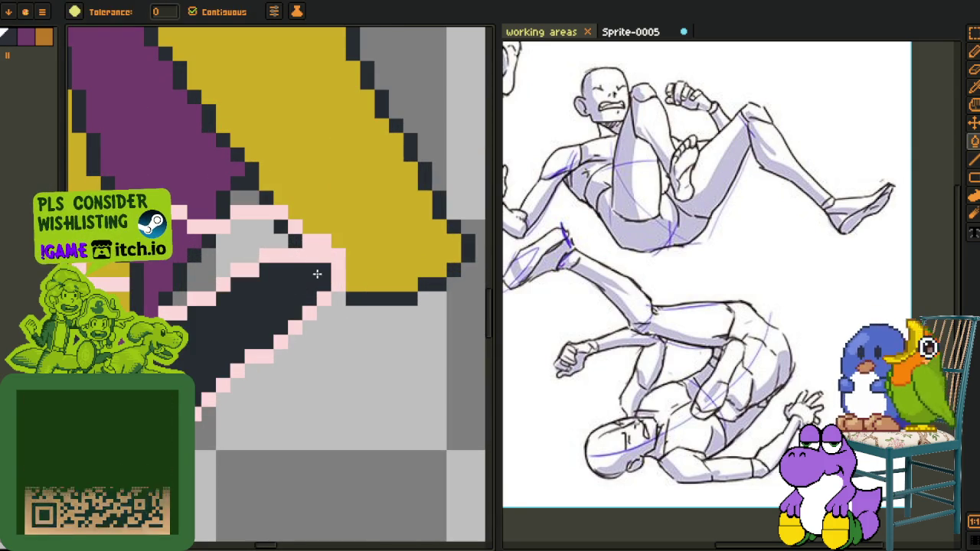
pyautogui.hotkey('ctrl', 'z')
pyautogui.press('i')
pyautogui.scroll(-2, 320, 306)
pyautogui.scroll(-2, 320, 318)
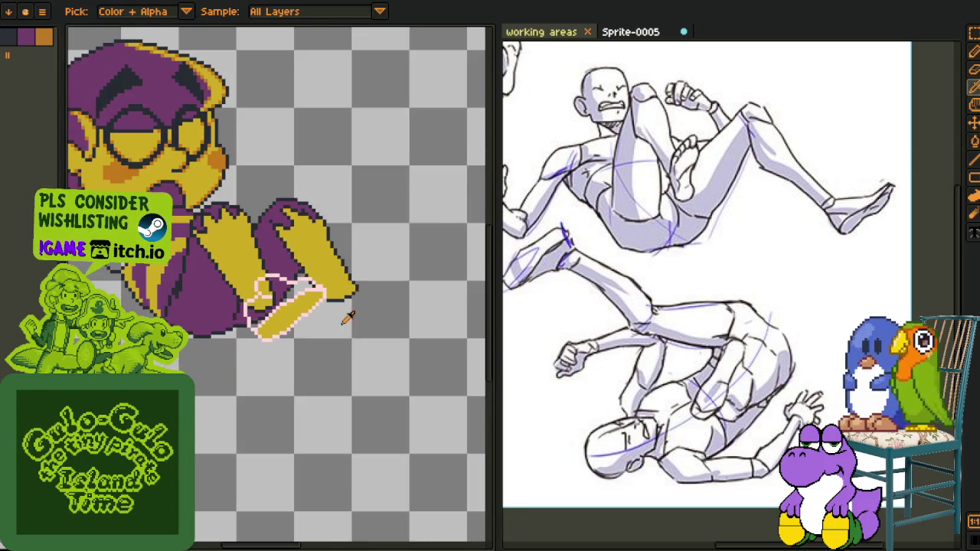
# Save the sprite with Ctrl+S
pyautogui.hotkey('ctrl', 's')
pyautogui.scroll(2, 260, 300)
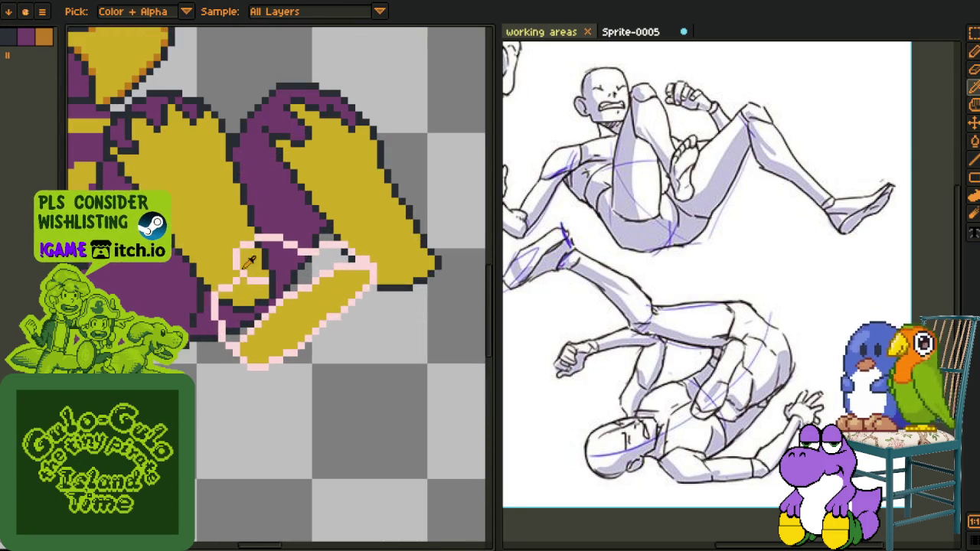
pyautogui.scroll(-2, 226, 282)
pyautogui.scroll(-3, 582, 114)
pyautogui.scroll(-2, 655, 163)
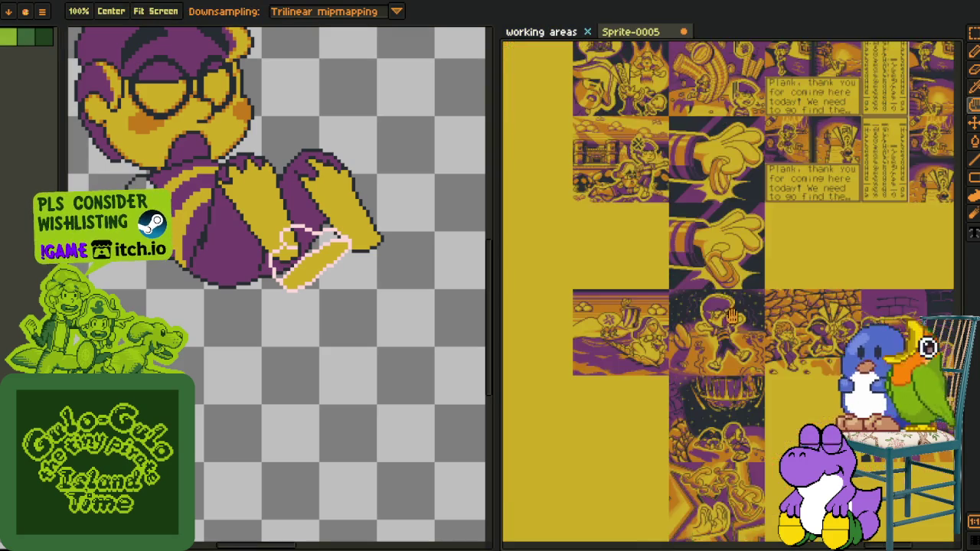
pyautogui.scroll(3, 656, 162)
pyautogui.scroll(1, 655, 162)
pyautogui.scroll(-1, 706, 256)
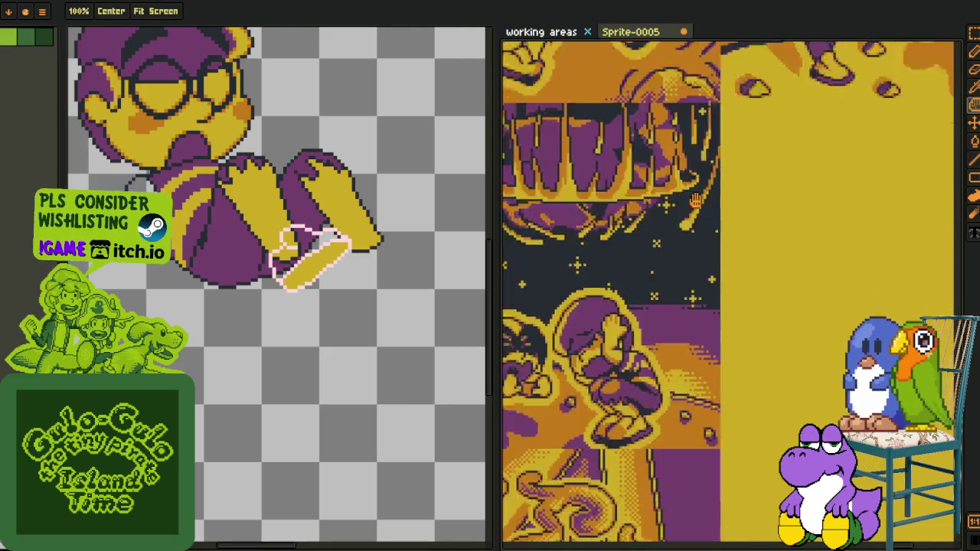
pyautogui.moveTo(528, 335)
pyautogui.mouseDown()
pyautogui.moveTo(675, 496)
pyautogui.moveTo(565, 436)
pyautogui.moveTo(637, 540)
pyautogui.moveTo(729, 273)
pyautogui.mouseUp()
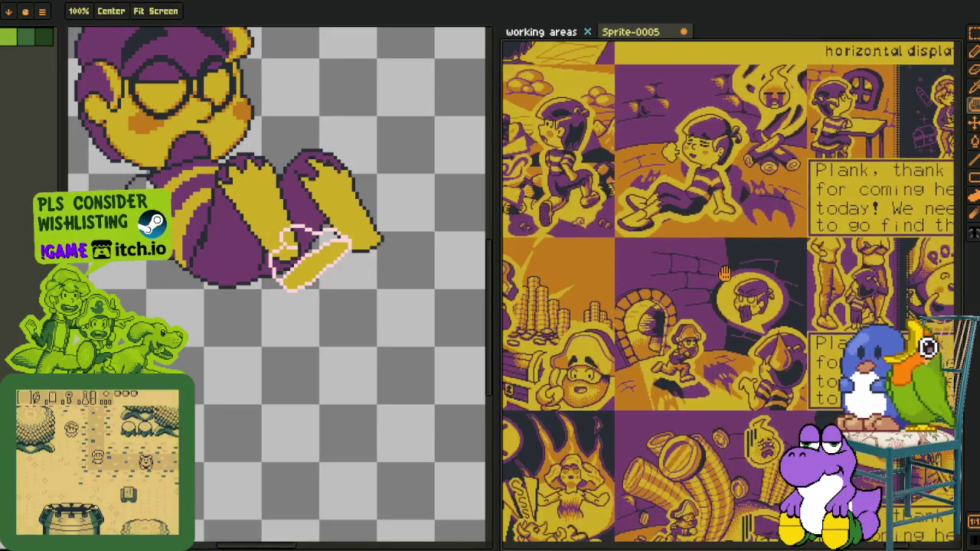
pyautogui.scroll(2, 730, 273)
pyautogui.scroll(2, 689, 336)
pyautogui.scroll(2, 667, 375)
pyautogui.press('i')
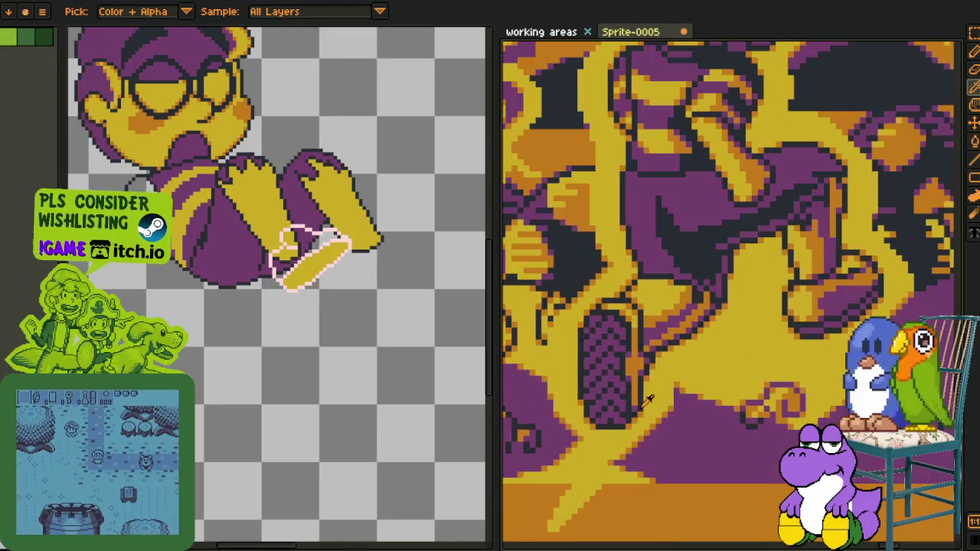
pyautogui.scroll(2, 647, 400)
pyautogui.moveTo(658, 335); pyautogui.dragTo(729, 288)
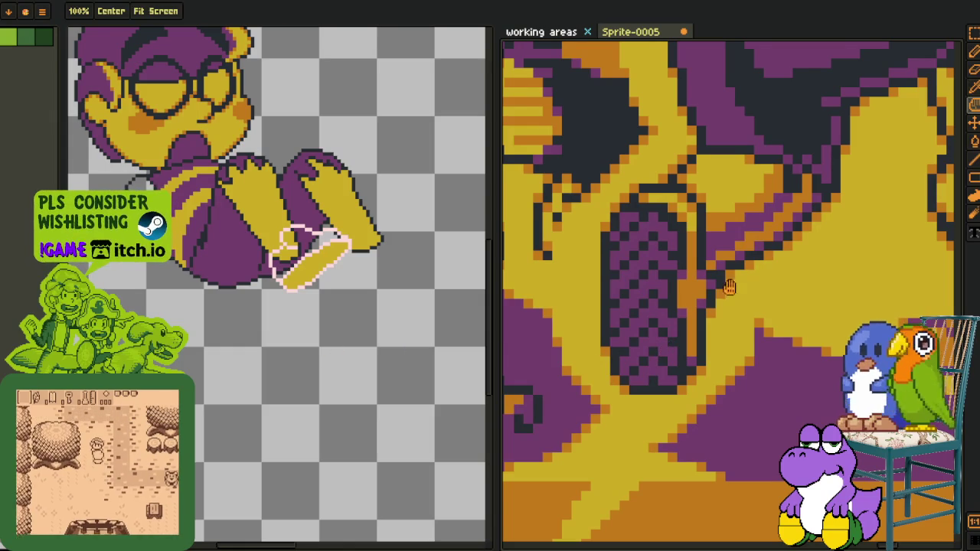
pyautogui.scroll(-3, 730, 288)
pyautogui.moveTo(437, 322); pyautogui.dragTo(334, 326)
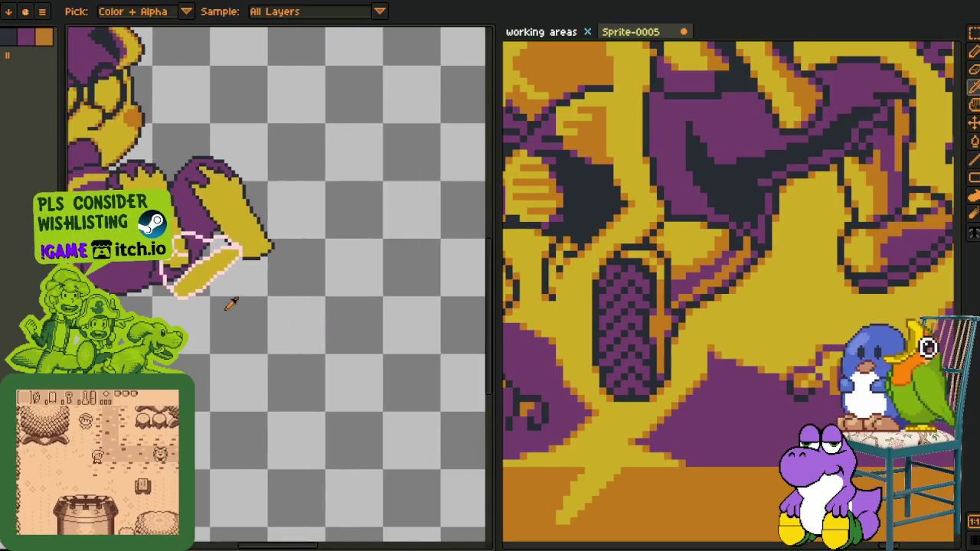
# Place dark pixels forming an L-shaped first stripe inside the cuff
pyautogui.scroll(2, 222, 303)
pyautogui.scroll(2, 177, 280)
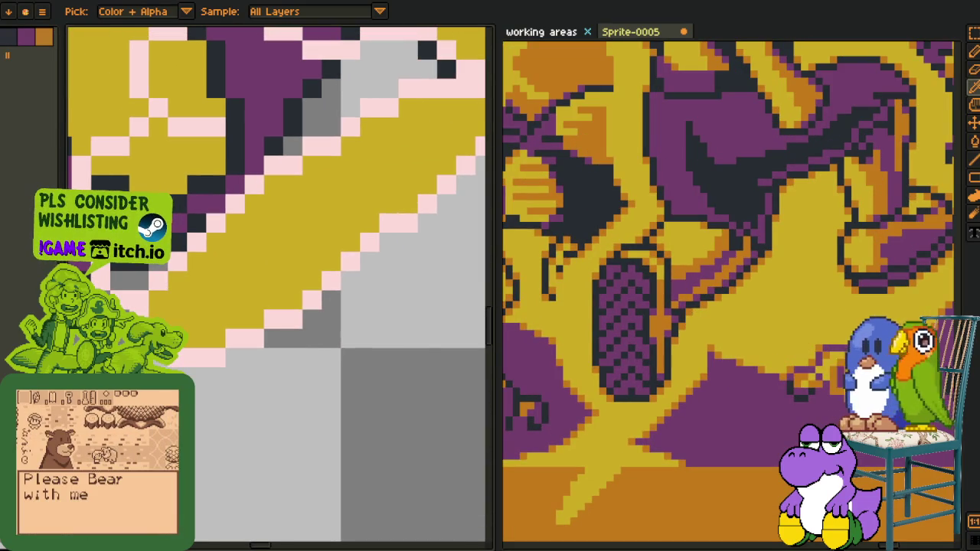
pyautogui.scroll(1, 181, 282)
pyautogui.press('b')
pyautogui.click(197, 268)
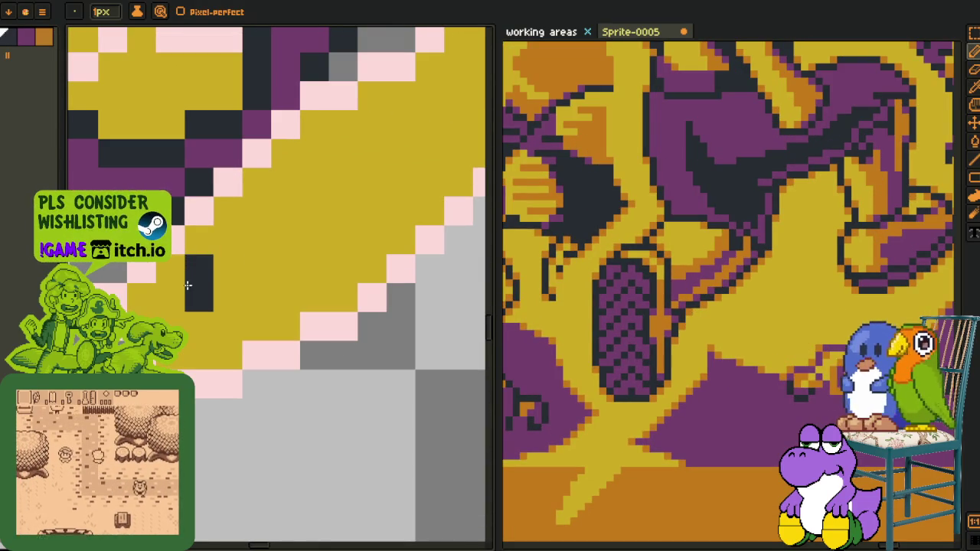
pyautogui.click(198, 326)
pyautogui.click(223, 320)
pyautogui.moveTo(235, 321); pyautogui.dragTo(284, 322)
# Draw a dark stripe down the cuff, redoing it one column further left
pyautogui.scroll(3, 260, 322)
pyautogui.hscroll(2, 253, 322)
pyautogui.moveTo(217, 268)
pyautogui.mouseDown()
pyautogui.moveTo(215, 342)
pyautogui.moveTo(322, 343)
pyautogui.moveTo(256, 366)
pyautogui.moveTo(235, 315)
pyautogui.moveTo(375, 328)
pyautogui.mouseUp()
pyautogui.scroll(1, 306, 329)
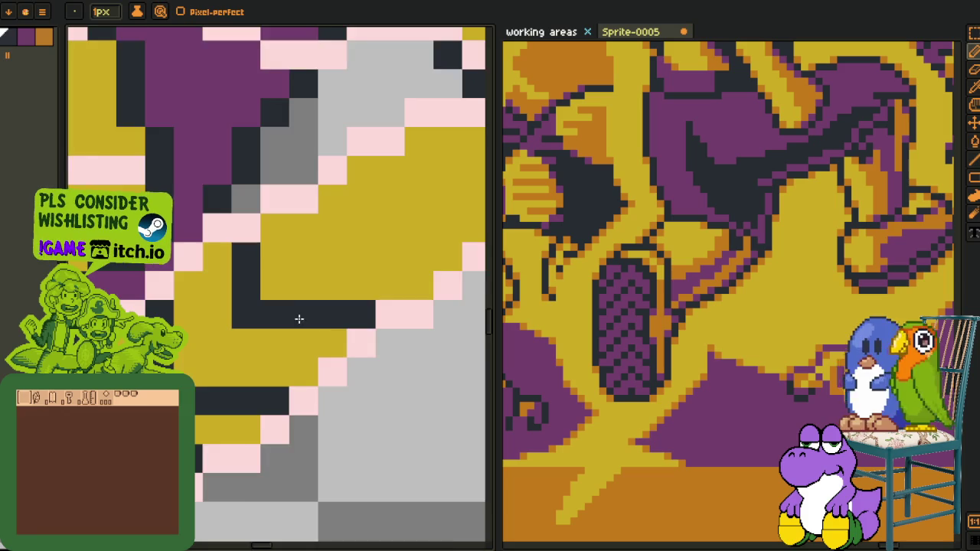
pyautogui.scroll(-3, 306, 310)
pyautogui.scroll(2, 319, 297)
pyautogui.scroll(1, 276, 306)
pyautogui.hotkey('ctrl', 'z')
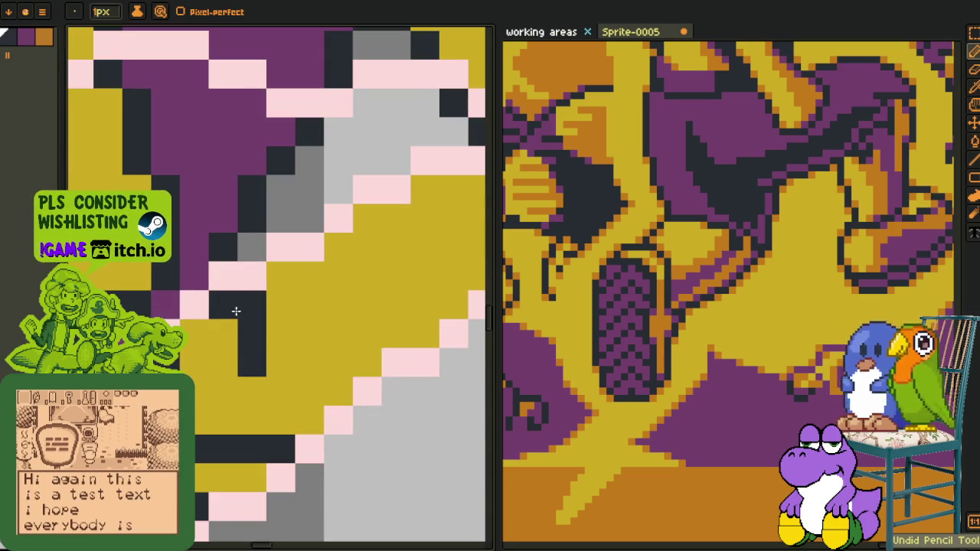
pyautogui.hotkey('ctrl', 'z')
pyautogui.moveTo(235, 304)
pyautogui.mouseDown()
pyautogui.moveTo(246, 390)
pyautogui.moveTo(329, 387)
pyautogui.mouseUp()
pyautogui.scroll(2, 329, 385)
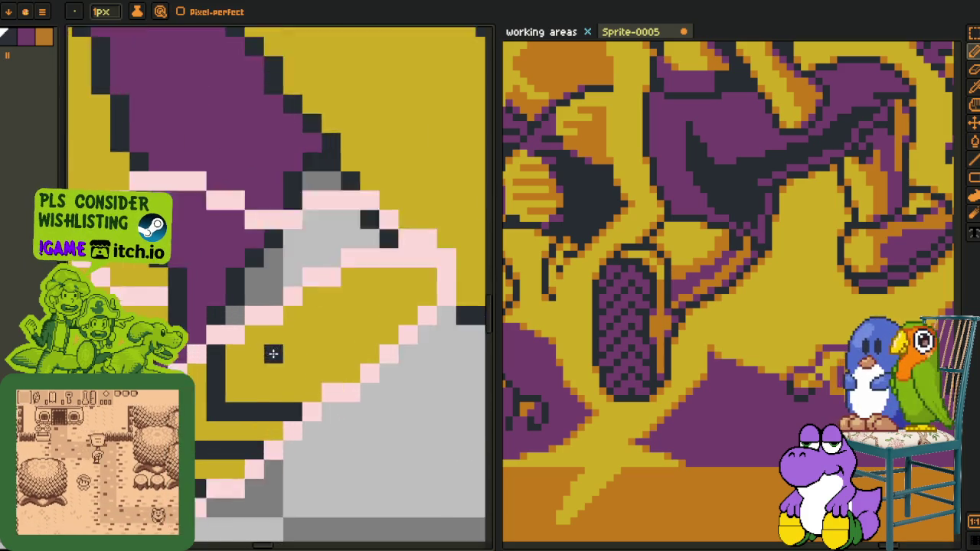
# Add another dark stripe with a bottom edge, shifting it one column left after a misstep
pyautogui.moveTo(272, 331); pyautogui.dragTo(270, 386)
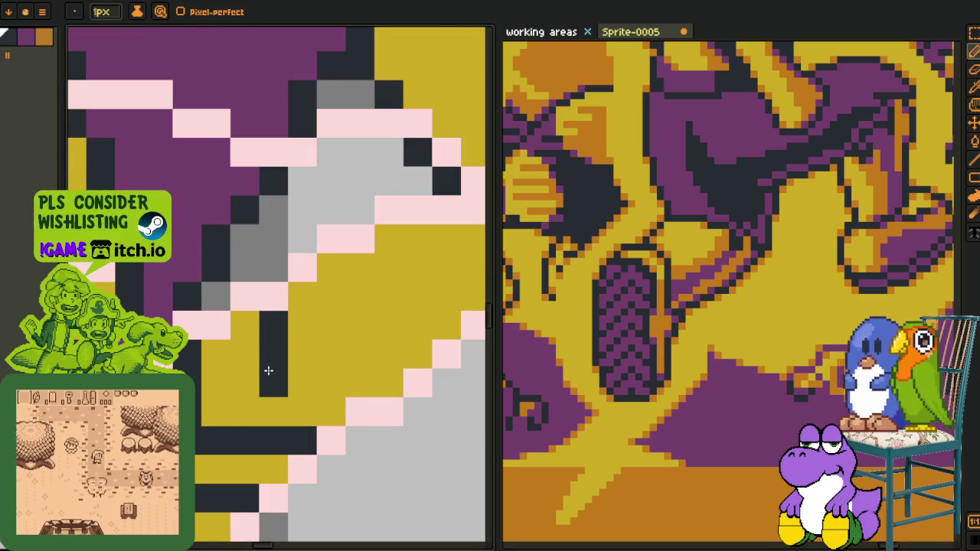
pyautogui.click(255, 327)
pyautogui.hotkey('ctrl', 'z')
pyautogui.hotkey('ctrl', 'z')
pyautogui.moveTo(252, 343)
pyautogui.mouseDown()
pyautogui.moveTo(254, 380)
pyautogui.moveTo(379, 381)
pyautogui.mouseUp()
pyautogui.scroll(-4, 376, 378)
pyautogui.moveTo(347, 337); pyautogui.dragTo(271, 366)
pyautogui.scroll(4, 270, 366)
# Draw an upper dark stripe row with its edge across the cuff
pyautogui.click(238, 310)
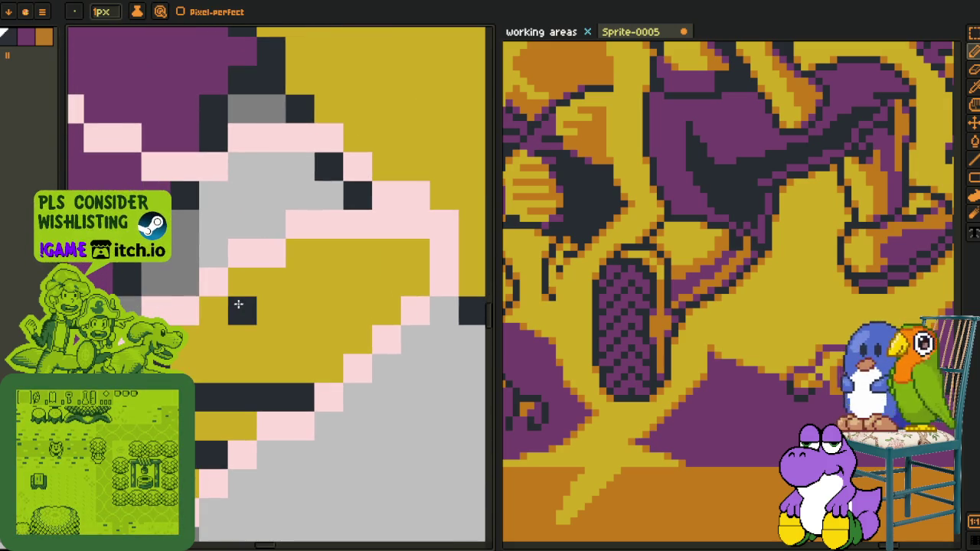
pyautogui.moveTo(222, 312); pyautogui.dragTo(306, 264)
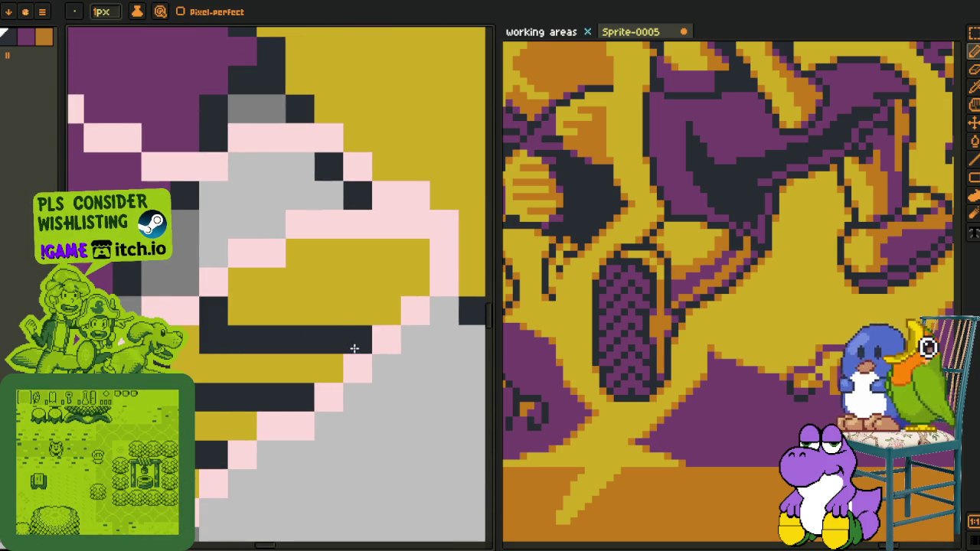
pyautogui.moveTo(302, 282)
pyautogui.mouseDown()
pyautogui.moveTo(375, 296)
pyautogui.moveTo(329, 307)
pyautogui.mouseUp()
pyautogui.press('i')
pyautogui.scroll(-5, 372, 306)
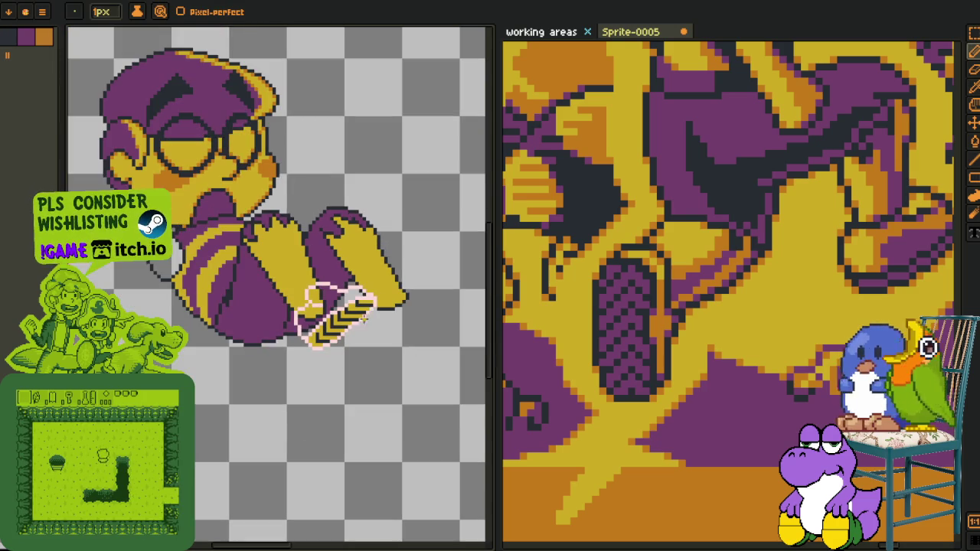
pyautogui.scroll(1, 372, 316)
pyautogui.scroll(2, 284, 328)
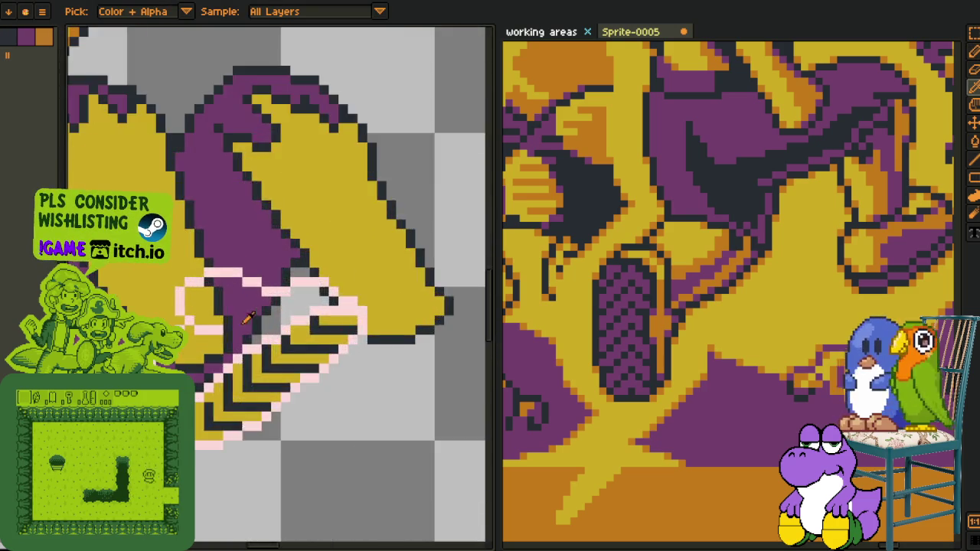
pyautogui.scroll(3, 253, 307)
# Bucket-fill the neighbouring purple patches dark, briefly reverting one to purple before refilling it
pyautogui.press('g')
pyautogui.click(222, 253)
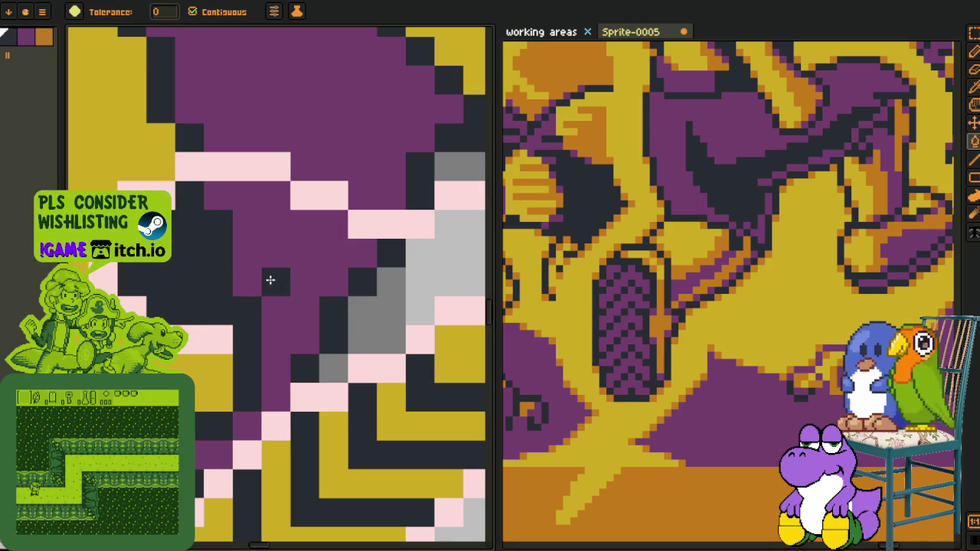
pyautogui.click(268, 278)
pyautogui.scroll(-1, 238, 408)
pyautogui.keyDown('alt'); pyautogui.click(215, 433); pyautogui.keyUp('alt')
pyautogui.click(225, 400)
# Fill the cuff's purple patch and grey blocks dark, undoing a stray fill on the pink outline
pyautogui.keyDown('alt'); pyautogui.click(211, 452); pyautogui.keyUp('alt')
pyautogui.click(200, 430)
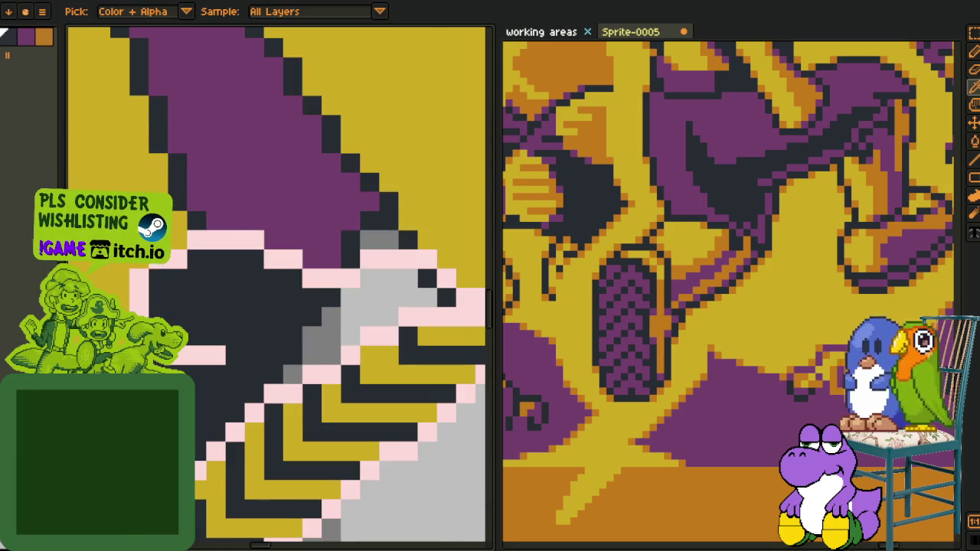
pyautogui.click(279, 380)
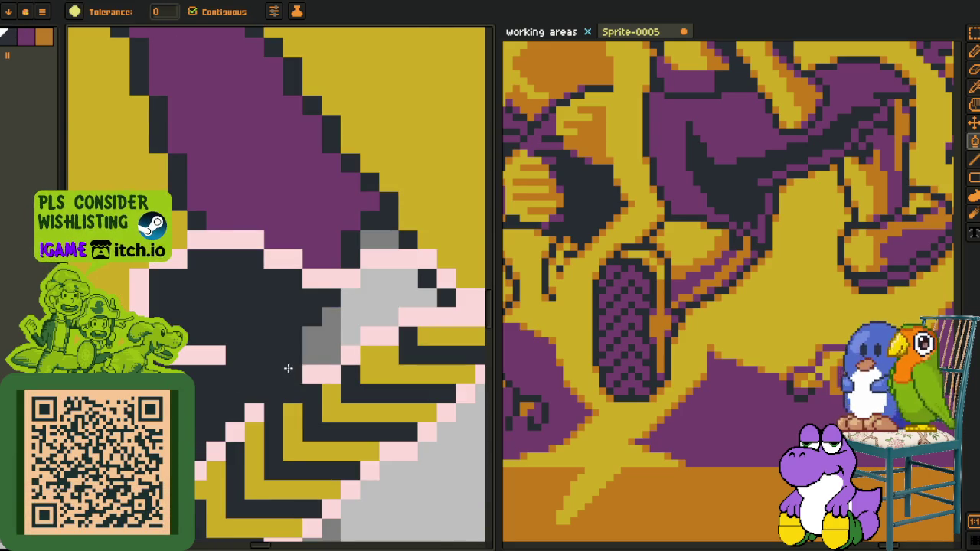
pyautogui.hotkey('ctrl', 'z')
pyautogui.click(312, 354)
pyautogui.click(406, 297)
# Eyedrop purple from the sleeve and fill the dark cuff region purple
pyautogui.keyDown('alt'); pyautogui.click(333, 230); pyautogui.keyUp('alt')
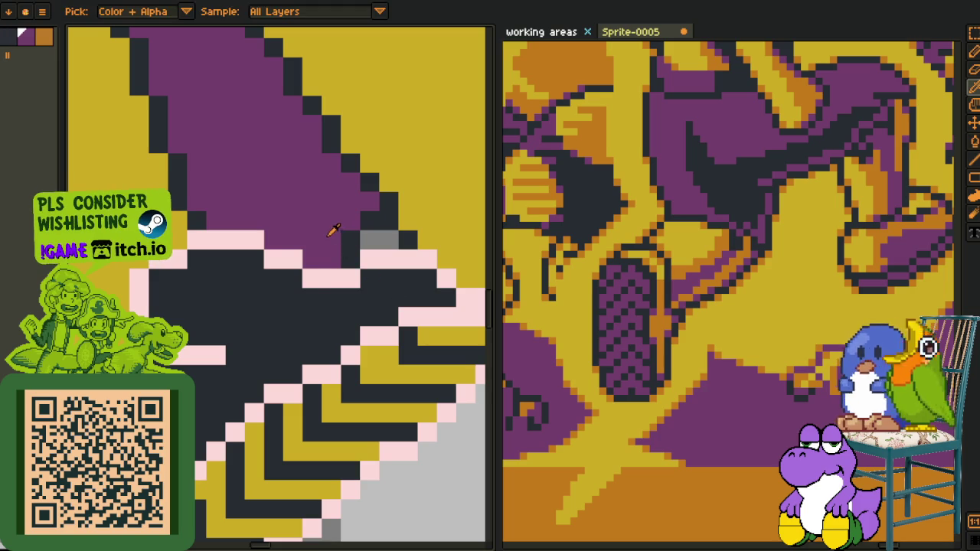
pyautogui.click(298, 313)
pyautogui.scroll(-3, 307, 321)
pyautogui.scroll(1, 346, 352)
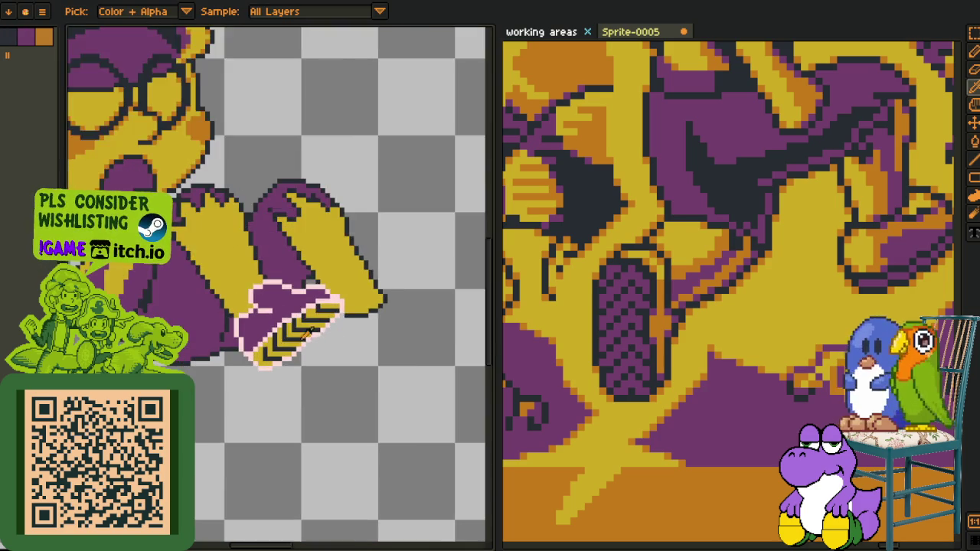
pyautogui.scroll(1, 301, 329)
pyautogui.scroll(1, 302, 323)
pyautogui.scroll(1, 268, 295)
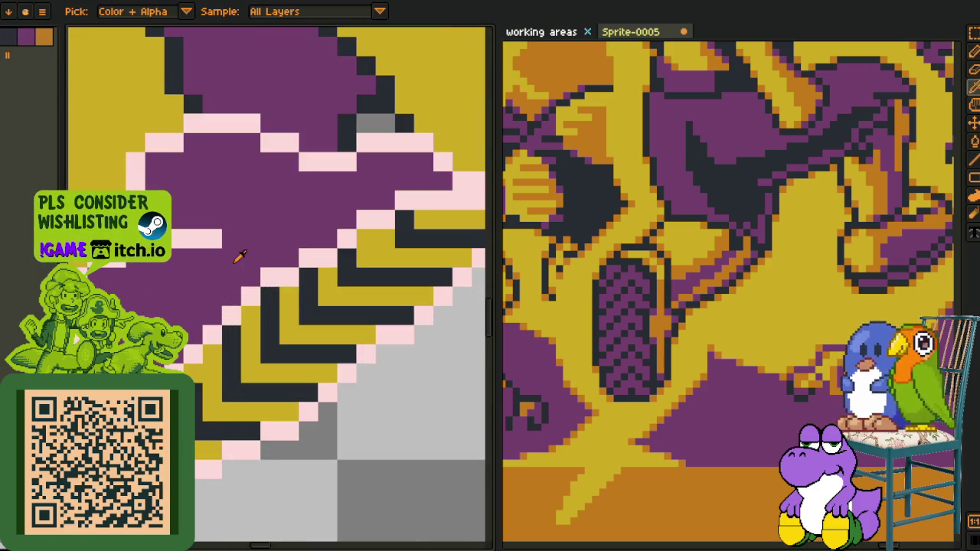
# Fill each yellow cuff area and chevron stripe purple
pyautogui.click(208, 392)
pyautogui.click(245, 412)
pyautogui.click(209, 451)
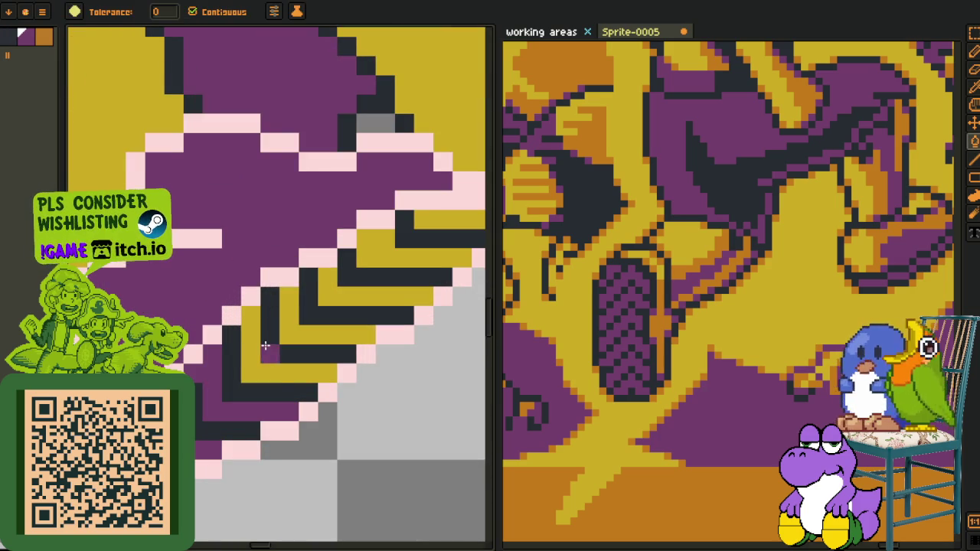
pyautogui.click(262, 376)
pyautogui.click(306, 336)
pyautogui.click(368, 289)
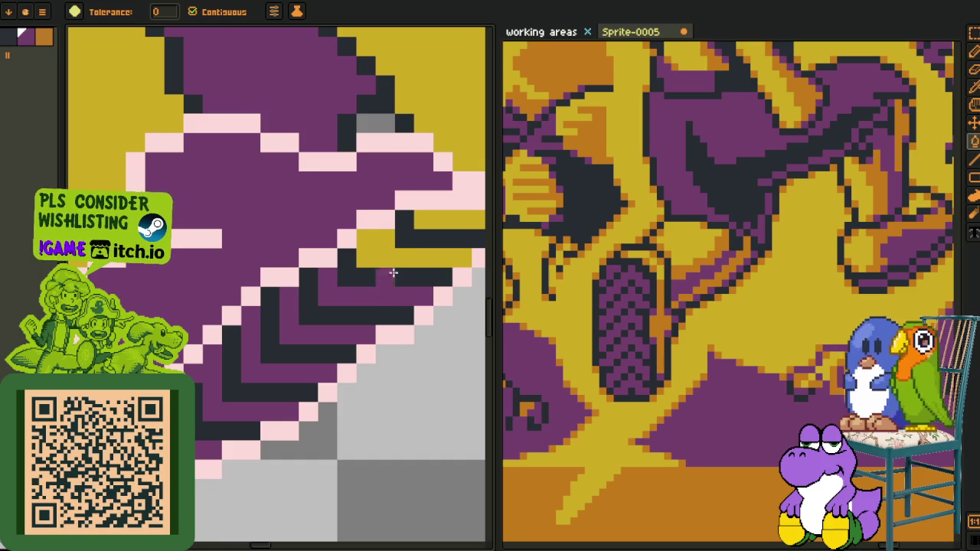
pyautogui.click(413, 239)
# Fill the top of the pale-outlined area above the cuff yellow with the Paint Bucket
pyautogui.press('space')
pyautogui.scroll(-1, 361, 273)
pyautogui.scroll(-1, 375, 306)
pyautogui.press('o')
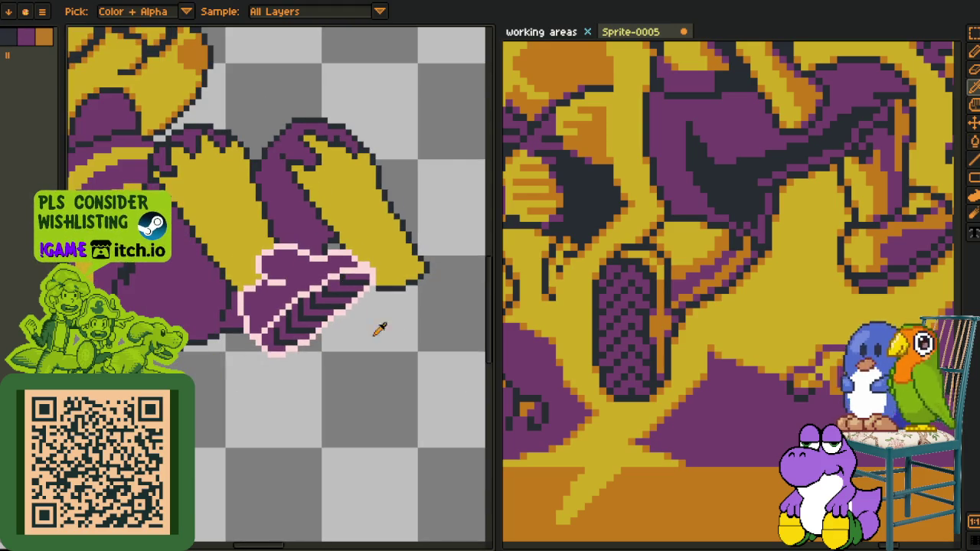
pyautogui.press('g')
pyautogui.click(293, 280)
pyautogui.scroll(-1, 337, 323)
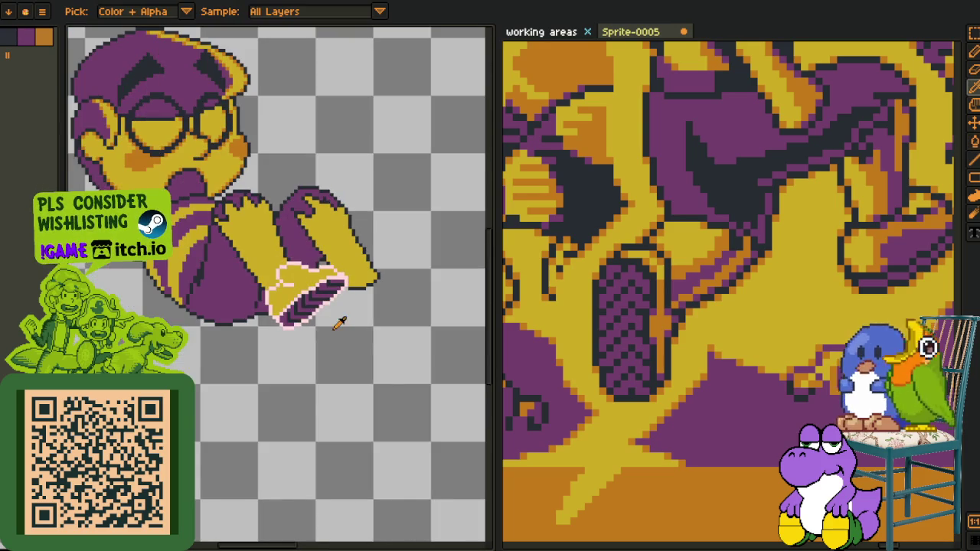
pyautogui.scroll(-2, 331, 327)
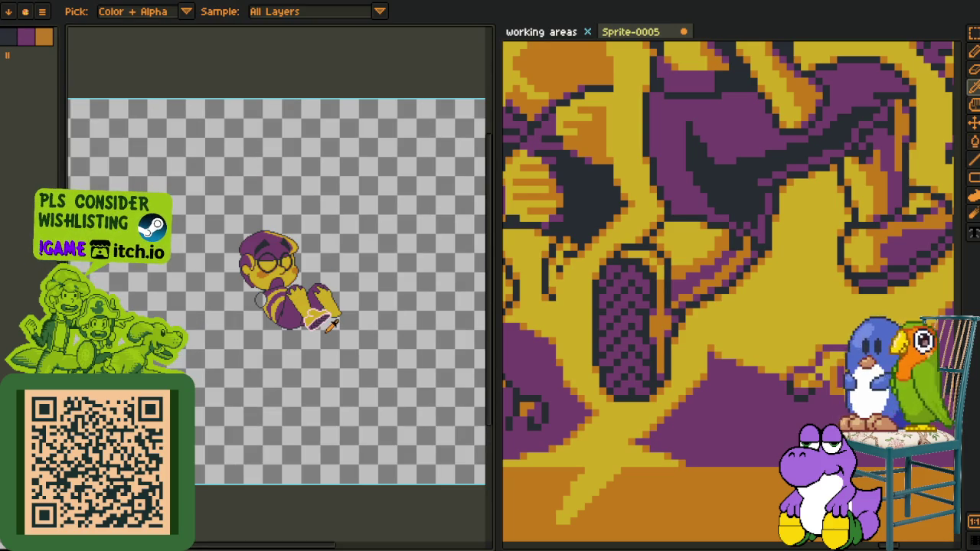
pyautogui.scroll(2, 331, 325)
pyautogui.scroll(1, 253, 345)
pyautogui.scroll(1, 215, 360)
pyautogui.scroll(1, 201, 370)
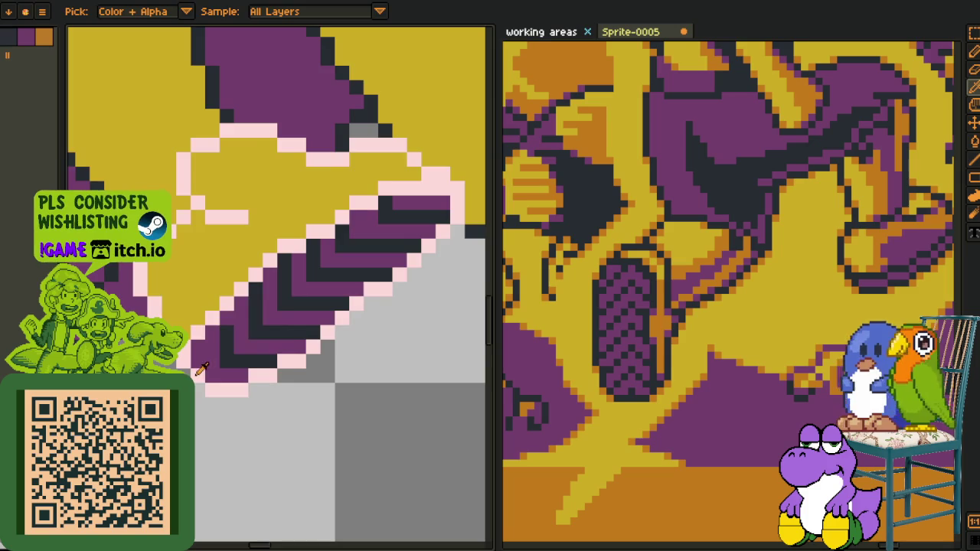
# Draw a diagonal straight line across the cuff stripes
pyautogui.moveTo(200, 370); pyautogui.dragTo(155, 412)
pyautogui.press('b')
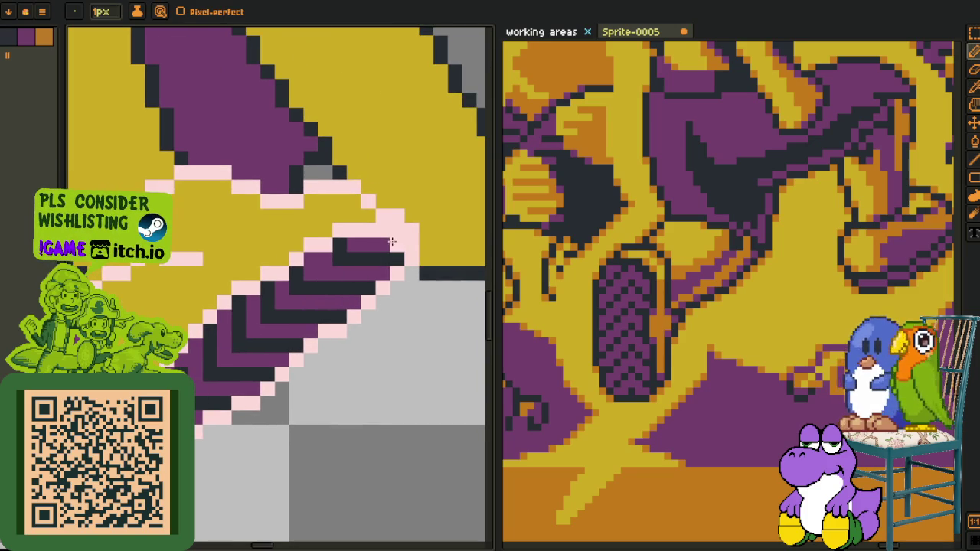
pyautogui.press('l')
pyautogui.moveTo(208, 389); pyautogui.dragTo(334, 285)
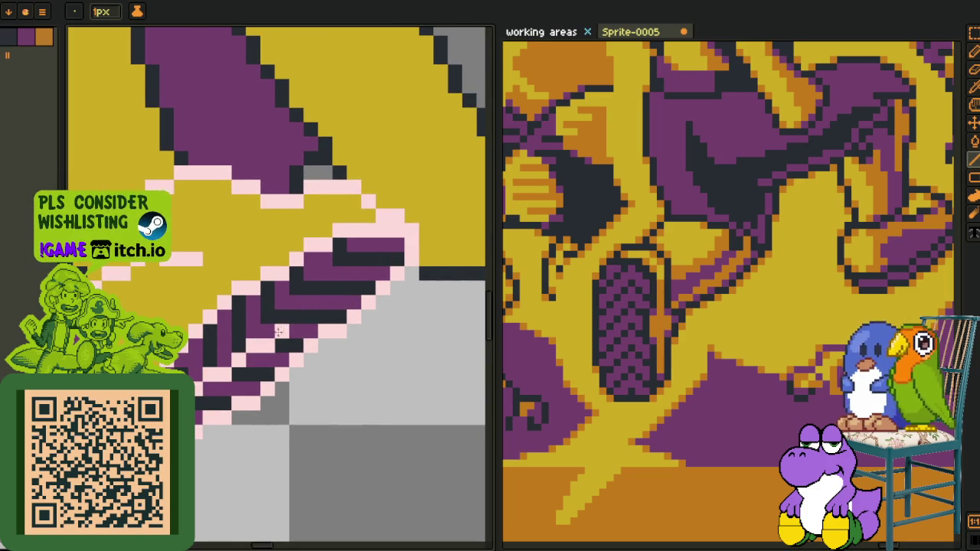
pyautogui.press('b')
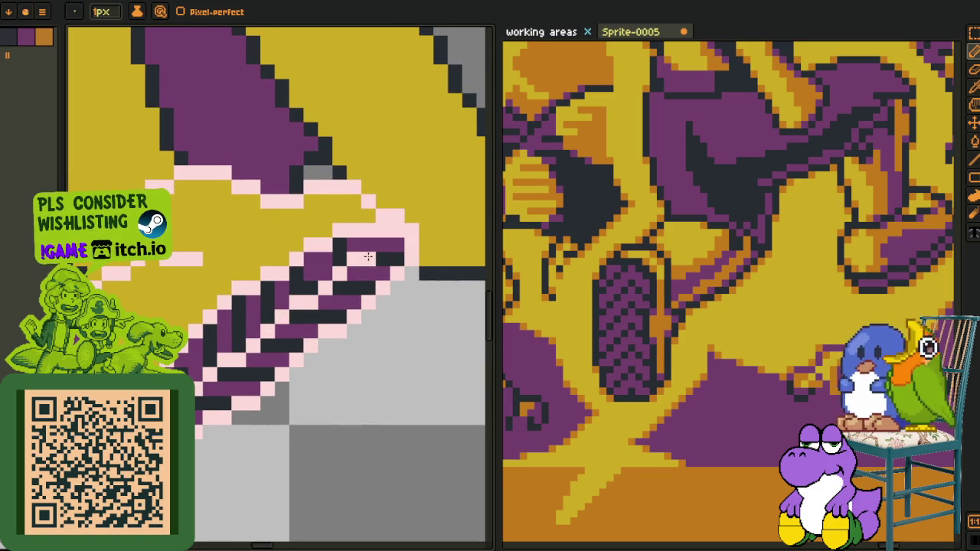
# Eyedrop a colour and repaint a few pixels at the cuff's edge with the pencil
pyautogui.press('i')
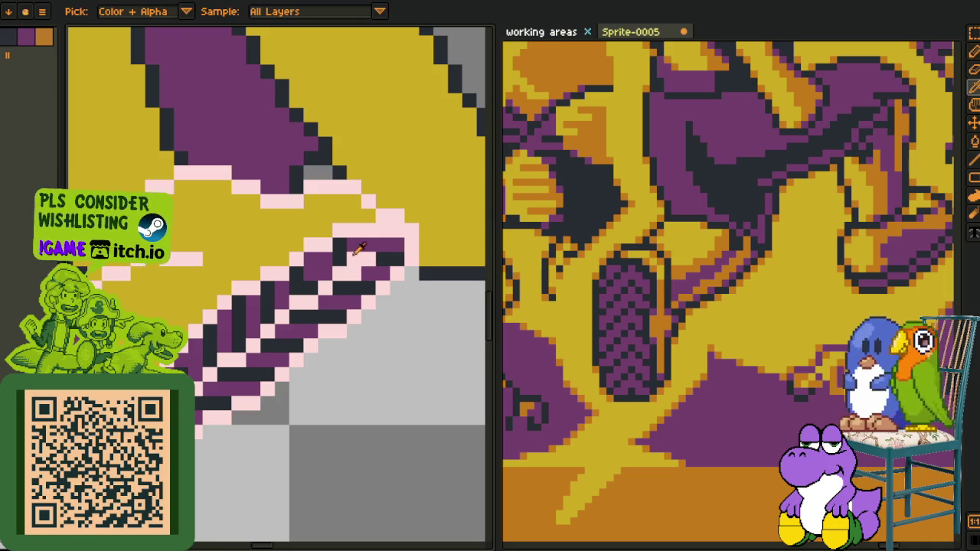
pyautogui.click(356, 248)
pyautogui.press('b')
pyautogui.moveTo(383, 251); pyautogui.dragTo(397, 247)
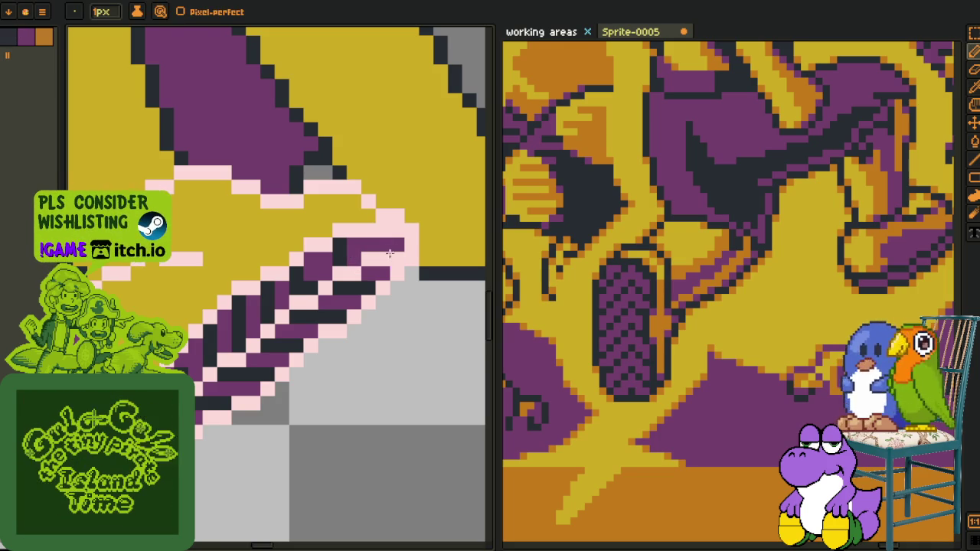
# Fill the four purple stripe pieces and runs on the cuff dark
pyautogui.press('i')
pyautogui.press('g')
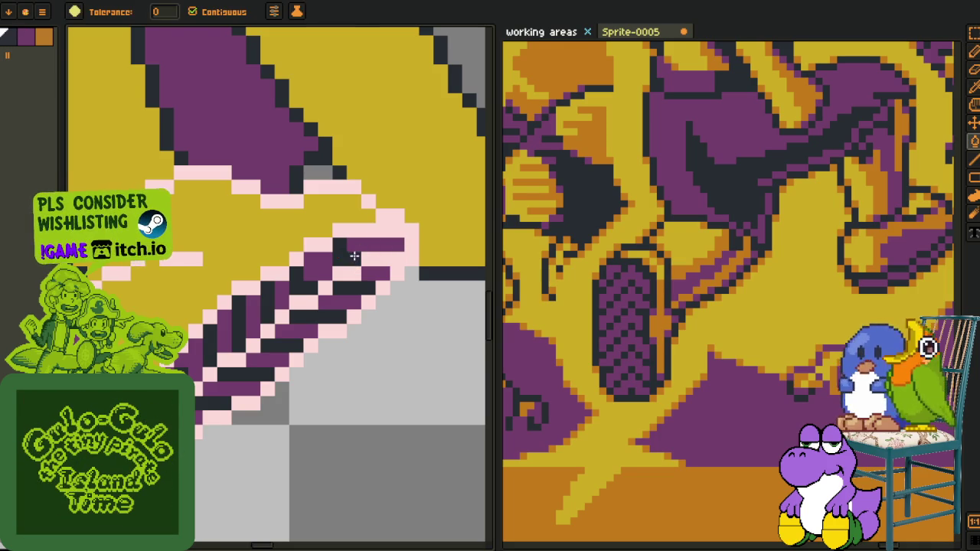
pyautogui.click(356, 247)
pyautogui.click(312, 274)
pyautogui.click(226, 330)
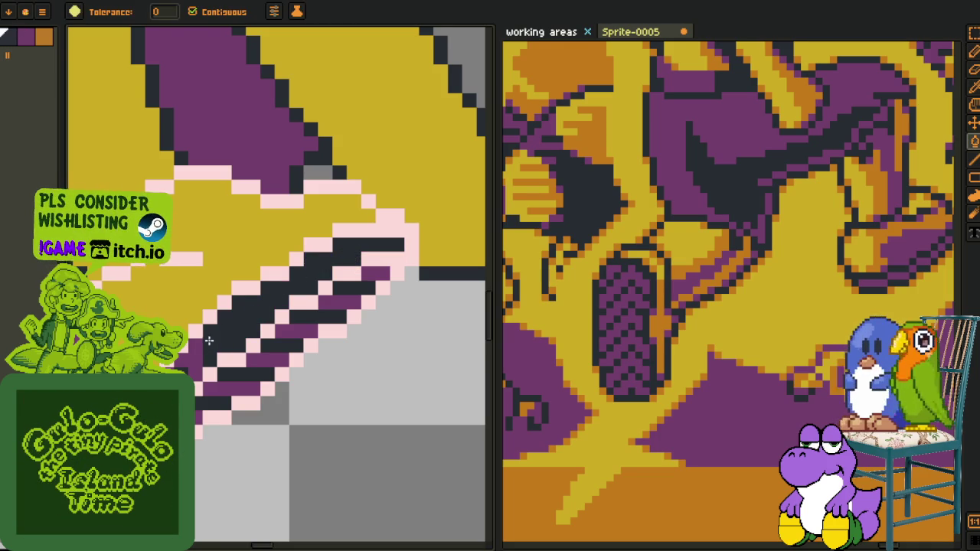
pyautogui.click(191, 359)
# Sample the light pink outline colour, then undo an unwanted purple fill
pyautogui.press('i')
pyautogui.click(244, 386)
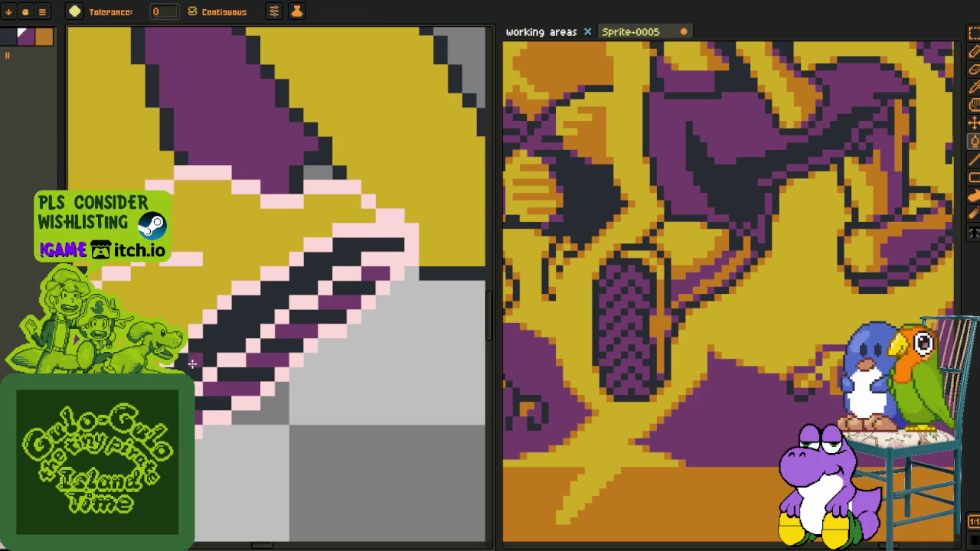
pyautogui.press('g')
pyautogui.scroll(-5, 249, 373)
pyautogui.click(250, 373)
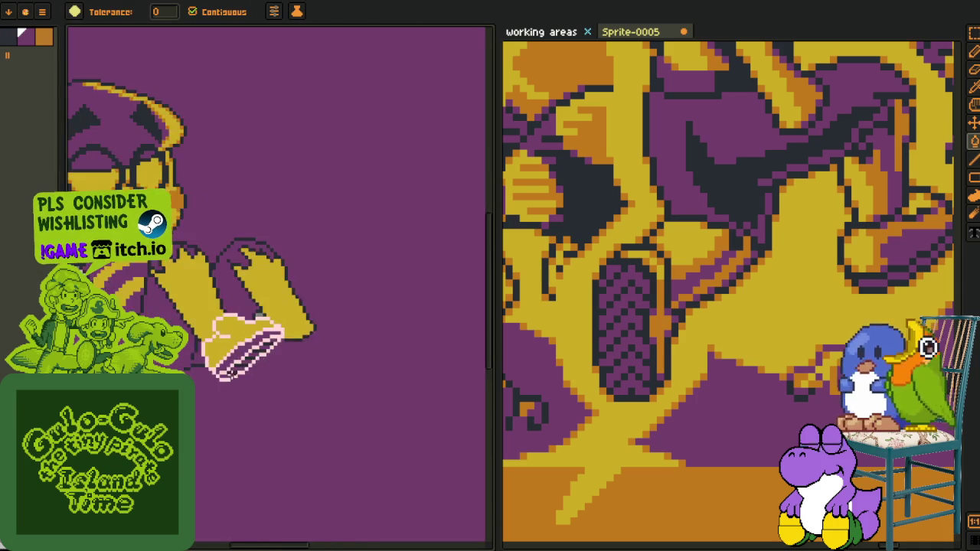
pyautogui.hotkey('ctrl', 'z')
pyautogui.scroll(-3, 249, 379)
# Eyedrop the cuff's purple as the pencil's drawing colour
pyautogui.press('i')
pyautogui.scroll(3, 249, 383)
pyautogui.scroll(2, 245, 372)
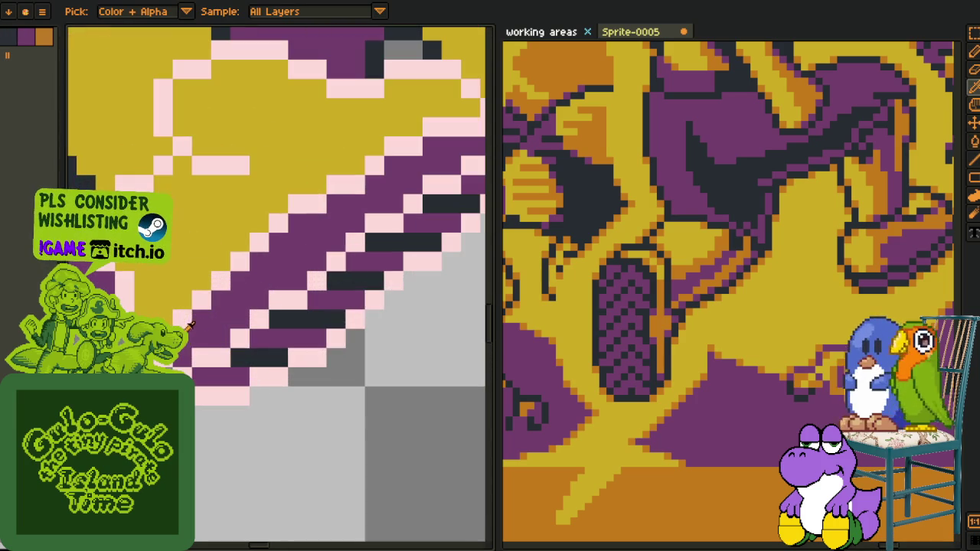
pyautogui.press('b')
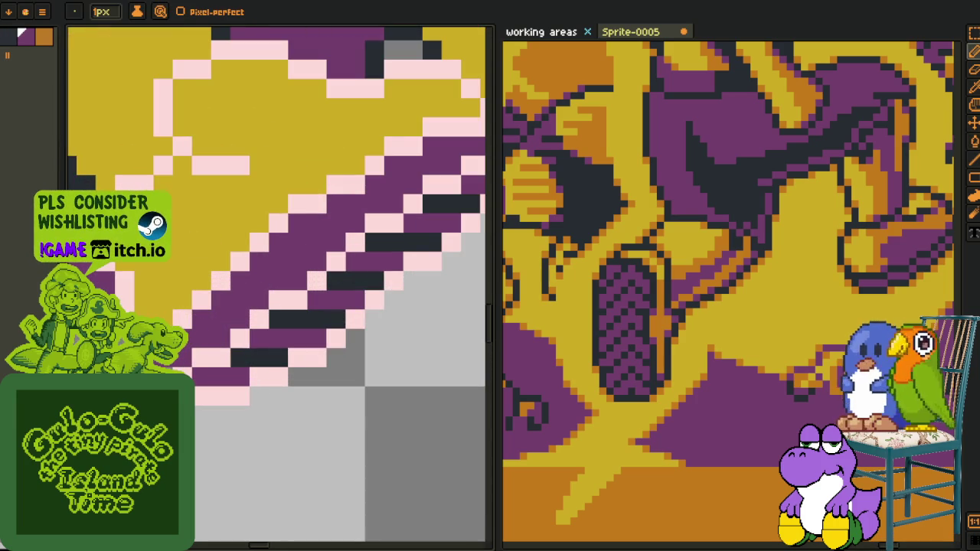
pyautogui.keyDown('alt'); pyautogui.click(222, 337); pyautogui.keyUp('alt')
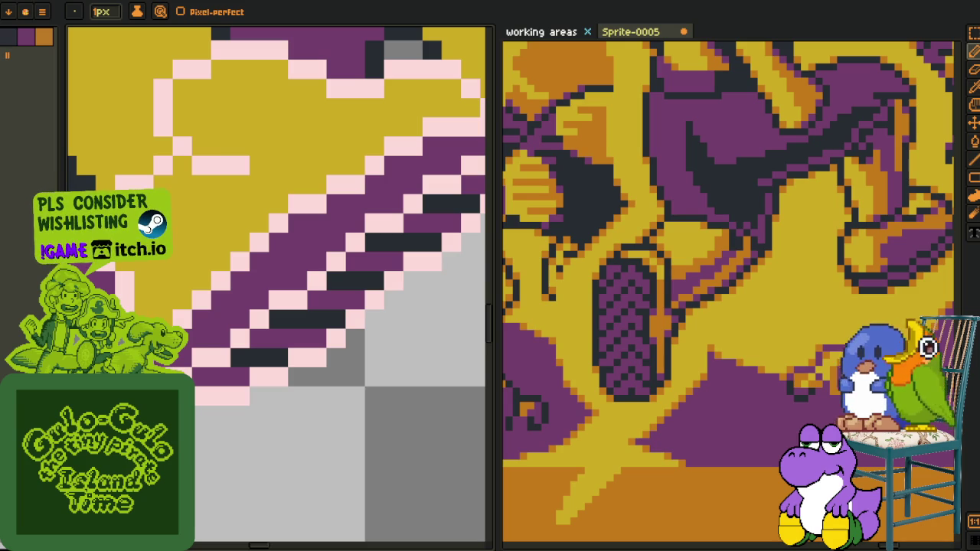
pyautogui.scroll(-4, 252, 345)
pyautogui.scroll(2, 197, 307)
pyautogui.scroll(1, 199, 306)
pyautogui.scroll(1, 187, 303)
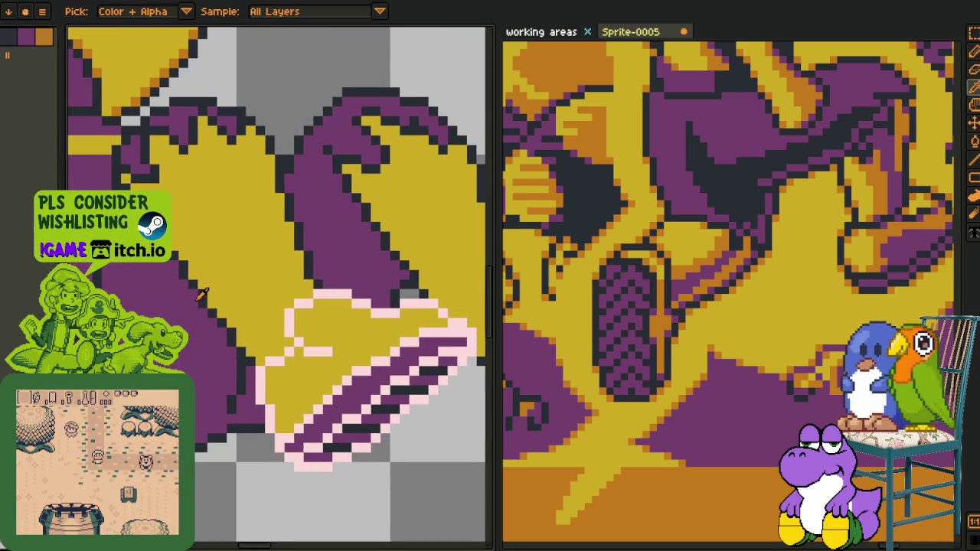
# Pick the transparent background as the drawing colour
pyautogui.click(269, 494)
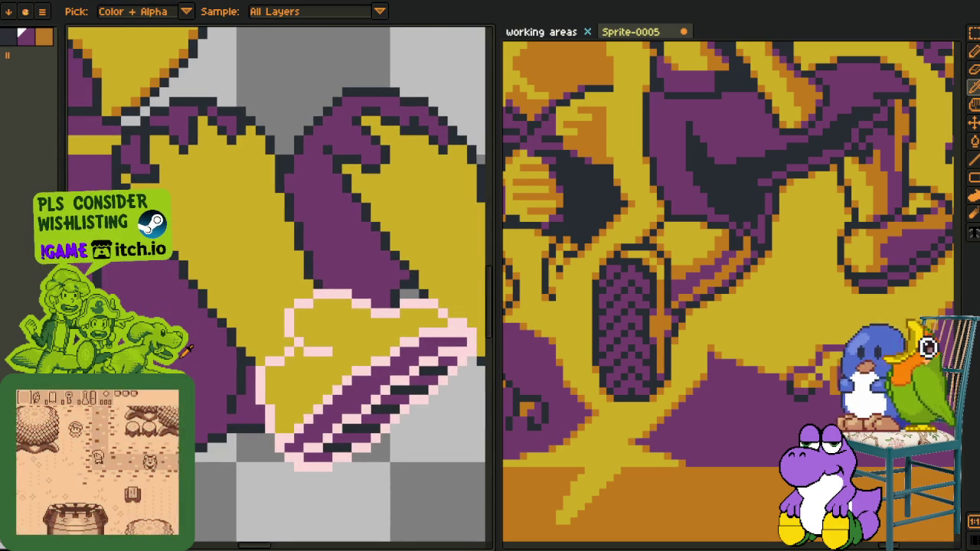
pyautogui.scroll(-1, 188, 351)
pyautogui.scroll(1, 245, 245)
pyautogui.scroll(1, 259, 217)
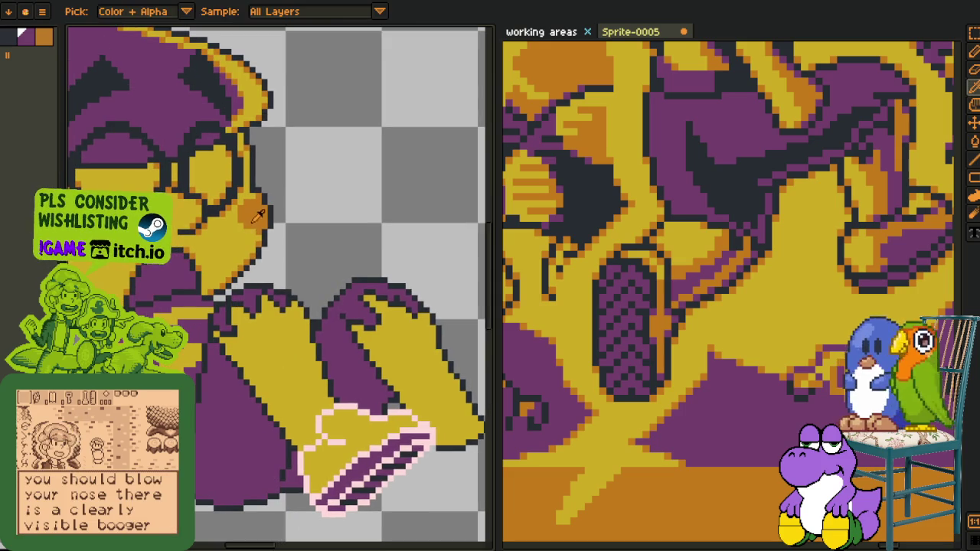
pyautogui.scroll(-1, 276, 291)
pyautogui.scroll(1, 283, 322)
pyautogui.scroll(-1, 291, 345)
pyautogui.scroll(1, 299, 367)
pyautogui.scroll(-1, 302, 379)
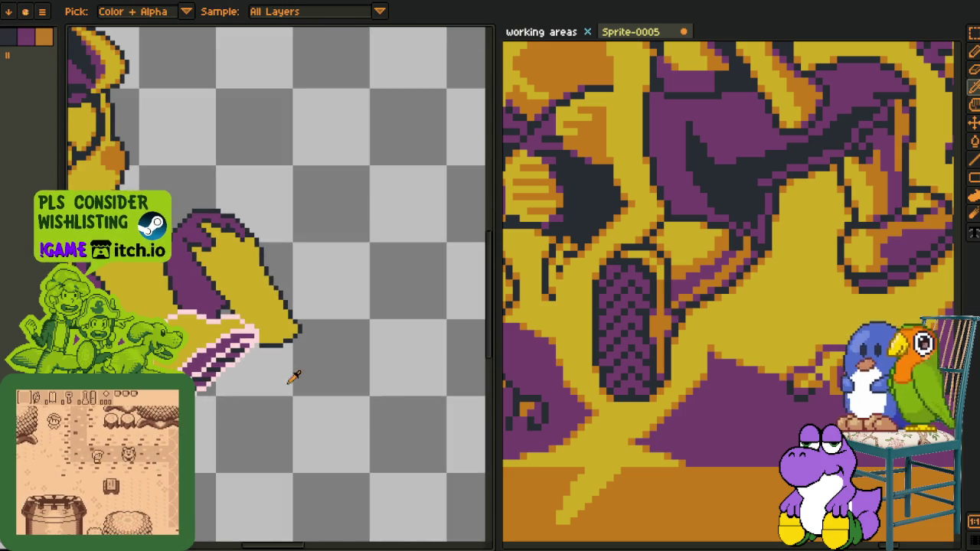
pyautogui.scroll(1, 303, 379)
# Create the empty Layer 4 from the timeline's layer menu, then hide the timeline
pyautogui.press('Tab')
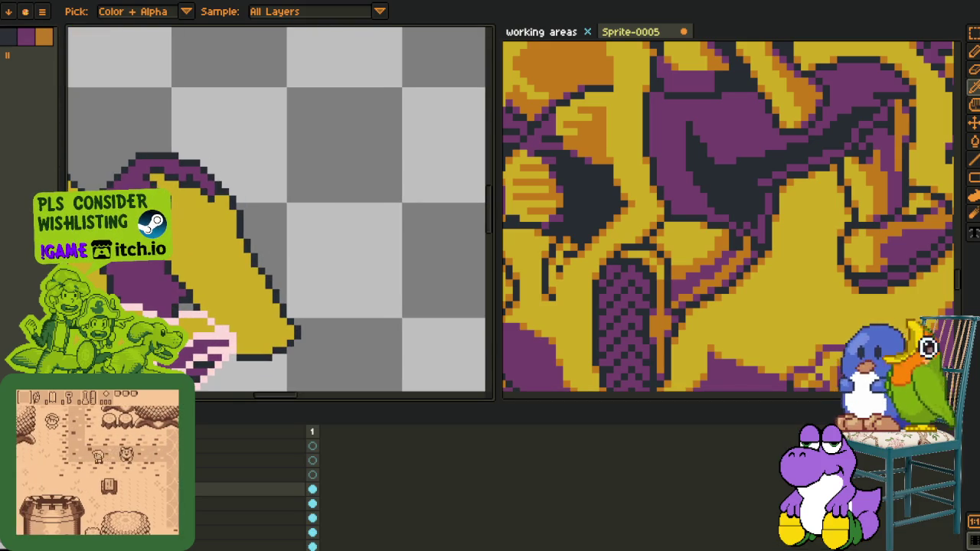
pyautogui.rightClick(193, 450)
pyautogui.click(274, 473)
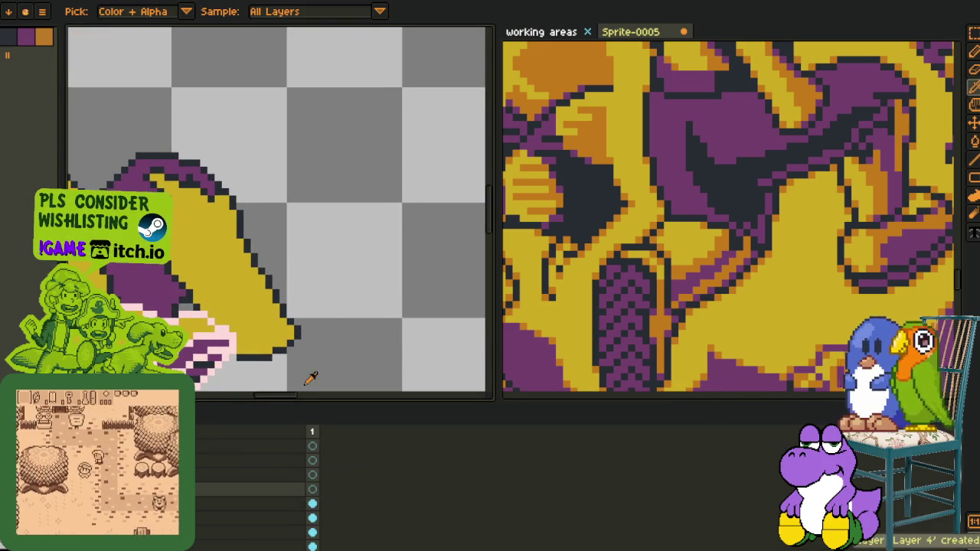
pyautogui.scroll(1, 339, 295)
pyautogui.scroll(1, 350, 332)
pyautogui.scroll(1, 245, 308)
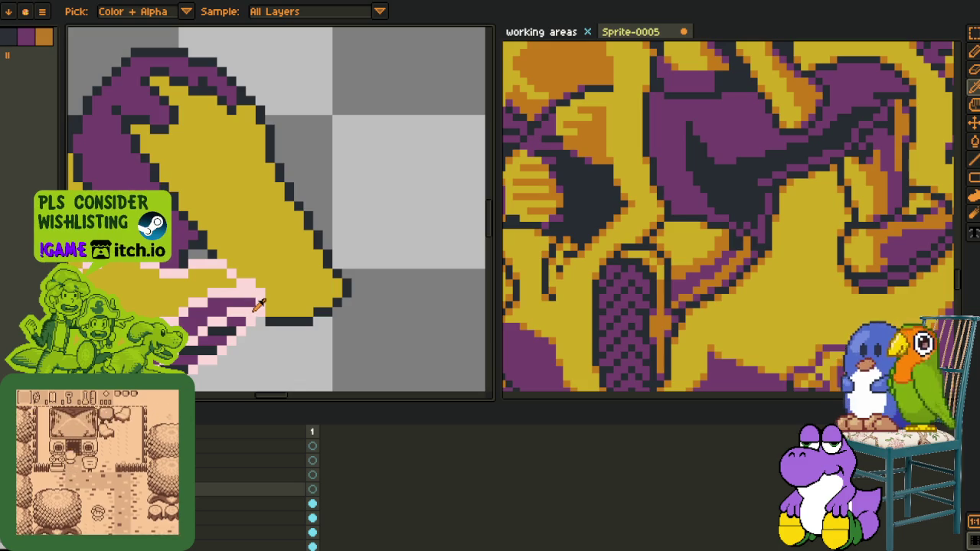
pyautogui.press('Tab')
pyautogui.scroll(-2, 291, 318)
pyautogui.scroll(1, 170, 280)
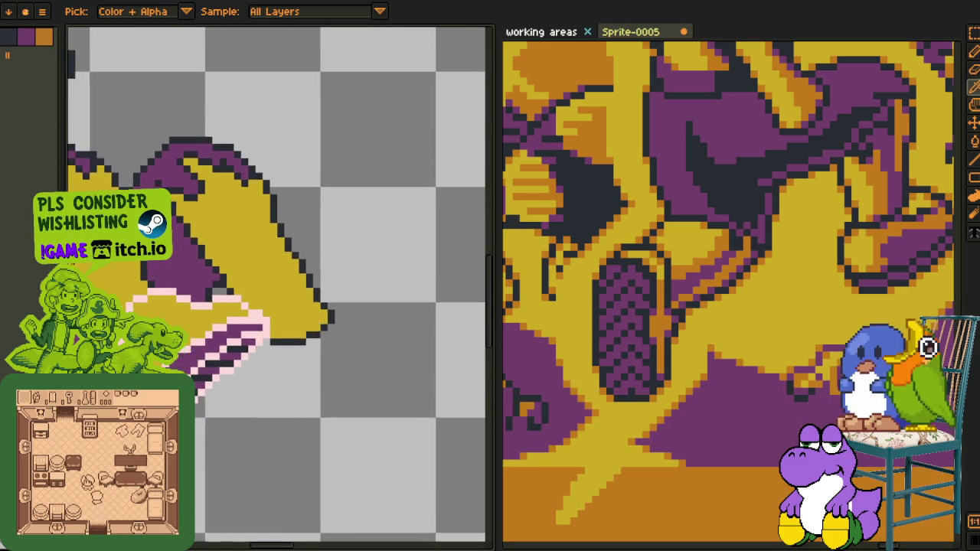
pyautogui.scroll(-1, 170, 279)
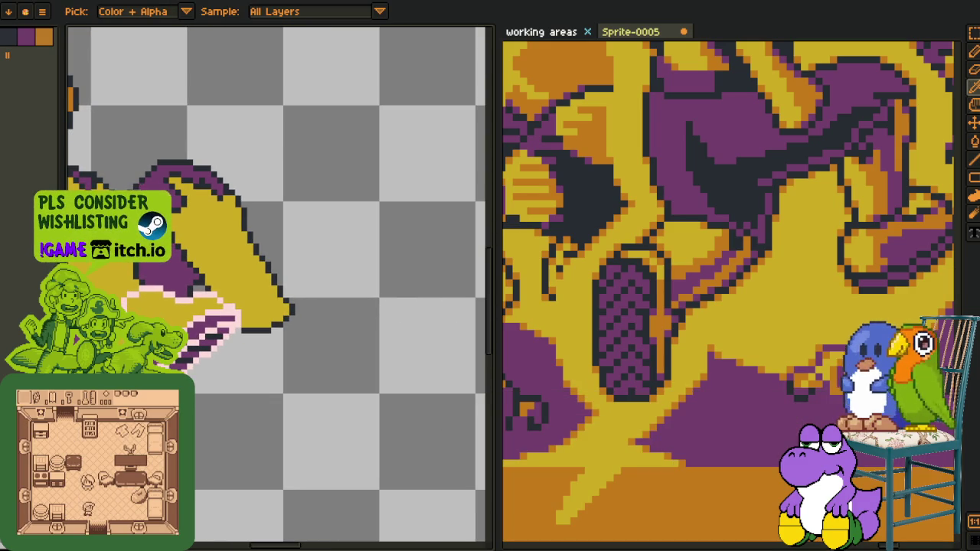
pyautogui.scroll(1, 123, 265)
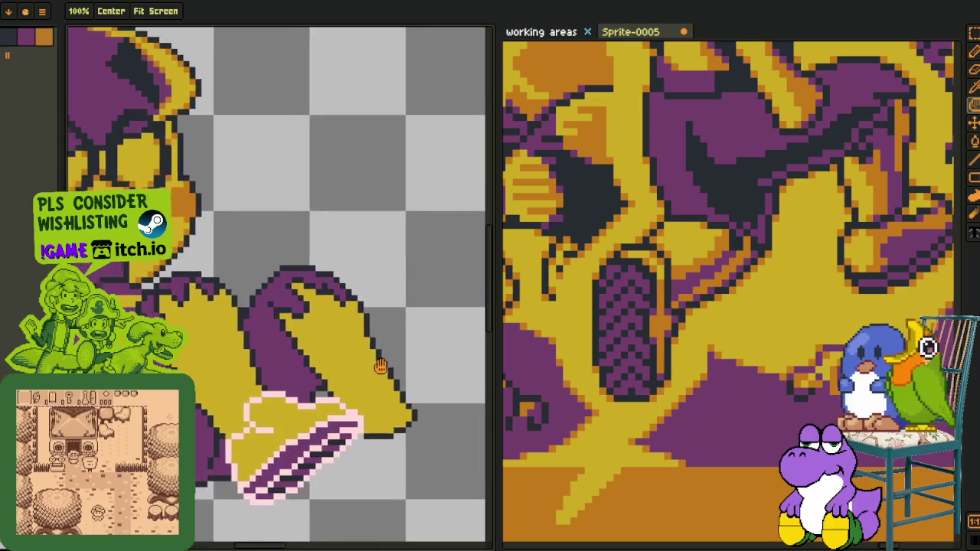
pyautogui.scroll(1, 122, 264)
pyautogui.scroll(1, 260, 340)
pyautogui.scroll(1, 235, 372)
pyautogui.scroll(-1, 237, 370)
pyautogui.scroll(1, 287, 304)
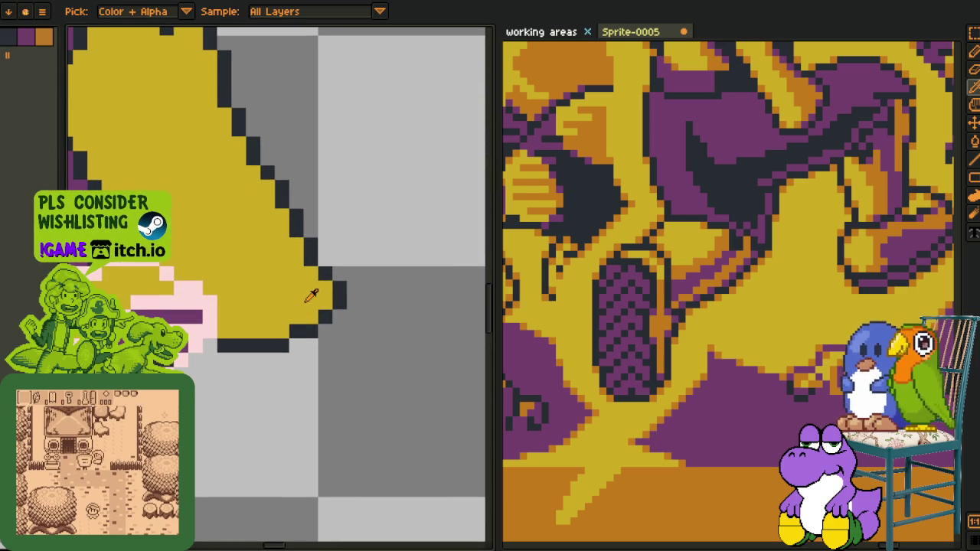
# Paint pale pink pixels around the hand's tip outline
pyautogui.click(309, 300)
pyautogui.moveTo(326, 245); pyautogui.dragTo(314, 244)
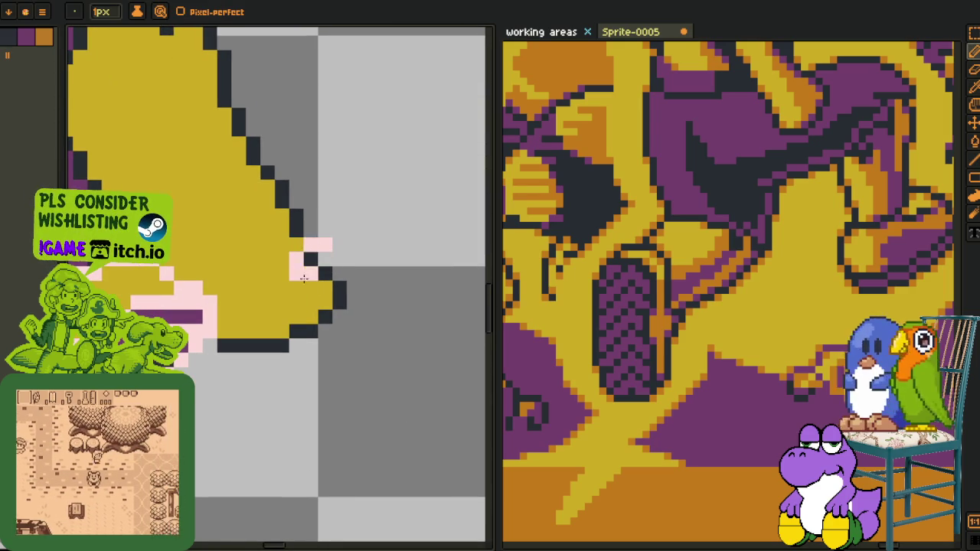
pyautogui.scroll(-2, 313, 245)
pyautogui.press('Tab')
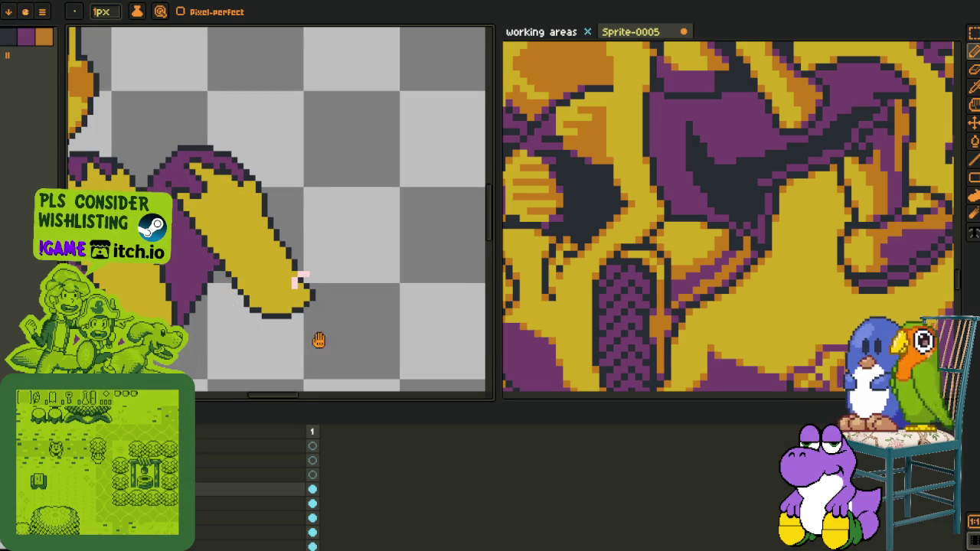
pyautogui.moveTo(319, 340); pyautogui.dragTo(248, 277)
pyautogui.scroll(2, 262, 225)
# Draw pale pink strokes from the tip along the hand's lower-left edge and bottom
pyautogui.moveTo(233, 211); pyautogui.dragTo(342, 274)
pyautogui.moveTo(206, 230)
pyautogui.mouseDown()
pyautogui.moveTo(278, 230)
pyautogui.moveTo(253, 267)
pyautogui.mouseUp()
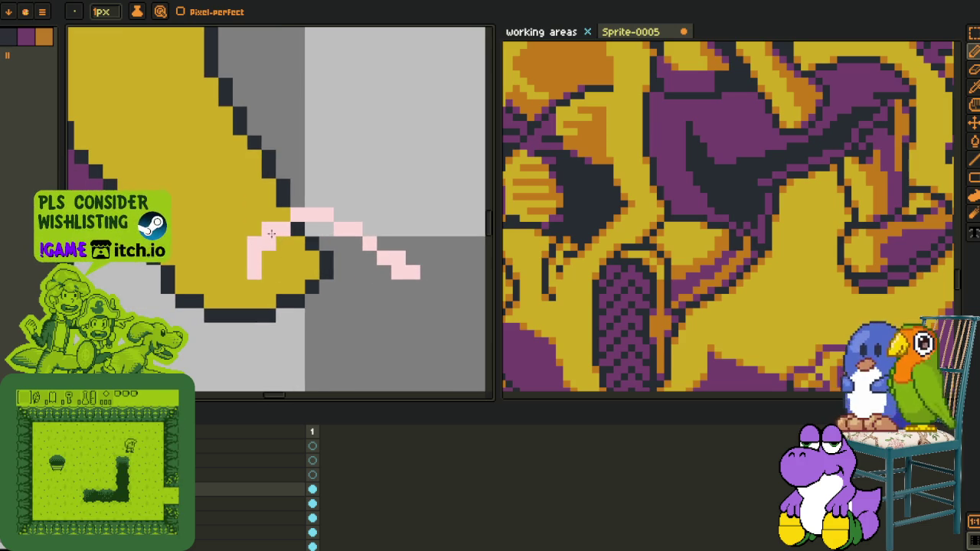
pyautogui.moveTo(267, 255); pyautogui.dragTo(288, 233)
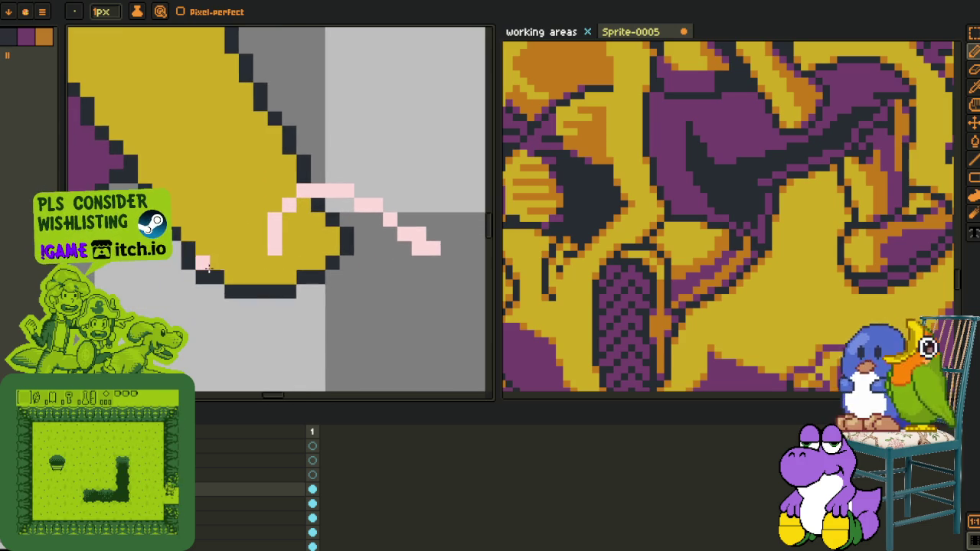
pyautogui.moveTo(188, 246)
pyautogui.mouseDown()
pyautogui.moveTo(230, 281)
pyautogui.moveTo(257, 266)
pyautogui.moveTo(175, 246)
pyautogui.mouseUp()
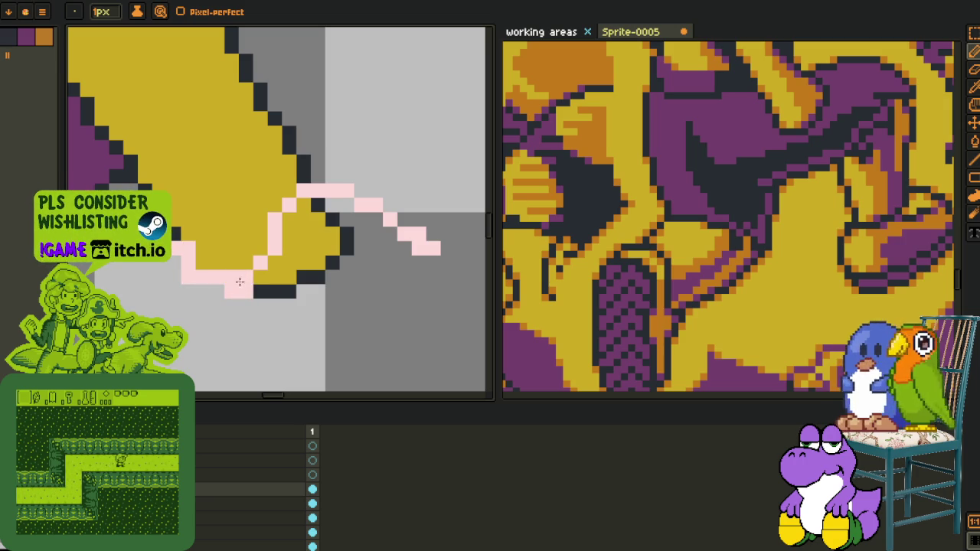
pyautogui.click(176, 275)
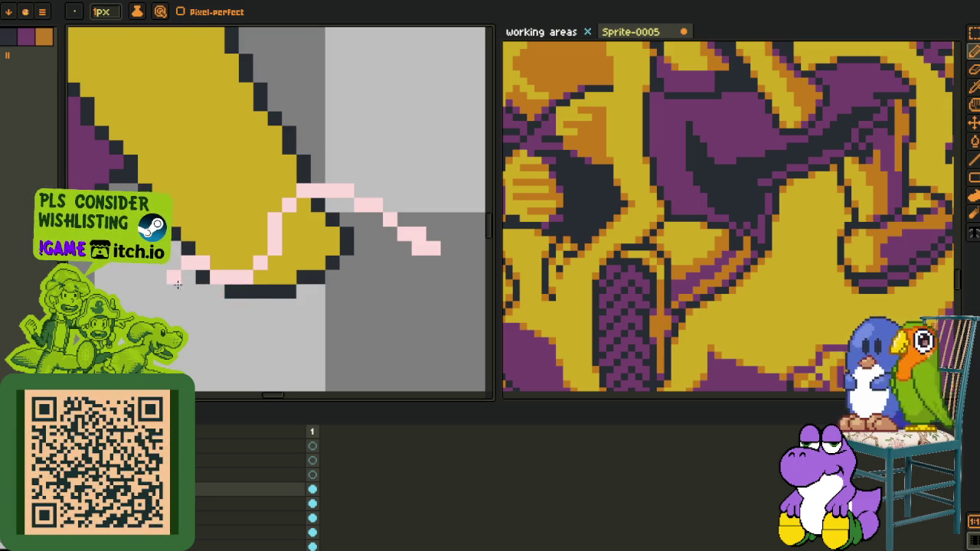
pyautogui.scroll(-2, 176, 277)
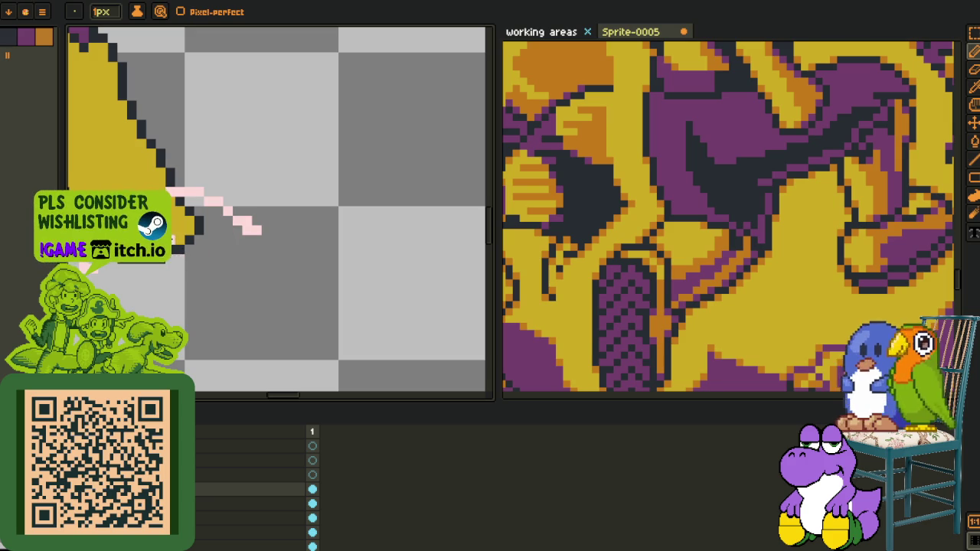
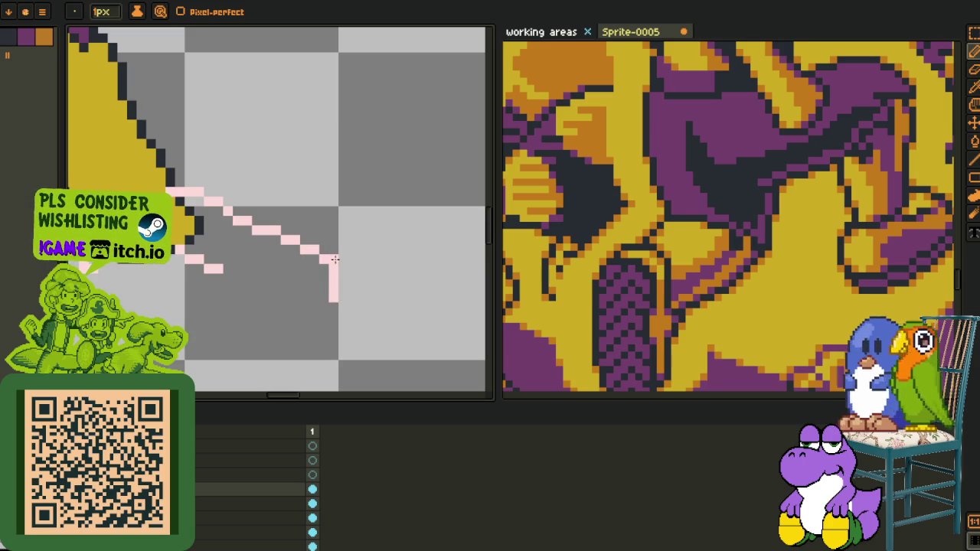
# Sketch the pink outline of a larger shoe around the character's yellow foot
pyautogui.scroll(-2, 335, 260)
pyautogui.scroll(-1, 329, 276)
pyautogui.scroll(2, 230, 281)
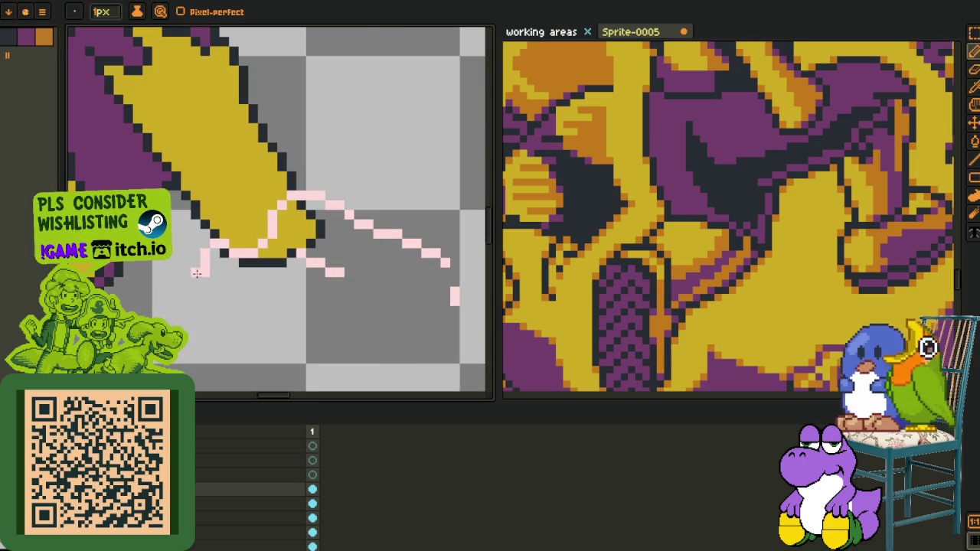
pyautogui.hscroll(3, 345, 265)
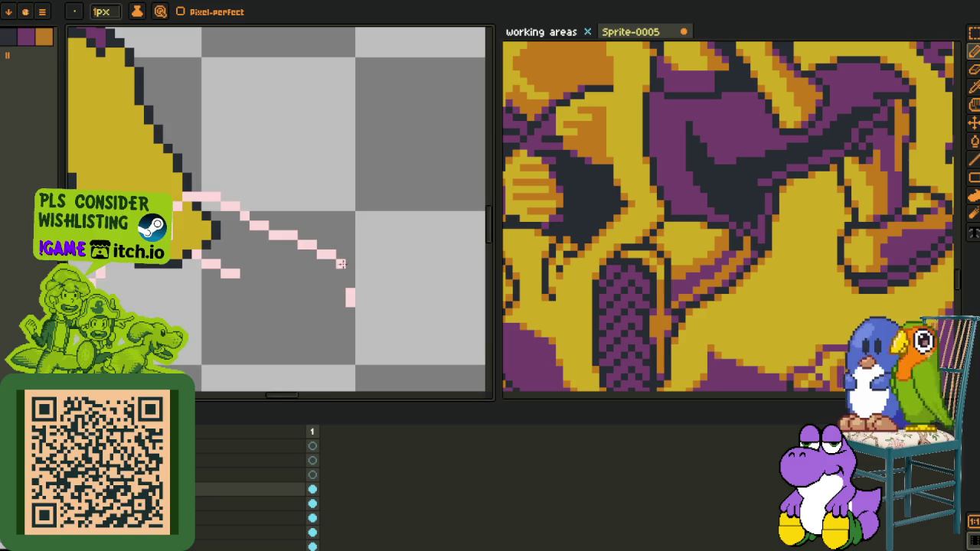
pyautogui.moveTo(340, 302); pyautogui.dragTo(198, 327)
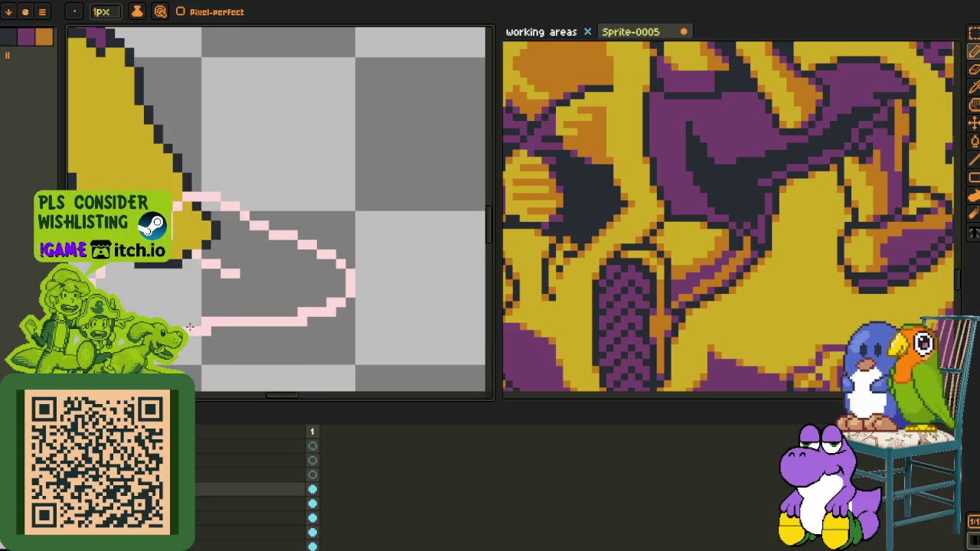
pyautogui.scroll(2, 209, 321)
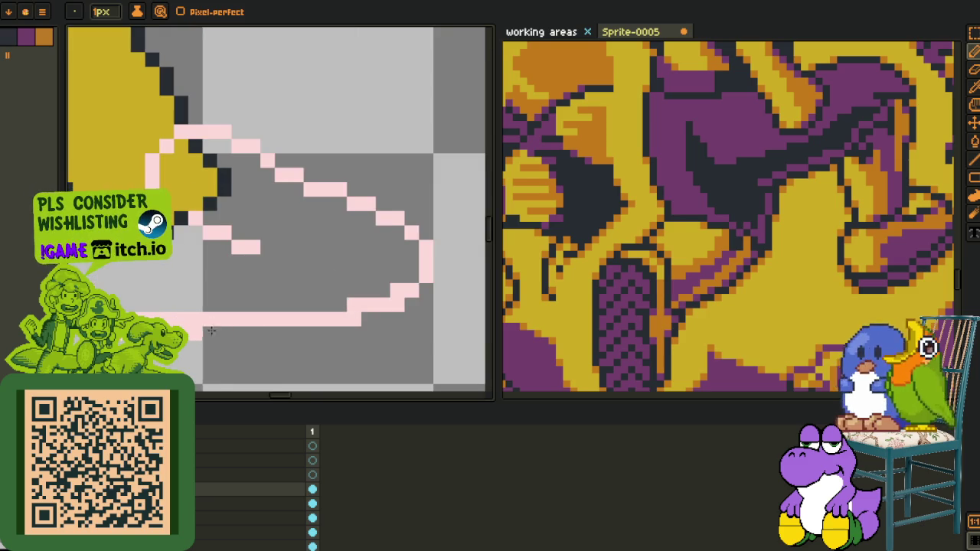
pyautogui.scroll(1, 210, 318)
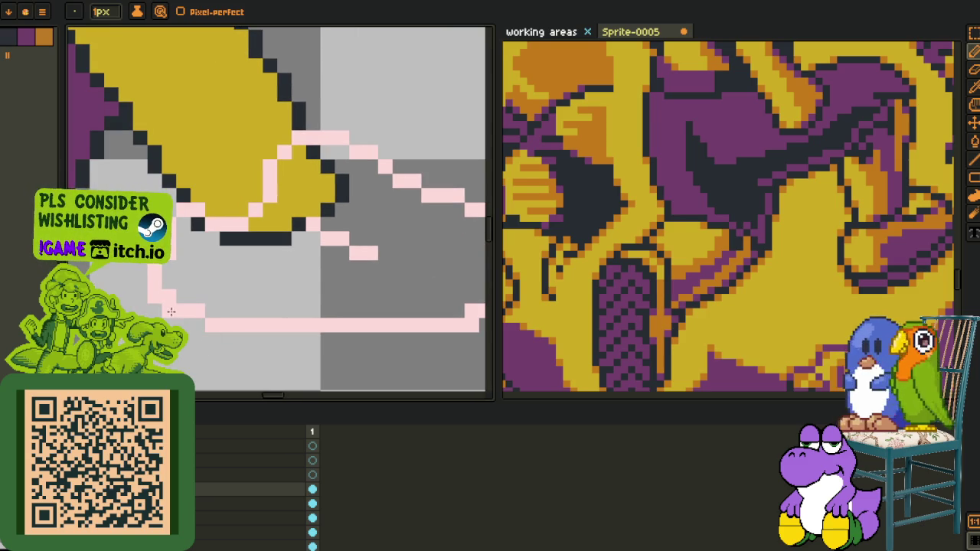
pyautogui.moveTo(162, 305); pyautogui.dragTo(175, 276)
# Draw the flat, lined sole strokes along the bottom of the pink shoe outline
pyautogui.hscroll(3, 260, 285)
pyautogui.hscroll(2, 292, 302)
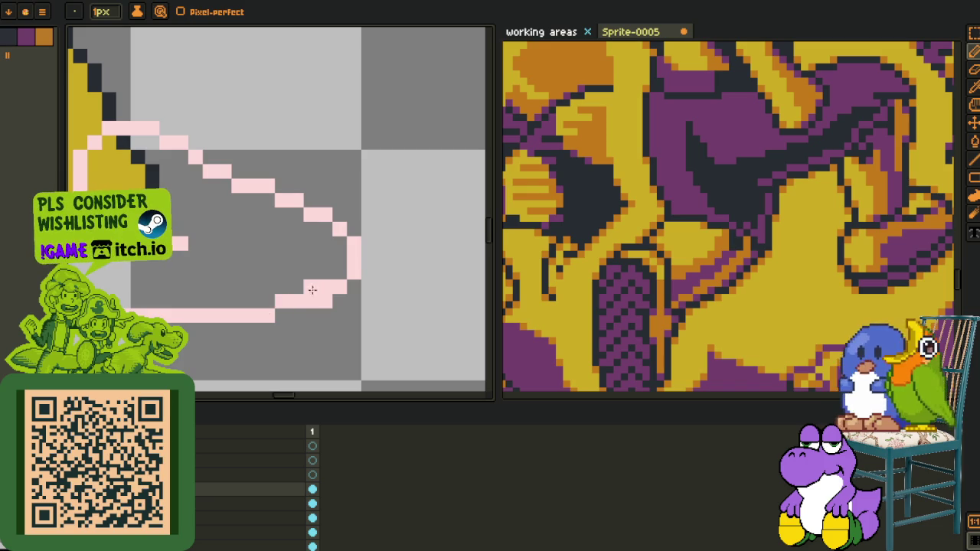
pyautogui.scroll(-2, 302, 295)
pyautogui.scroll(1, 343, 276)
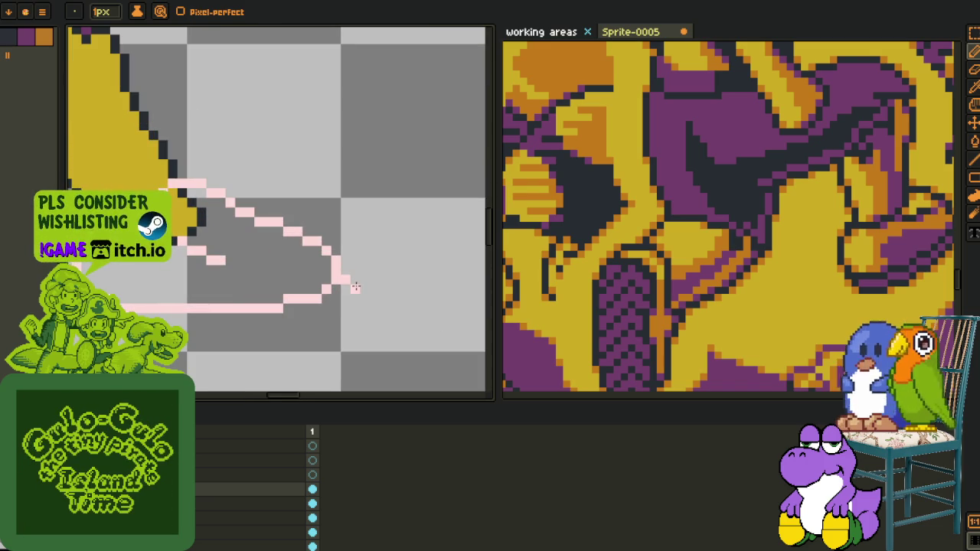
pyautogui.moveTo(343, 317)
pyautogui.mouseDown()
pyautogui.moveTo(296, 337)
pyautogui.moveTo(374, 291)
pyautogui.mouseUp()
pyautogui.moveTo(346, 311); pyautogui.dragTo(115, 280)
pyautogui.scroll(1, 115, 280)
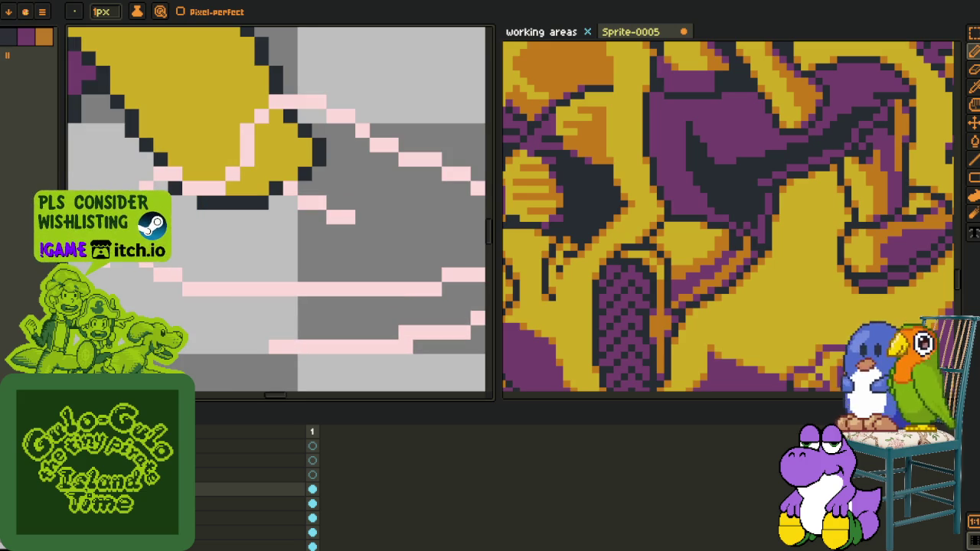
pyautogui.moveTo(142, 313)
pyautogui.mouseDown()
pyautogui.moveTo(382, 334)
pyautogui.moveTo(230, 320)
pyautogui.mouseUp()
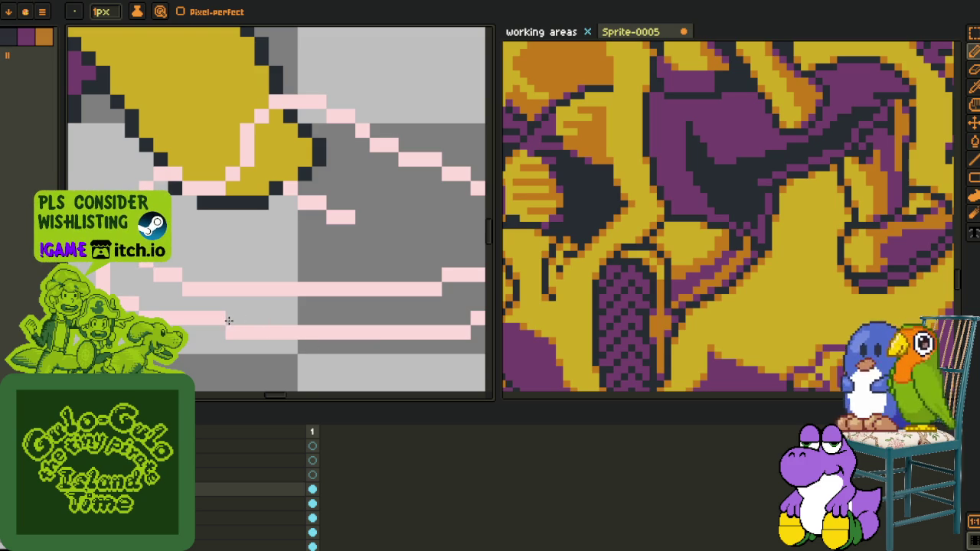
pyautogui.scroll(-1, 230, 320)
pyautogui.scroll(-1, 232, 322)
pyautogui.scroll(-1, 233, 324)
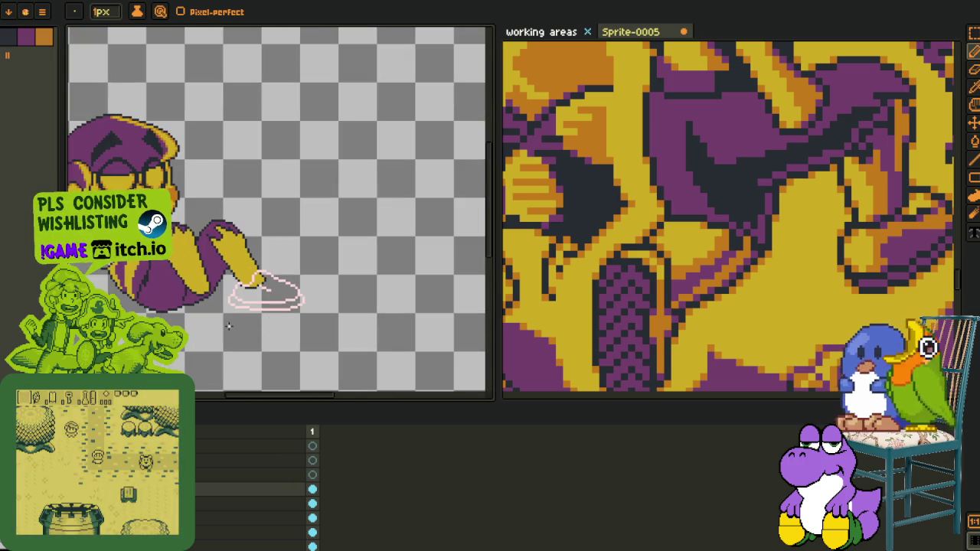
# Fill the new shoe with the foot's yellow and its sole band with purple
pyautogui.scroll(1, 259, 321)
pyautogui.scroll(1, 259, 321)
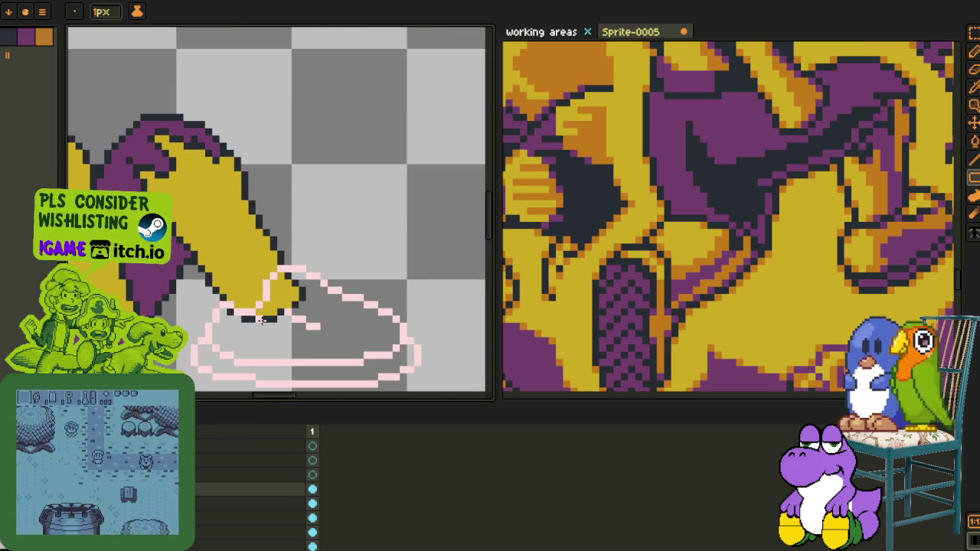
pyautogui.press('o')
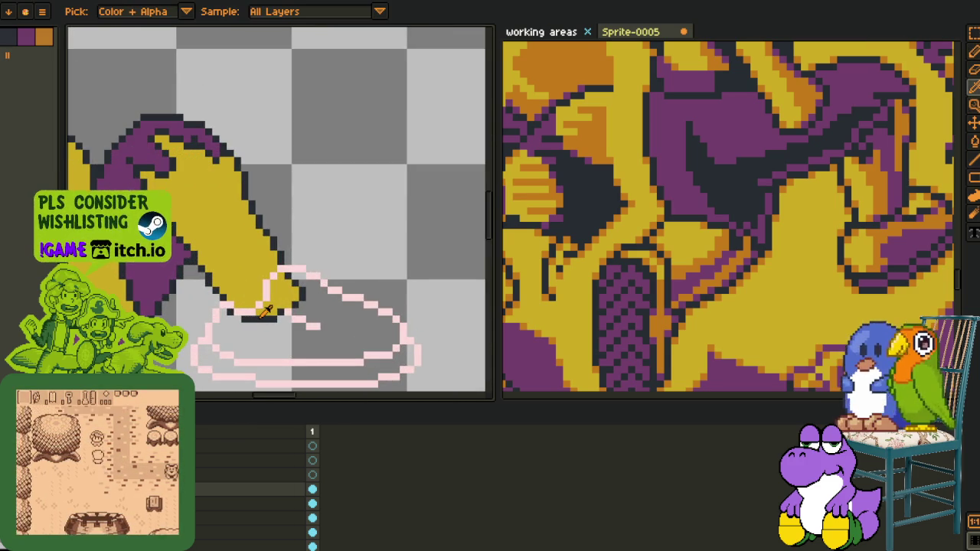
pyautogui.keyDown('alt'); pyautogui.click(265, 312); pyautogui.keyUp('alt')
pyautogui.click(271, 333)
pyautogui.keyDown('alt'); pyautogui.click(271, 287); pyautogui.keyUp('alt')
pyautogui.click(271, 319)
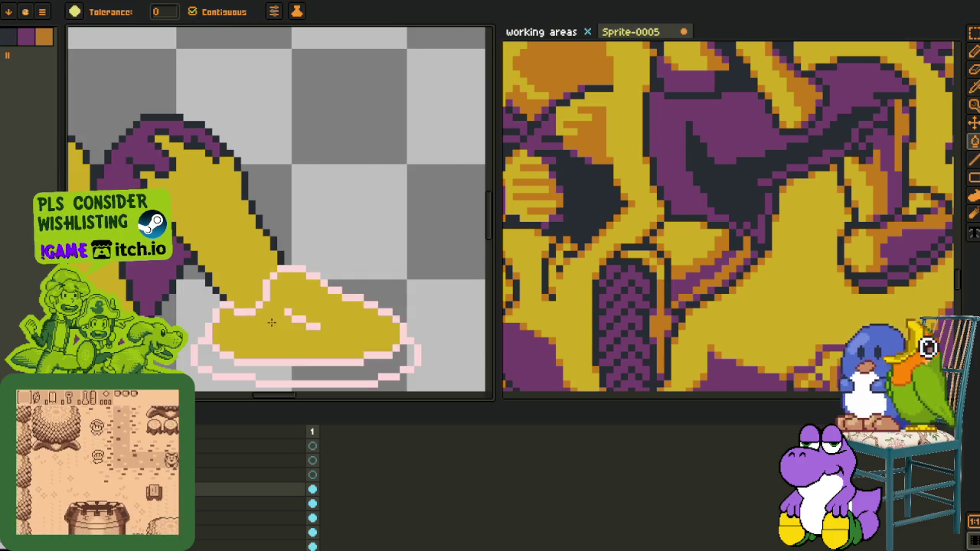
pyautogui.scroll(-1, 321, 280)
pyautogui.click(285, 350)
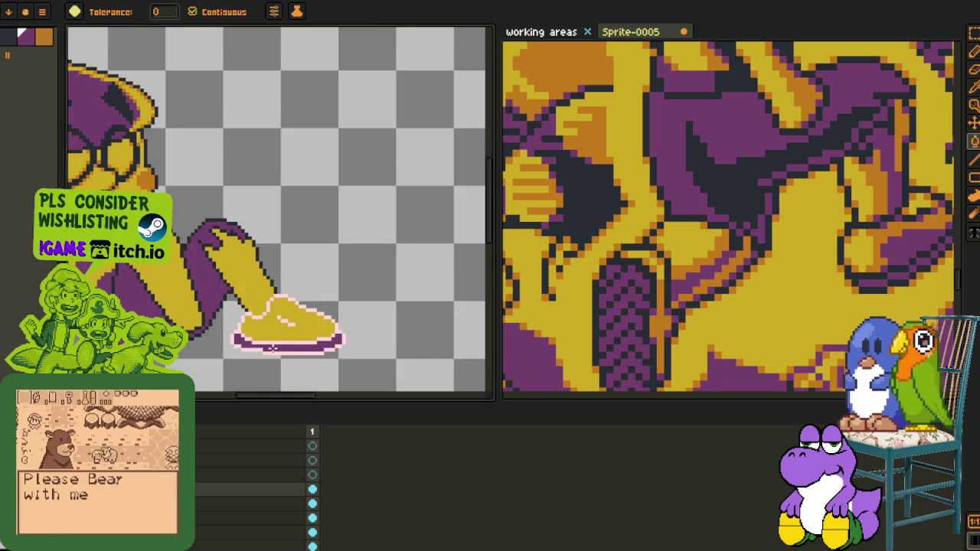
# Paste in the striped sole shape onto the shoe
pyautogui.scroll(-2, 275, 354)
pyautogui.scroll(1, 275, 354)
pyautogui.scroll(2, 247, 291)
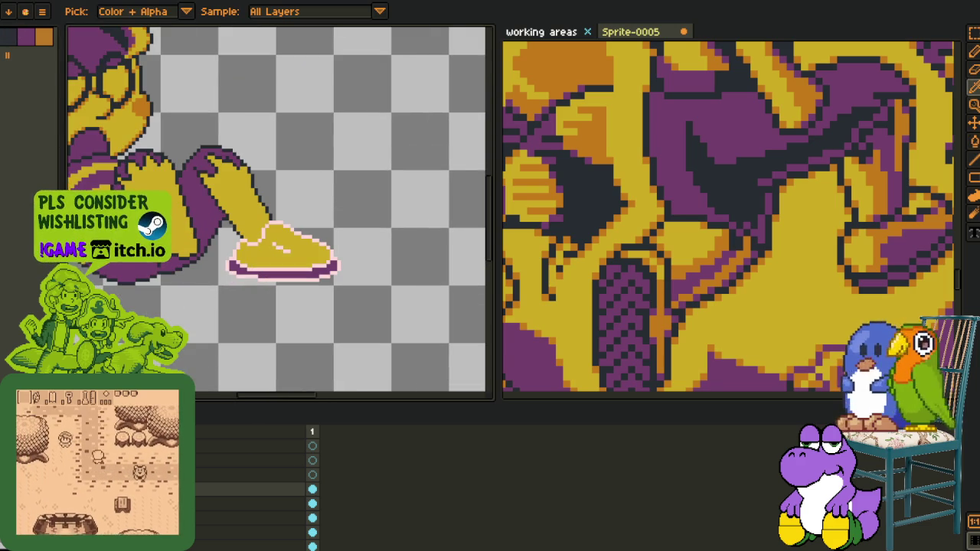
pyautogui.hotkey('ctrl', 'v')
pyautogui.scroll(1, 238, 209)
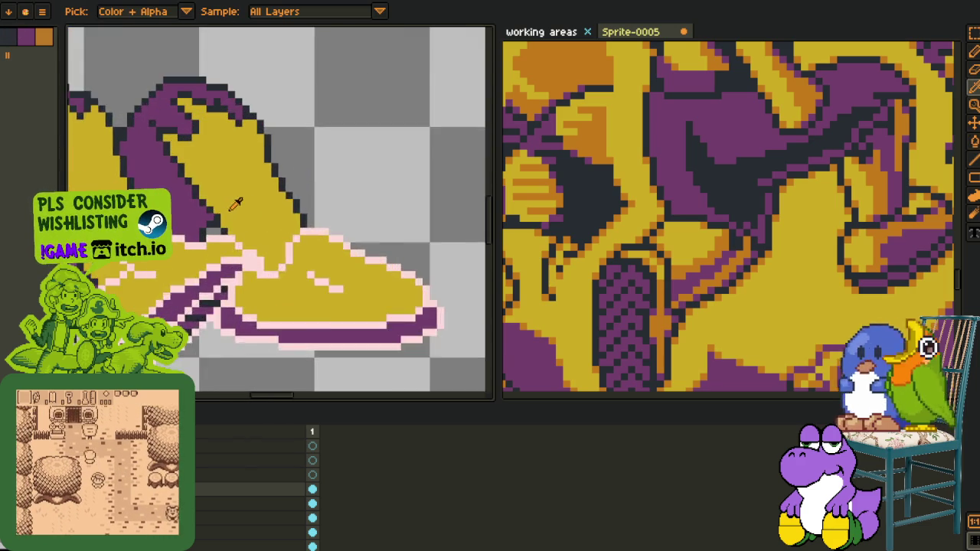
pyautogui.scroll(1, 229, 208)
# Replace the pink outline colour with dark #20282F and save the file
pyautogui.hotkey('shift', 'r')
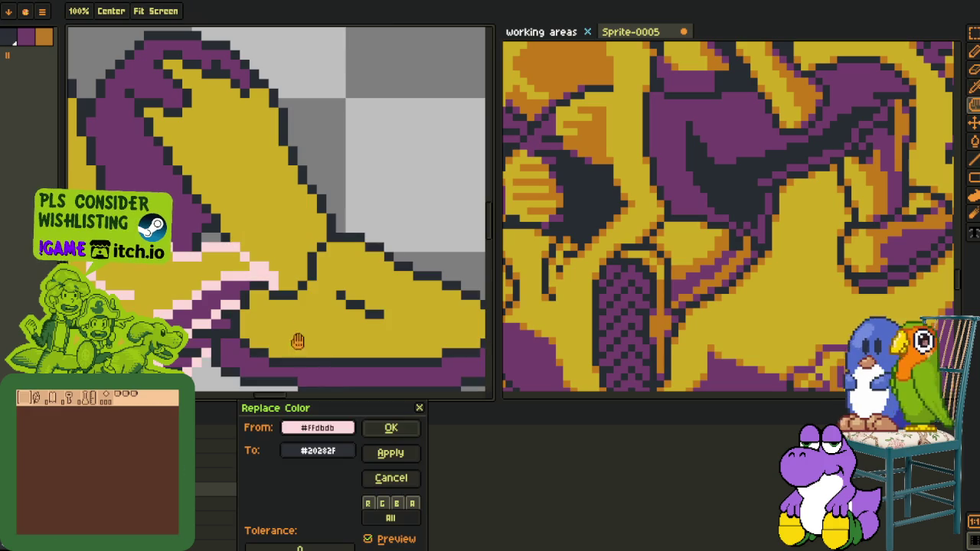
pyautogui.click(390, 429)
pyautogui.scroll(-2, 268, 249)
pyautogui.scroll(-1, 268, 249)
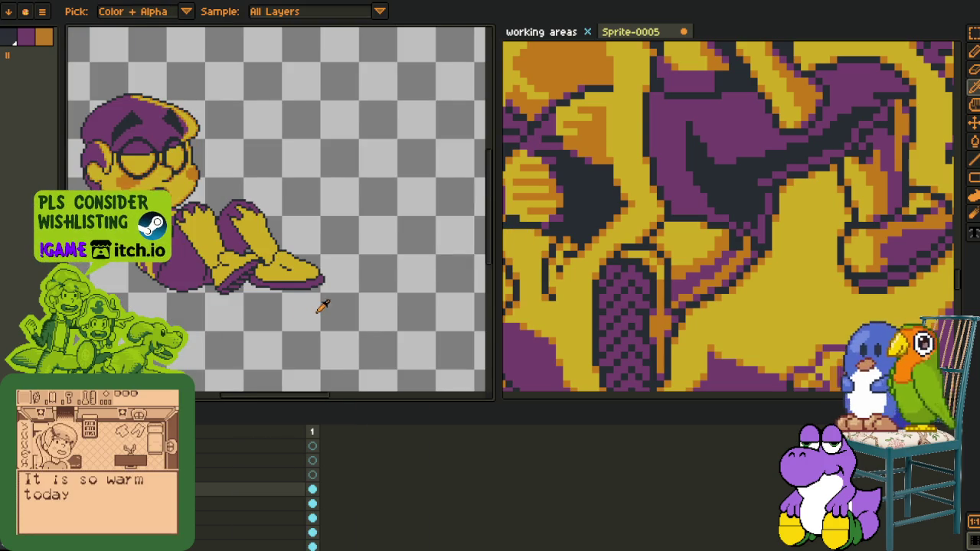
pyautogui.scroll(-1, 320, 302)
pyautogui.scroll(1, 305, 302)
pyautogui.hotkey('ctrl', 's')
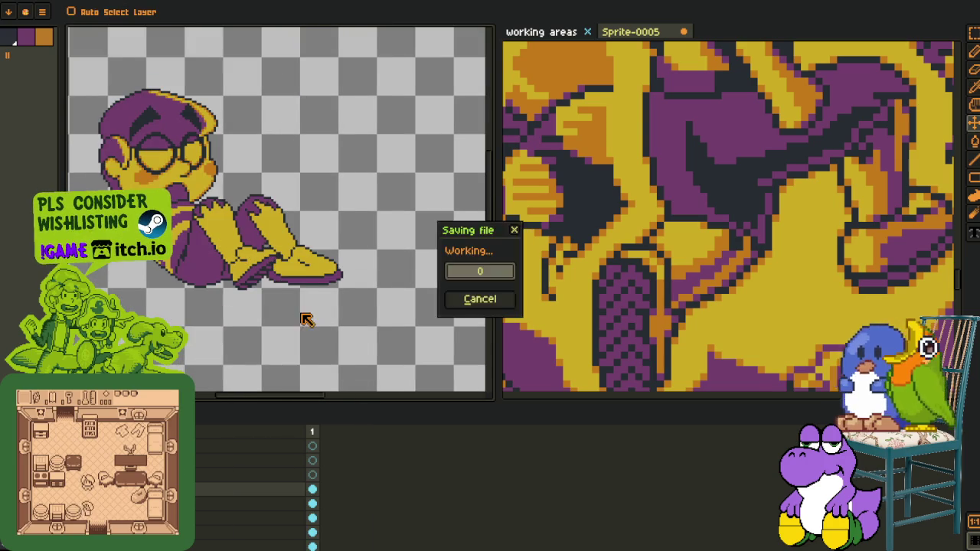
# Compare the foot with and without the new shoe using undo and delete, then restore it
pyautogui.scroll(-1, 325, 264)
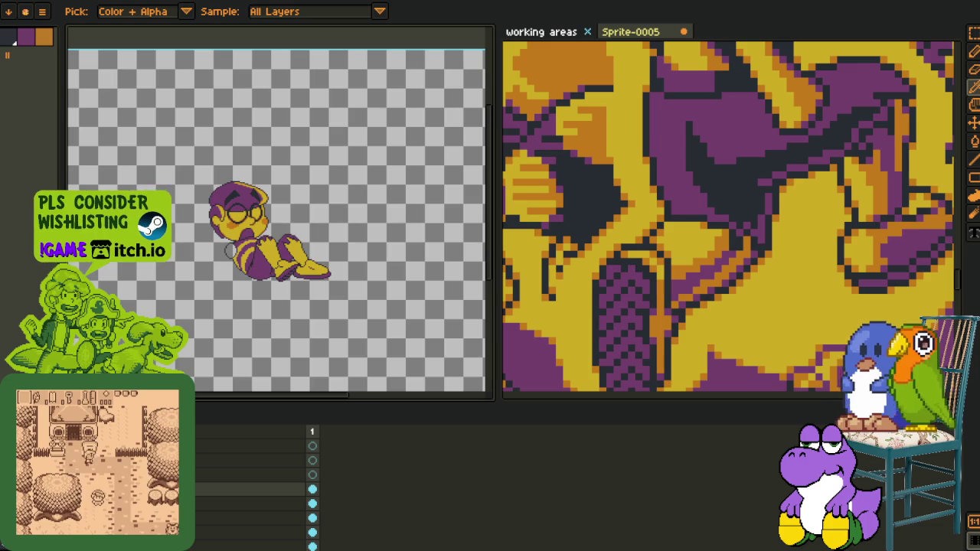
pyautogui.hotkey('ctrl', 'z')
pyautogui.scroll(2, 230, 256)
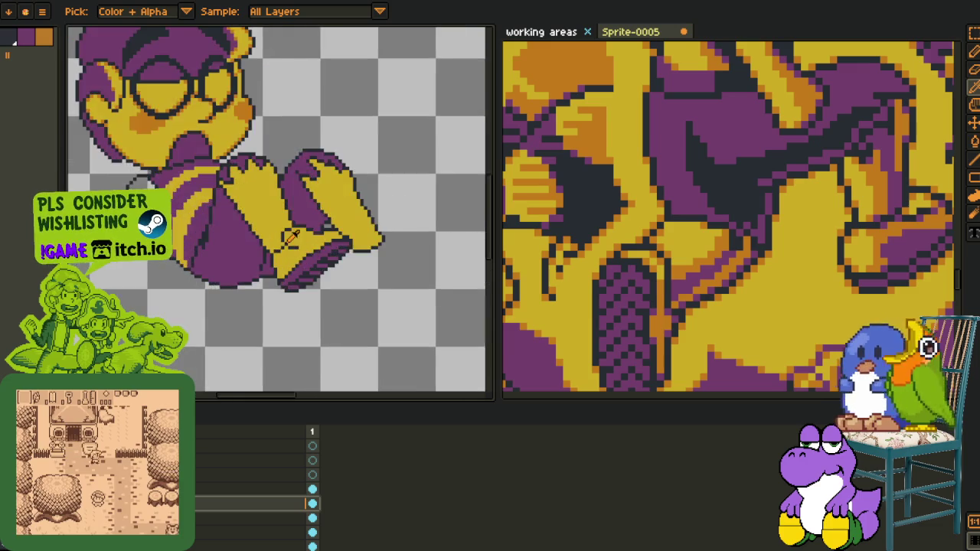
pyautogui.scroll(1, 234, 261)
pyautogui.scroll(1, 238, 266)
pyautogui.press('m')
pyautogui.press('b')
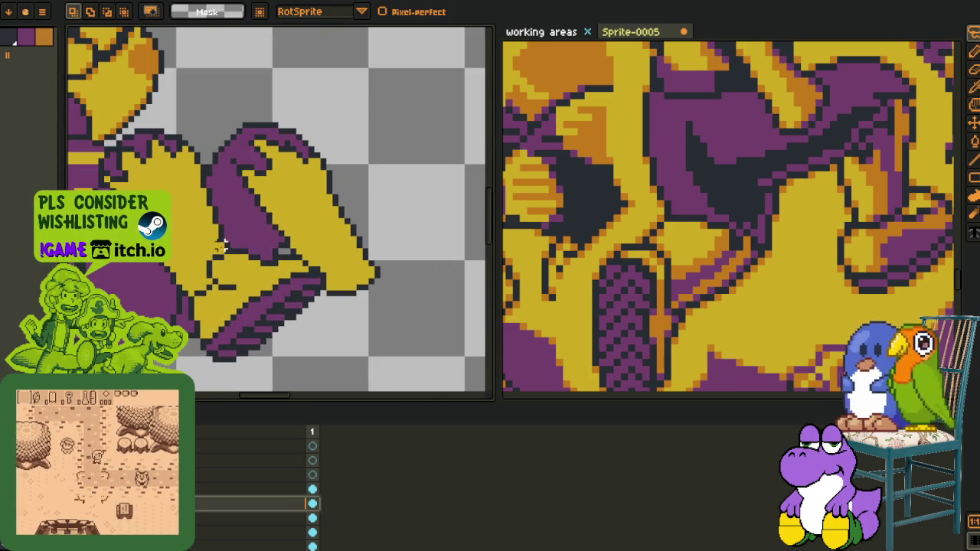
pyautogui.press('Delete')
pyautogui.click(214, 518)
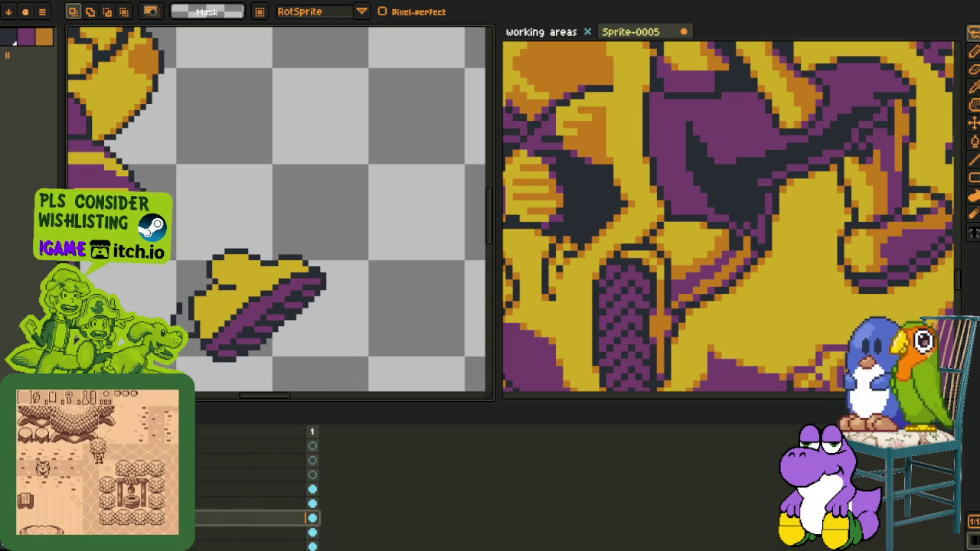
pyautogui.hotkey('ctrl', 'z')
# Add a new empty layer above the selected layer, keeping the hand shape visible
pyautogui.hotkey('ctrl', 'z')
pyautogui.rightClick(184, 517)
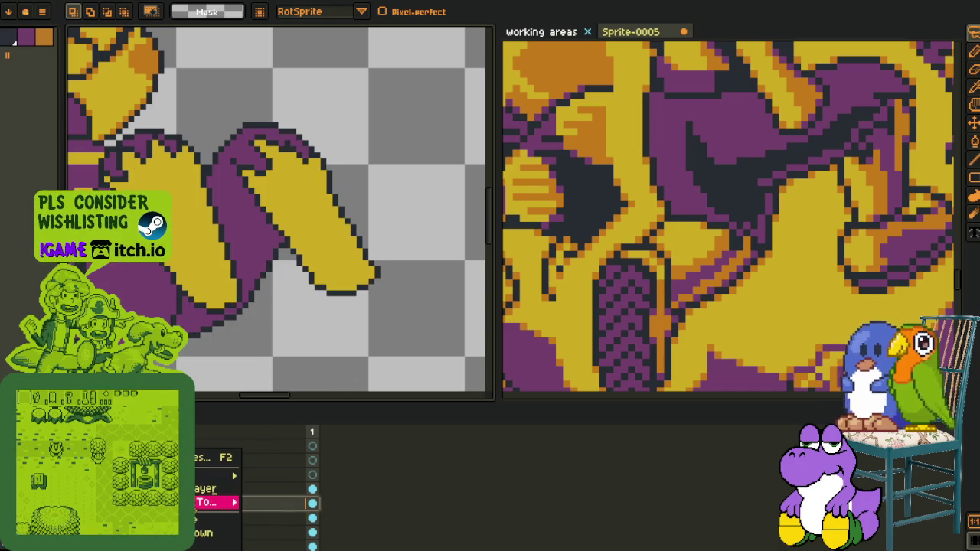
pyautogui.click(222, 490)
pyautogui.hotkey('ctrl', 'z')
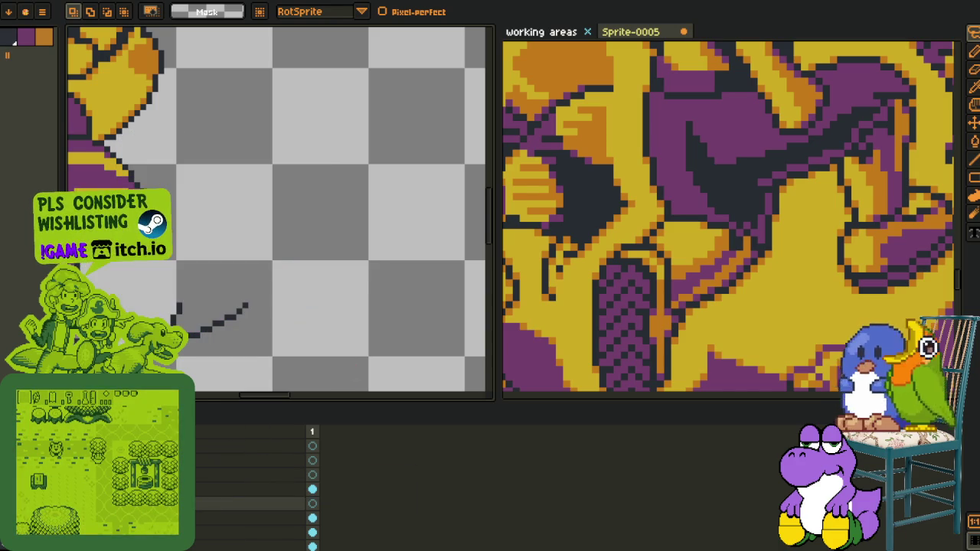
pyautogui.hotkey('ctrl', 'y')
# Rename Layer 2 to 'legs' and Layer 1 to 'body', then reselect the upper layer
pyautogui.doubleClick(253, 531)
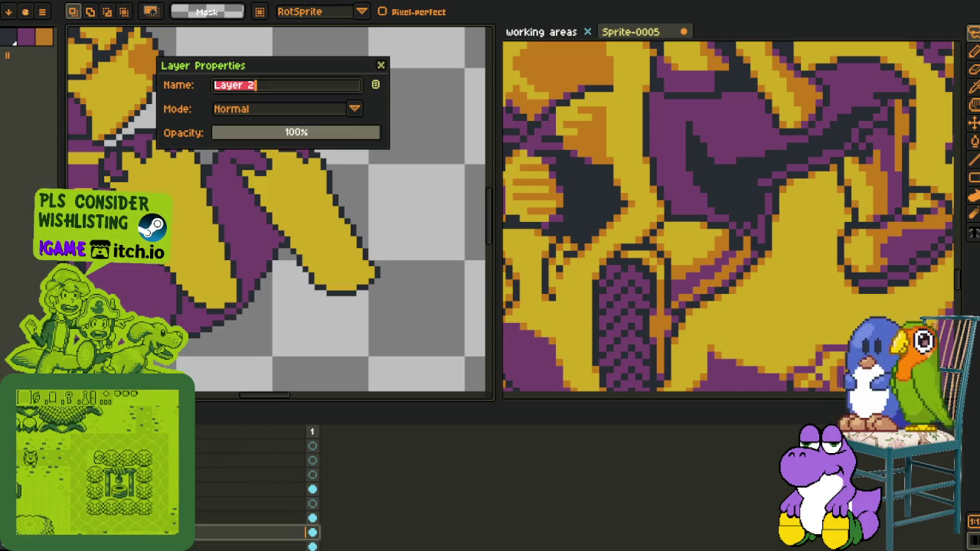
pyautogui.write('leg')
pyautogui.press('BackSpace')
pyautogui.press('BackSpace')
pyautogui.press('BackSpace')
pyautogui.write('legs')
pyautogui.press('Return')
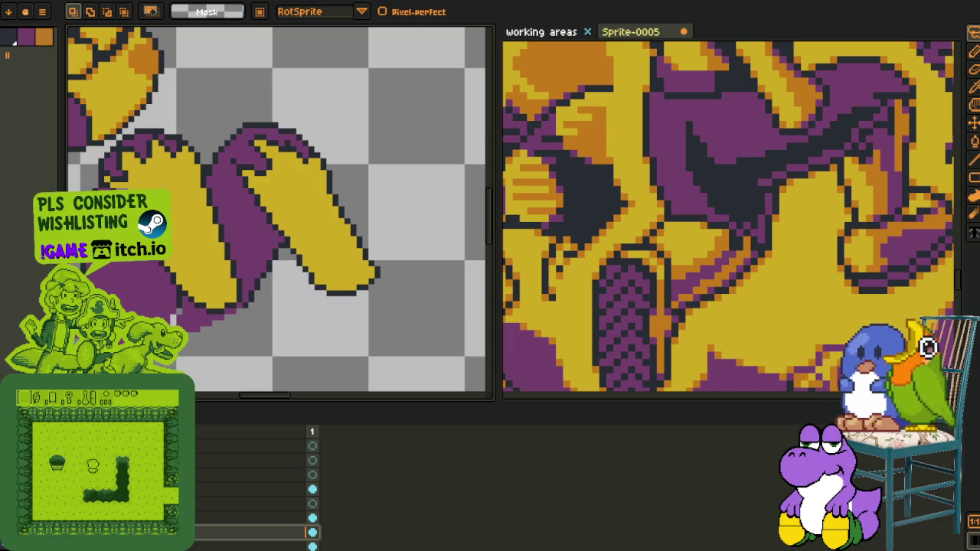
pyautogui.doubleClick(253, 544)
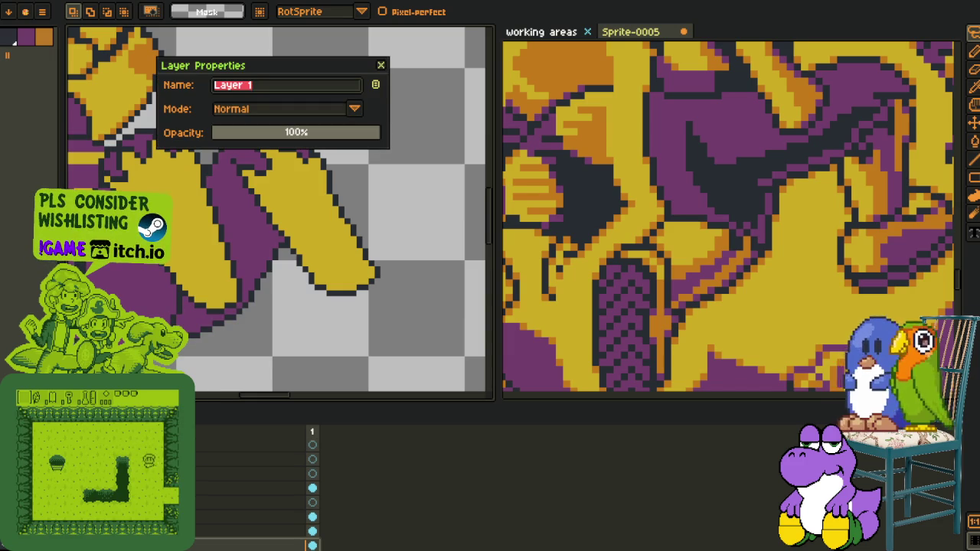
pyautogui.write('body')
pyautogui.press('Return')
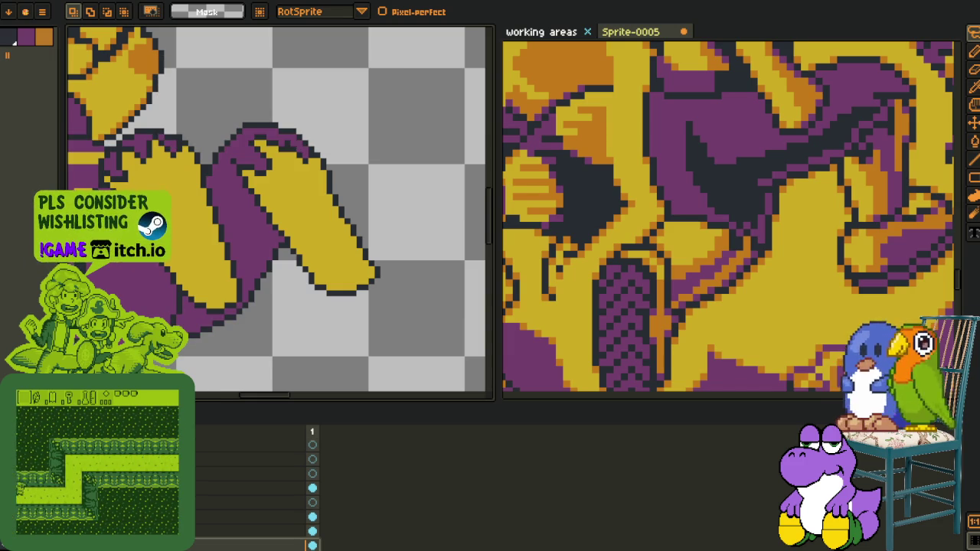
pyautogui.click(252, 530)
pyautogui.press('b')
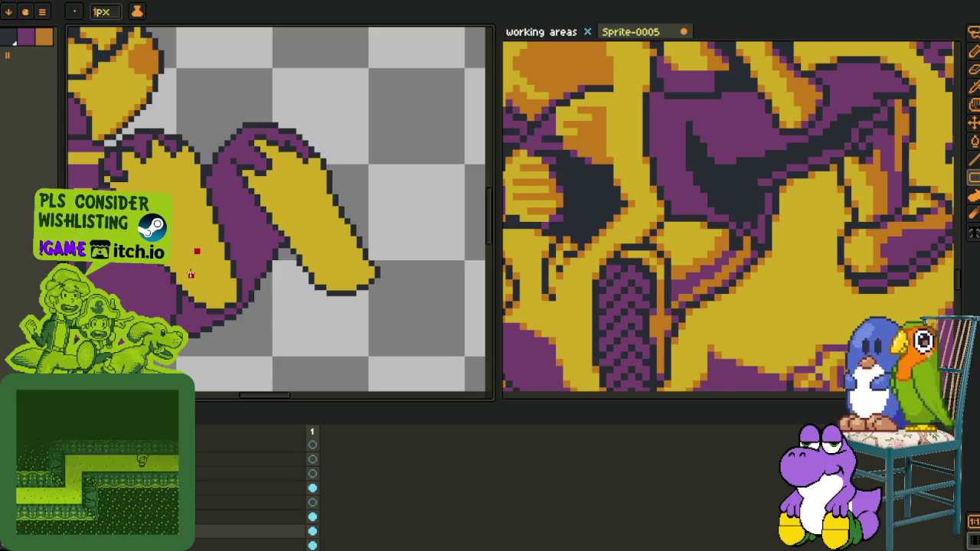
# Test-fill both yellow arms red with the paint bucket, then refill them yellow
pyautogui.press('g')
pyautogui.click(175, 221)
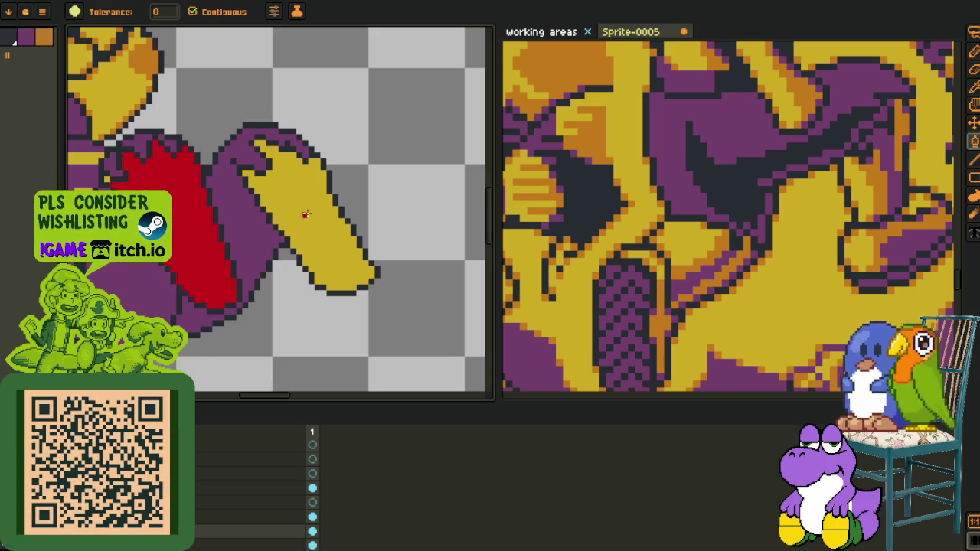
pyautogui.click(304, 215)
pyautogui.press('i')
pyautogui.click(95, 151)
pyautogui.press('g')
pyautogui.click(184, 222)
pyautogui.click(291, 211)
# Test dark brown fills on the purple lower body, then restore the purple
pyautogui.scroll(1, 291, 212)
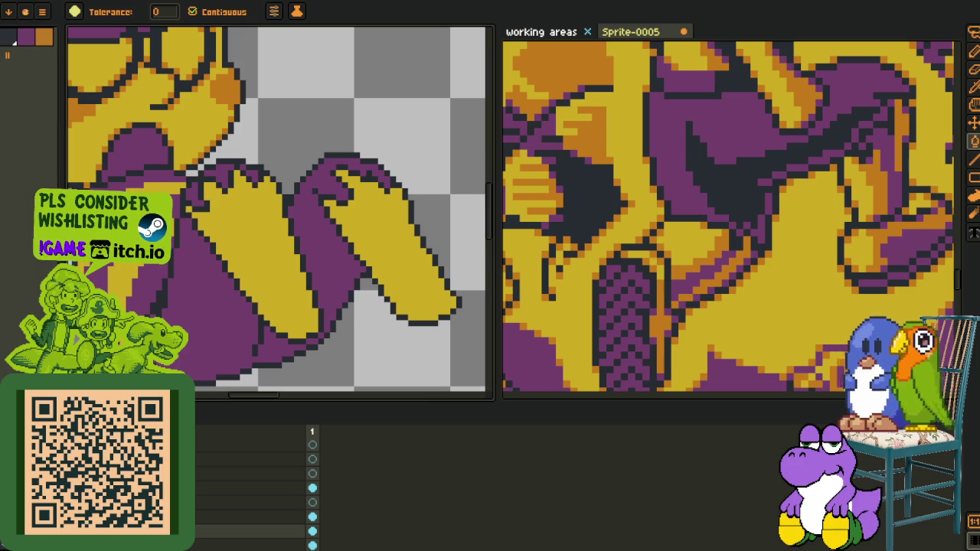
pyautogui.click(201, 336)
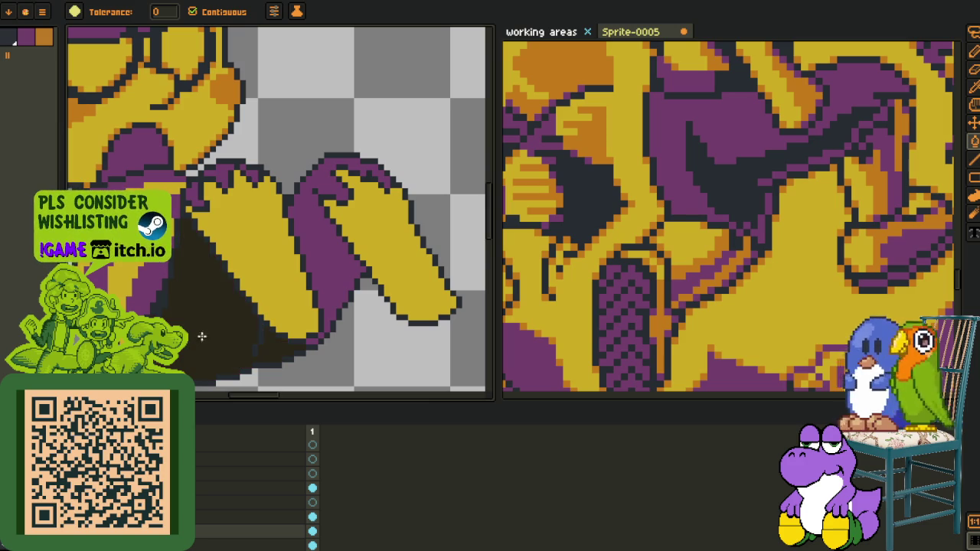
pyautogui.click(322, 255)
pyautogui.scroll(1, 243, 262)
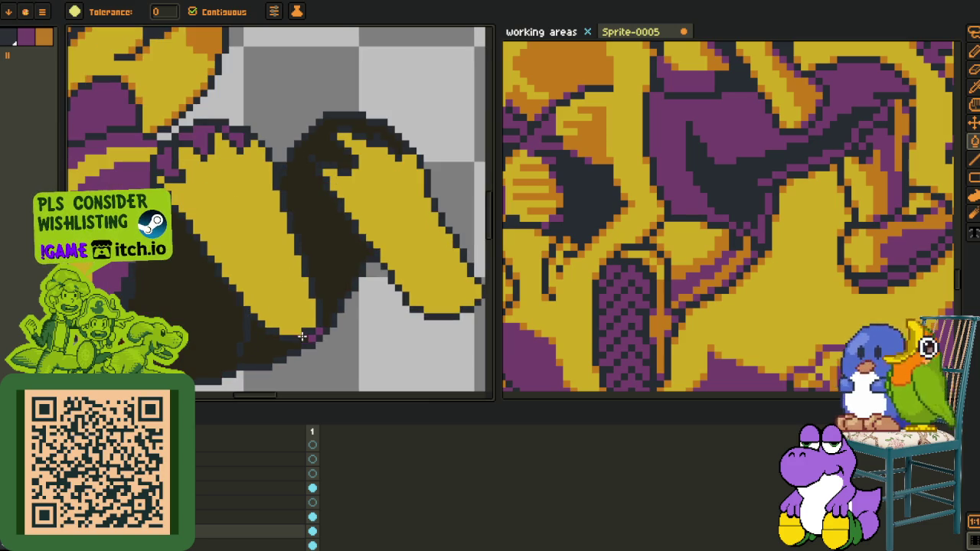
pyautogui.press('i')
pyautogui.press('g')
pyautogui.click(192, 296)
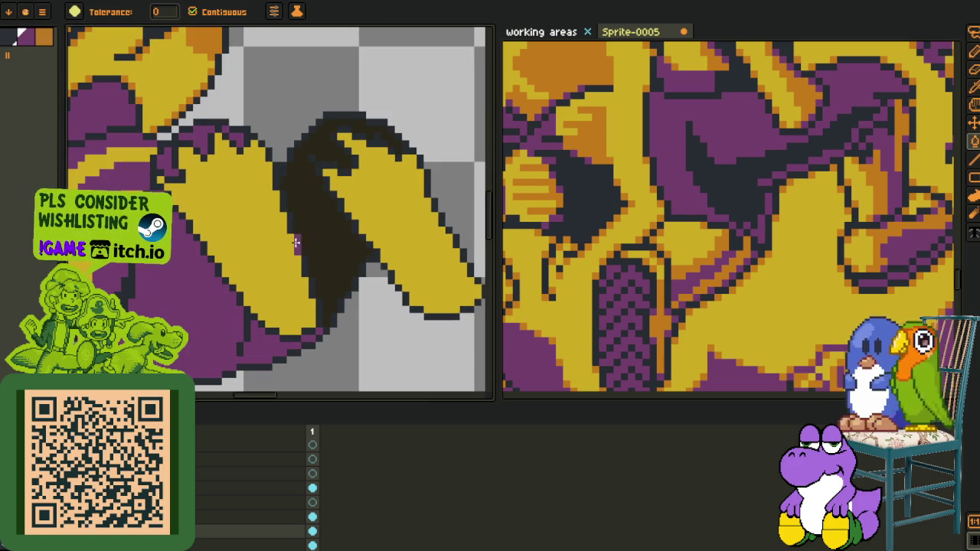
pyautogui.hotkey('ctrl', 'z')
# Replace the red #ff0000 marker pixels with the body's purple
pyautogui.scroll(-4, 355, 194)
pyautogui.press('i')
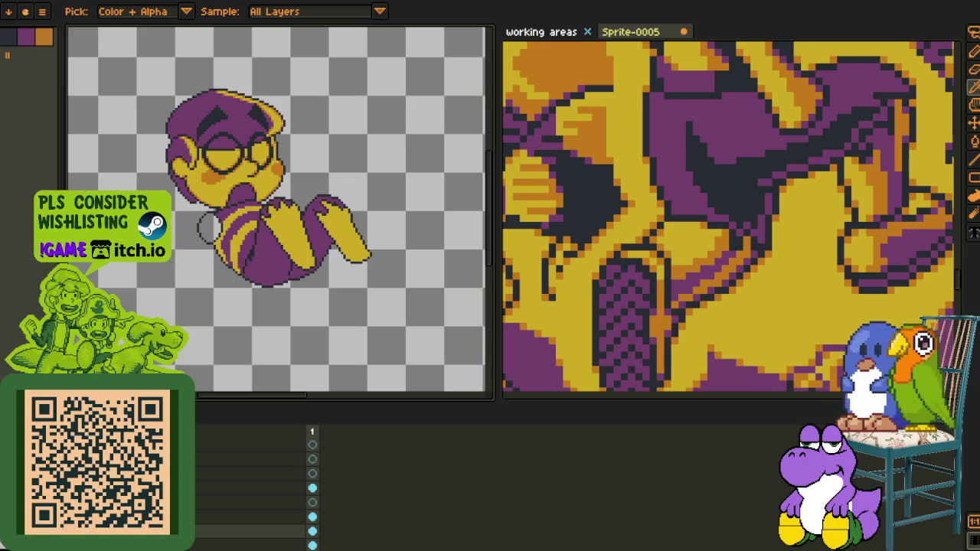
pyautogui.scroll(2, 284, 321)
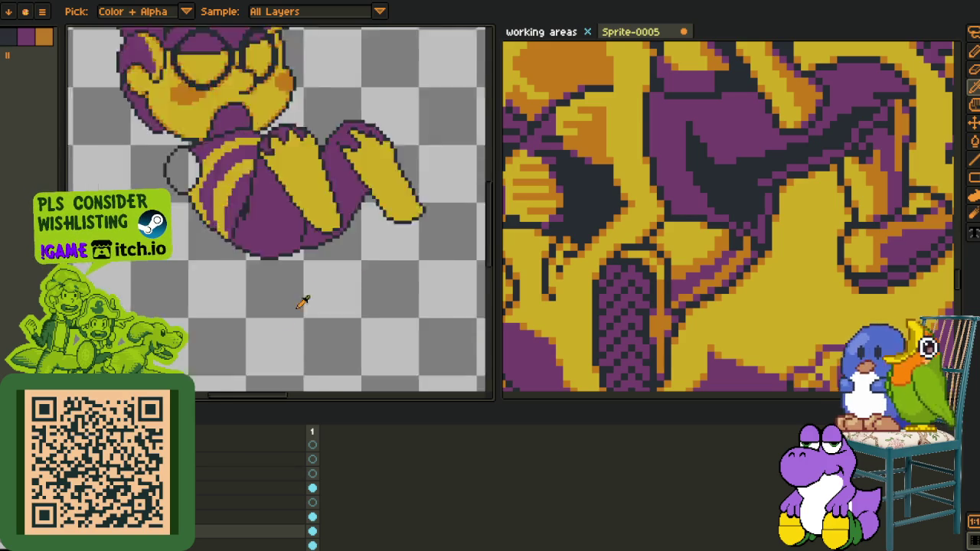
pyautogui.scroll(2, 258, 259)
pyautogui.press('g')
pyautogui.scroll(1, 326, 157)
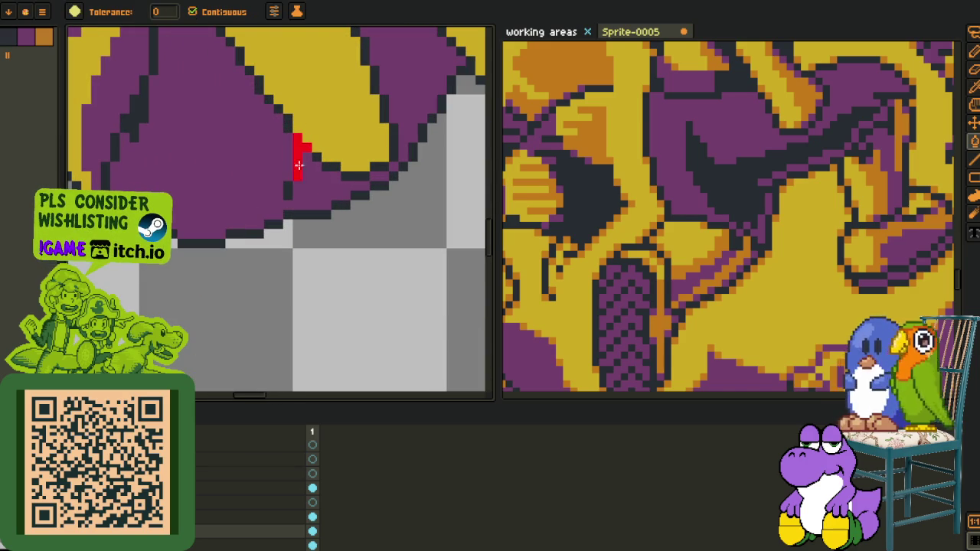
pyautogui.scroll(-2, 284, 192)
pyautogui.press('i')
pyautogui.scroll(1, 299, 162)
pyautogui.scroll(2, 304, 187)
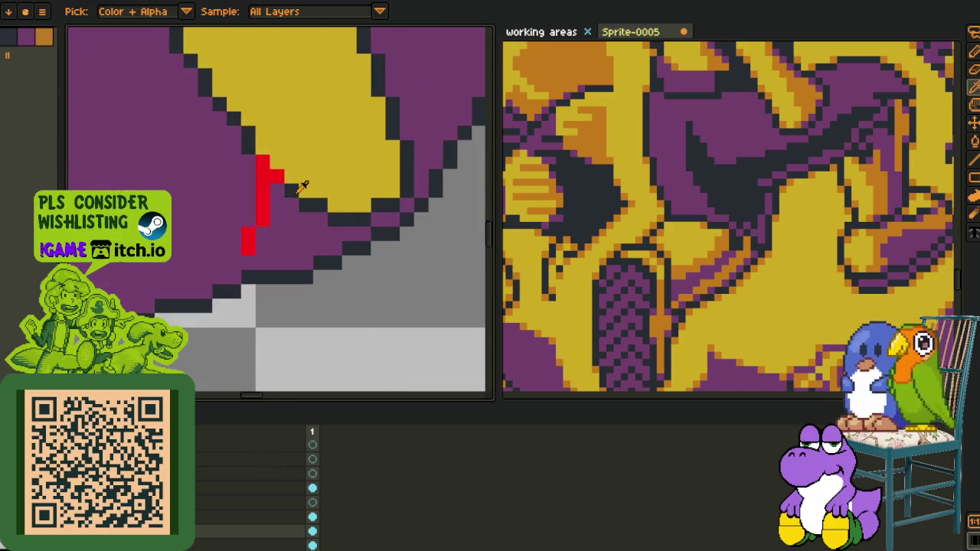
pyautogui.hotkey('shift', 'r')
pyautogui.click(394, 428)
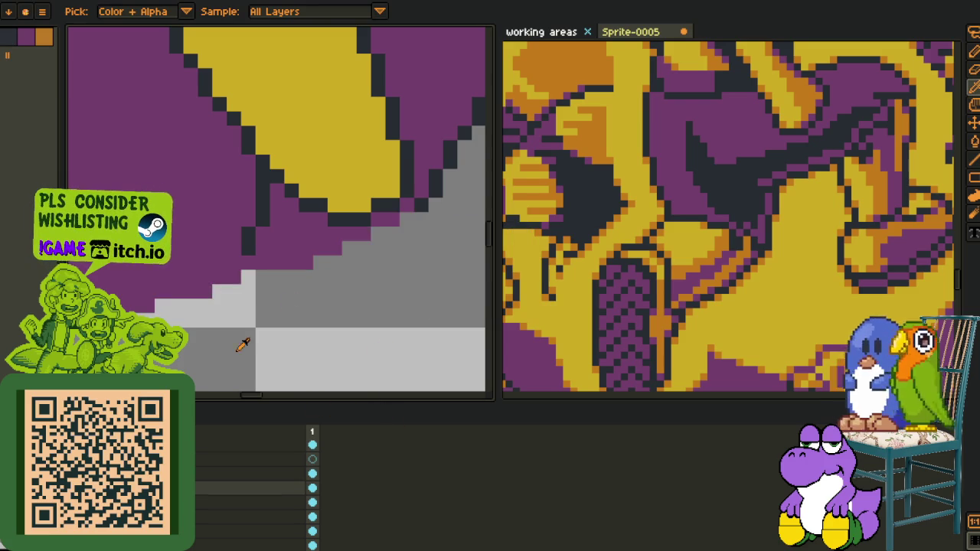
# Paste in the outlined, striped lower body and save the file
pyautogui.scroll(-3, 283, 326)
pyautogui.hotkey('ctrl', 'v')
pyautogui.scroll(3, 203, 288)
pyautogui.scroll(-1, 234, 304)
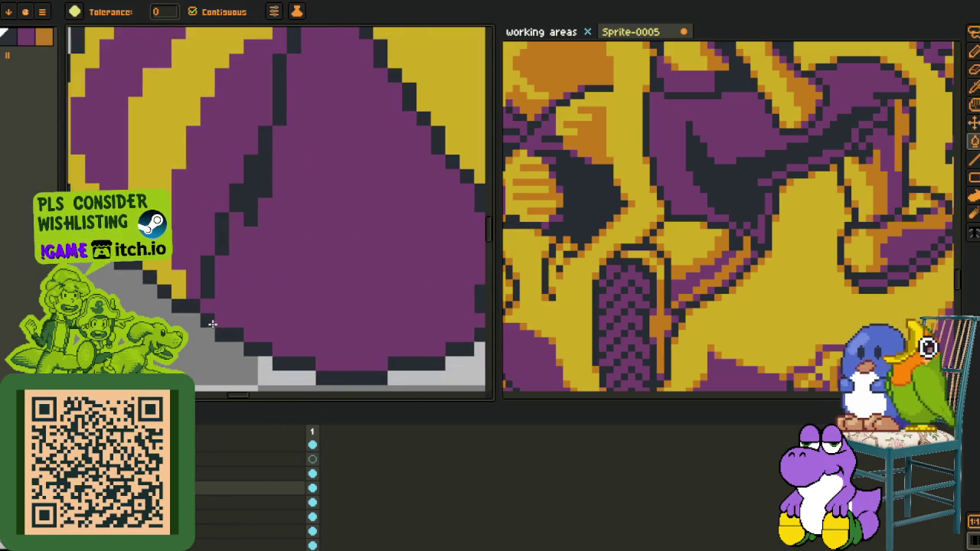
pyautogui.scroll(-1, 234, 304)
pyautogui.scroll(-1, 234, 305)
pyautogui.hotkey('ctrl', 's')
# Undo back to the outline sketch and select the layer and cel to edit
pyautogui.hotkey('ctrl', 'z')
pyautogui.hotkey('ctrl', 'y')
pyautogui.hotkey('ctrl', 'z')
pyautogui.hotkey('ctrl', 'z')
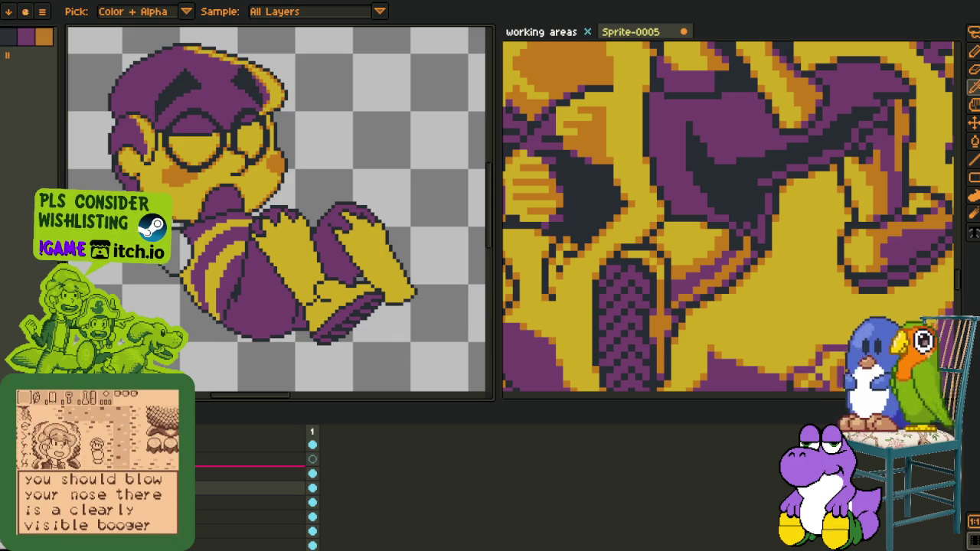
pyautogui.click(253, 474)
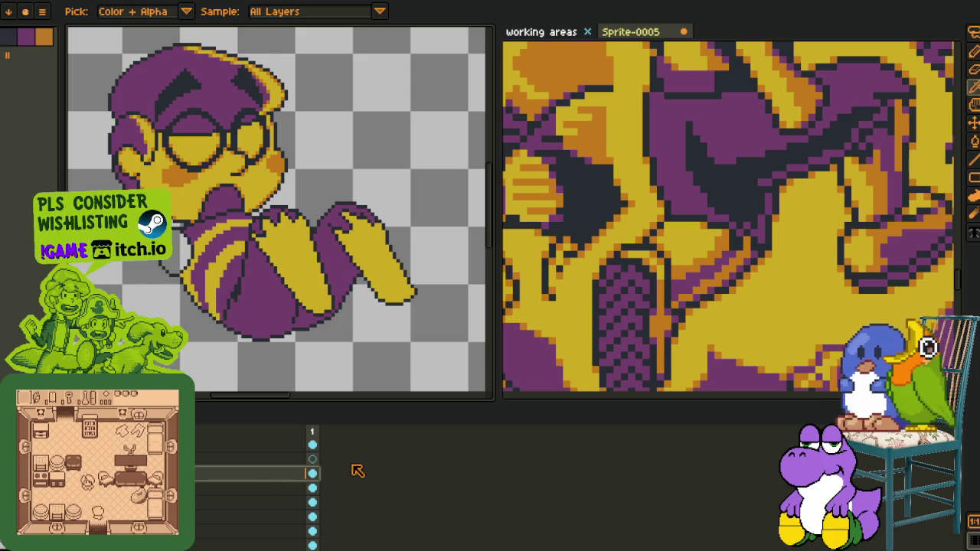
pyautogui.click(313, 459)
# Bring the feet into view and sketch a red guide circle over the purple leg
pyautogui.press('h')
pyautogui.moveTo(310, 288); pyautogui.dragTo(245, 205)
pyautogui.press('i')
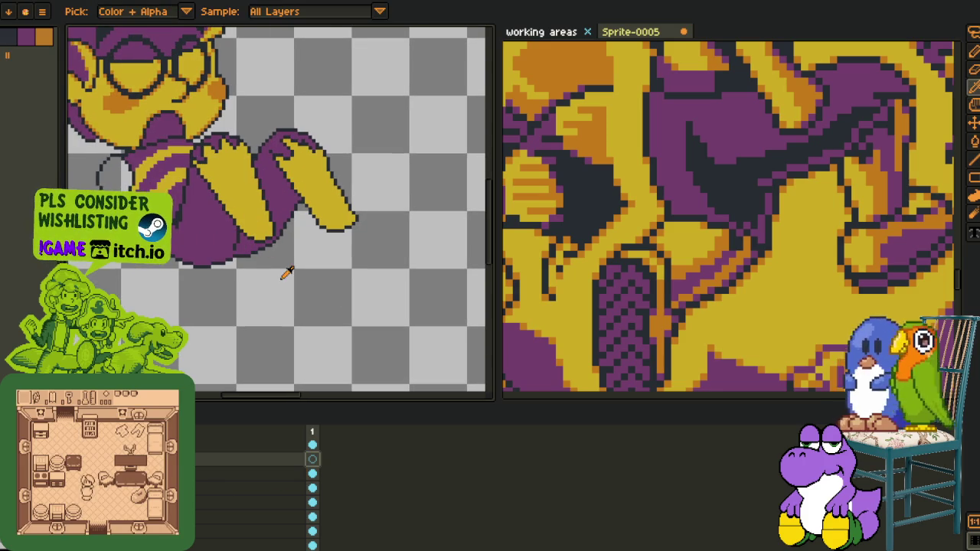
pyautogui.scroll(1, 264, 230)
pyautogui.scroll(1, 283, 249)
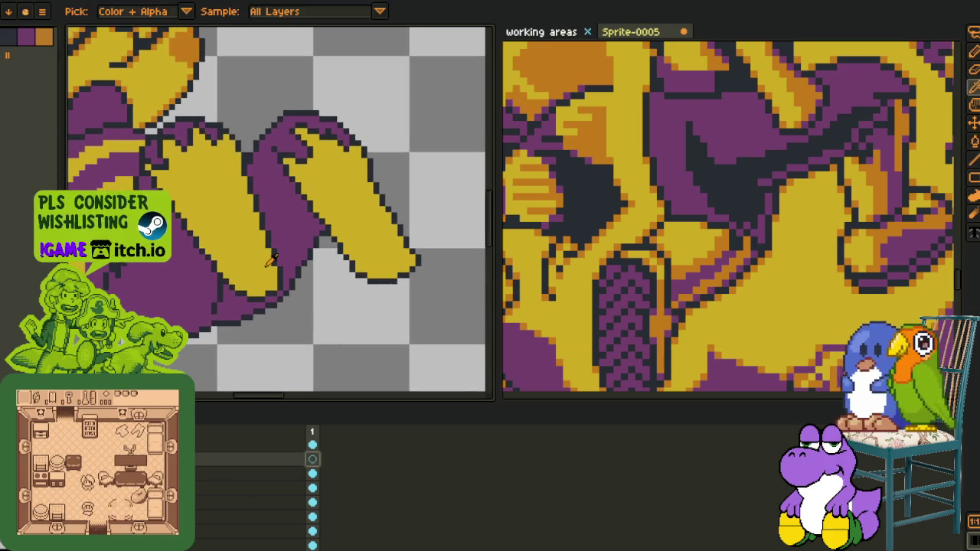
pyautogui.press('b')
pyautogui.scroll(1, 282, 243)
pyautogui.press('Tab')
pyautogui.moveTo(267, 221); pyautogui.dragTo(344, 279)
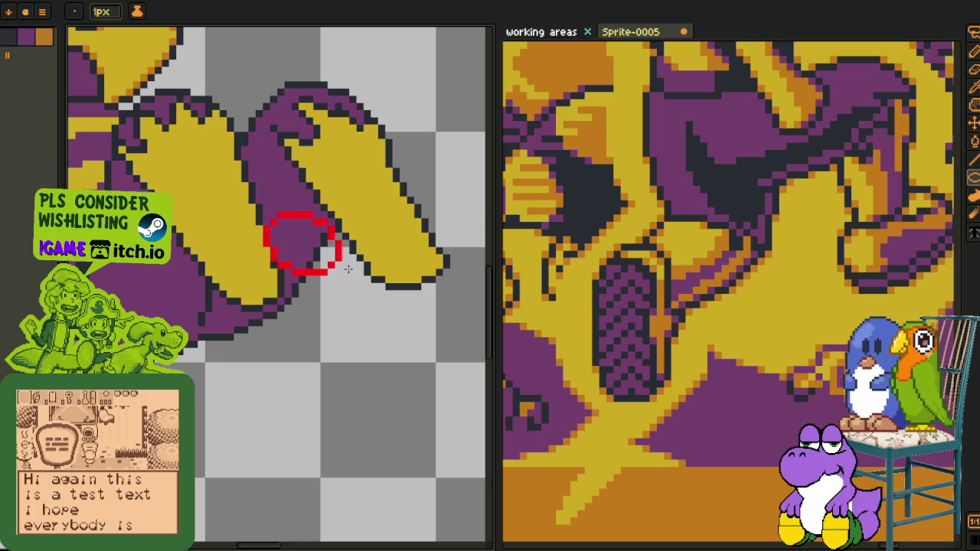
# Draw red guide strokes beneath the circle, redoing one, to trace the leg's lower outline
pyautogui.scroll(1, 251, 293)
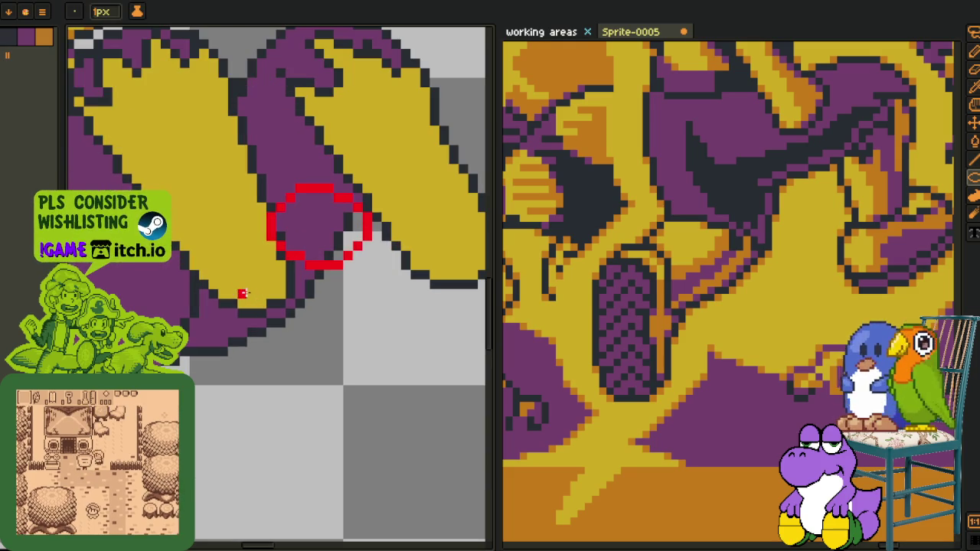
pyautogui.press('b')
pyautogui.moveTo(354, 259); pyautogui.dragTo(246, 350)
pyautogui.hotkey('ctrl', 'z')
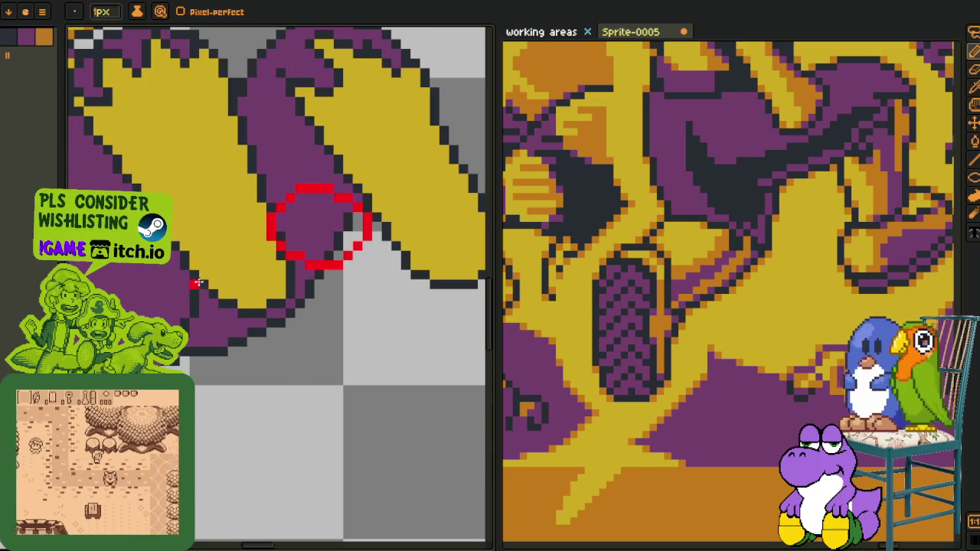
pyautogui.moveTo(201, 283); pyautogui.dragTo(248, 338)
pyautogui.scroll(2, 202, 301)
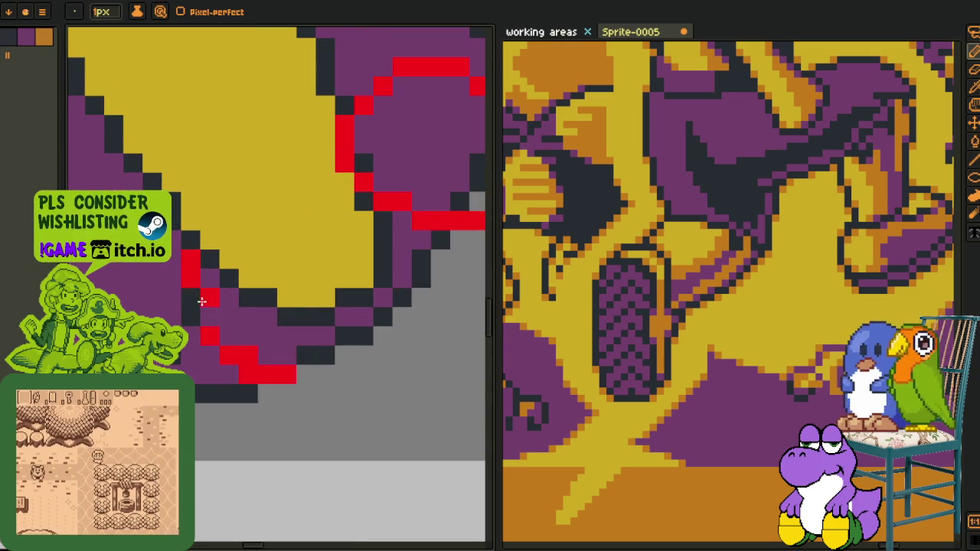
pyautogui.scroll(-2, 203, 301)
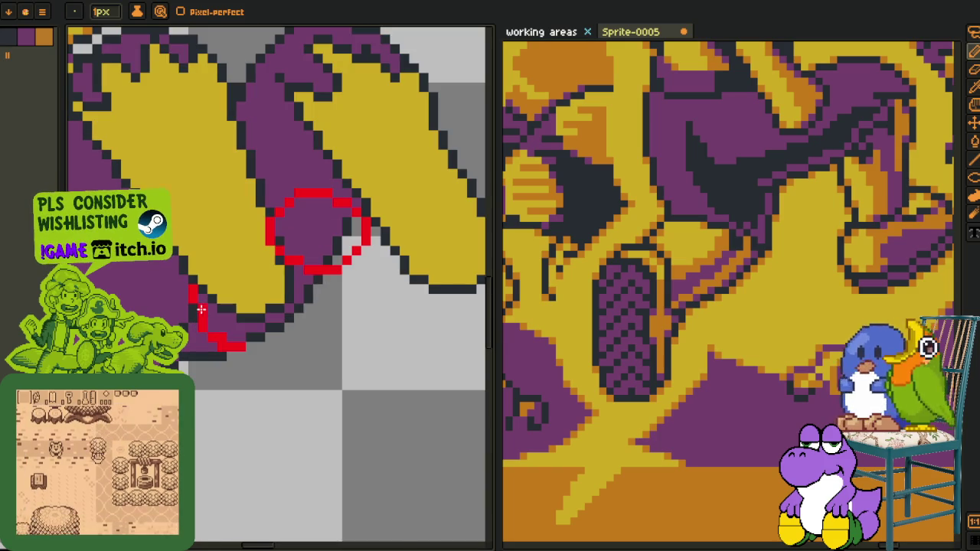
pyautogui.scroll(-1, 279, 314)
pyautogui.moveTo(339, 271); pyautogui.dragTo(222, 367)
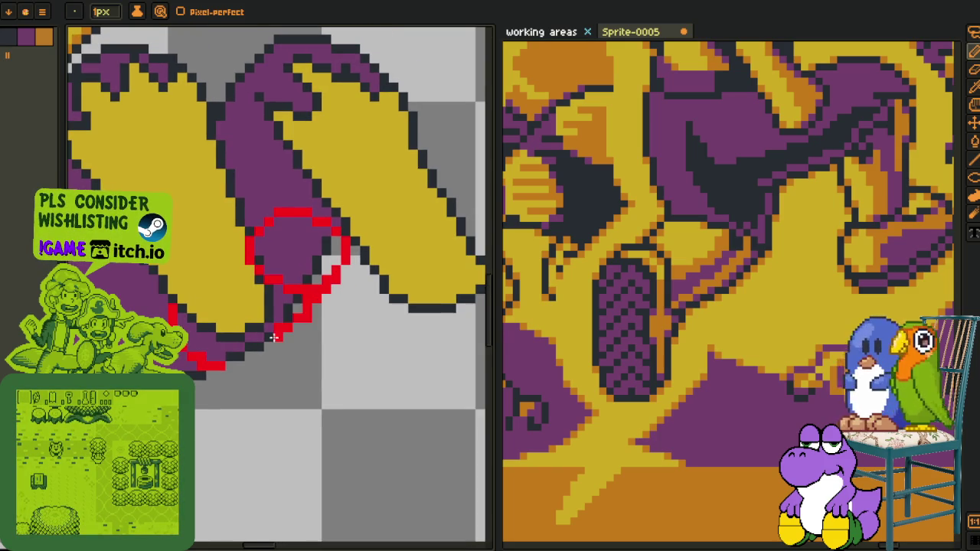
# Replace the thick red block with a thinner right-edge line and diagonal-step guide
pyautogui.scroll(2, 307, 306)
pyautogui.scroll(1, 313, 312)
pyautogui.moveTo(356, 272); pyautogui.dragTo(339, 252)
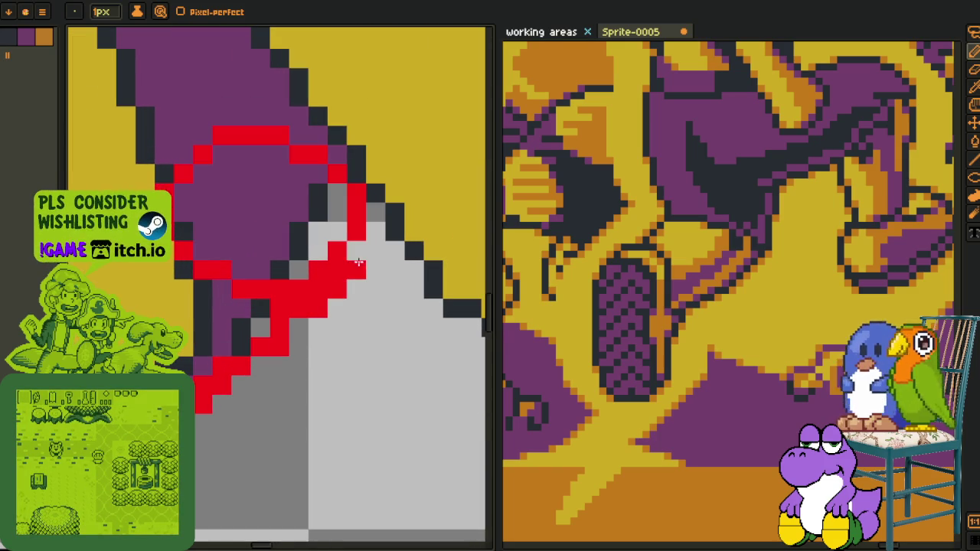
pyautogui.hotkey('ctrl', 'z')
pyautogui.moveTo(330, 290); pyautogui.dragTo(372, 222)
pyautogui.scroll(-1, 360, 228)
pyautogui.scroll(-2, 360, 228)
pyautogui.scroll(3, 324, 319)
pyautogui.moveTo(324, 320); pyautogui.dragTo(224, 395)
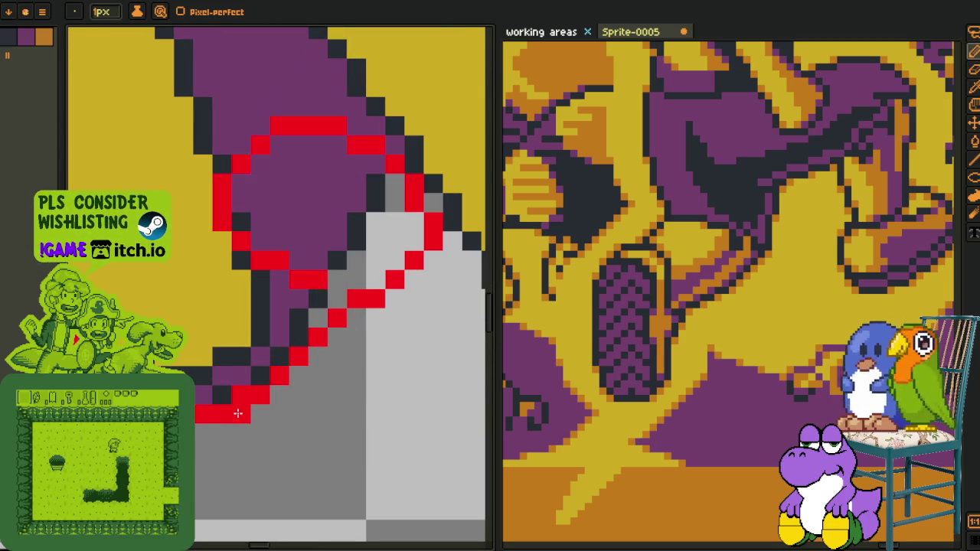
pyautogui.scroll(-1, 201, 417)
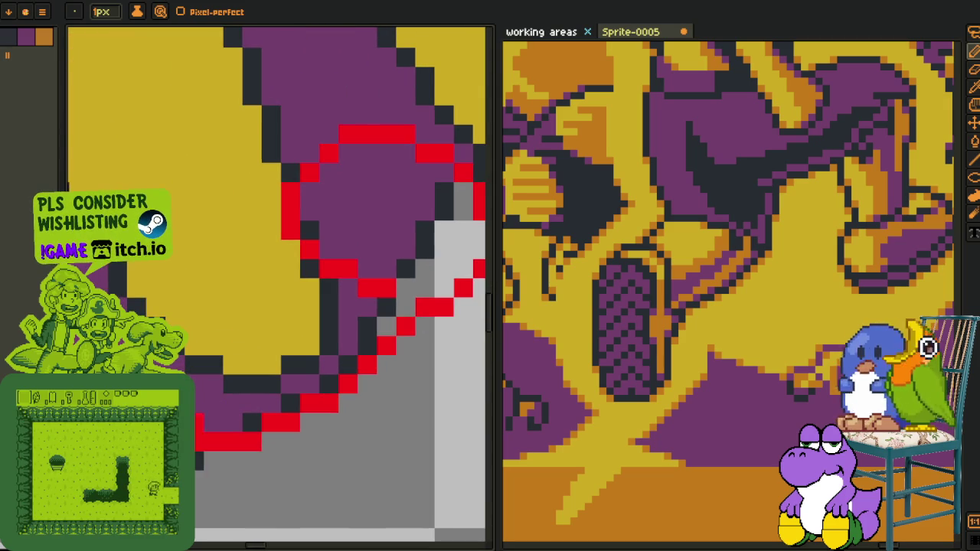
pyautogui.scroll(-2, 200, 417)
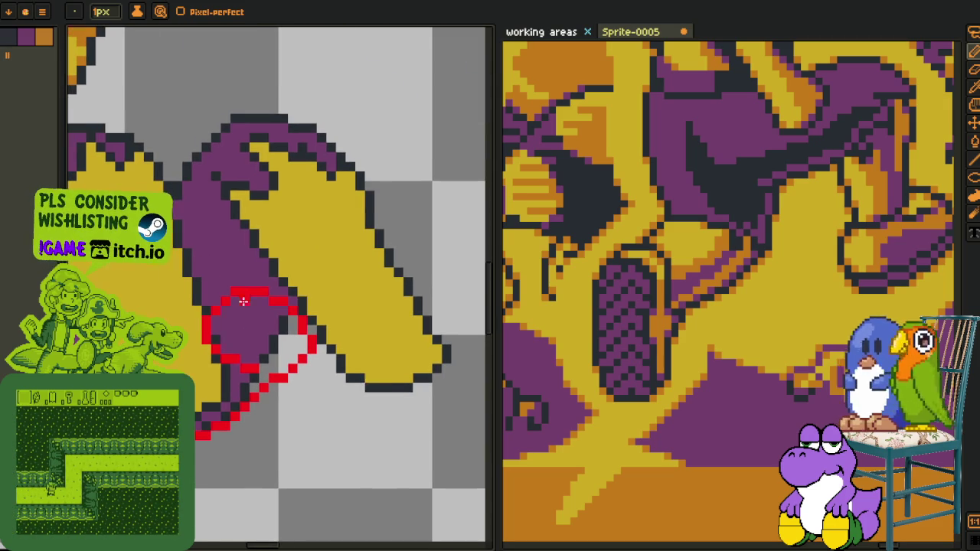
pyautogui.scroll(2, 260, 290)
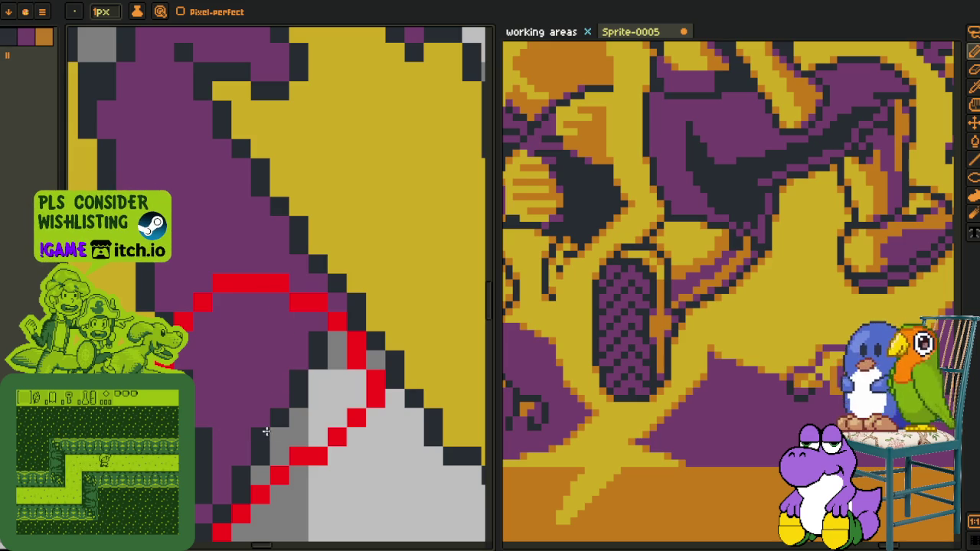
# Lasso-select the red stroke, nudge it down-right, and apply the adjustment
pyautogui.press('q')
pyautogui.moveTo(271, 296)
pyautogui.mouseDown()
pyautogui.moveTo(197, 411)
pyautogui.moveTo(296, 274)
pyautogui.moveTo(301, 339)
pyautogui.moveTo(322, 322)
pyautogui.mouseUp()
pyautogui.press('Return')
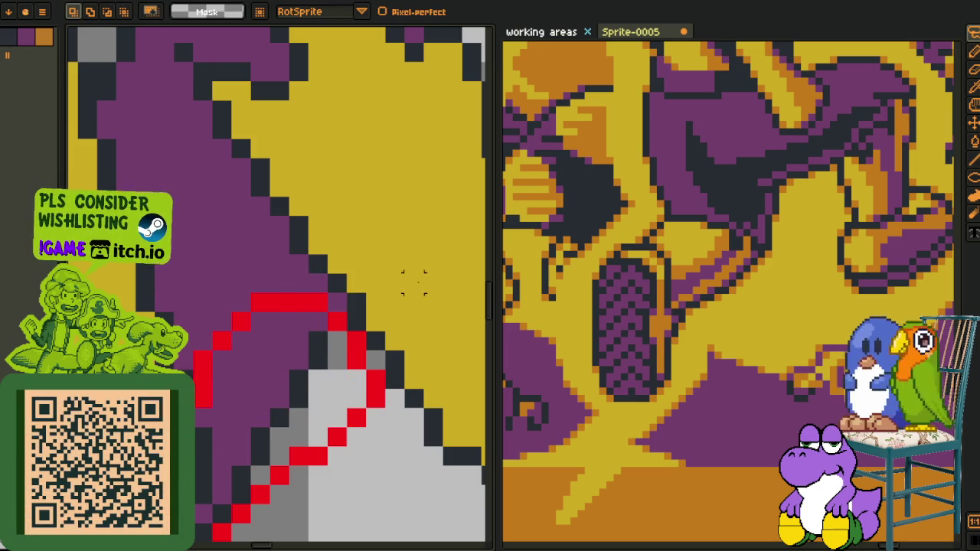
pyautogui.scroll(-3, 341, 309)
pyautogui.scroll(1, 341, 308)
pyautogui.moveTo(350, 279)
pyautogui.mouseDown()
pyautogui.moveTo(331, 328)
pyautogui.moveTo(366, 314)
pyautogui.mouseUp()
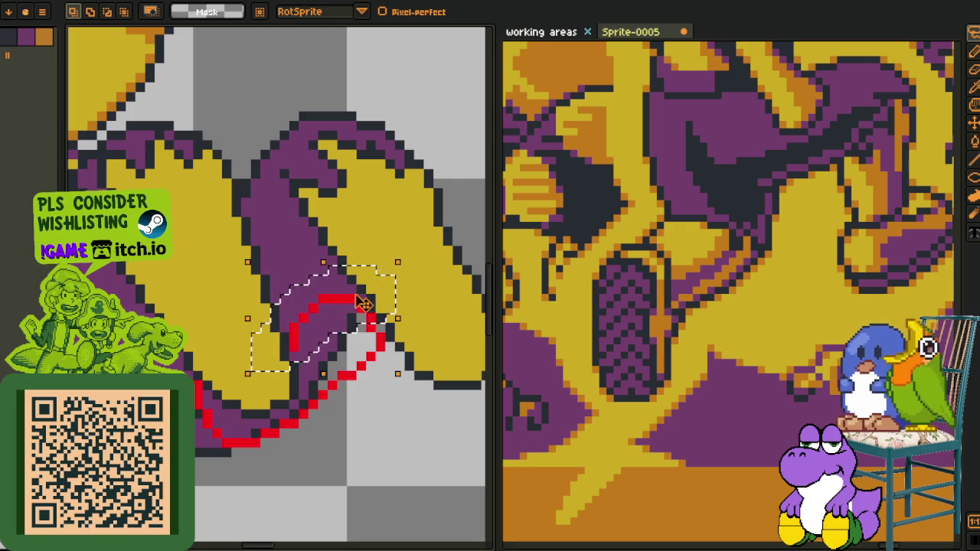
pyautogui.click(366, 314)
pyautogui.click(349, 264)
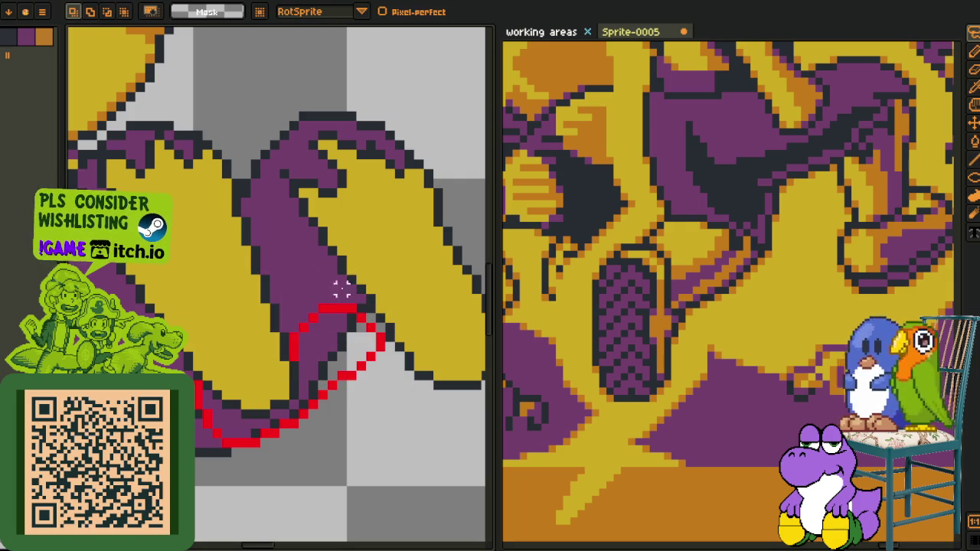
# Undo the trial fill inside the red stroke and bring up the red layer's options
pyautogui.press('i')
pyautogui.scroll(-1, 299, 340)
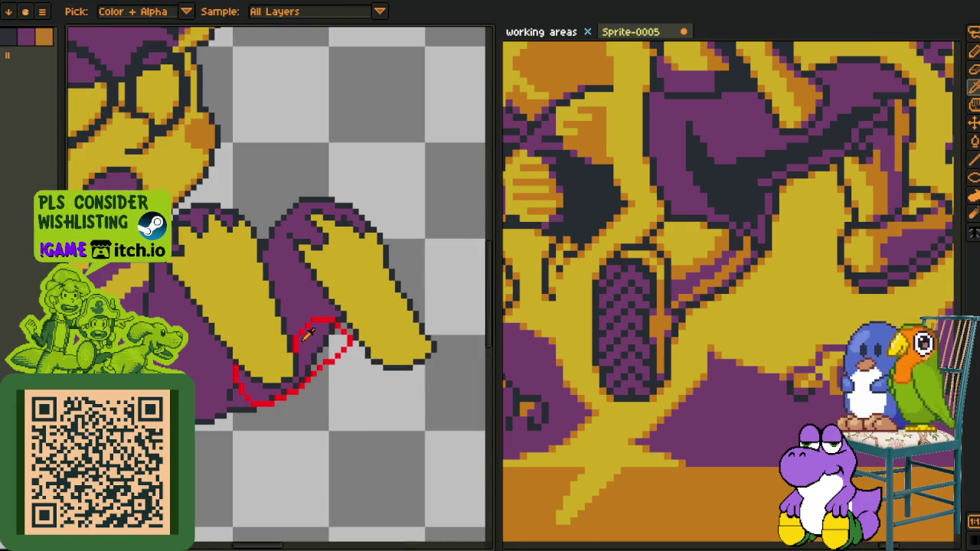
pyautogui.scroll(-1, 304, 339)
pyautogui.press('Tab')
pyautogui.hotkey('ctrl', 'z')
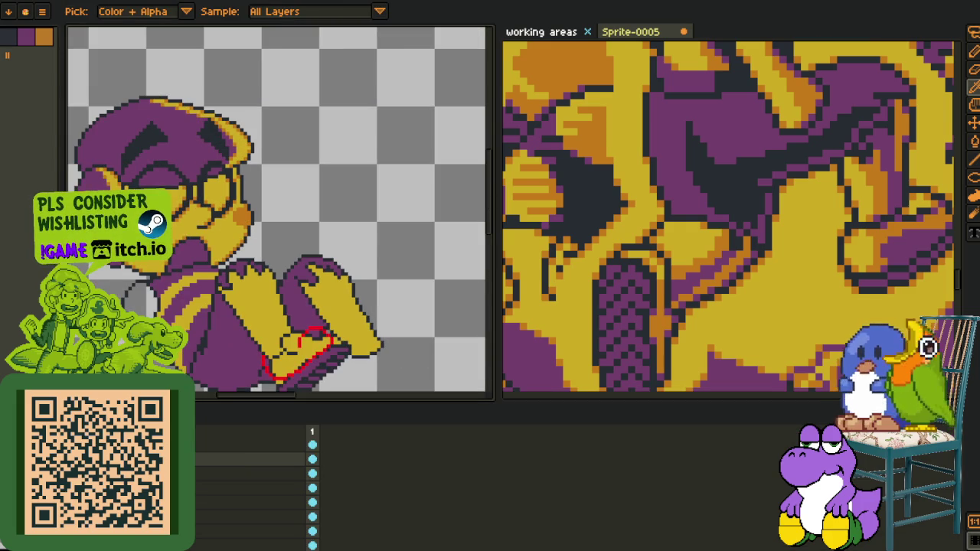
pyautogui.hotkey('ctrl', 'z')
pyautogui.press('Tab')
pyautogui.scroll(1, 304, 337)
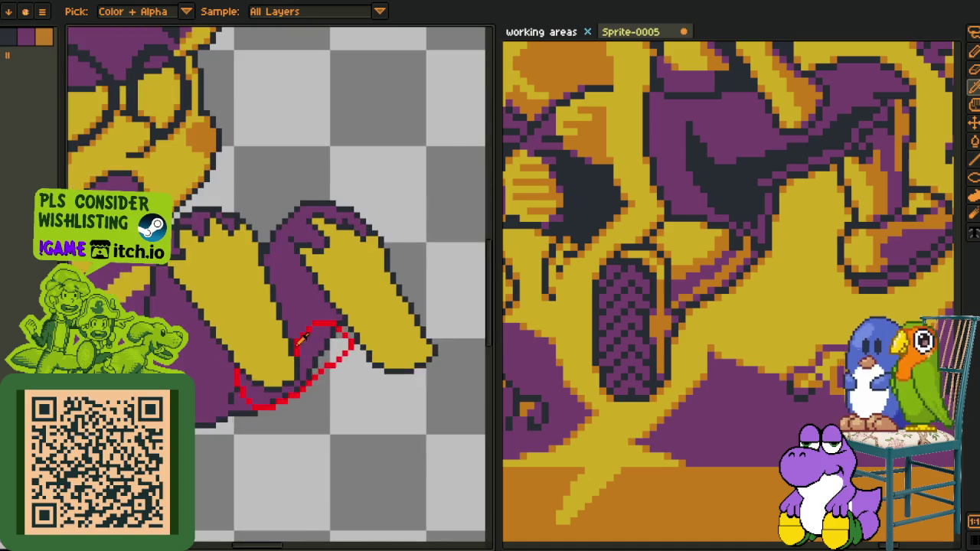
pyautogui.scroll(1, 298, 339)
pyautogui.press('m')
pyautogui.press('Tab')
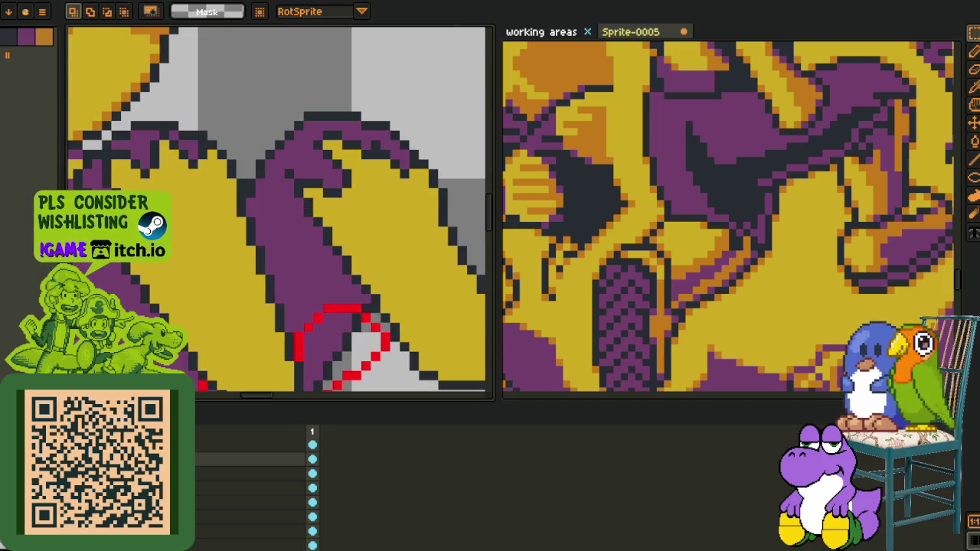
pyautogui.rightClick(197, 454)
# Delete the red guide layer, Layer 5
pyautogui.click(204, 493)
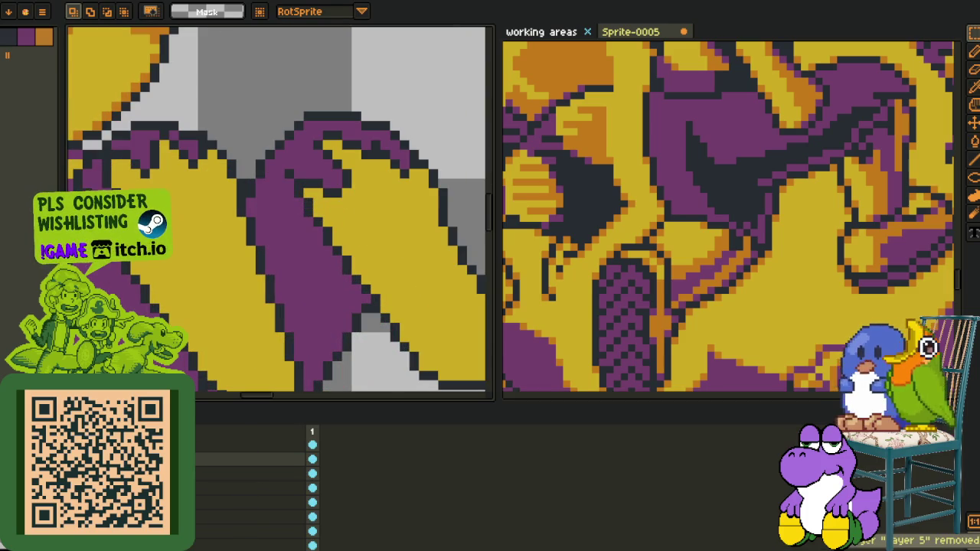
pyautogui.hotkey('ctrl', 'z')
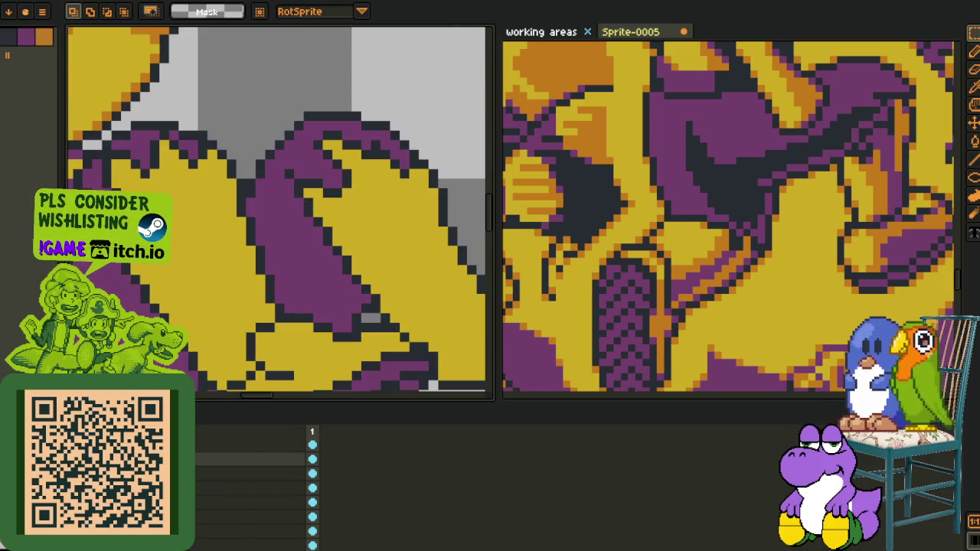
pyautogui.press('Tab')
pyautogui.scroll(-2, 224, 354)
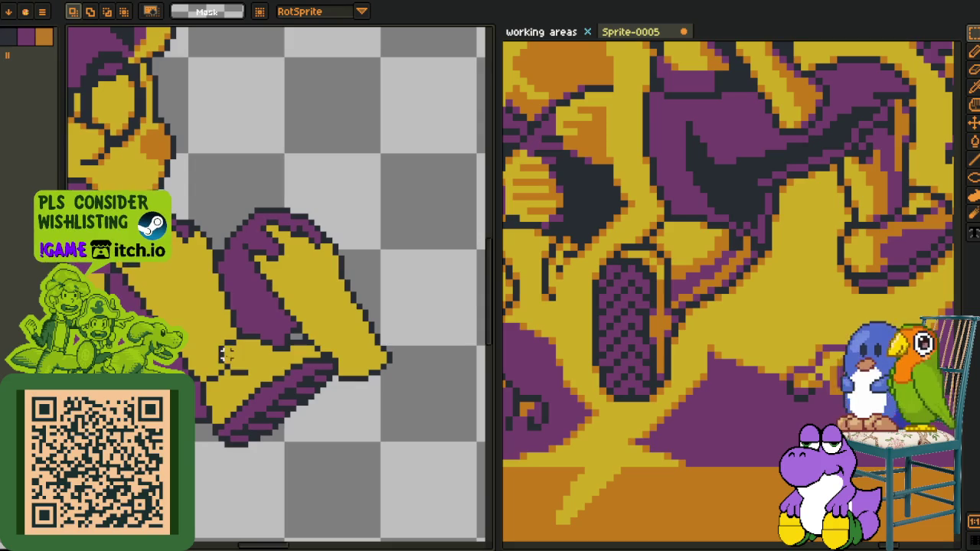
# Rectangle-select the boot, scale it up to about 38 by 34, and deselect
pyautogui.moveTo(178, 312); pyautogui.dragTo(347, 474)
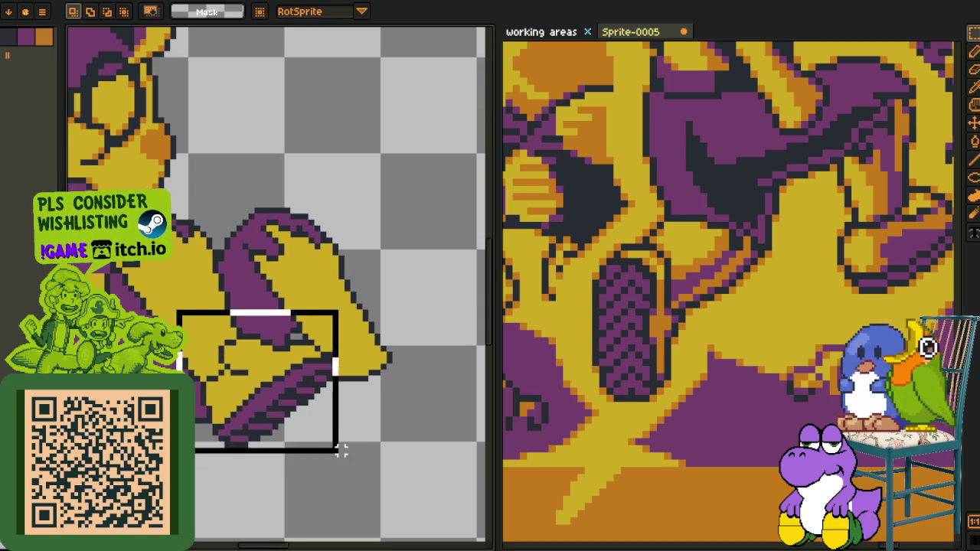
pyautogui.click(346, 307)
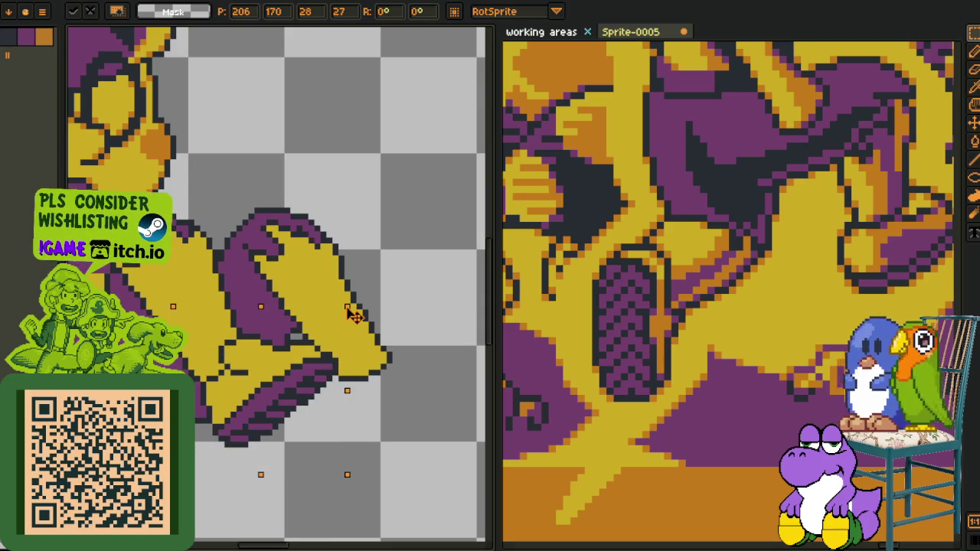
pyautogui.moveTo(347, 307)
pyautogui.mouseDown()
pyautogui.moveTo(406, 271)
pyautogui.moveTo(395, 278)
pyautogui.mouseUp()
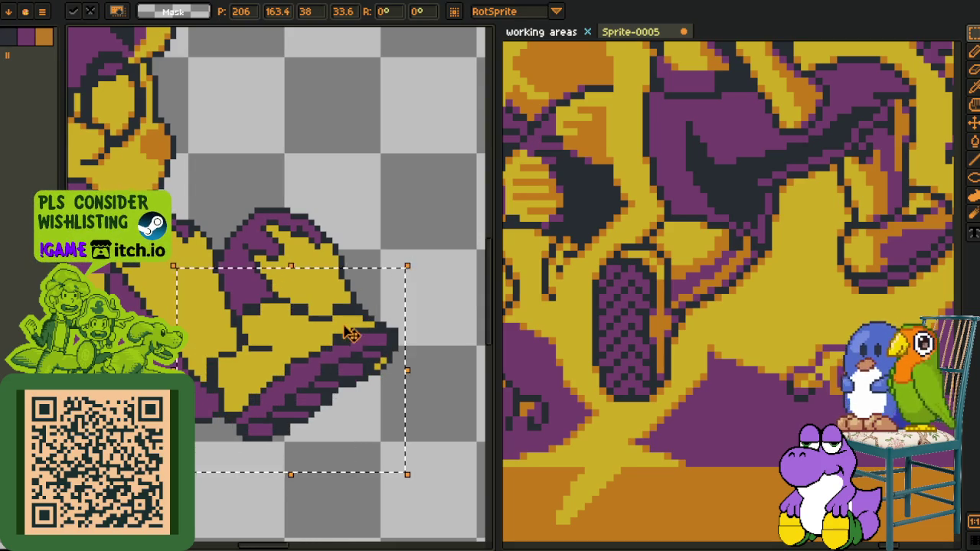
pyautogui.scroll(-2, 334, 352)
pyautogui.press('Tab')
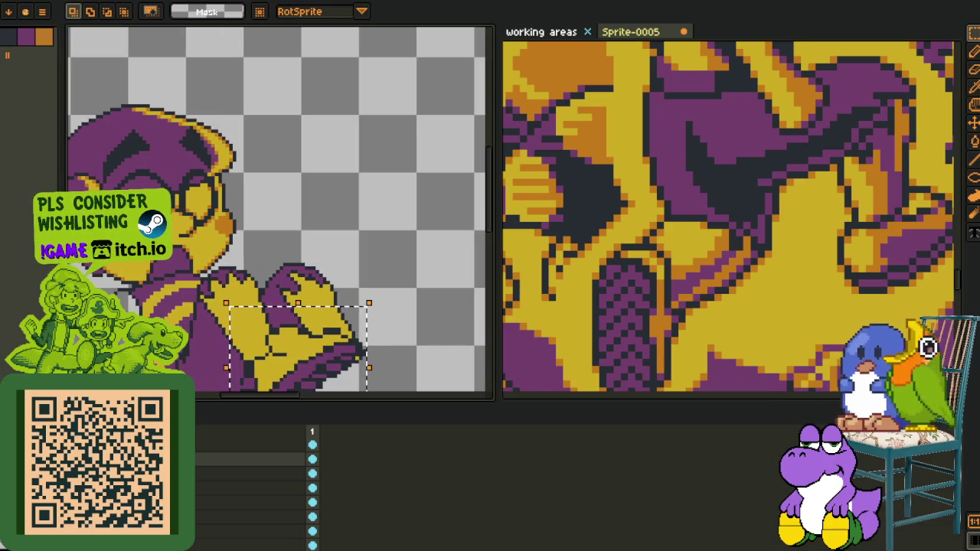
pyautogui.press('Tab')
pyautogui.press('Tab')
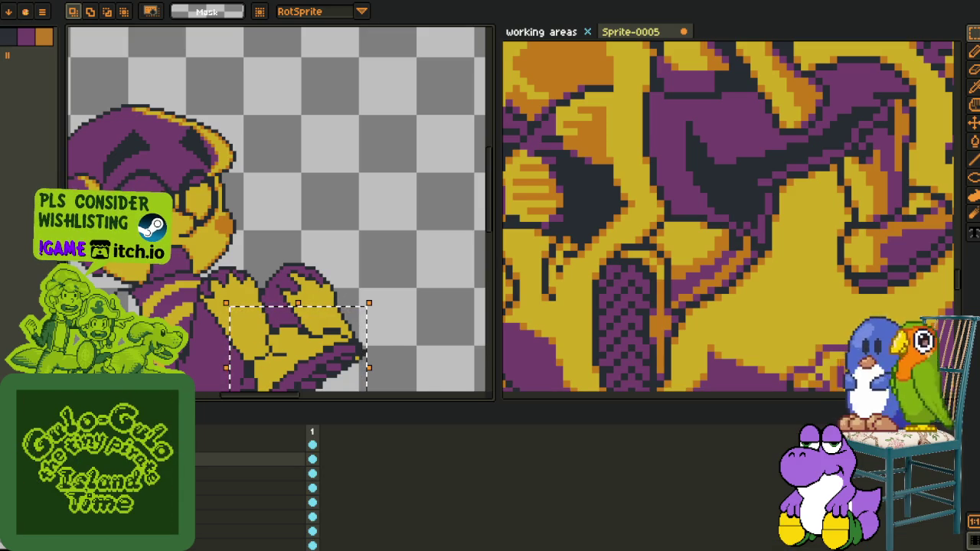
pyautogui.press('Tab')
pyautogui.scroll(-1, 320, 326)
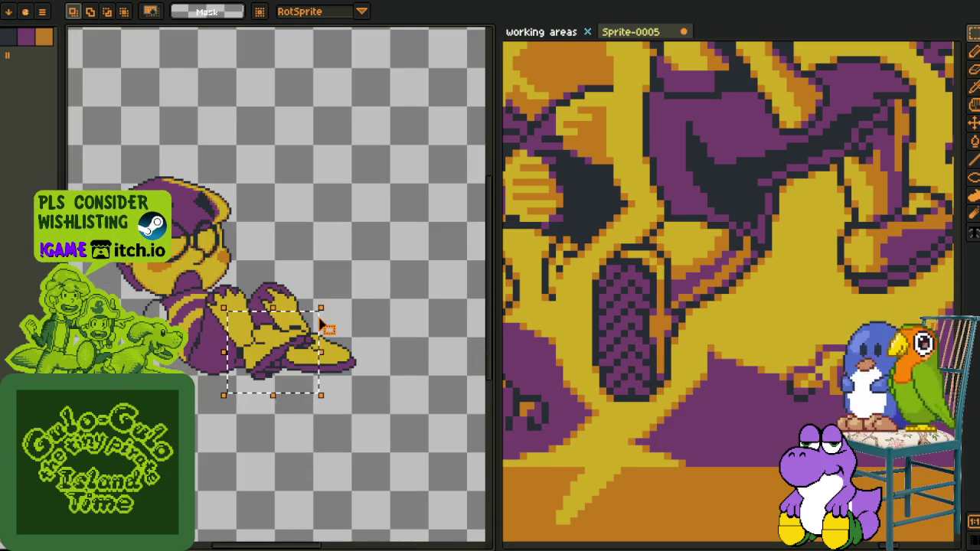
pyautogui.hotkey('ctrl', 'd')
# Remove the stray hand piece at the lower right of the canvas
pyautogui.press('Tab')
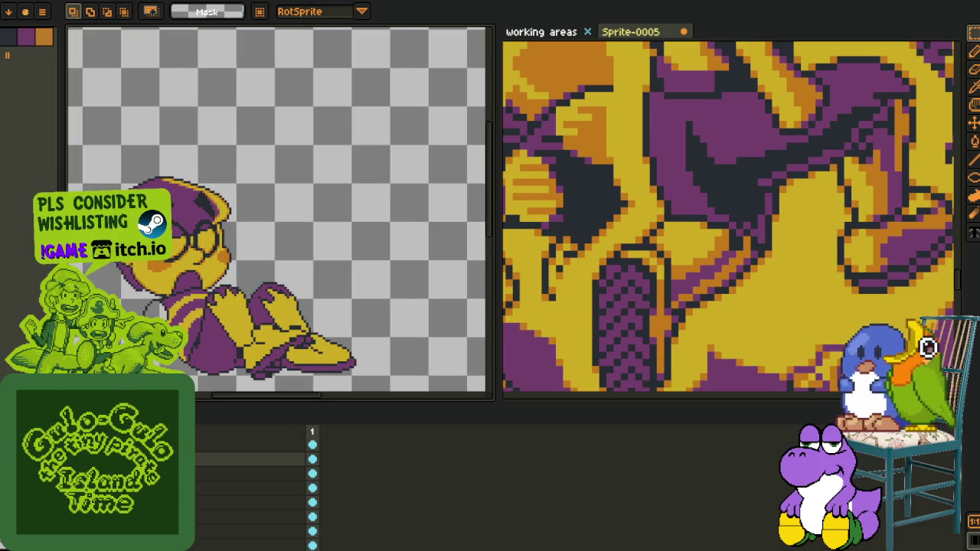
pyautogui.hotkey('ctrl', 'z')
pyautogui.hotkey('ctrl', 'y')
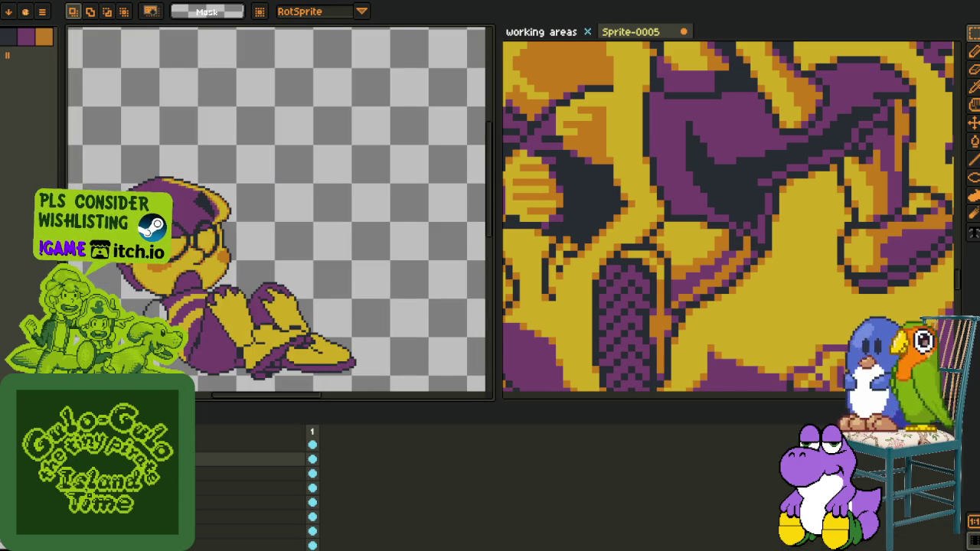
pyautogui.hotkey('ctrl', 'z')
pyautogui.press('Tab')
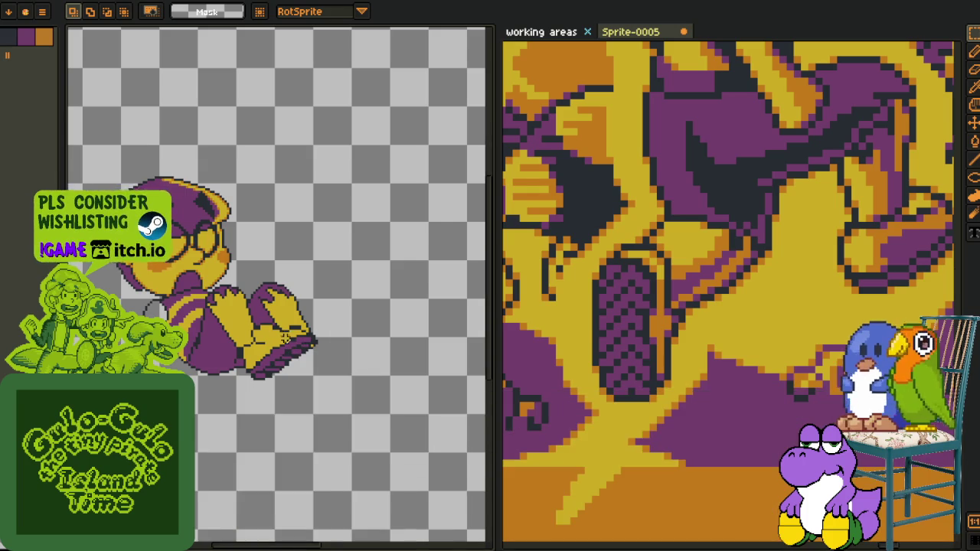
pyautogui.scroll(1, 314, 355)
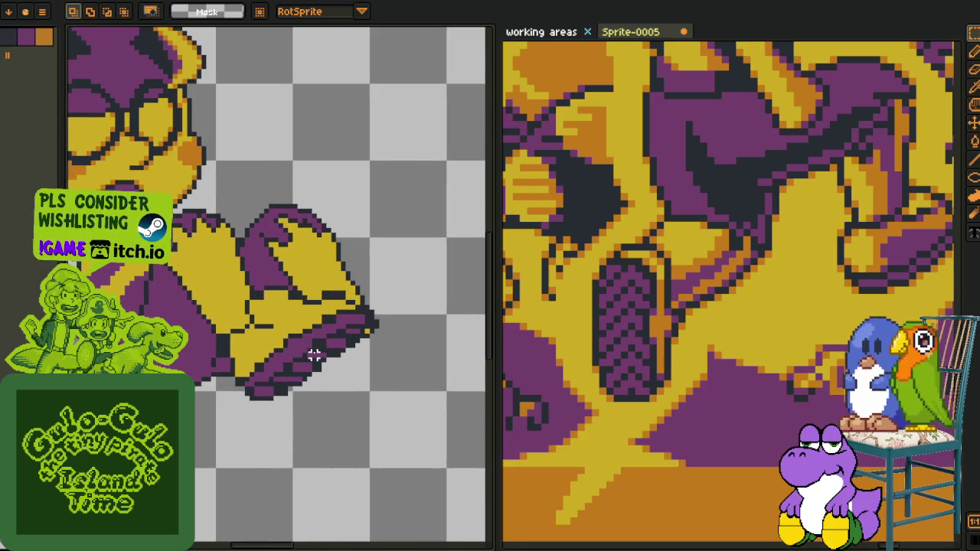
# Use Replace Color to turn the sole's outline pixels white
pyautogui.press('u')
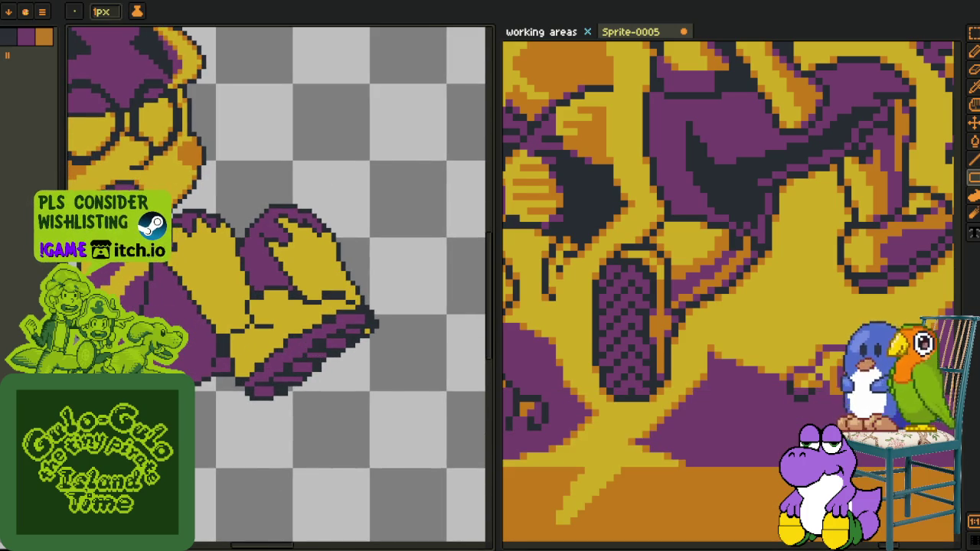
pyautogui.press('i')
pyautogui.scroll(2, 360, 291)
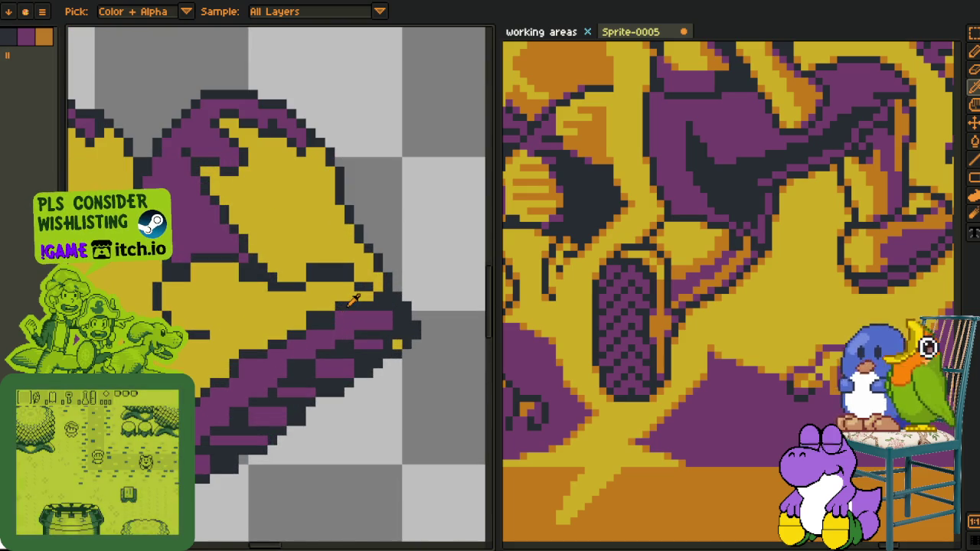
pyautogui.hotkey('shift', 'r')
pyautogui.click(389, 425)
pyautogui.scroll(-2, 384, 427)
pyautogui.scroll(-1, 384, 427)
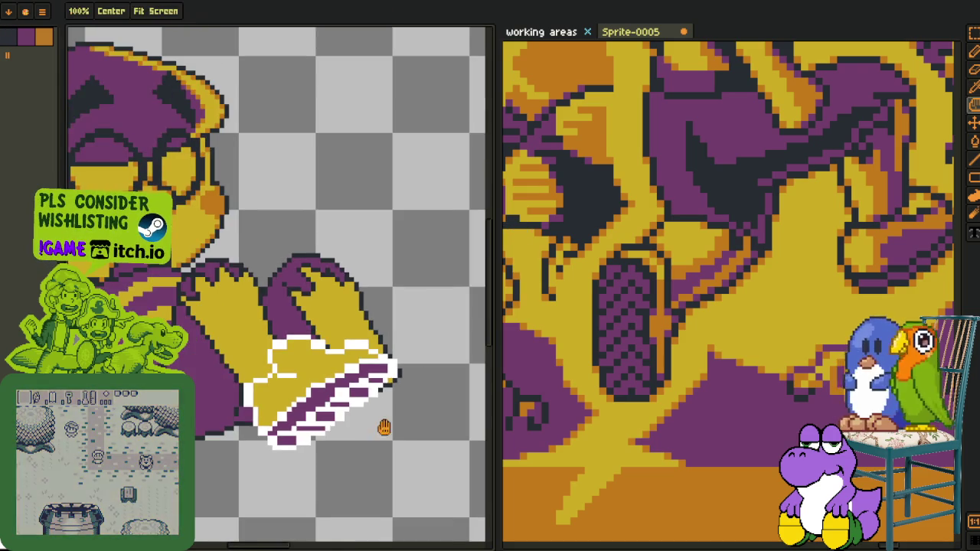
pyautogui.moveTo(384, 427); pyautogui.dragTo(337, 363)
# Add a new empty layer and move it to the top of the layer stack
pyautogui.press('Tab')
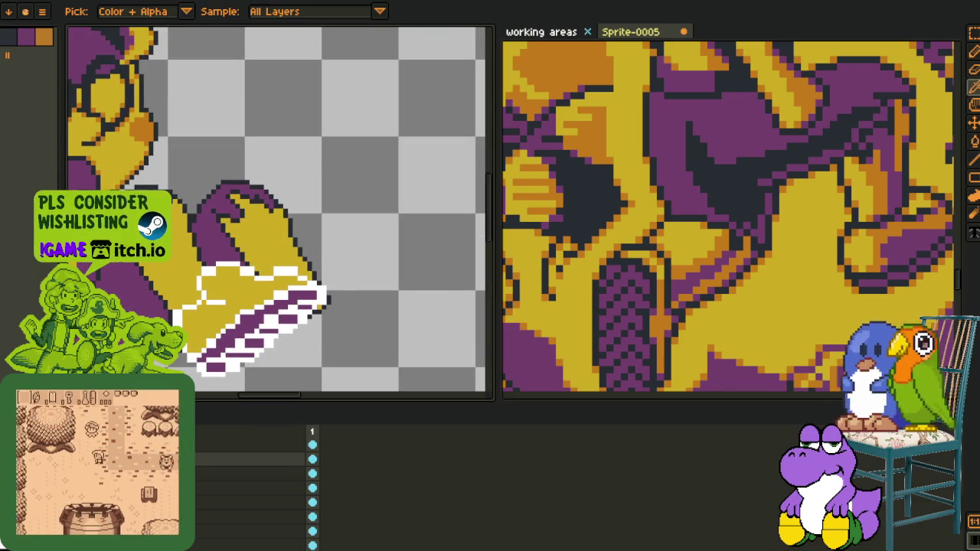
pyautogui.rightClick(257, 468)
pyautogui.click(283, 473)
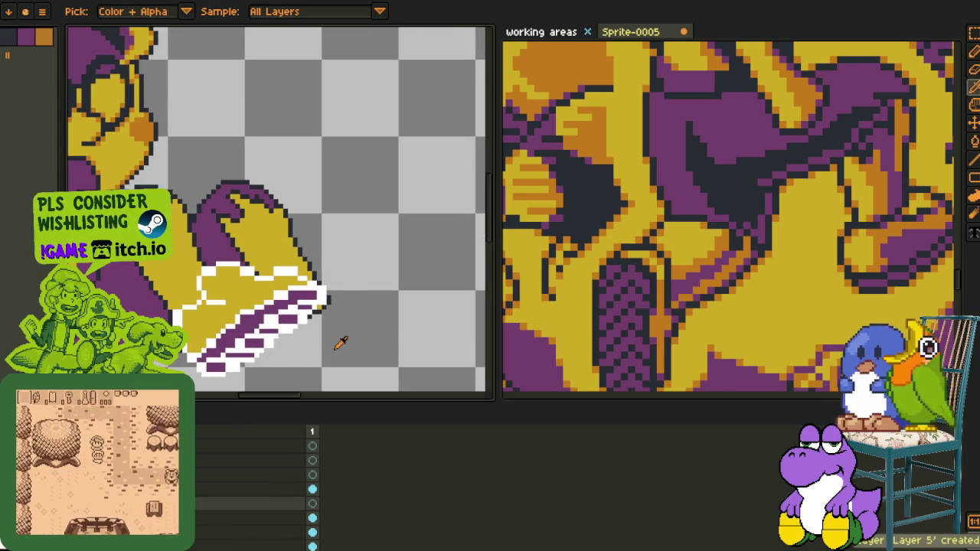
pyautogui.moveTo(253, 503); pyautogui.dragTo(252, 453)
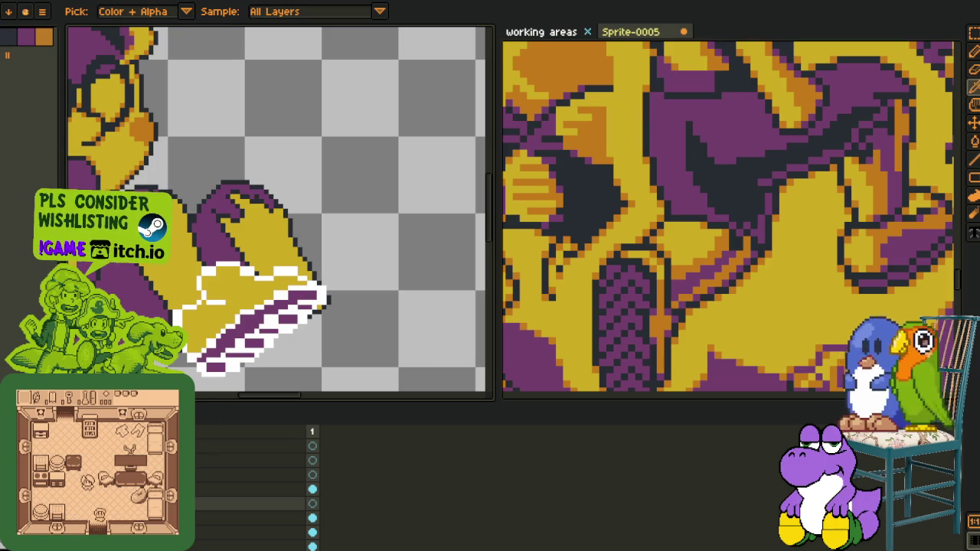
pyautogui.press('Tab')
# With the pencil, place a red pixel beside the boot's white outline
pyautogui.scroll(2, 178, 301)
pyautogui.scroll(1, 177, 301)
pyautogui.press('b')
pyautogui.scroll(2, 181, 306)
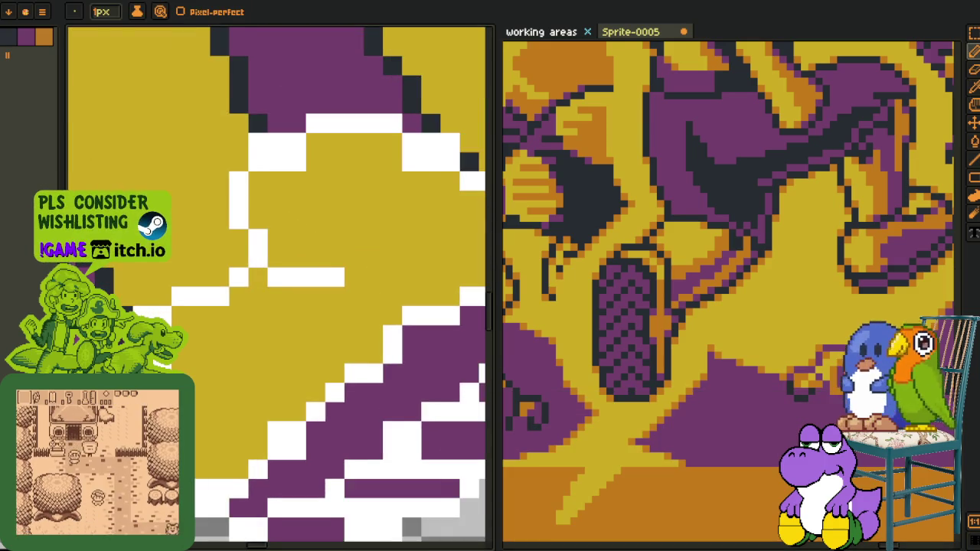
pyautogui.scroll(1, 186, 316)
pyautogui.scroll(-3, 186, 316)
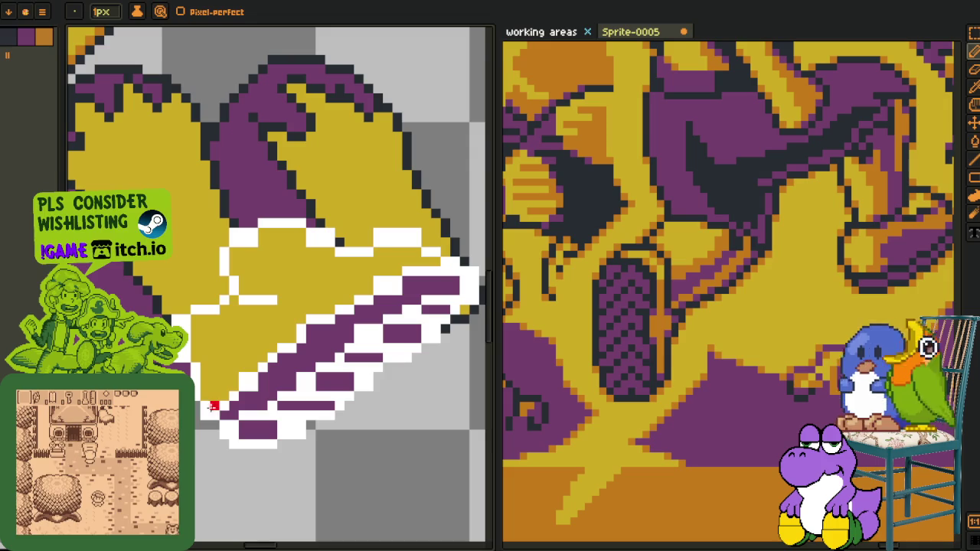
pyautogui.scroll(1, 214, 406)
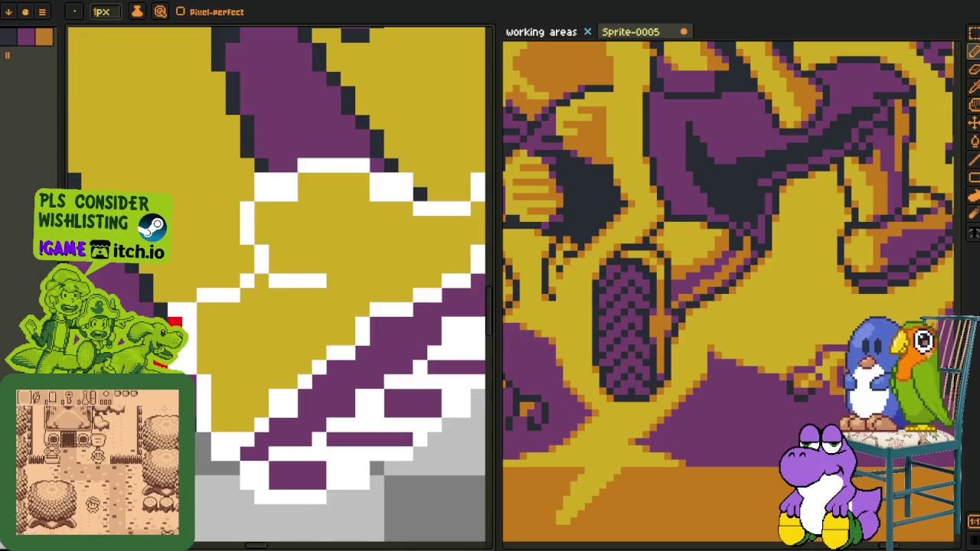
pyautogui.click(189, 358)
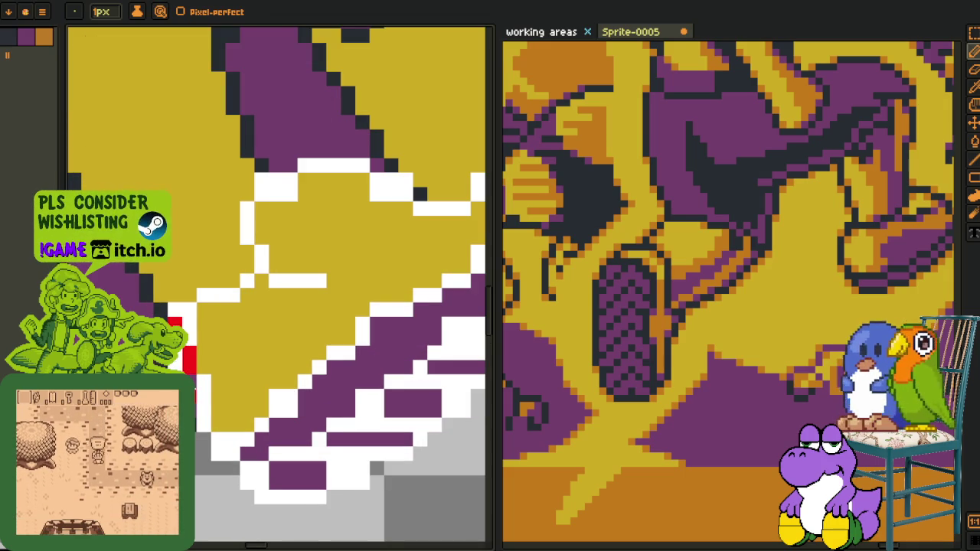
# Trace red stepped lines over the top outline and along the sole's top row
pyautogui.click(244, 445)
pyautogui.scroll(1, 229, 383)
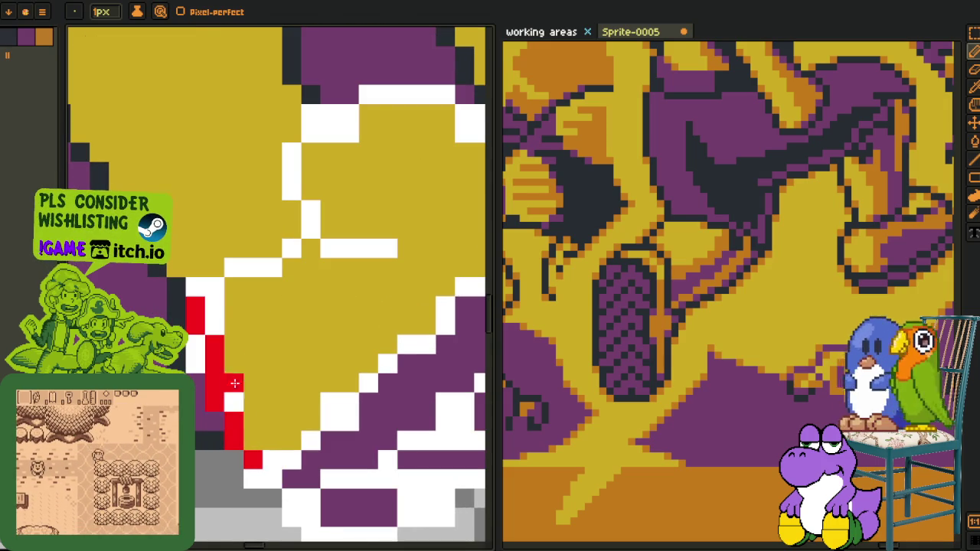
pyautogui.click(244, 326)
pyautogui.moveTo(298, 287)
pyautogui.mouseDown()
pyautogui.moveTo(196, 350)
pyautogui.moveTo(317, 264)
pyautogui.moveTo(235, 314)
pyautogui.mouseUp()
pyautogui.moveTo(360, 220)
pyautogui.mouseDown()
pyautogui.moveTo(263, 281)
pyautogui.moveTo(219, 268)
pyautogui.moveTo(160, 312)
pyautogui.mouseUp()
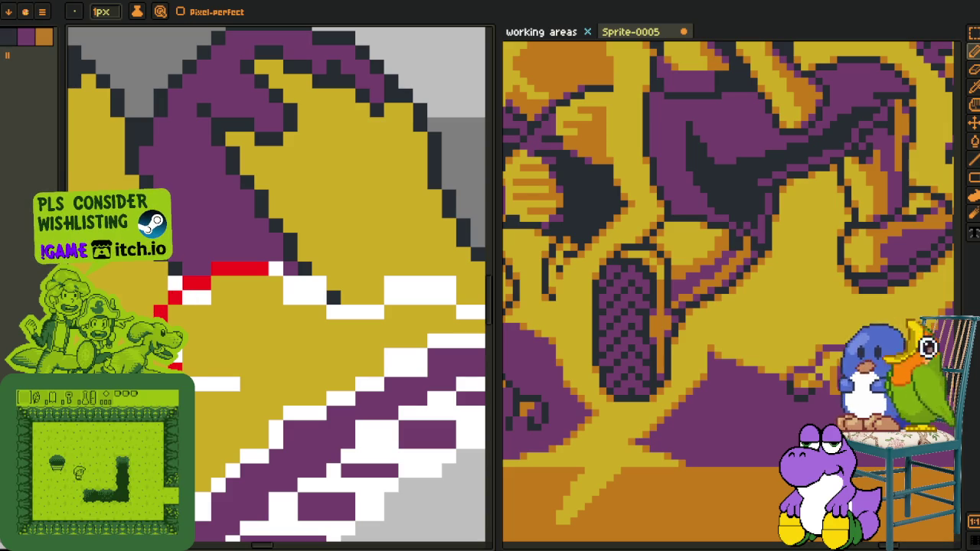
pyautogui.moveTo(188, 370); pyautogui.dragTo(229, 370)
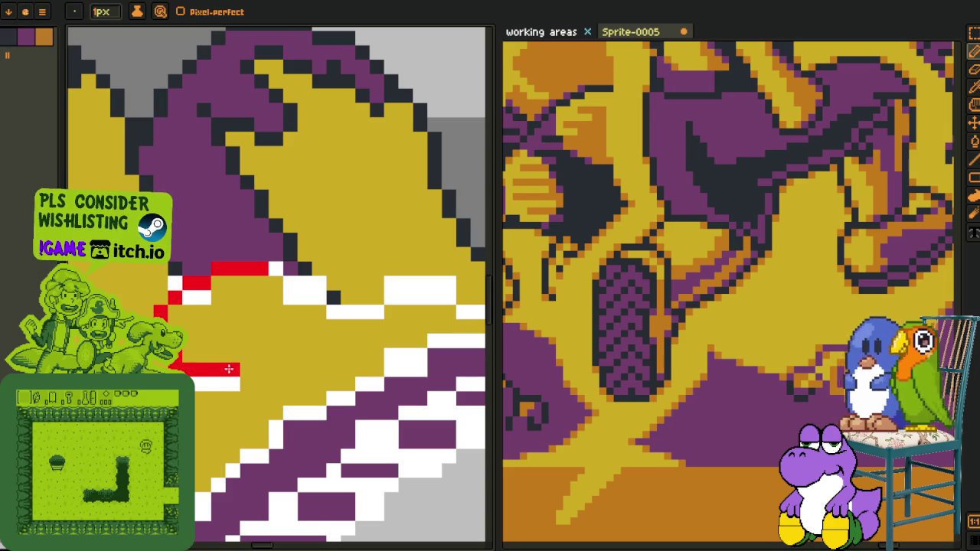
# Paint red along the outline's right edge, then undo the last pixel
pyautogui.scroll(-2, 317, 312)
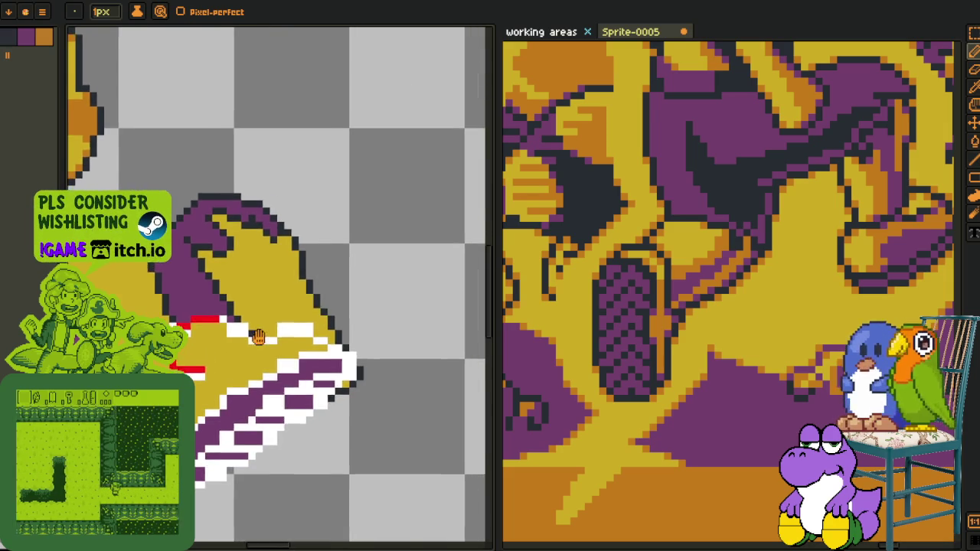
pyautogui.scroll(2, 316, 312)
pyautogui.hscroll(-2, 317, 312)
pyautogui.moveTo(434, 311)
pyautogui.mouseDown()
pyautogui.moveTo(434, 326)
pyautogui.moveTo(357, 283)
pyautogui.moveTo(221, 281)
pyautogui.mouseUp()
pyautogui.click(419, 312)
pyautogui.hotkey('ctrl', 'z')
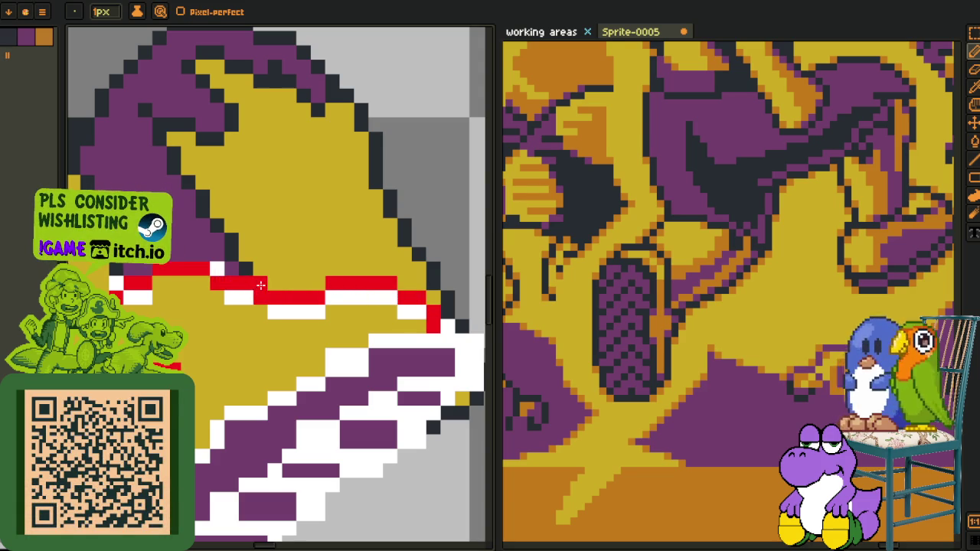
# Add three red outline pixels running down the edge of the shoe tip
pyautogui.scroll(-3, 256, 293)
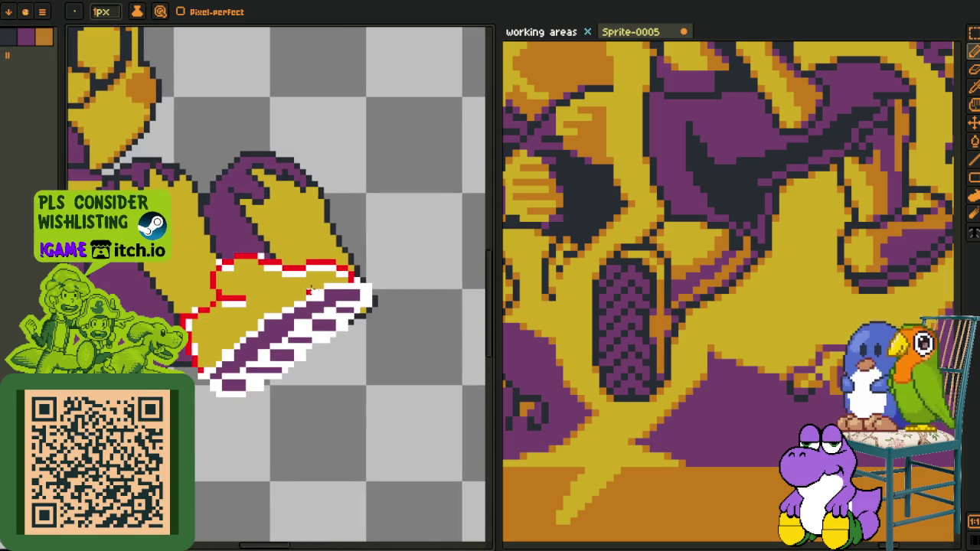
pyautogui.scroll(1, 302, 285)
pyautogui.scroll(1, 303, 286)
pyautogui.scroll(1, 303, 285)
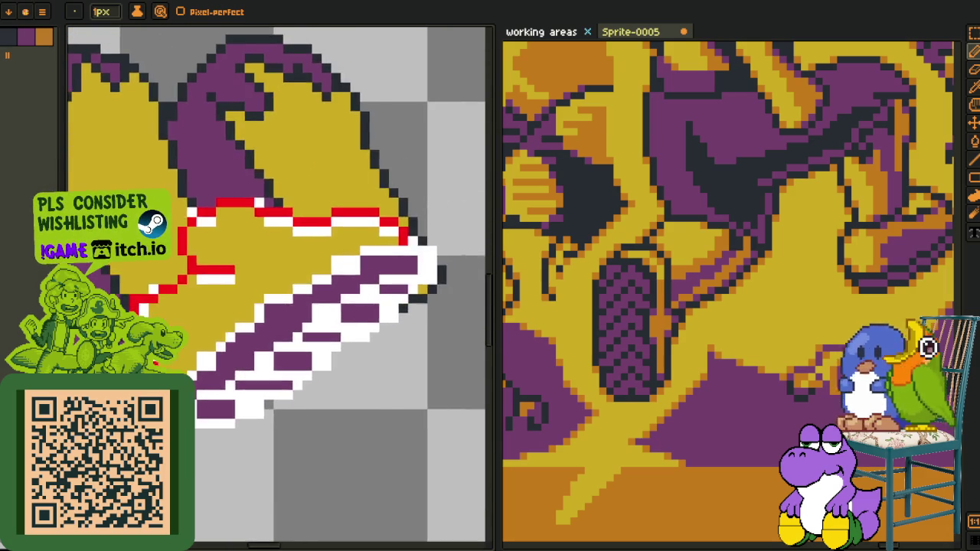
pyautogui.scroll(2, 302, 286)
pyautogui.scroll(-2, 303, 286)
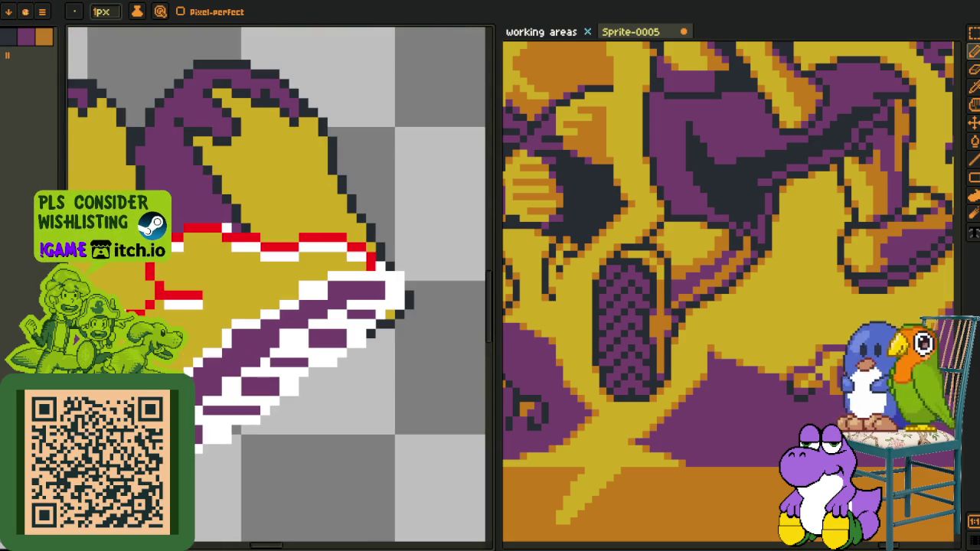
pyautogui.scroll(1, 373, 276)
pyautogui.scroll(1, 373, 275)
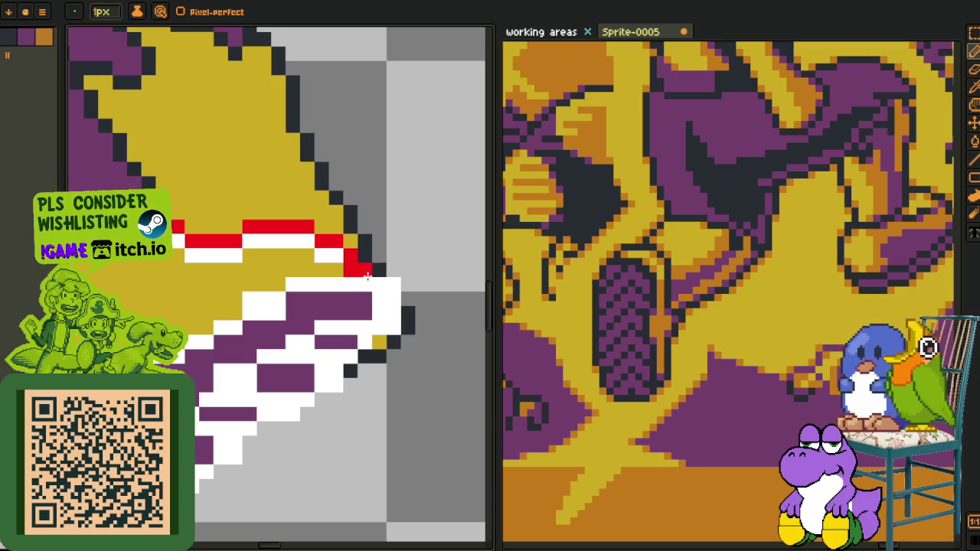
pyautogui.click(365, 284)
pyautogui.click(393, 298)
pyautogui.click(394, 313)
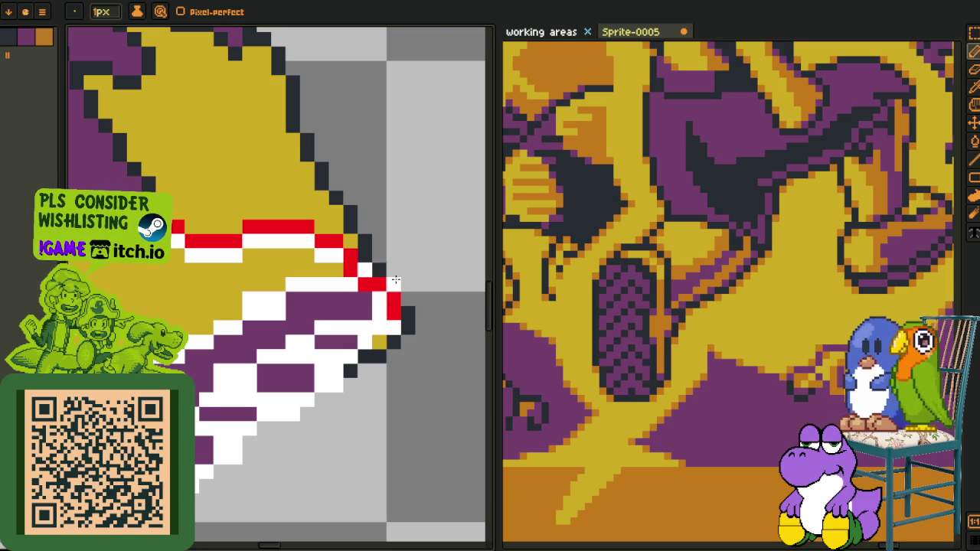
# Draw a red diagonal stripe up toward the shoe tip
pyautogui.scroll(-2, 379, 315)
pyautogui.scroll(2, 211, 413)
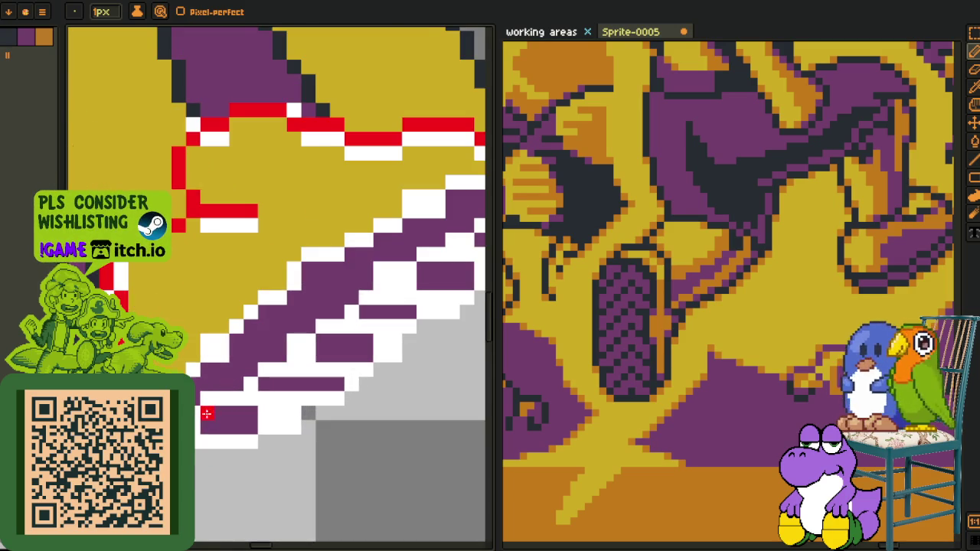
pyautogui.scroll(-2, 308, 414)
pyautogui.scroll(1, 381, 314)
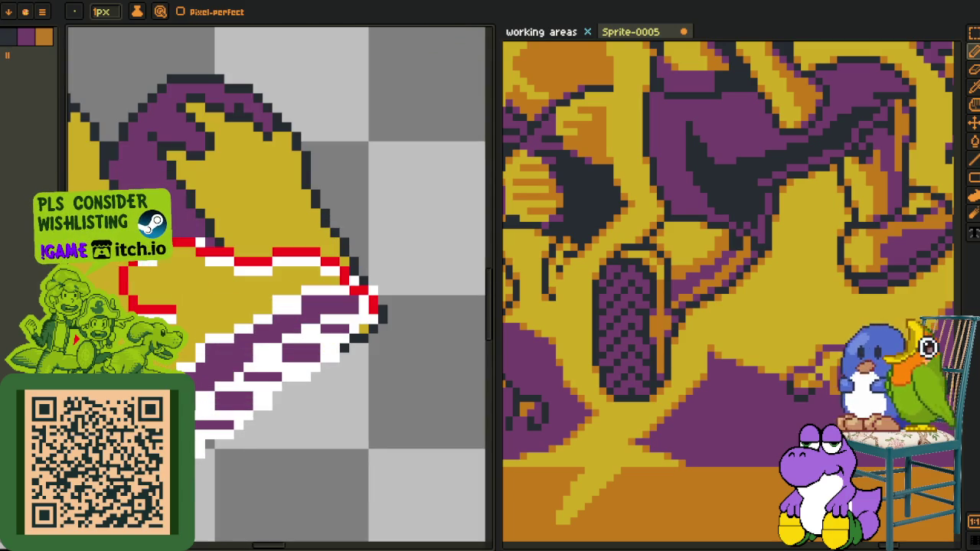
pyautogui.moveTo(259, 354)
pyautogui.mouseDown()
pyautogui.moveTo(356, 315)
pyautogui.moveTo(220, 365)
pyautogui.mouseUp()
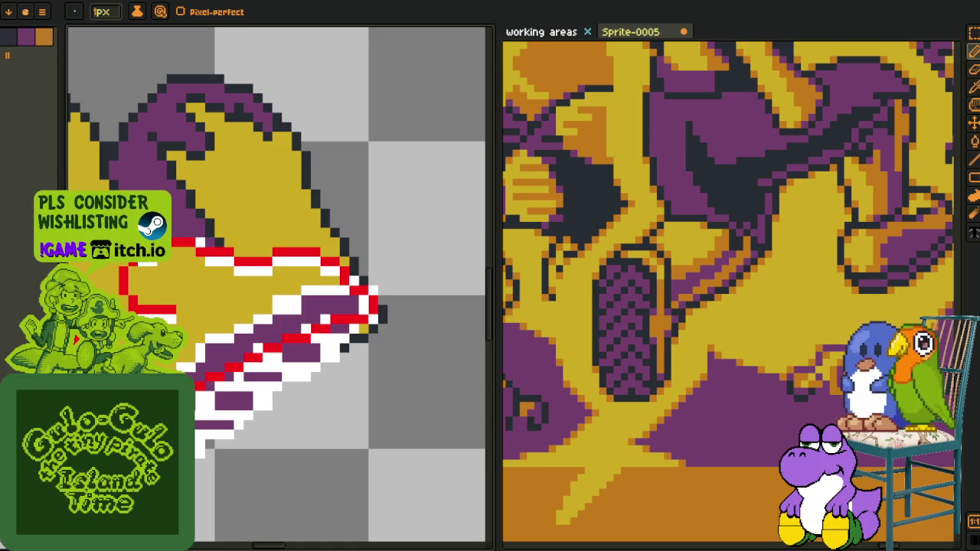
# Draw red diagonal stripes across the shoe's sole and touch up their stray pixels
pyautogui.scroll(1, 345, 332)
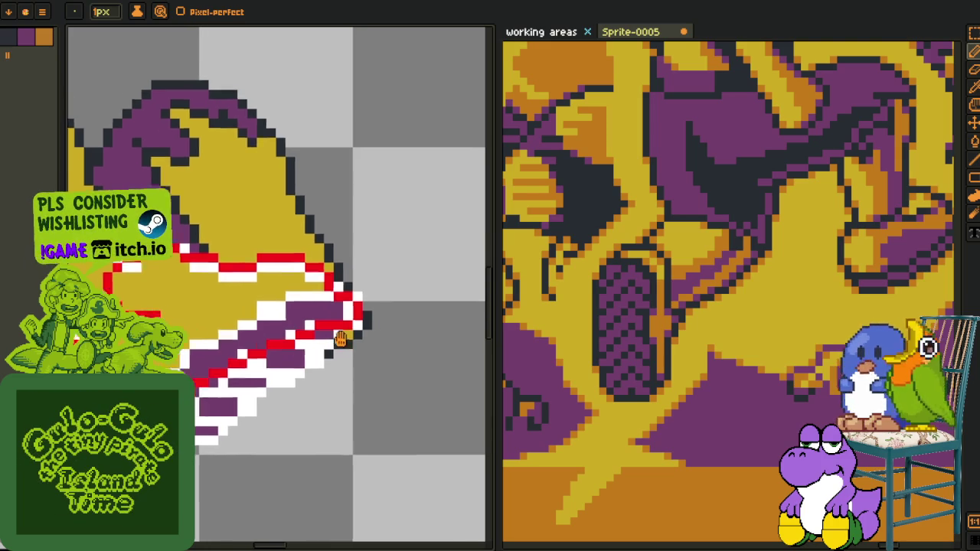
pyautogui.scroll(2, 345, 320)
pyautogui.scroll(-3, 326, 278)
pyautogui.scroll(1, 326, 278)
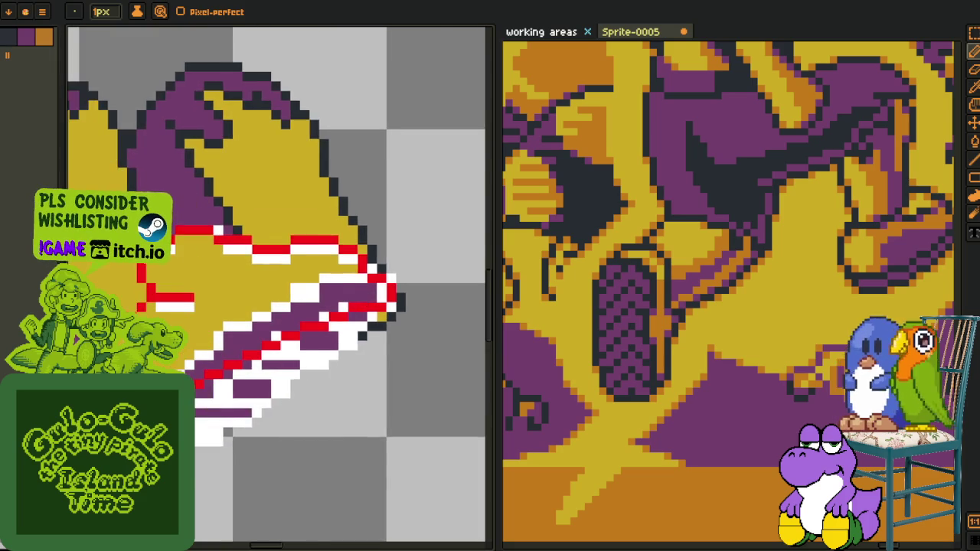
pyautogui.scroll(2, 325, 278)
pyautogui.moveTo(184, 356); pyautogui.dragTo(245, 326)
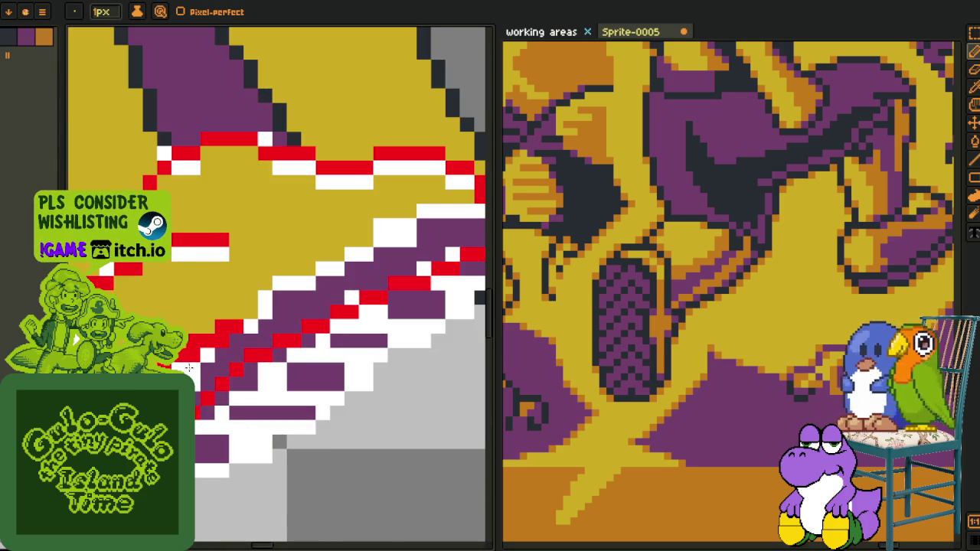
pyautogui.scroll(-1, 278, 295)
pyautogui.scroll(1, 327, 293)
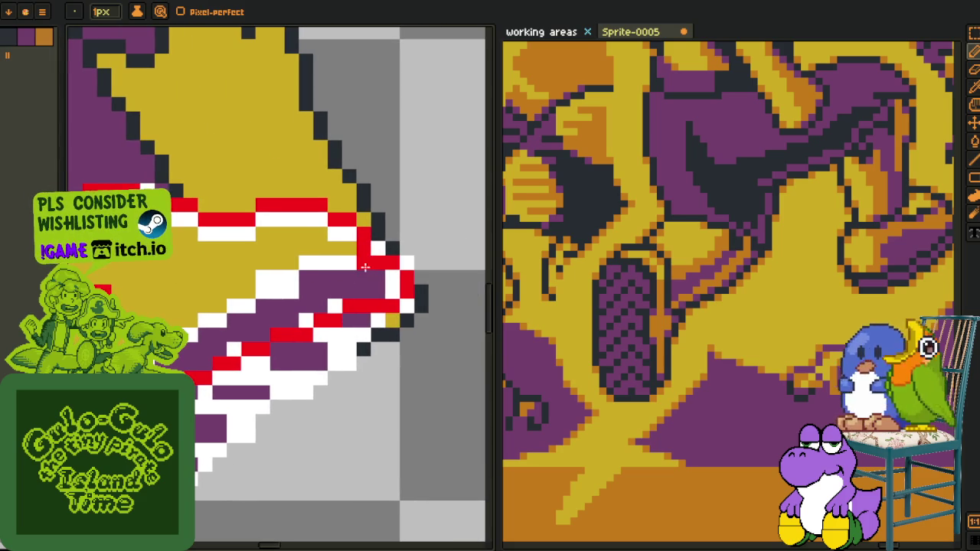
pyautogui.moveTo(360, 263); pyautogui.dragTo(192, 341)
pyautogui.hscroll(-1, 191, 341)
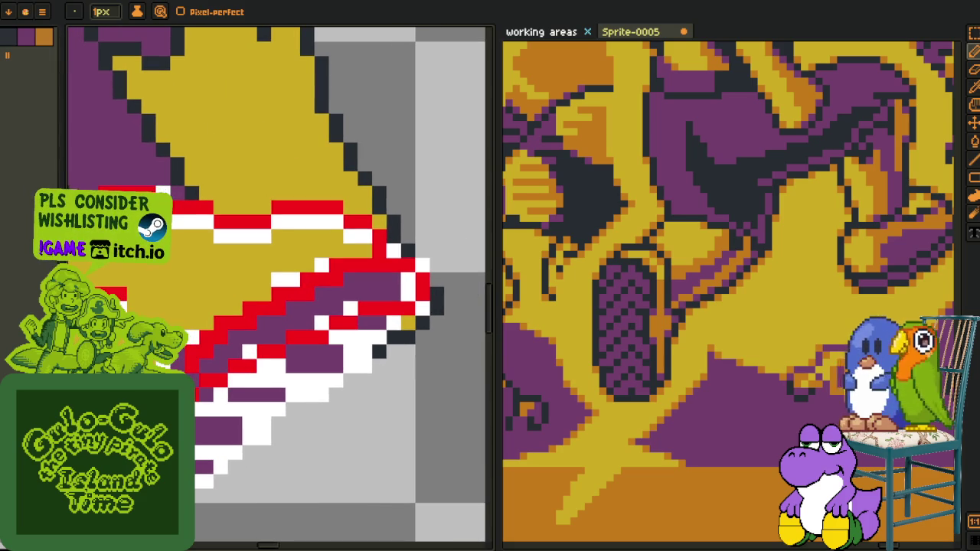
pyautogui.click(199, 331)
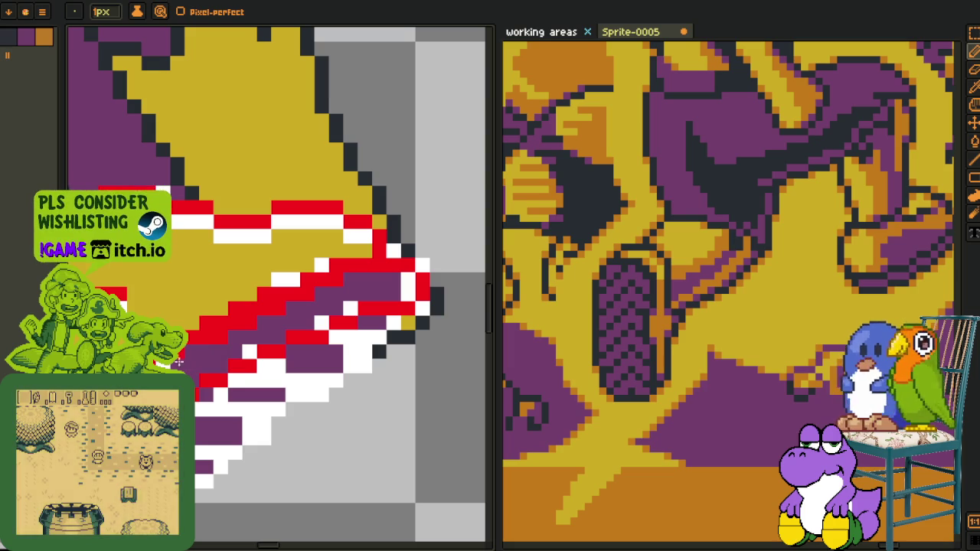
pyautogui.click(262, 308)
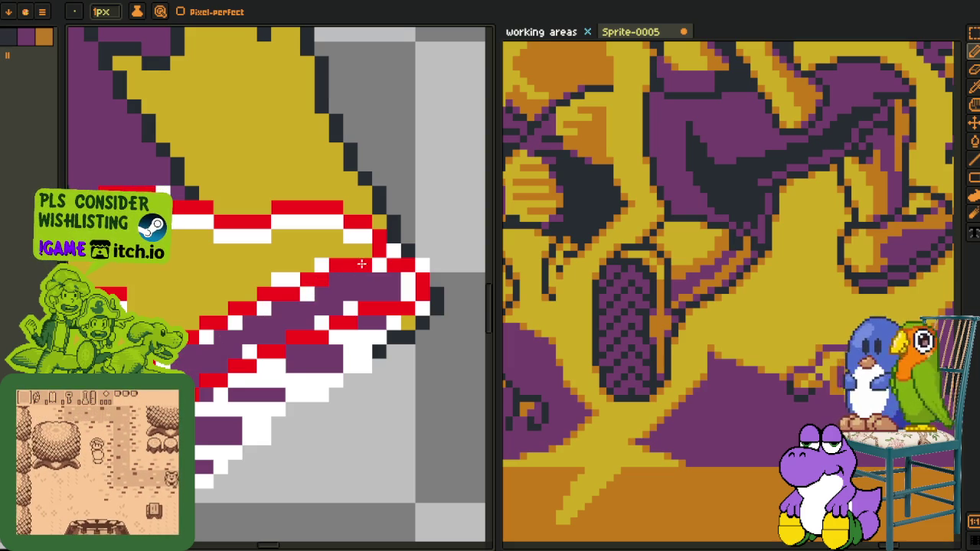
pyautogui.moveTo(335, 268); pyautogui.dragTo(293, 293)
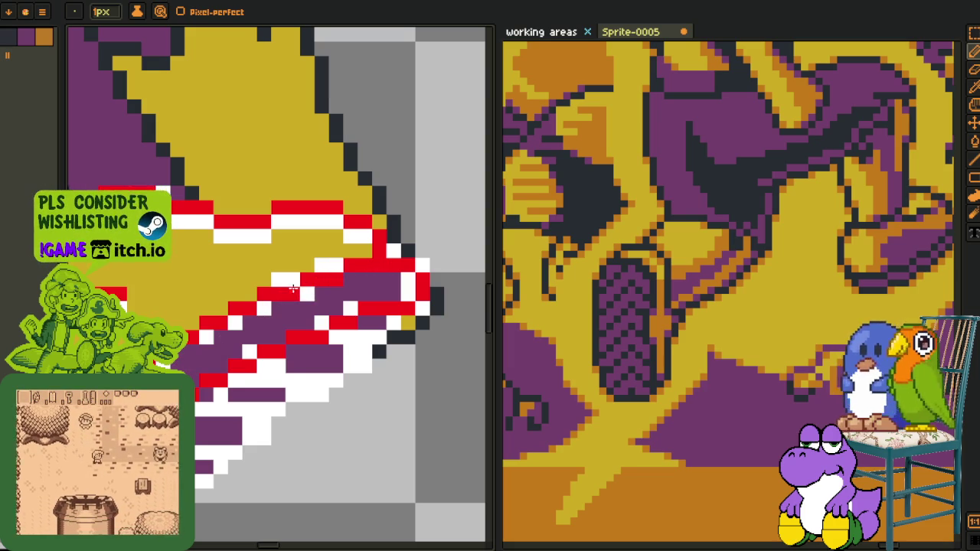
# Outline the sole's lower right edge in red, erasing a misplaced line and redrawing it
pyautogui.scroll(-3, 294, 292)
pyautogui.scroll(2, 308, 342)
pyautogui.scroll(1, 361, 304)
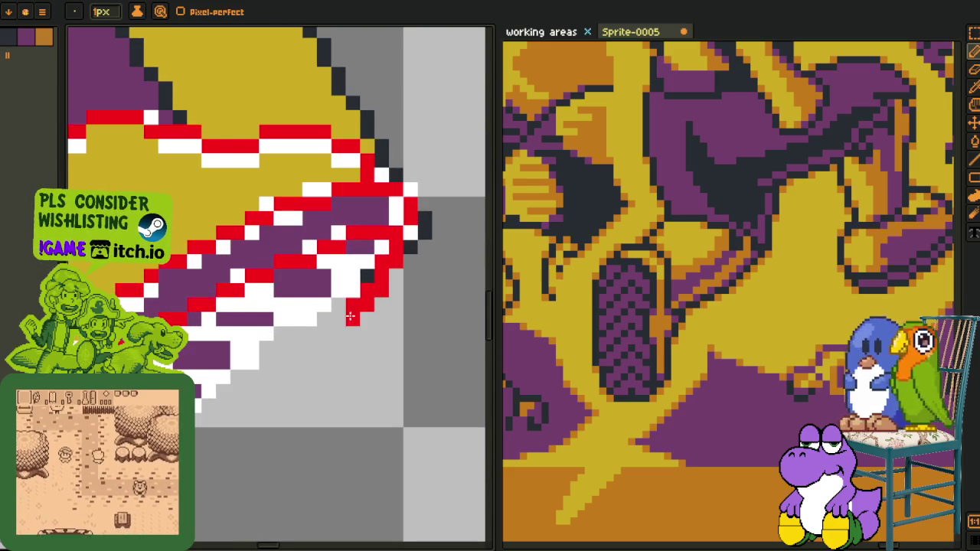
pyautogui.moveTo(361, 304); pyautogui.dragTo(290, 348)
pyautogui.moveTo(362, 285); pyautogui.dragTo(434, 259)
pyautogui.moveTo(467, 223); pyautogui.dragTo(362, 326)
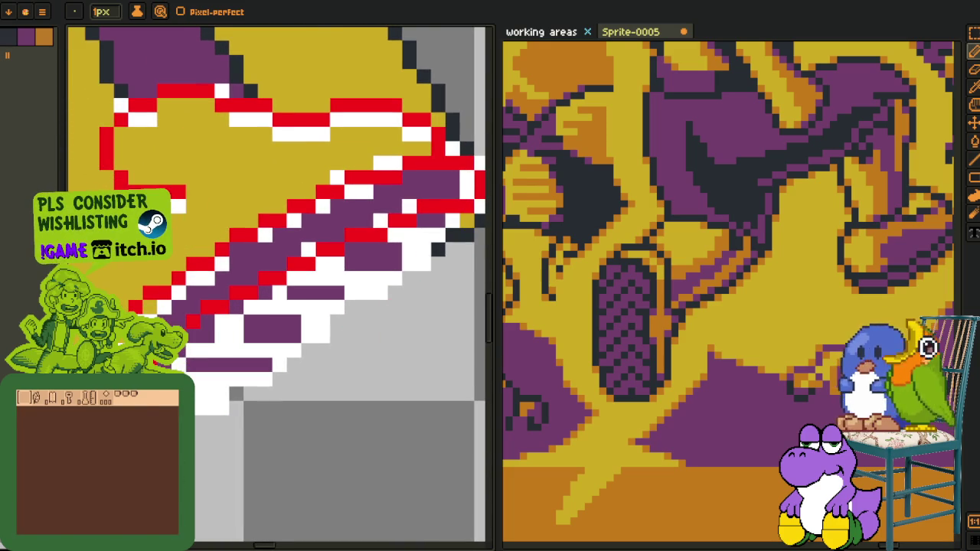
pyautogui.moveTo(459, 252); pyautogui.dragTo(424, 268)
pyautogui.moveTo(437, 234); pyautogui.dragTo(200, 439)
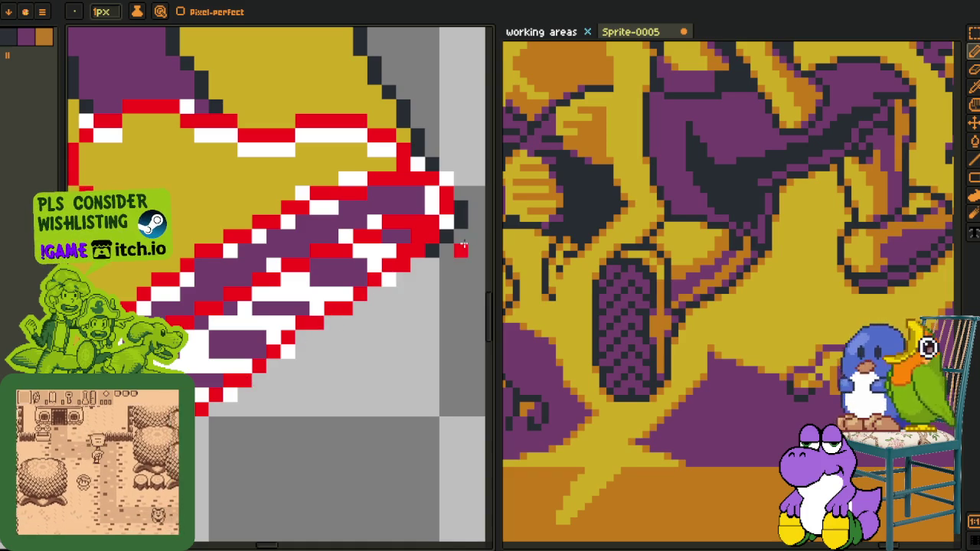
pyautogui.scroll(-2, 420, 256)
pyautogui.scroll(-1, 345, 390)
pyautogui.scroll(2, 306, 382)
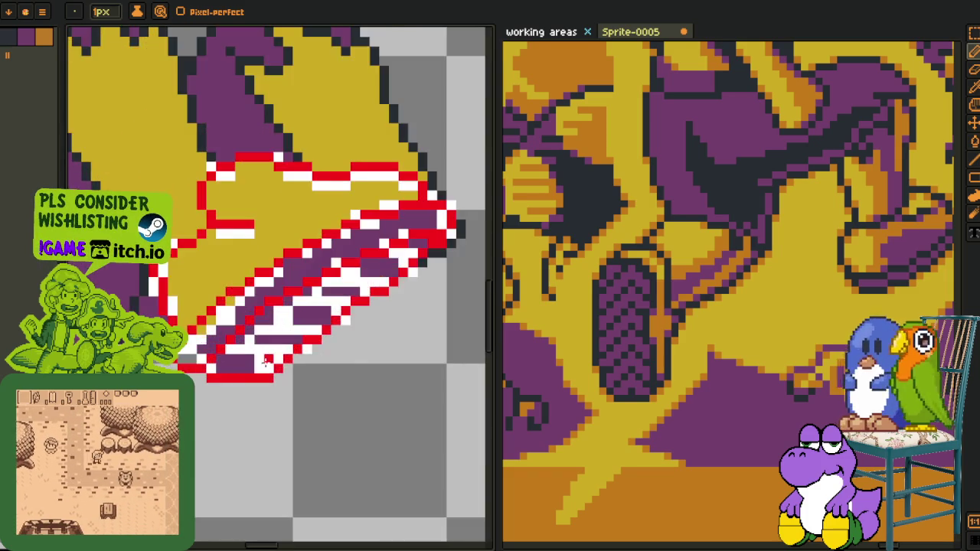
pyautogui.scroll(2, 263, 376)
pyautogui.scroll(-3, 260, 383)
pyautogui.scroll(-1, 251, 392)
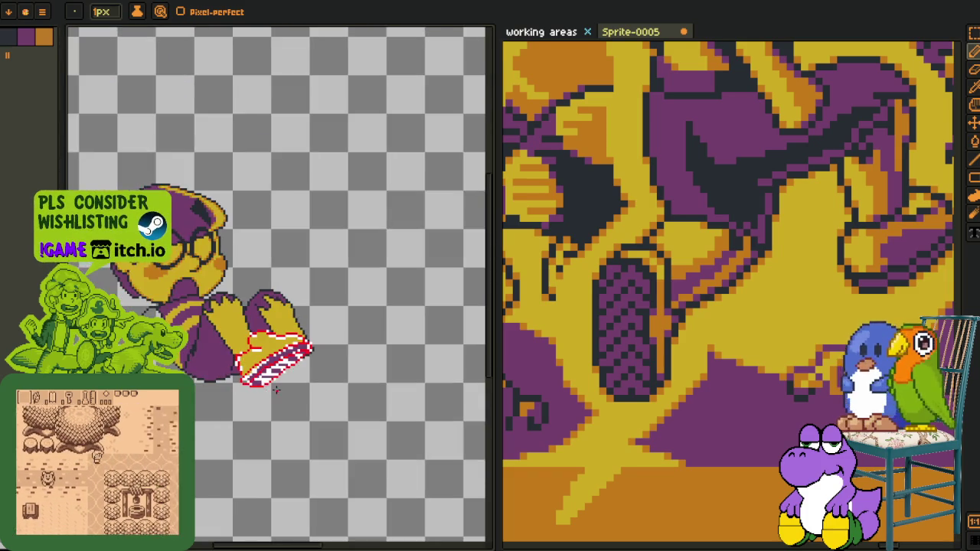
pyautogui.scroll(1, 246, 400)
# Switch to the sprite's other frame to see the red sole outline alone over the foot
pyautogui.press('Tab')
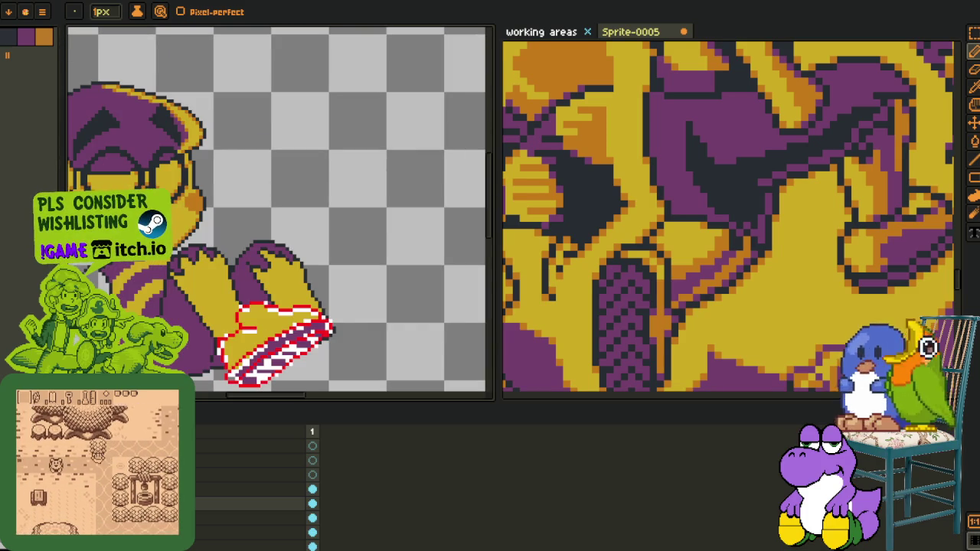
pyautogui.press('Right')
pyautogui.press('Tab')
pyautogui.scroll(1, 259, 386)
pyautogui.scroll(1, 258, 385)
pyautogui.scroll(1, 245, 402)
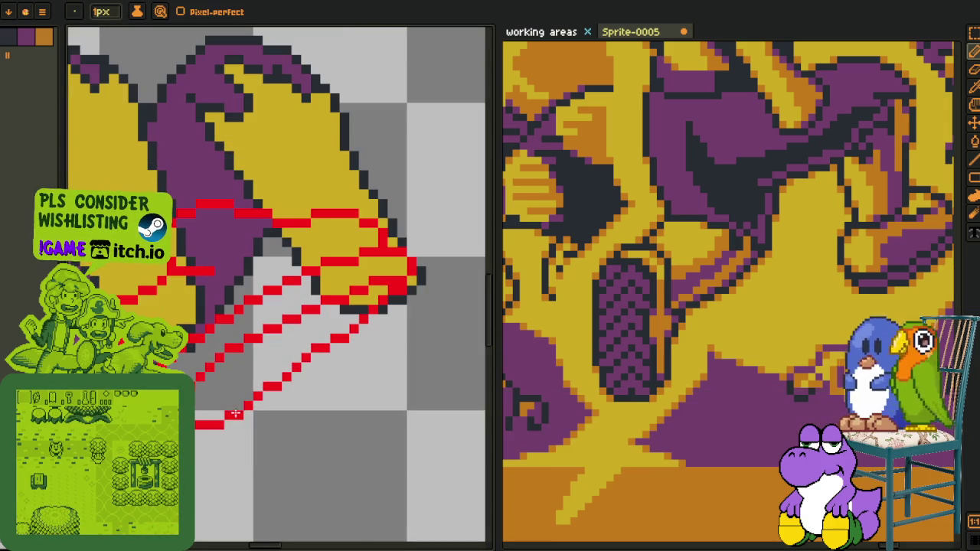
# Tidy the outline's bottom corner by erasing two stray pixels and filling in the step
pyautogui.moveTo(234, 419); pyautogui.dragTo(216, 426)
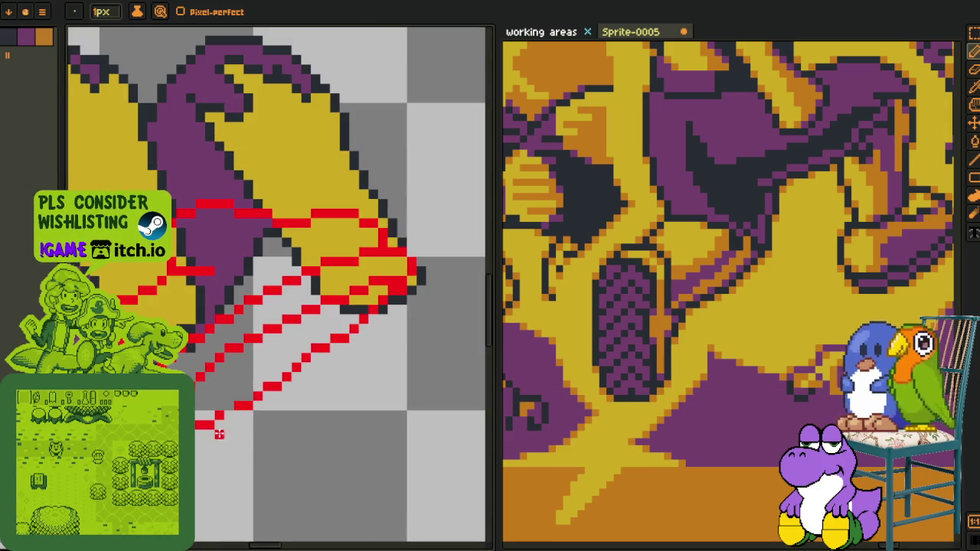
pyautogui.click(209, 421)
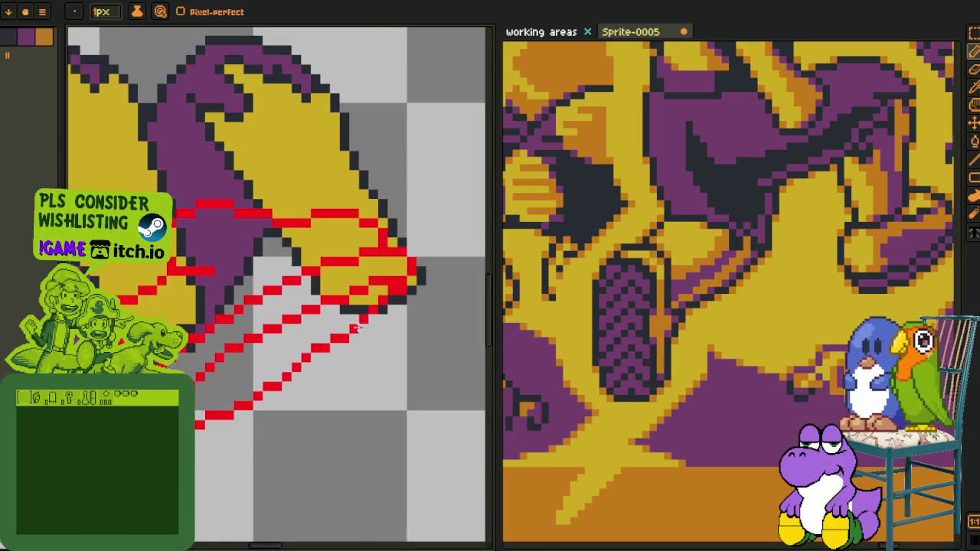
pyautogui.scroll(-2, 403, 306)
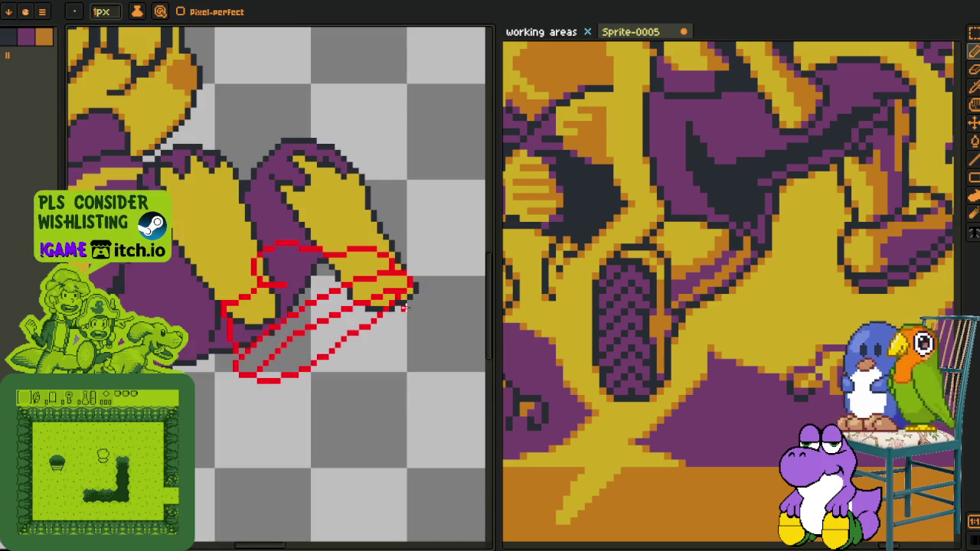
pyautogui.scroll(1, 375, 326)
pyautogui.scroll(-1, 238, 393)
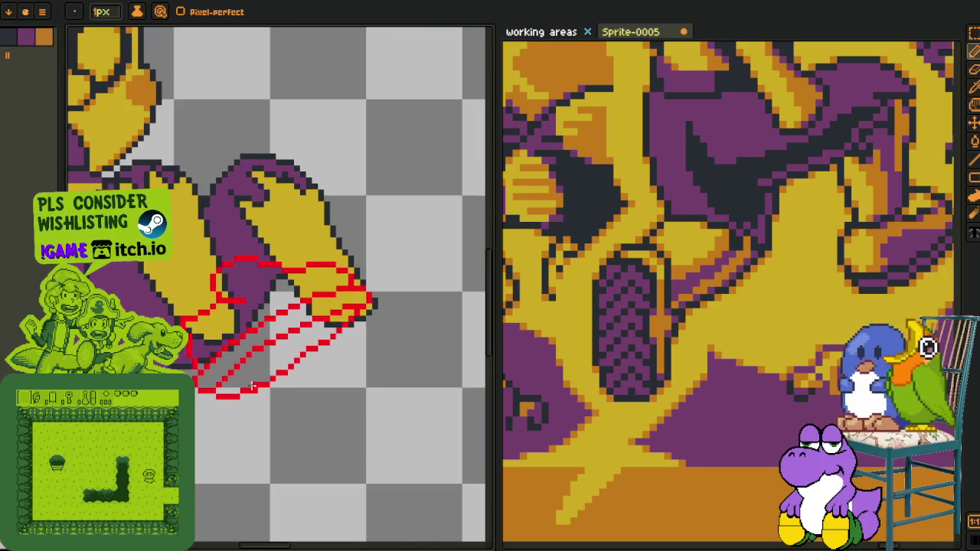
pyautogui.scroll(2, 275, 369)
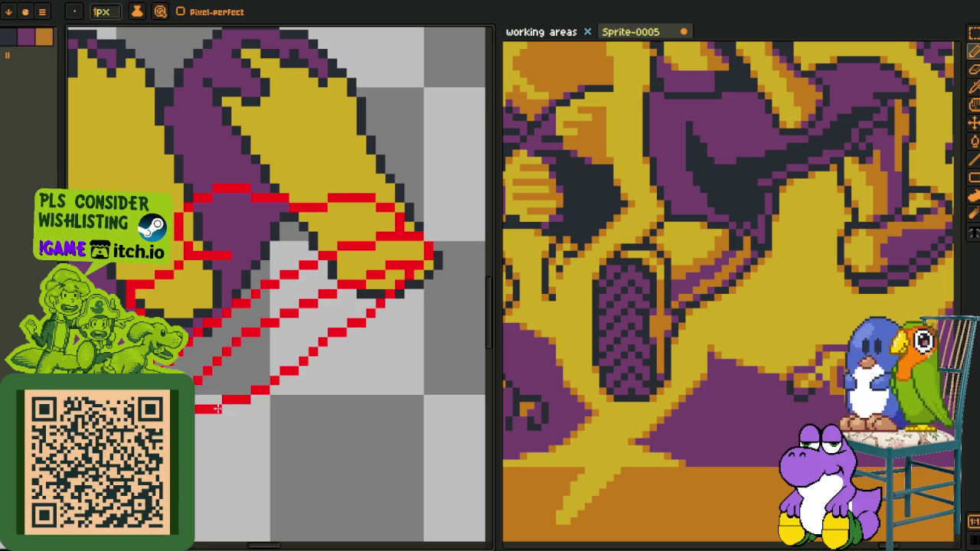
pyautogui.press('m')
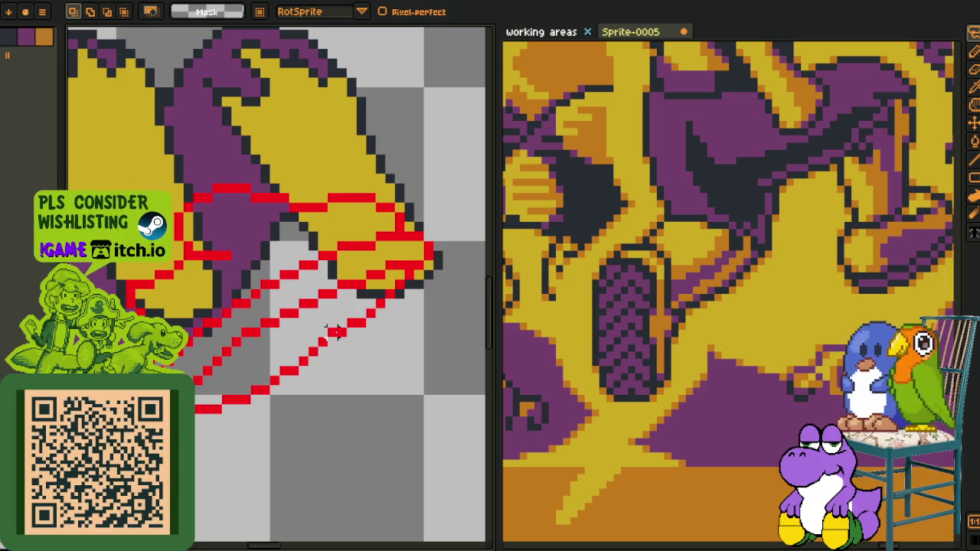
pyautogui.press('b')
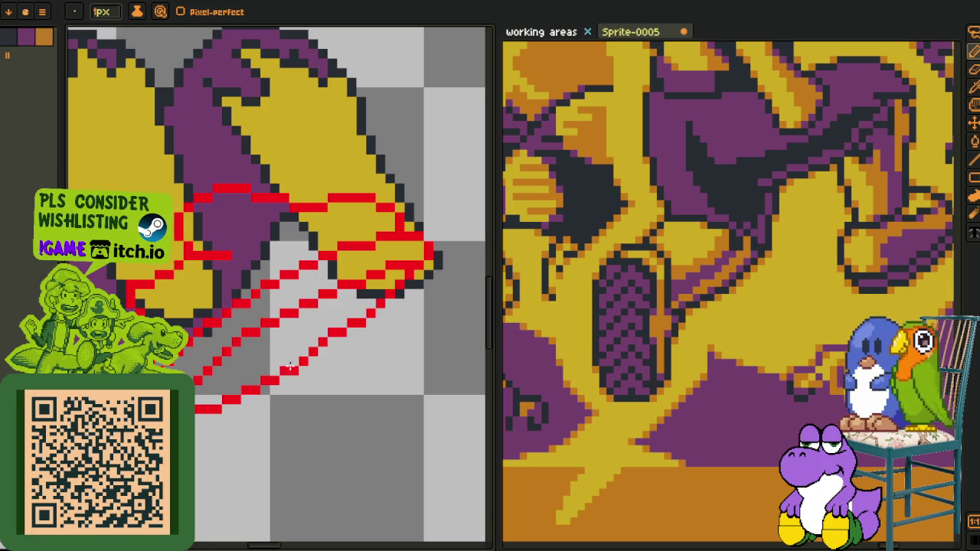
pyautogui.scroll(-1, 247, 389)
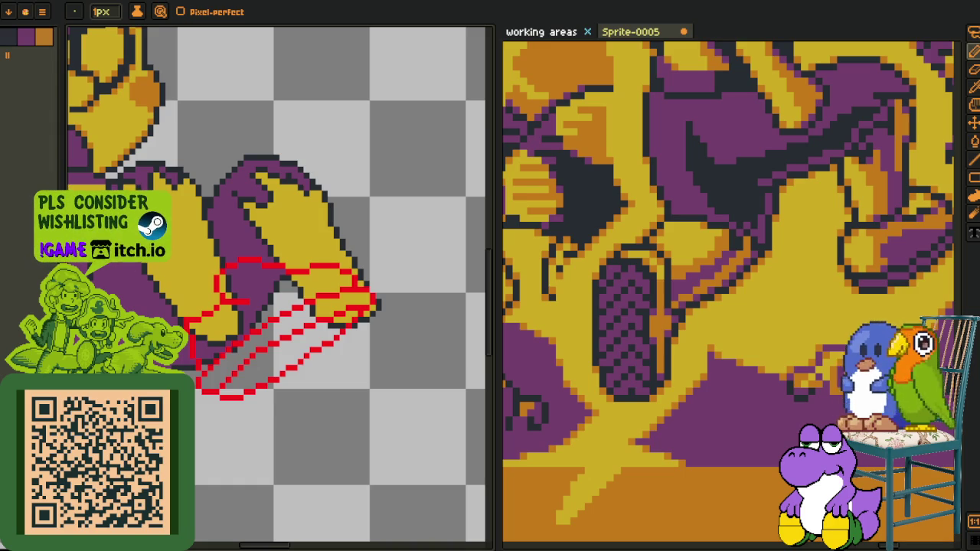
# Save the sprite, then bucket-fill the regions inside the shoe with the dark outline colour
pyautogui.press('i')
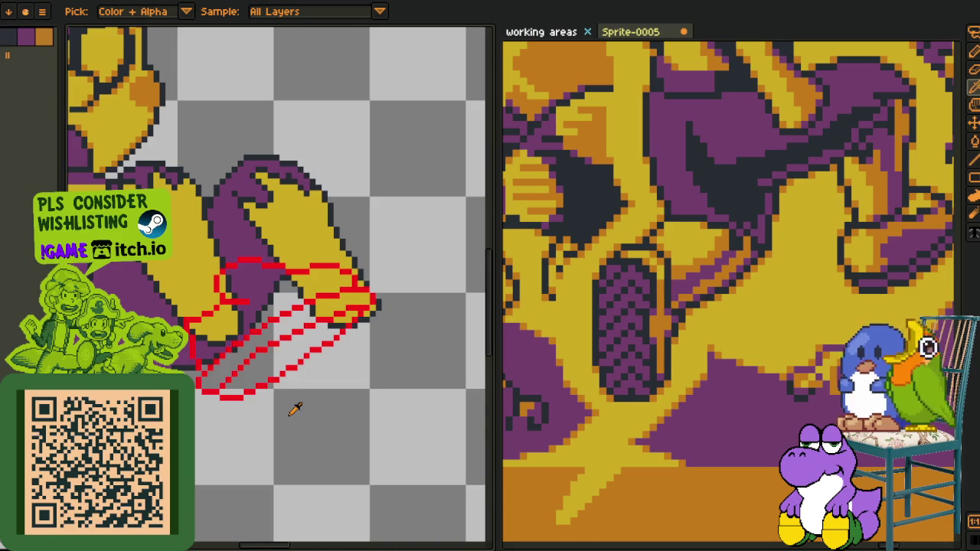
pyautogui.hotkey('ctrl', 's')
pyautogui.scroll(3, 297, 276)
pyautogui.scroll(1, 298, 275)
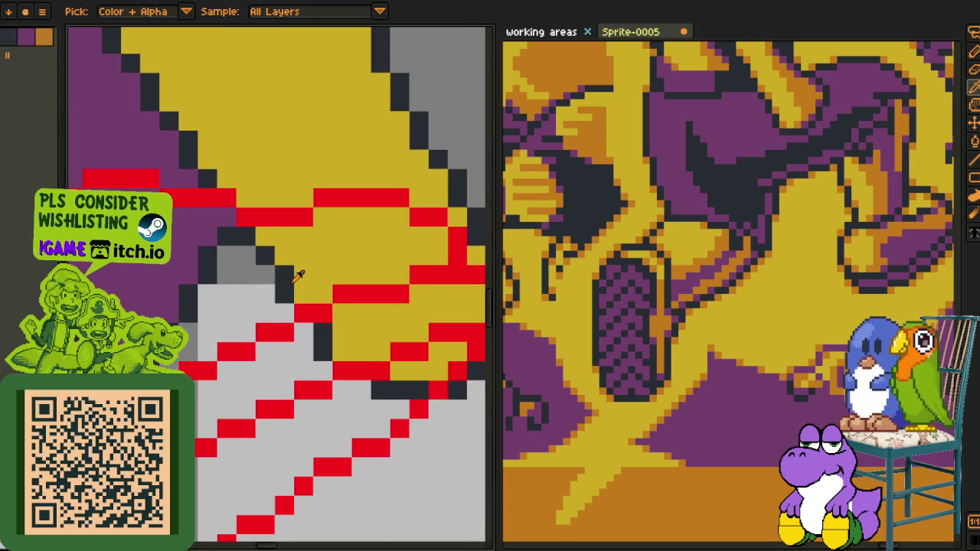
pyautogui.press('g')
pyautogui.click(308, 274)
pyautogui.click(191, 278)
pyautogui.click(188, 287)
pyautogui.scroll(-2, 198, 327)
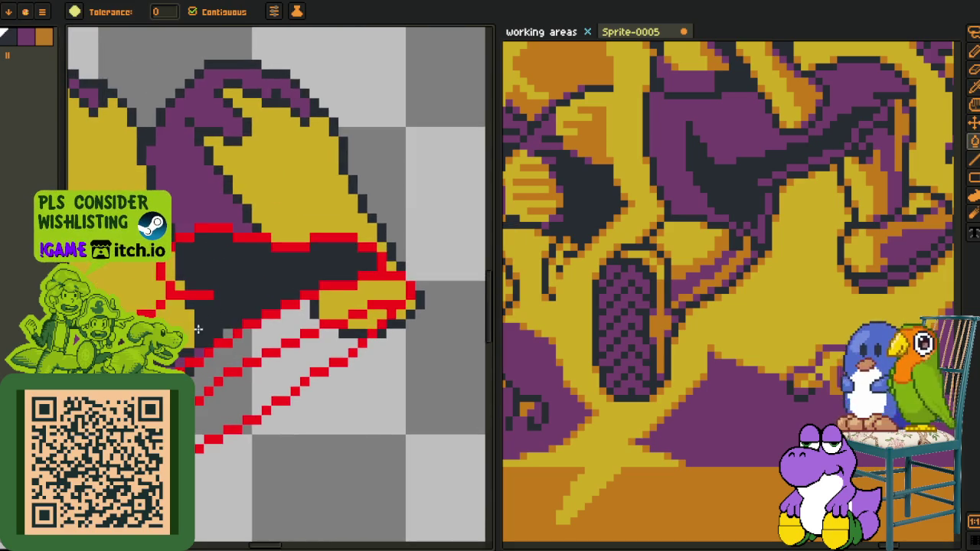
pyautogui.scroll(2, 150, 370)
pyautogui.click(300, 295)
pyautogui.scroll(-3, 298, 293)
pyautogui.scroll(1, 265, 257)
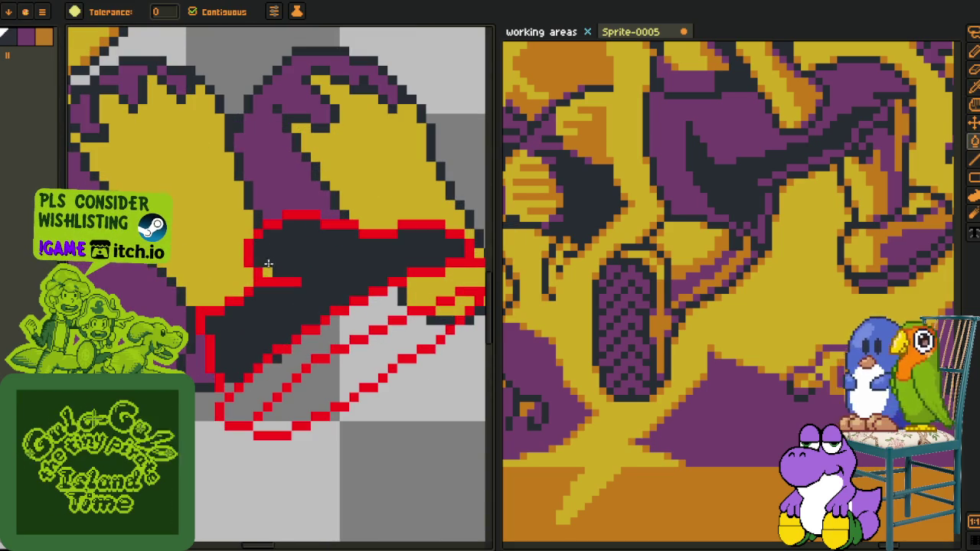
# Recolour the dark shoe area purple and fill the shoe's upper with yellow
pyautogui.press('o')
pyautogui.click(192, 331)
pyautogui.press('g')
pyautogui.click(327, 260)
pyautogui.scroll(-2, 318, 270)
pyautogui.moveTo(311, 277); pyautogui.dragTo(216, 289)
pyautogui.press('o')
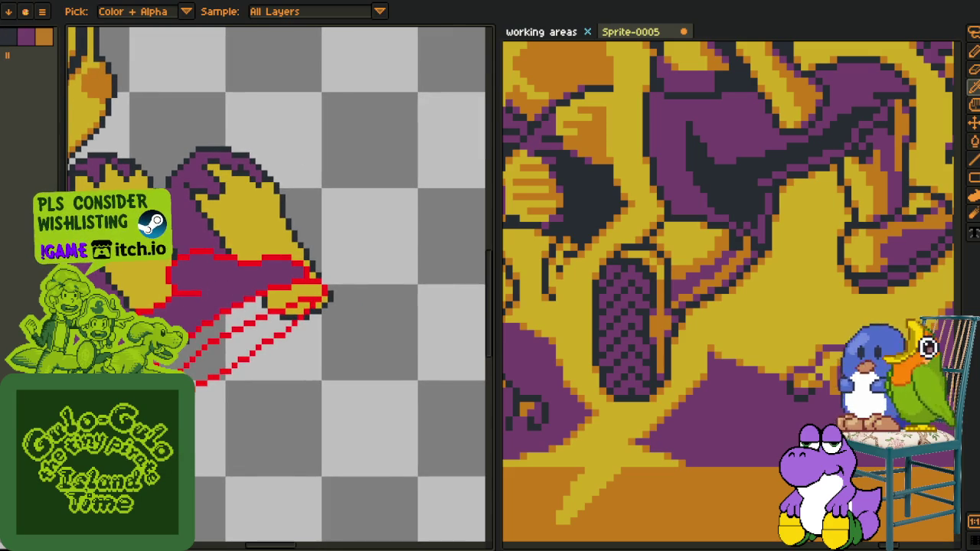
pyautogui.scroll(2, 201, 280)
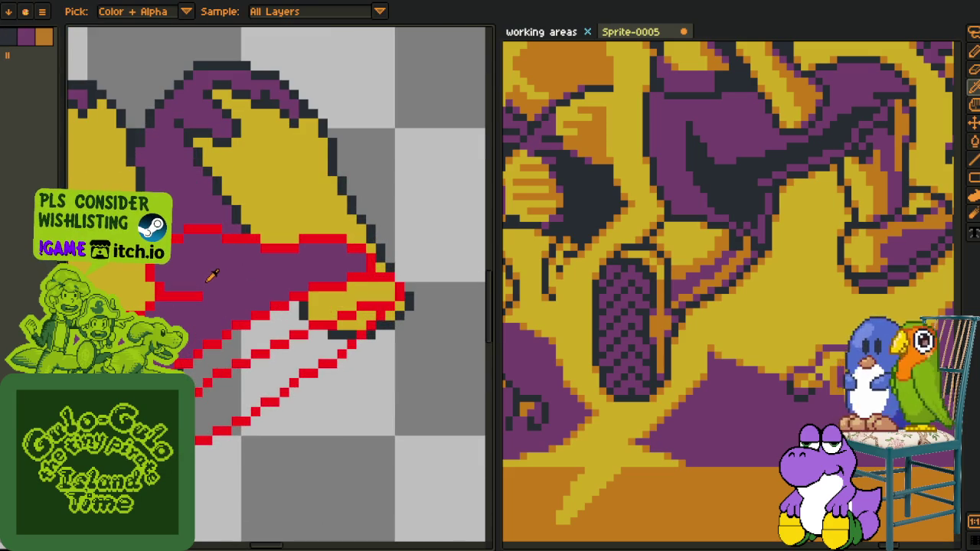
pyautogui.press('g')
pyautogui.click(231, 288)
pyautogui.scroll(-2, 239, 291)
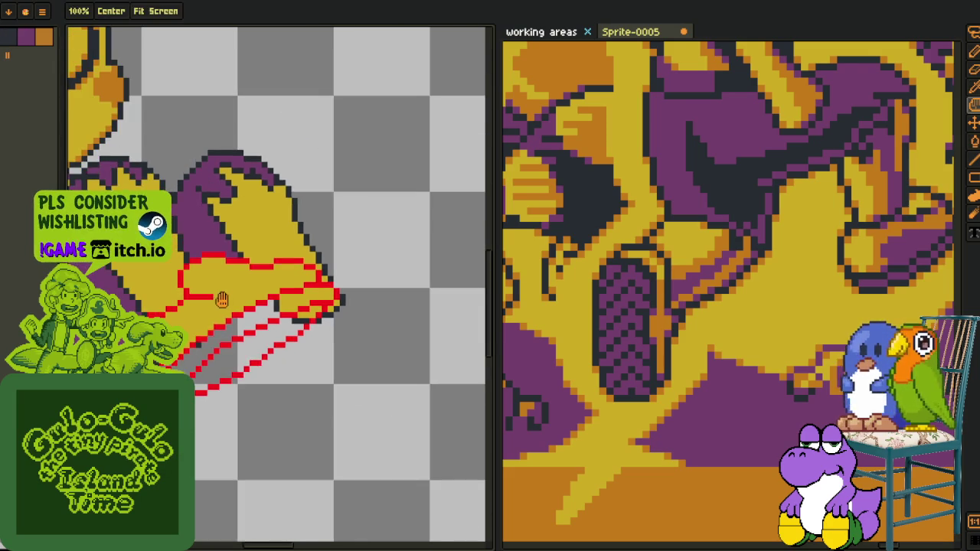
pyautogui.scroll(1, 234, 360)
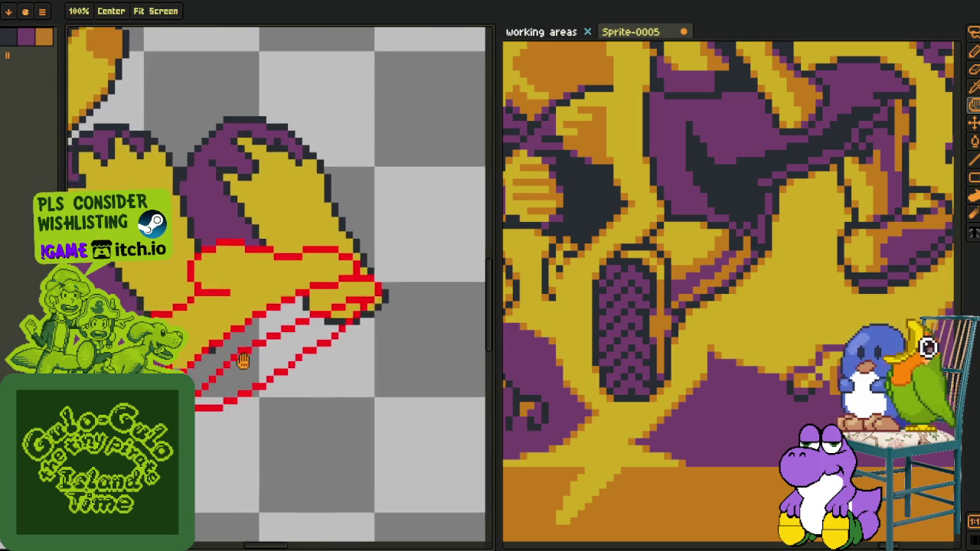
pyautogui.scroll(1, 286, 347)
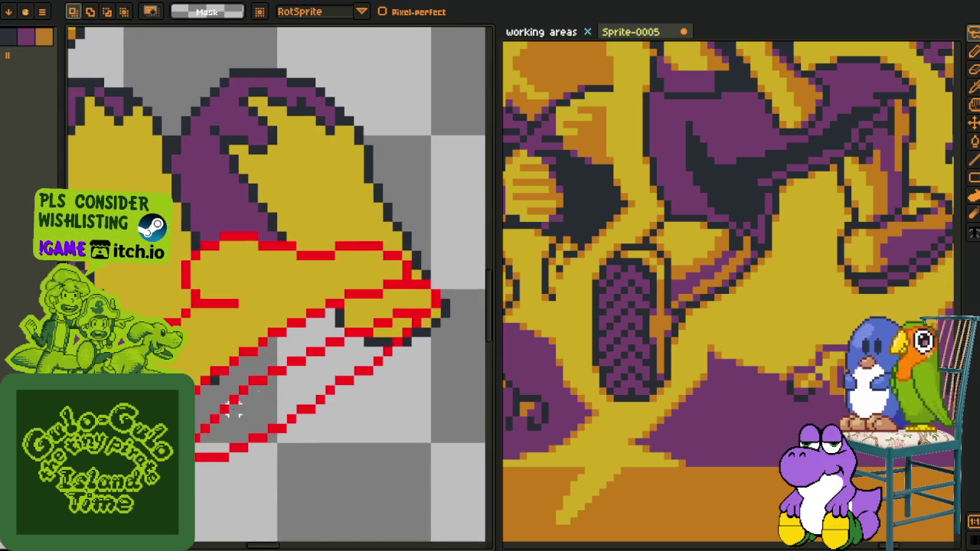
pyautogui.scroll(1, 214, 417)
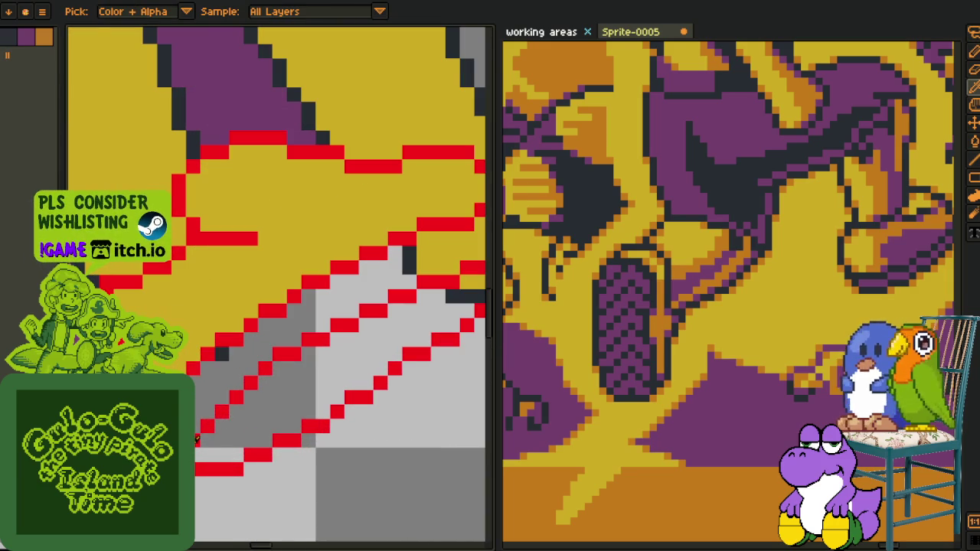
# Move a red guide pixel on the sole edge and fill the upper sole bands dark
pyautogui.press('b')
pyautogui.moveTo(206, 433); pyautogui.dragTo(209, 412)
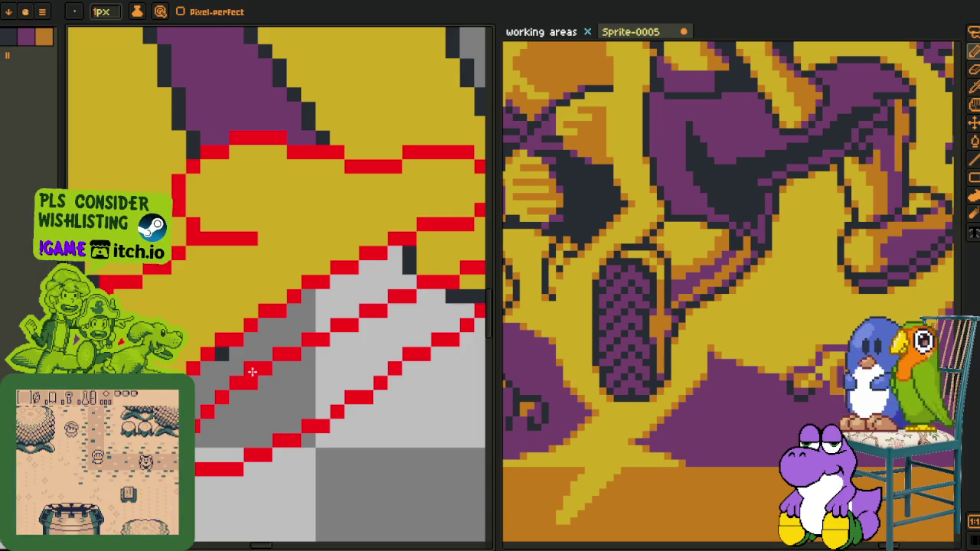
pyautogui.scroll(-3, 252, 373)
pyautogui.press('z')
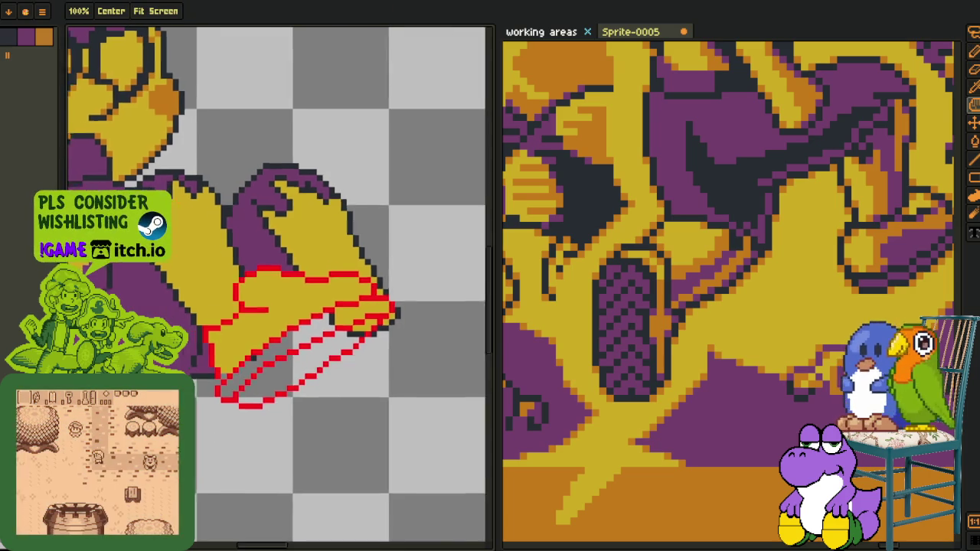
pyautogui.press('o')
pyautogui.scroll(3, 343, 285)
pyautogui.press('g')
pyautogui.click(306, 322)
pyautogui.click(399, 285)
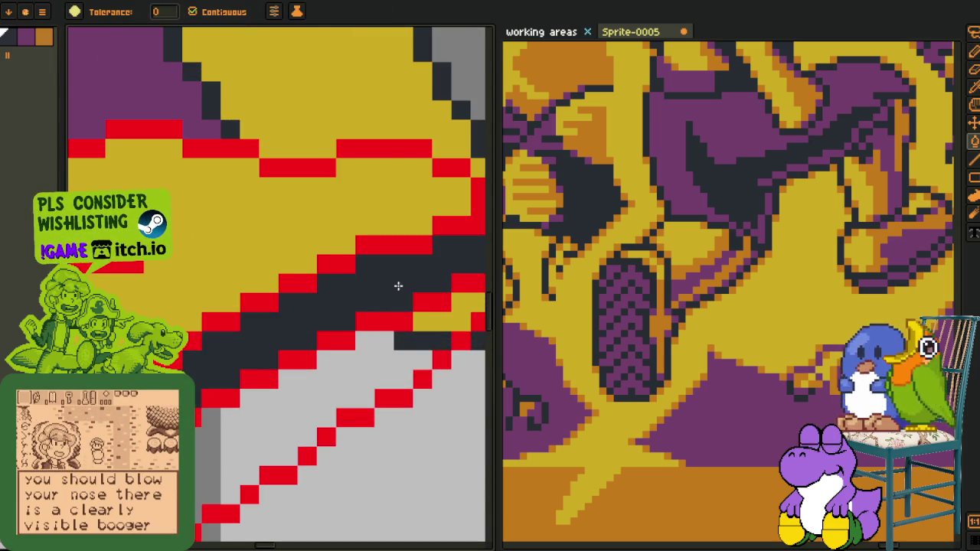
pyautogui.press('z')
pyautogui.scroll(-5, 399, 286)
pyautogui.scroll(1, 307, 345)
# Recolour the dark sole bands purple using colour sampled from the sole
pyautogui.press('o')
pyautogui.scroll(2, 226, 362)
pyautogui.scroll(2, 226, 363)
pyautogui.press('g')
pyautogui.click(226, 363)
pyautogui.press('o')
pyautogui.press('z')
pyautogui.scroll(-2, 220, 379)
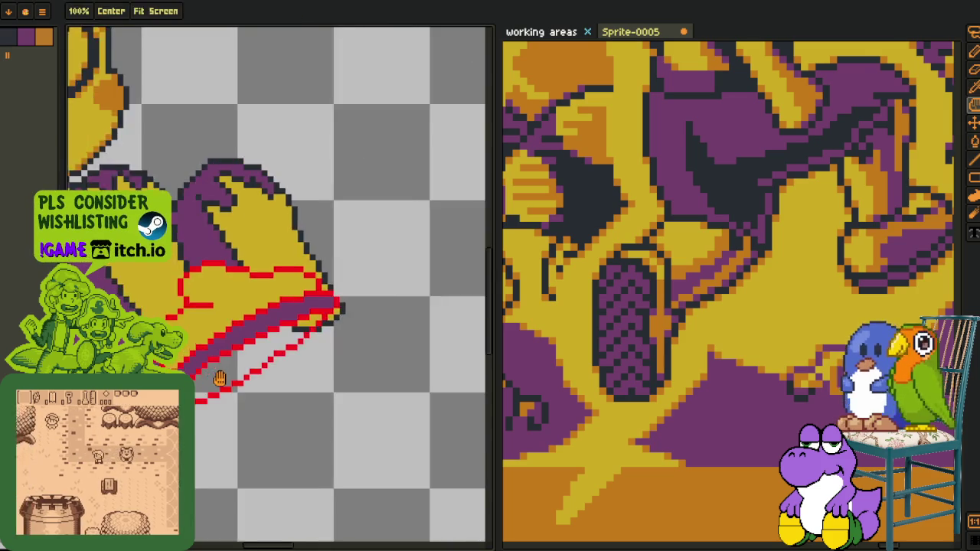
pyautogui.scroll(1, 220, 379)
pyautogui.press('o')
pyautogui.scroll(2, 246, 360)
pyautogui.press('g')
pyautogui.click(263, 354)
pyautogui.press('o')
pyautogui.click(289, 302)
pyautogui.press('g')
pyautogui.click(264, 354)
pyautogui.scroll(-2, 280, 368)
pyautogui.press('o')
pyautogui.scroll(-2, 280, 361)
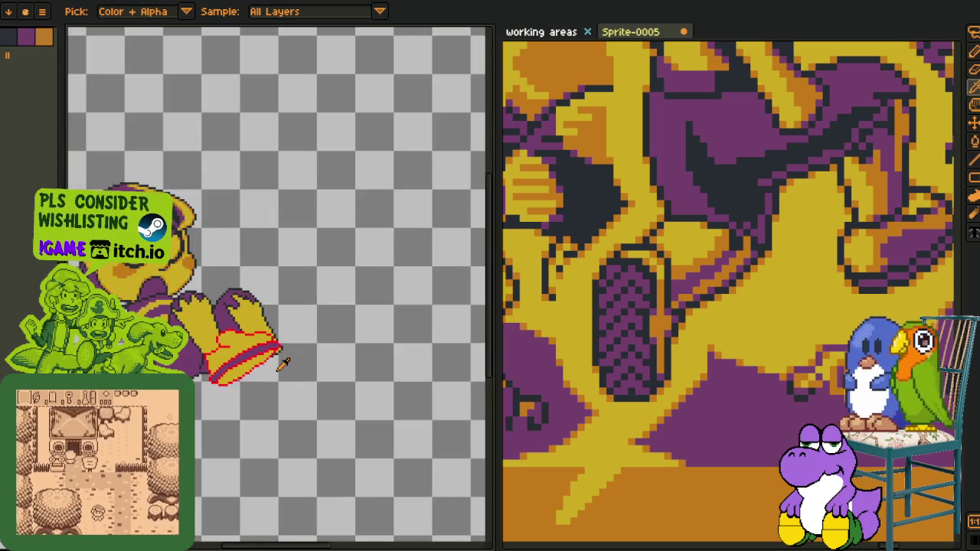
# Save the sprite and fill the lower shoe band purple
pyautogui.hotkey('ctrl', 's')
pyautogui.press('g')
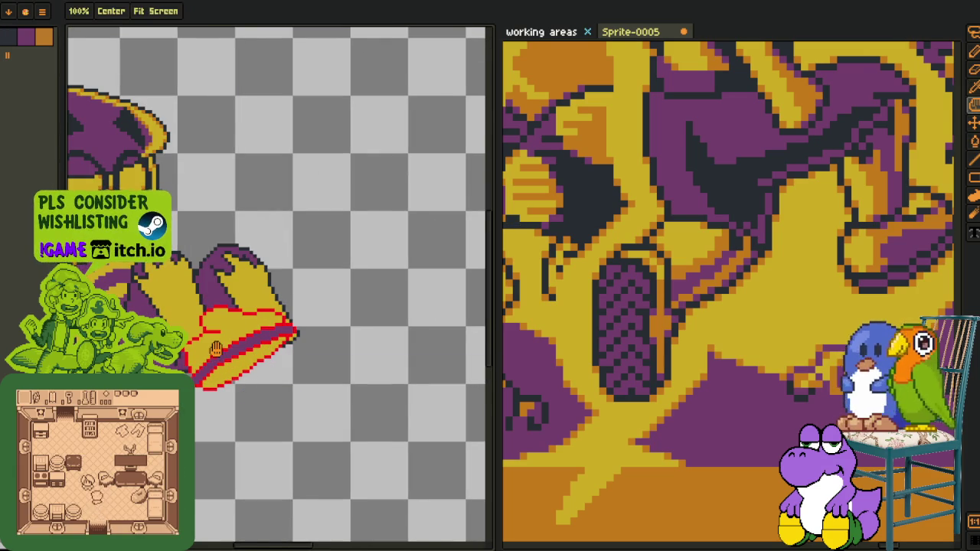
pyautogui.scroll(2, 245, 360)
pyautogui.press('o')
pyautogui.scroll(1, 241, 354)
pyautogui.press('g')
pyautogui.click(258, 354)
pyautogui.scroll(-1, 258, 354)
# With the pencil, shift the view along the sole and undo the last drawn stripe line
pyautogui.press('o')
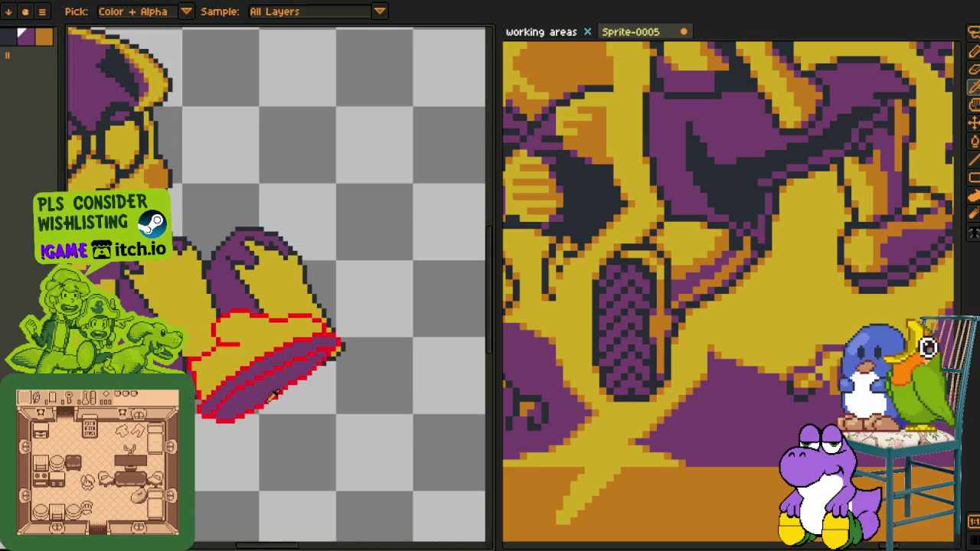
pyautogui.scroll(1, 237, 391)
pyautogui.scroll(1, 208, 391)
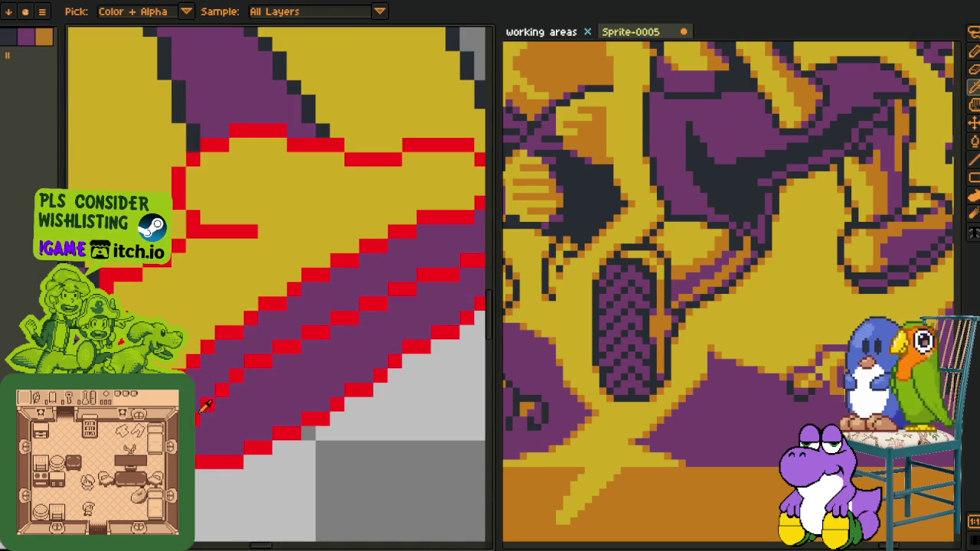
pyautogui.press('g')
pyautogui.scroll(1, 213, 437)
pyautogui.press('o')
pyautogui.press('b')
pyautogui.scroll(-1, 212, 437)
pyautogui.scroll(-1, 213, 437)
pyautogui.scroll(2, 212, 437)
pyautogui.scroll(1, 199, 375)
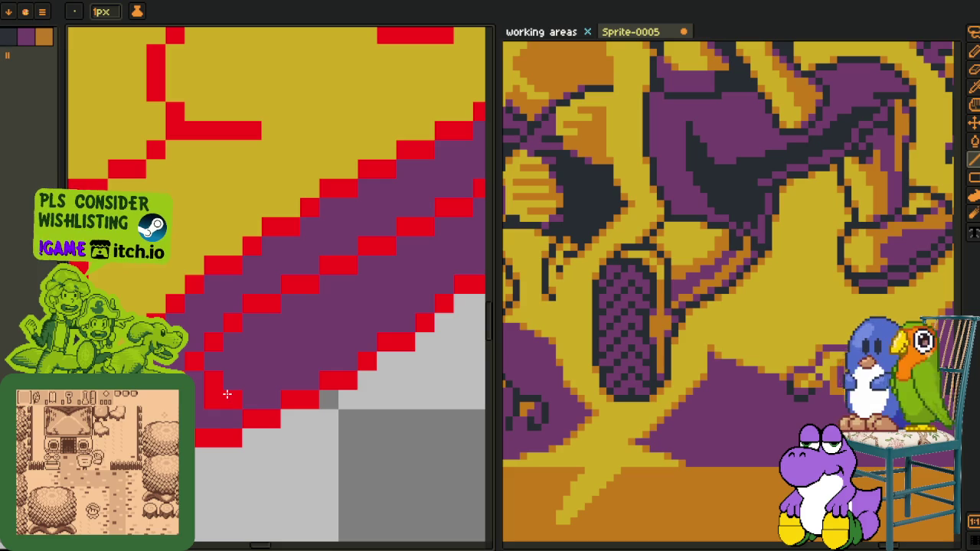
pyautogui.moveTo(318, 383); pyautogui.dragTo(218, 449)
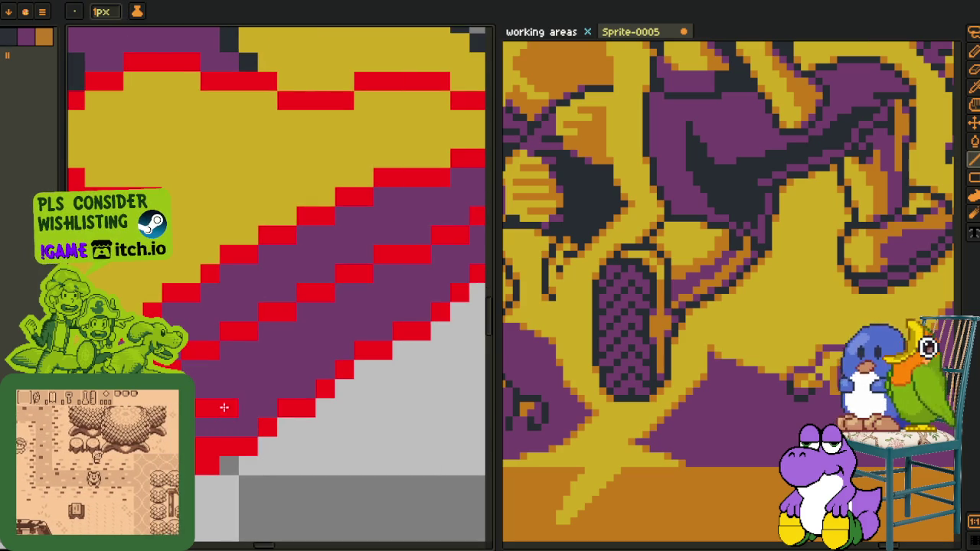
pyautogui.hotkey('ctrl', 'z')
pyautogui.press('m')
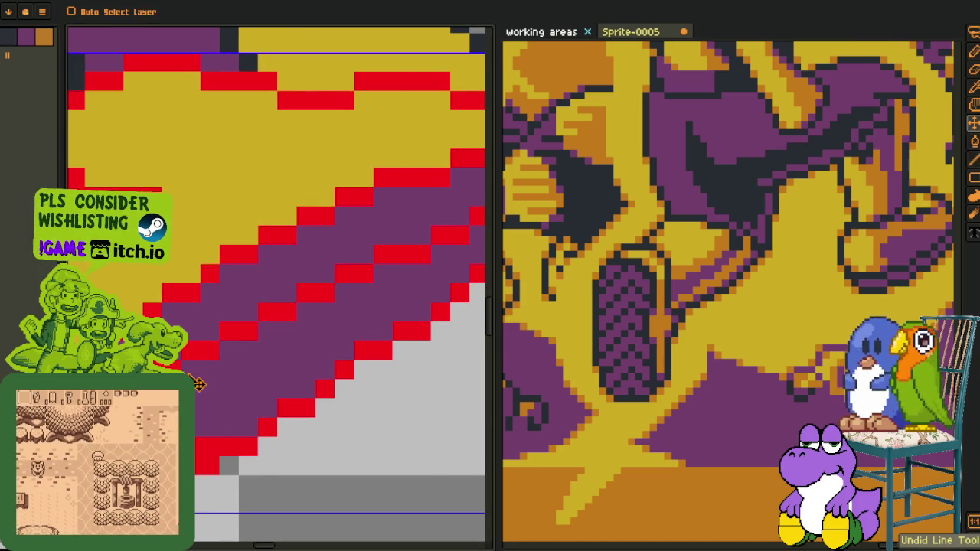
# Switch to the line tool, bring the sole's right end into view, and eyedrop the purple sole colour
pyautogui.press('l')
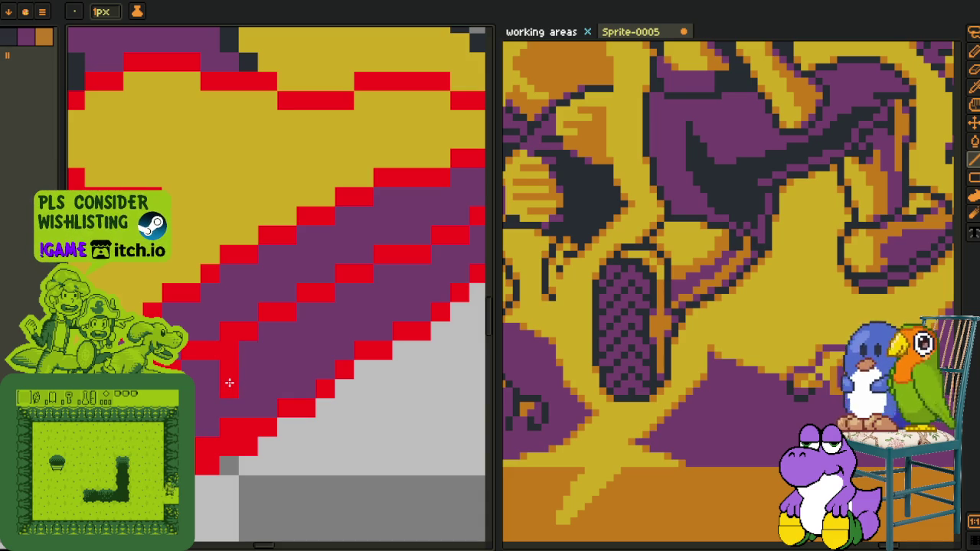
pyautogui.moveTo(324, 376); pyautogui.dragTo(230, 337)
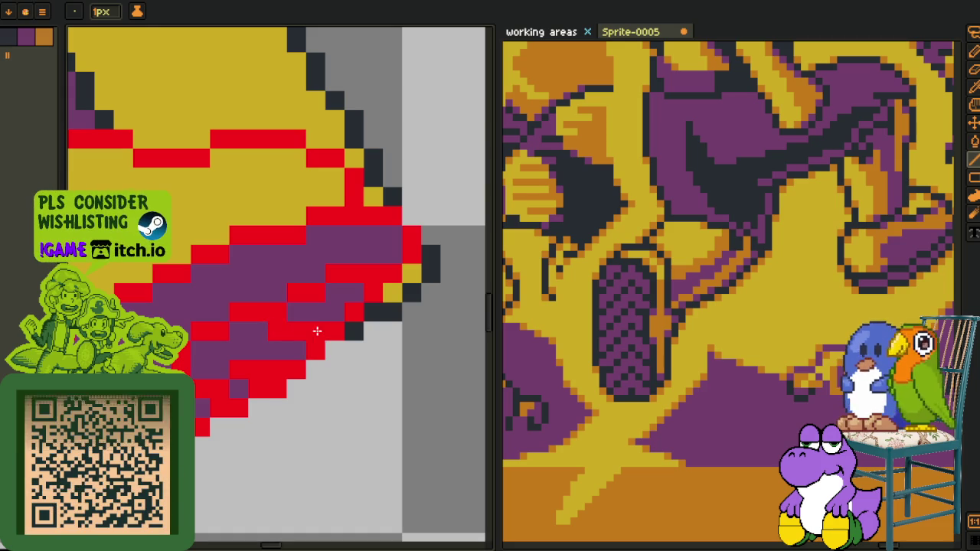
pyautogui.scroll(-2, 243, 382)
pyautogui.scroll(2, 198, 394)
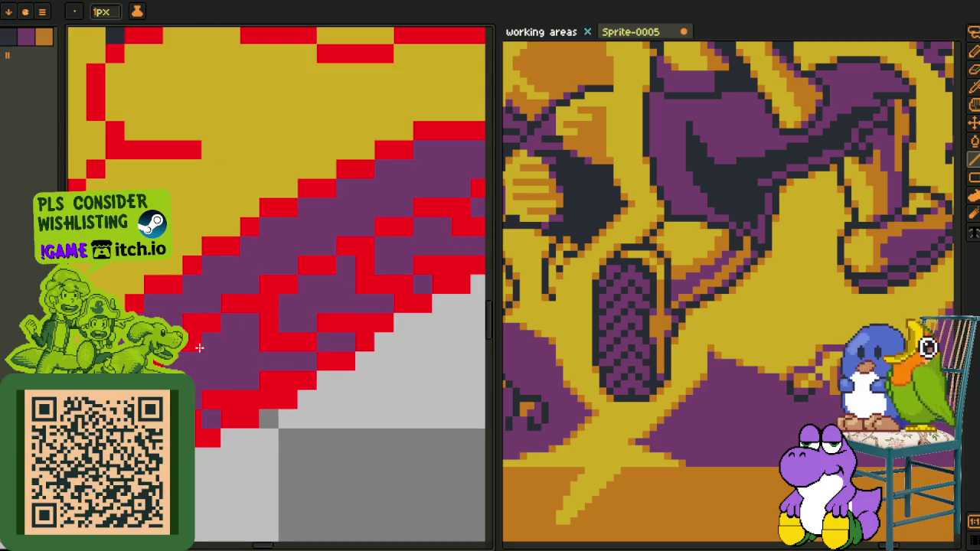
pyautogui.keyDown('alt'); pyautogui.click(187, 359); pyautogui.keyUp('alt')
pyautogui.keyDown('alt'); pyautogui.click(230, 337); pyautogui.keyUp('alt')
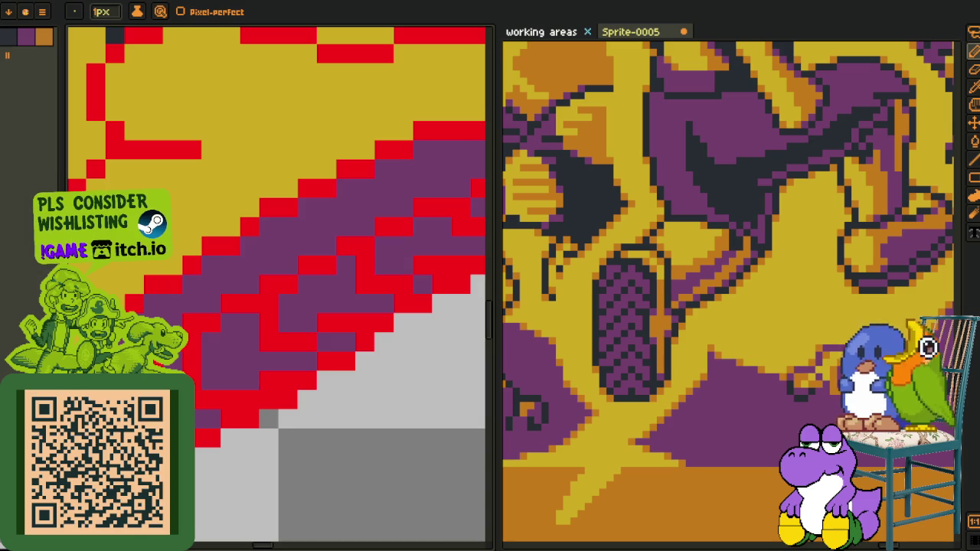
pyautogui.scroll(-2, 234, 429)
pyautogui.scroll(-2, 234, 429)
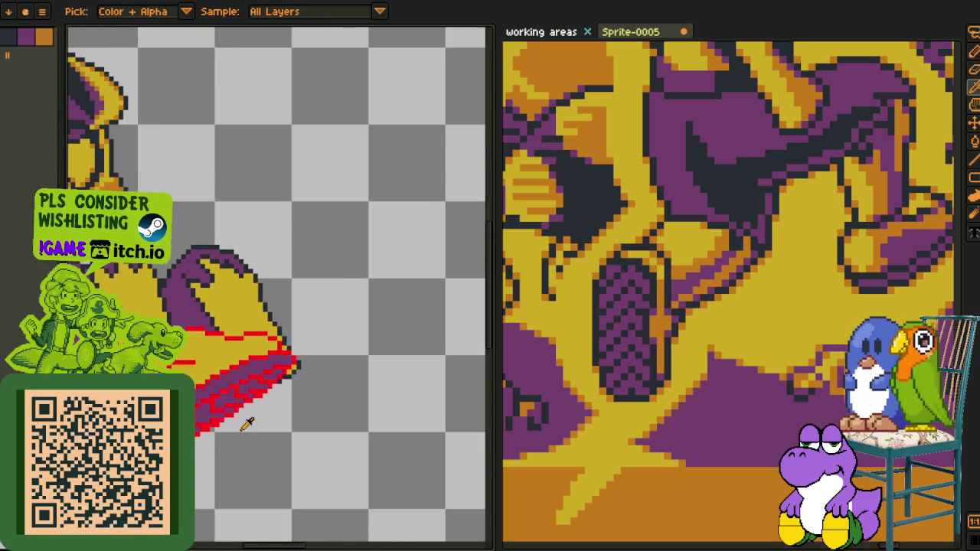
# Save the sprite file with Ctrl+S
pyautogui.scroll(-1, 245, 428)
pyautogui.hotkey('ctrl', 's')
pyautogui.scroll(1, 301, 427)
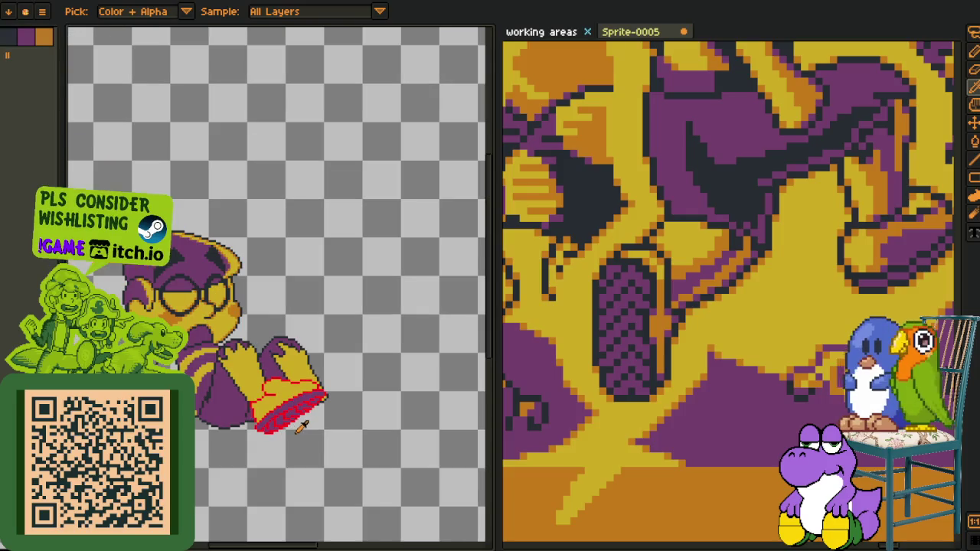
pyautogui.scroll(1, 297, 425)
pyautogui.scroll(1, 229, 353)
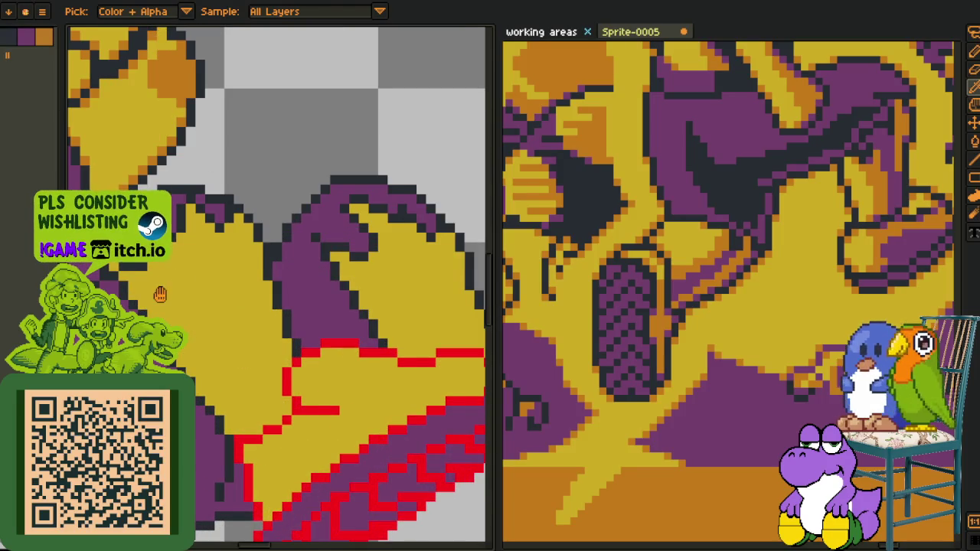
pyautogui.scroll(-1, 168, 289)
pyautogui.scroll(2, 329, 263)
pyautogui.scroll(-2, 347, 346)
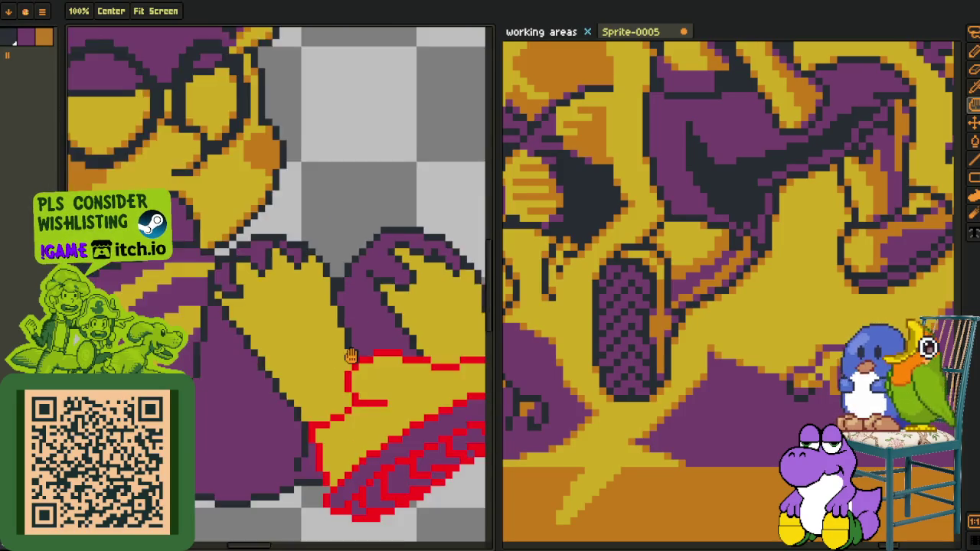
# Replace the red guide-line colour #FF0000 on the shoe with the dark outline colour #20282F
pyautogui.moveTo(347, 346); pyautogui.dragTo(261, 300)
pyautogui.scroll(1, 284, 342)
pyautogui.press('i')
pyautogui.click(279, 337)
pyautogui.hotkey('shift', 'r')
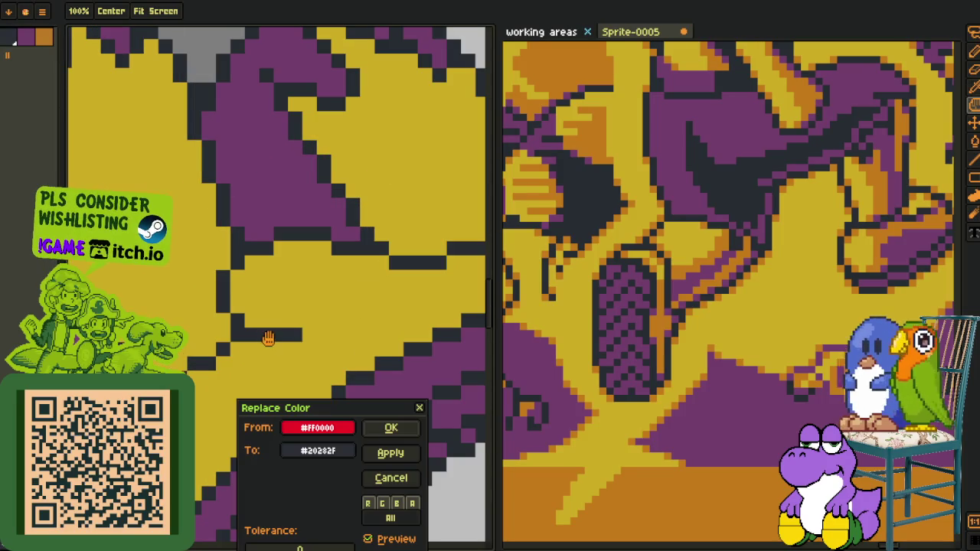
pyautogui.click(387, 434)
# Check the recoloured shoe and show the layers timeline
pyautogui.scroll(-2, 324, 431)
pyautogui.scroll(-1, 324, 431)
pyautogui.scroll(1, 322, 429)
pyautogui.scroll(-2, 323, 429)
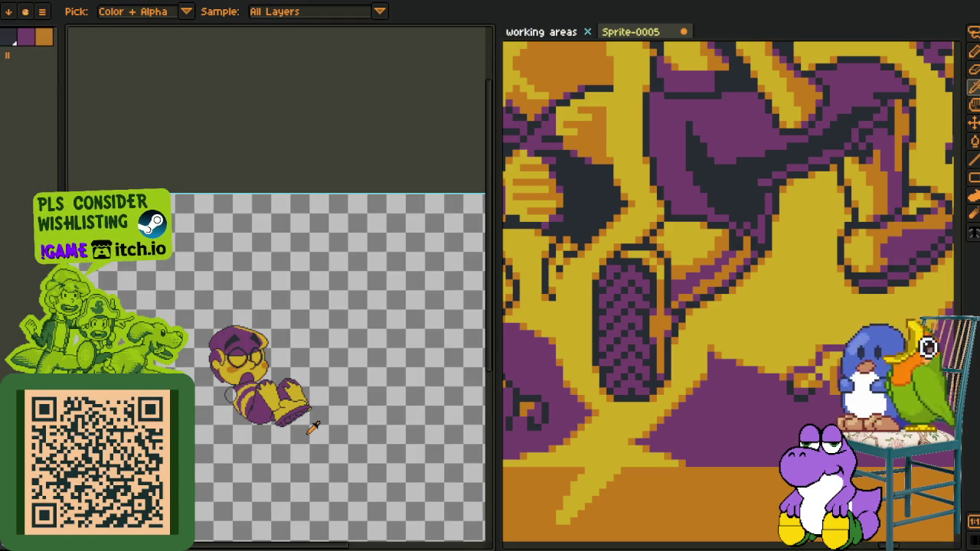
pyautogui.scroll(2, 307, 429)
pyautogui.scroll(1, 239, 401)
pyautogui.press('Tab')
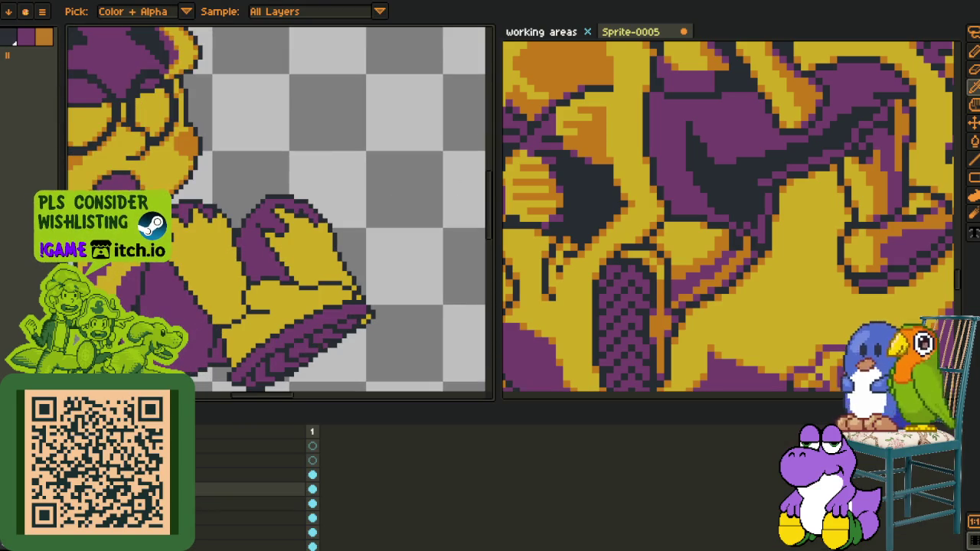
# Select the striped sole and shift it slightly left and down under the boot
pyautogui.press('Tab')
pyautogui.press('m')
pyautogui.moveTo(456, 222); pyautogui.dragTo(170, 421)
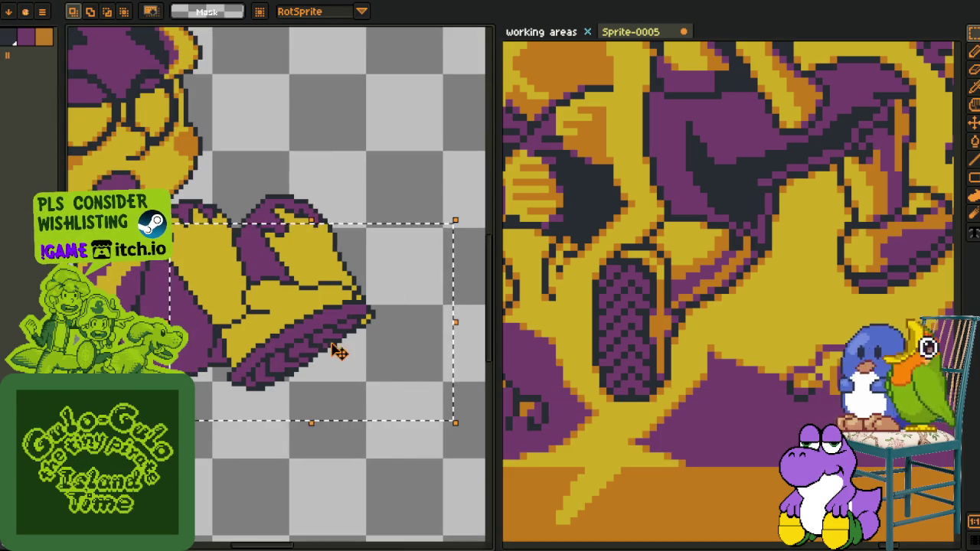
pyautogui.moveTo(342, 358); pyautogui.dragTo(317, 356)
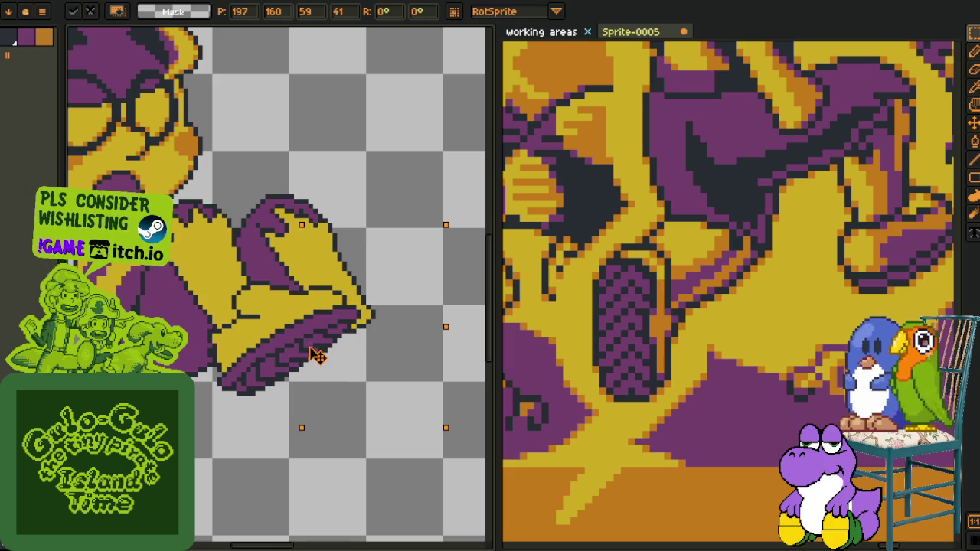
pyautogui.click(339, 129)
pyautogui.press('Tab')
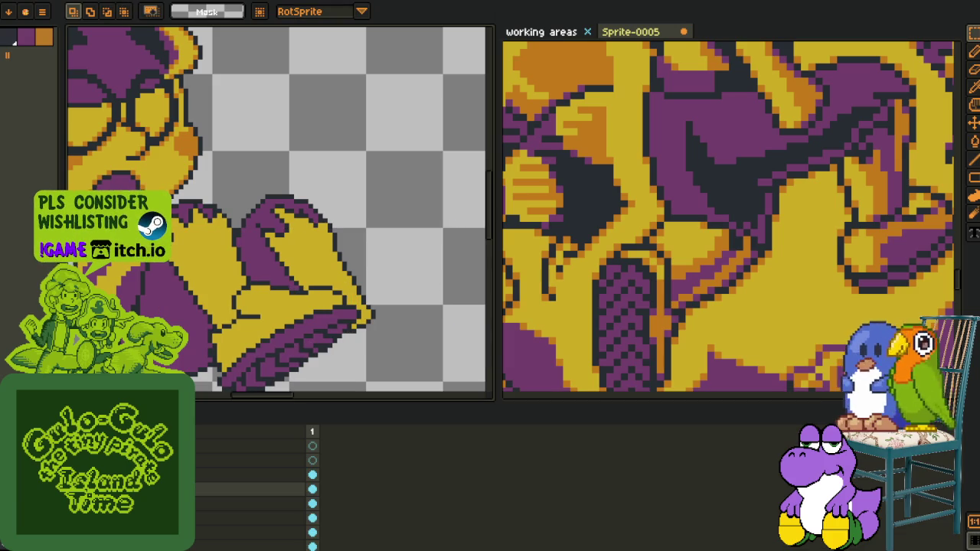
# Drag a layer row to a new position in the timeline stack
pyautogui.click(299, 307)
pyautogui.rightClick(253, 497)
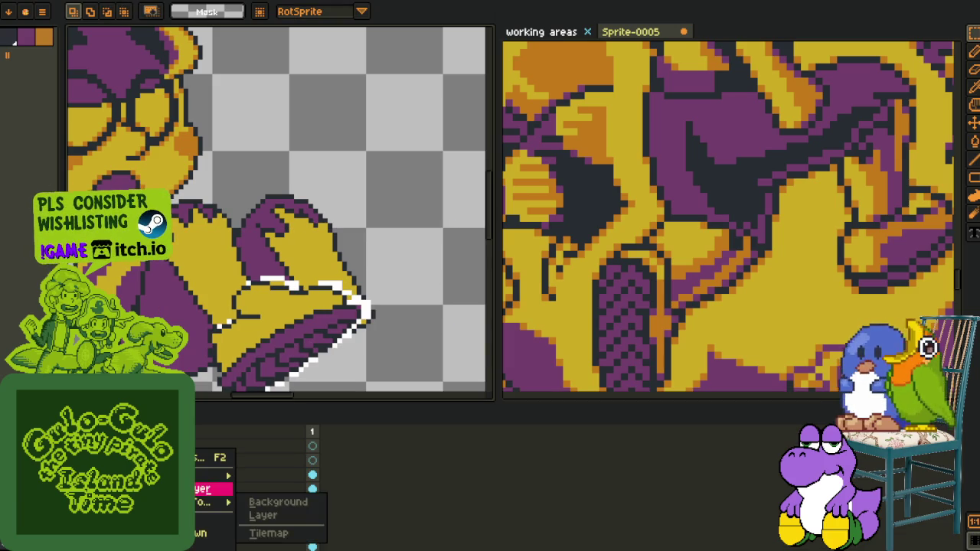
pyautogui.click(222, 497)
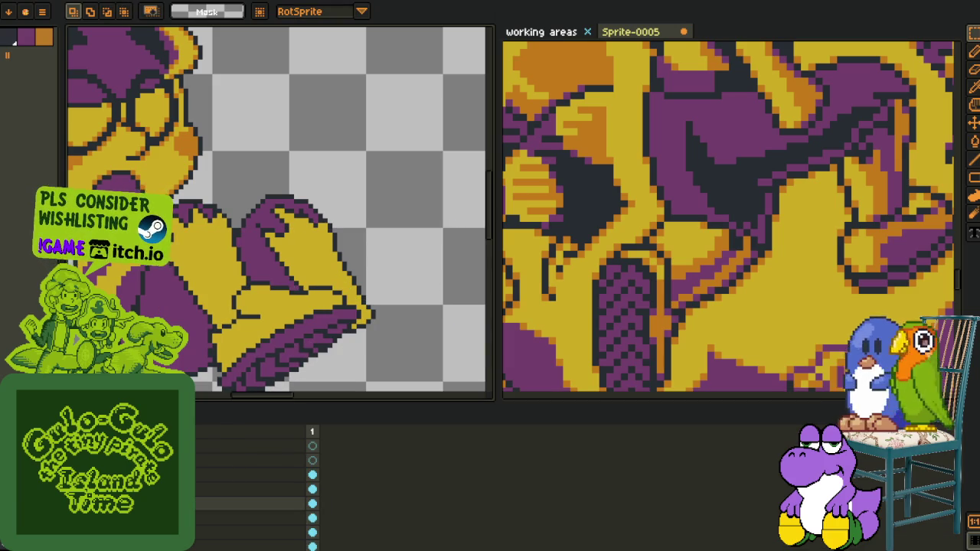
pyautogui.scroll(-1, 188, 360)
pyautogui.scroll(-1, 189, 360)
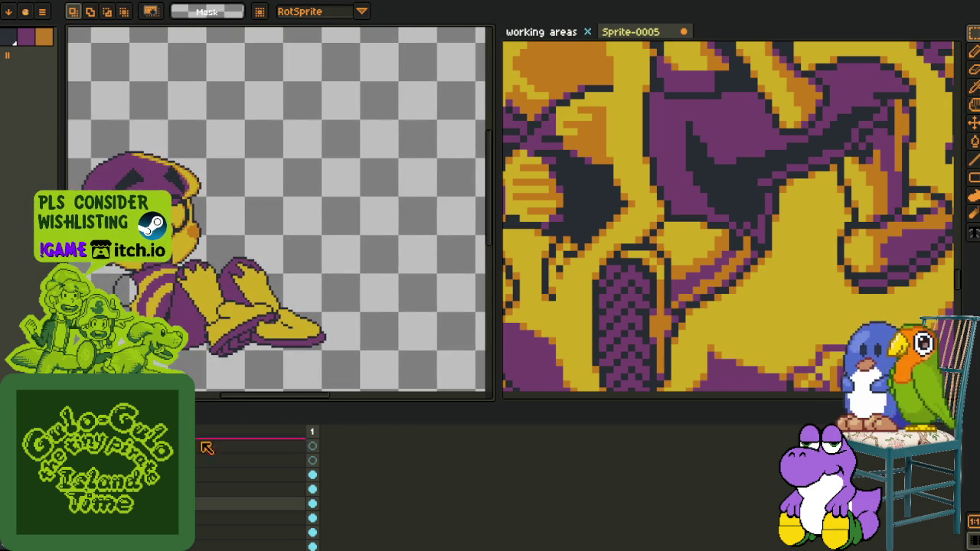
pyautogui.moveTo(253, 482); pyautogui.dragTo(314, 491)
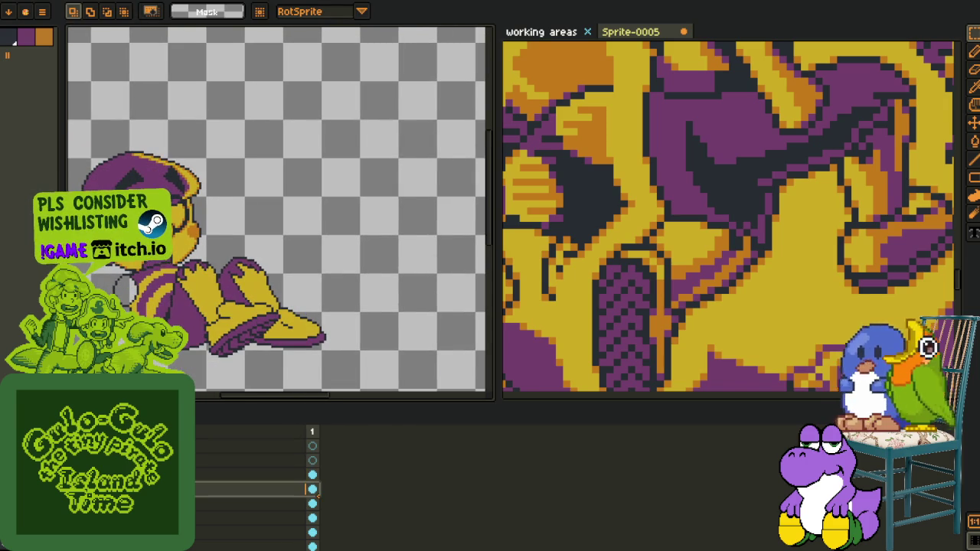
pyautogui.scroll(-1, 294, 321)
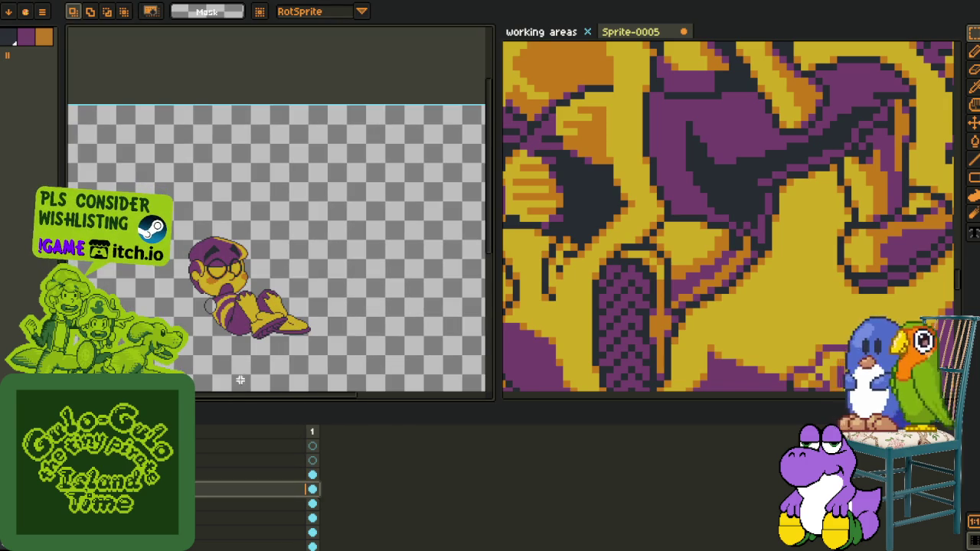
pyautogui.press('i')
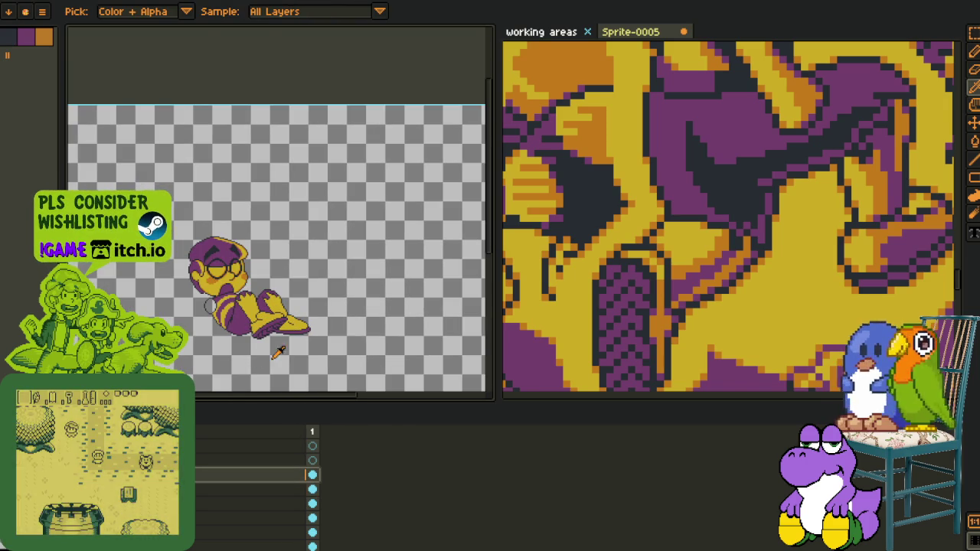
pyautogui.scroll(2, 276, 345)
pyautogui.scroll(1, 280, 316)
pyautogui.scroll(1, 333, 318)
# With the 1px pencil, paint dark outline pixels along the sole stripe edge and recolour a few purple
pyautogui.press('b')
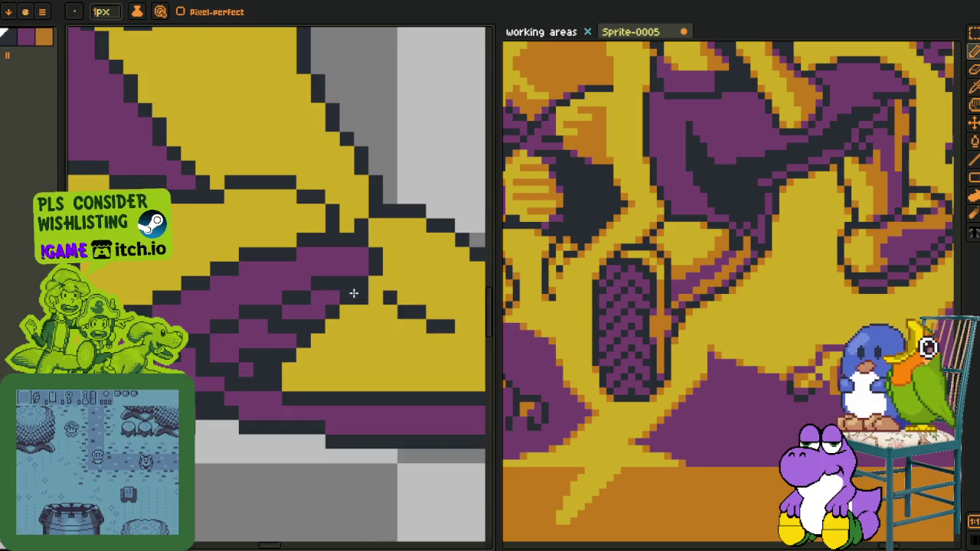
pyautogui.moveTo(354, 295); pyautogui.dragTo(341, 316)
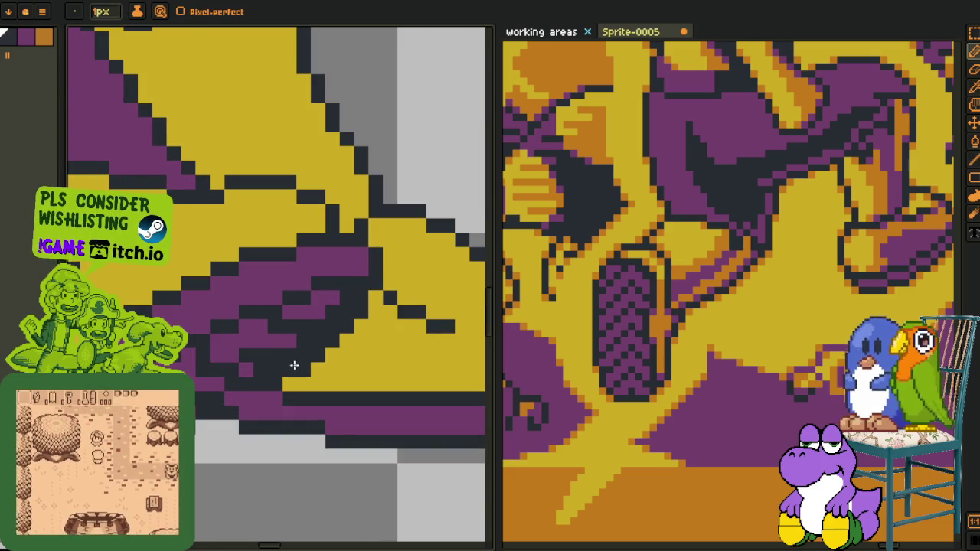
pyautogui.click(273, 337)
pyautogui.moveTo(261, 363); pyautogui.dragTo(276, 363)
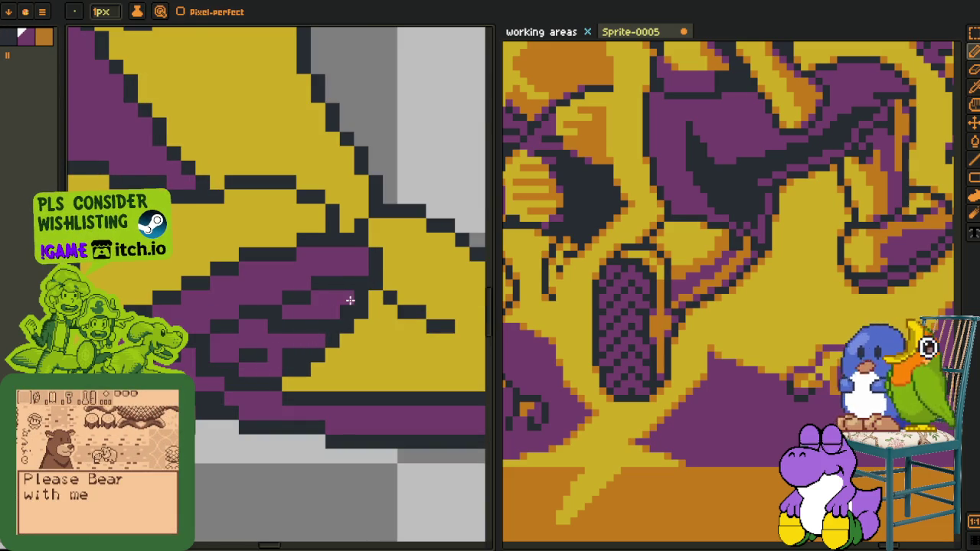
pyautogui.moveTo(302, 350); pyautogui.dragTo(289, 355)
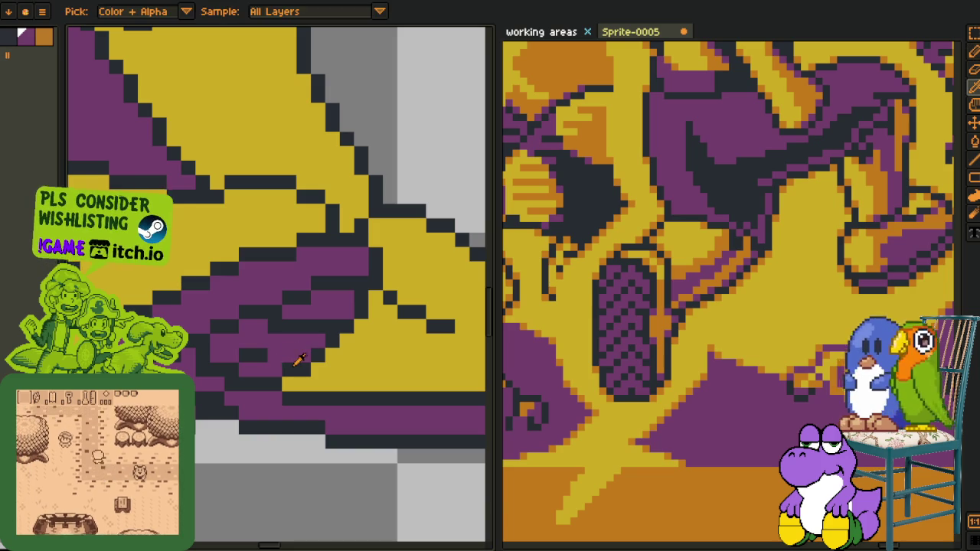
# Alt-click to sample colours from the sole while zooming around the stripes
pyautogui.press('alt')
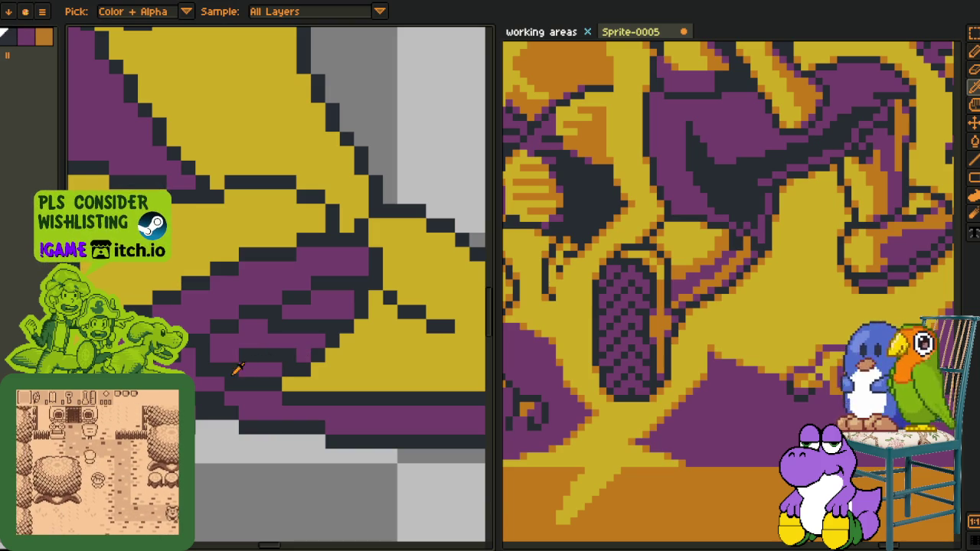
pyautogui.keyDown('alt'); pyautogui.click(251, 366); pyautogui.keyUp('alt')
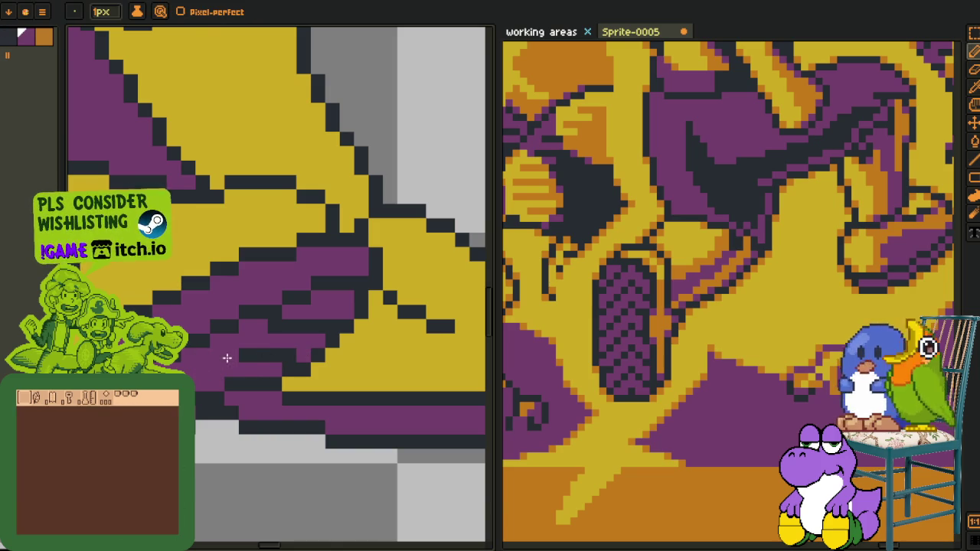
pyautogui.scroll(-5, 224, 357)
pyautogui.scroll(1, 245, 383)
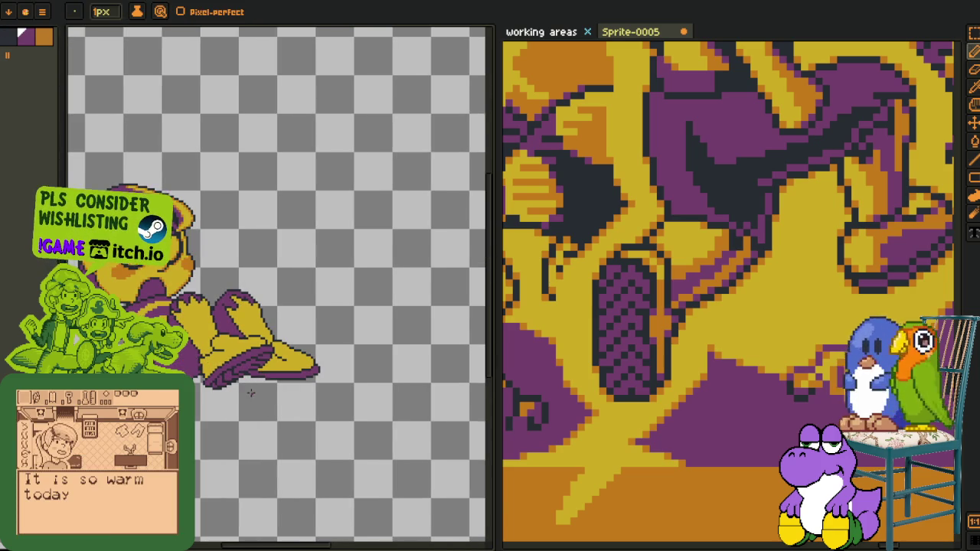
pyautogui.scroll(3, 245, 386)
pyautogui.scroll(3, 261, 352)
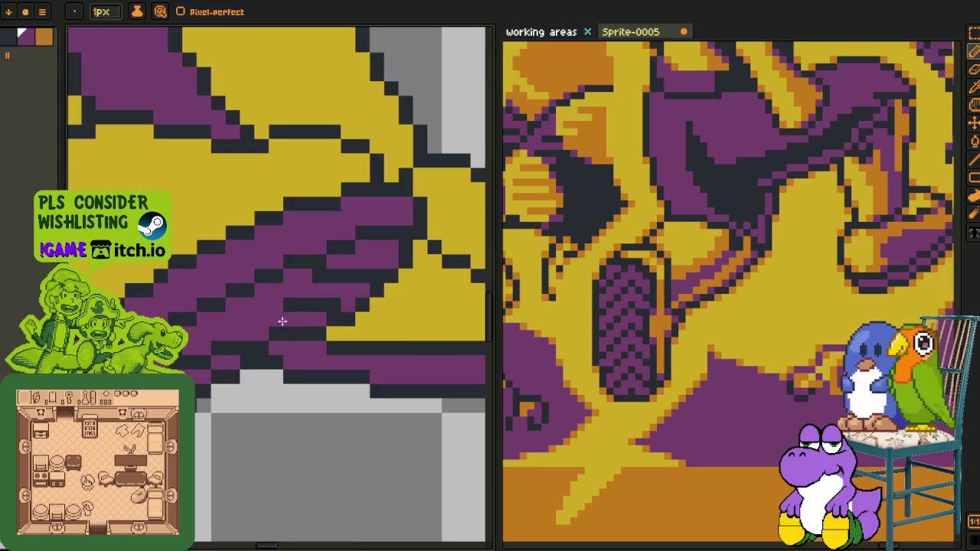
pyautogui.press('alt')
pyautogui.keyDown('alt'); pyautogui.click(260, 303); pyautogui.keyUp('alt')
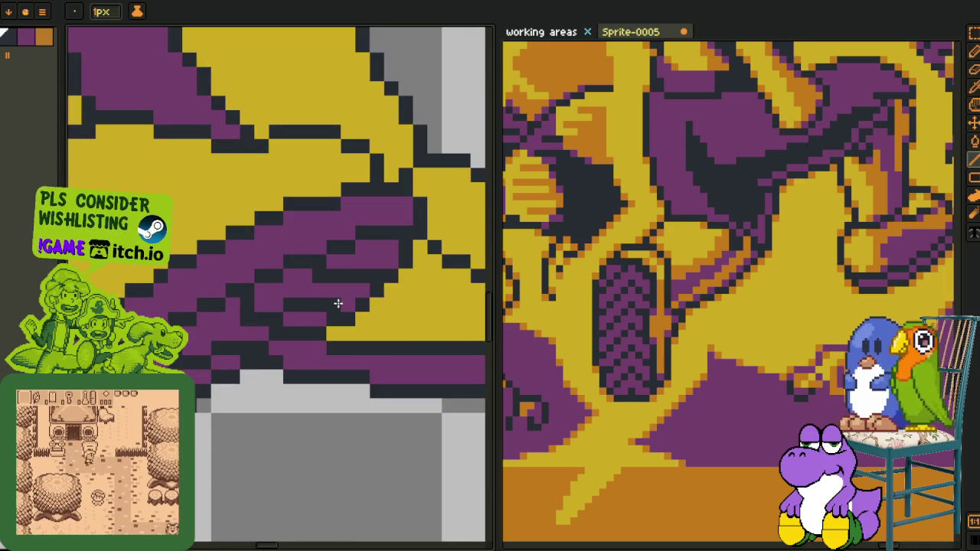
pyautogui.scroll(-5, 338, 304)
pyautogui.press('alt')
pyautogui.scroll(2, 347, 331)
pyautogui.scroll(2, 332, 399)
pyautogui.scroll(2, 333, 340)
pyautogui.scroll(2, 234, 398)
pyautogui.scroll(2, 207, 368)
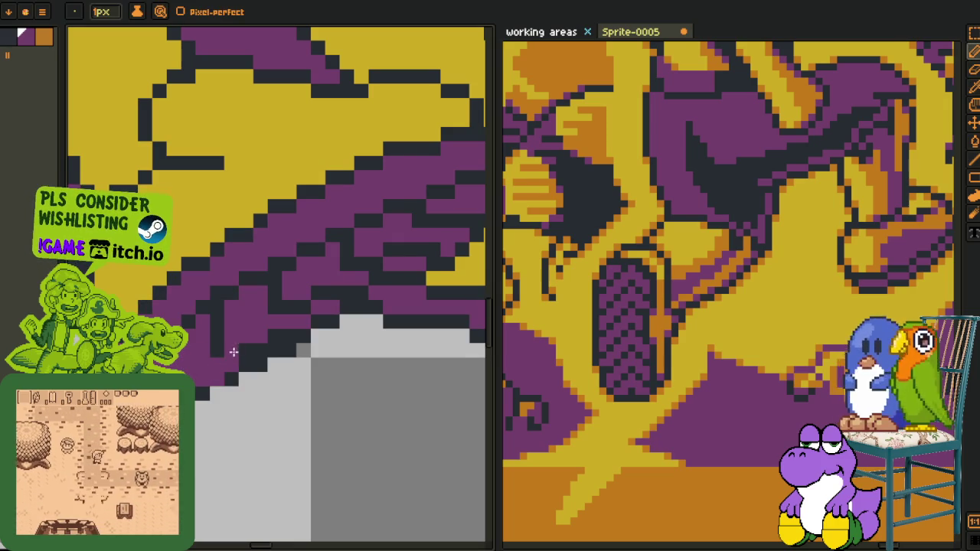
# Sample the stripe colour, undo a stray dark pixel, and turn another dark stripe pixel purple
pyautogui.press('alt')
pyautogui.keyDown('alt'); pyautogui.click(229, 373); pyautogui.keyUp('alt')
pyautogui.click(222, 348)
pyautogui.hotkey('ctrl', 'z')
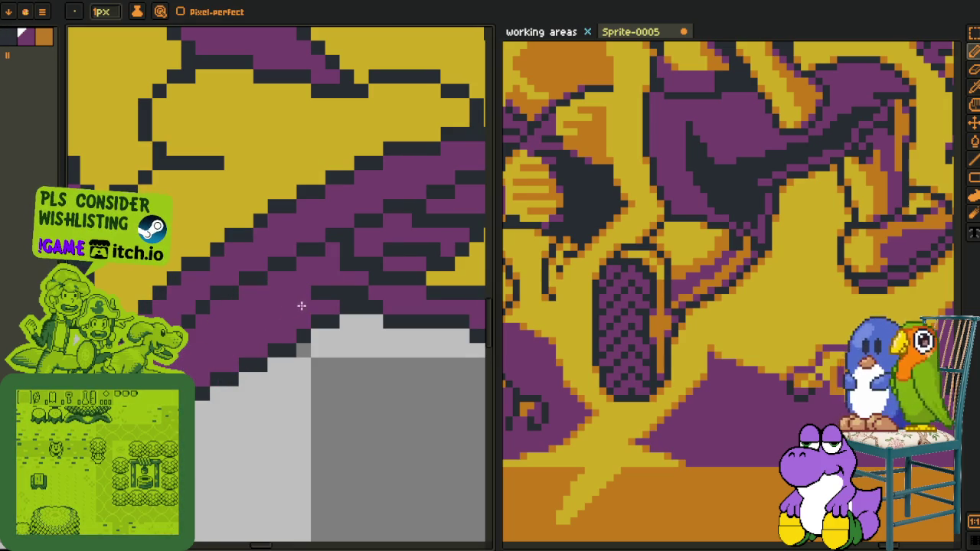
pyautogui.moveTo(346, 294)
pyautogui.mouseDown()
pyautogui.moveTo(262, 357)
pyautogui.moveTo(243, 344)
pyautogui.mouseUp()
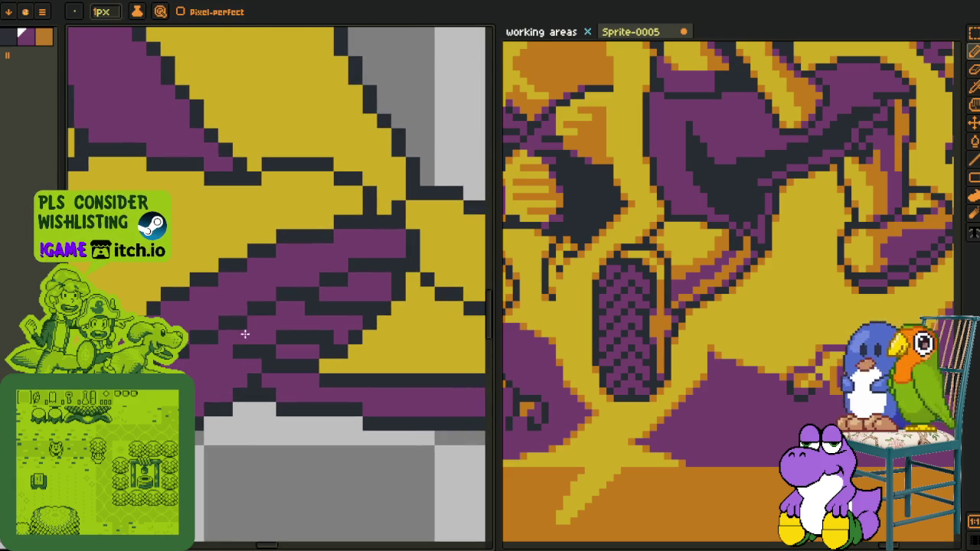
pyautogui.click(308, 309)
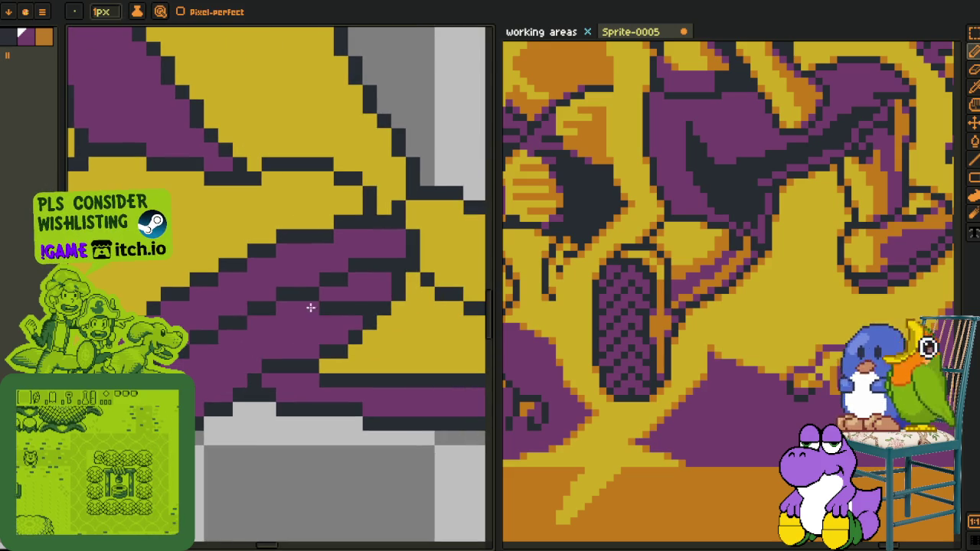
# Zoom in and sample a new drawing colour from the shoe
pyautogui.scroll(-2, 356, 322)
pyautogui.scroll(-2, 352, 344)
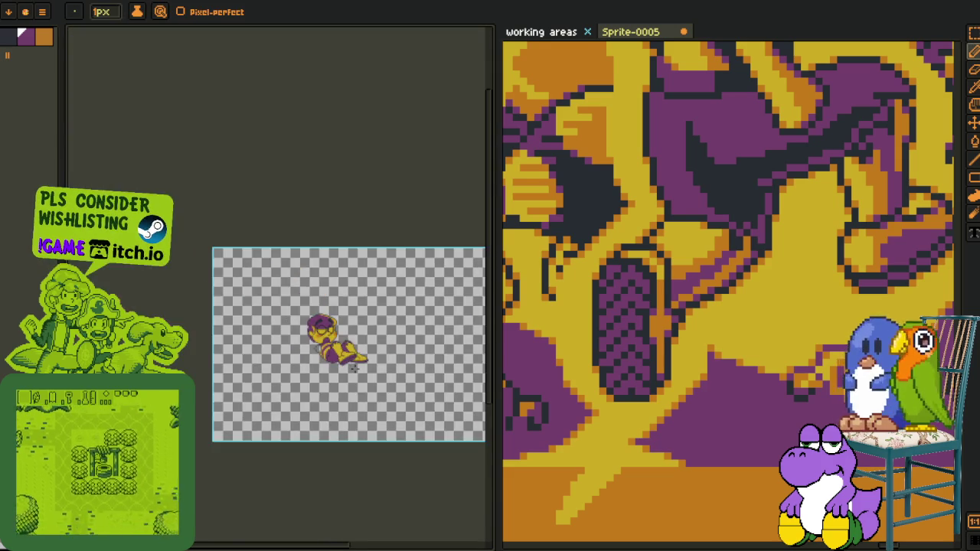
pyautogui.scroll(1, 355, 368)
pyautogui.press('i')
pyautogui.scroll(1, 357, 363)
pyautogui.scroll(2, 346, 329)
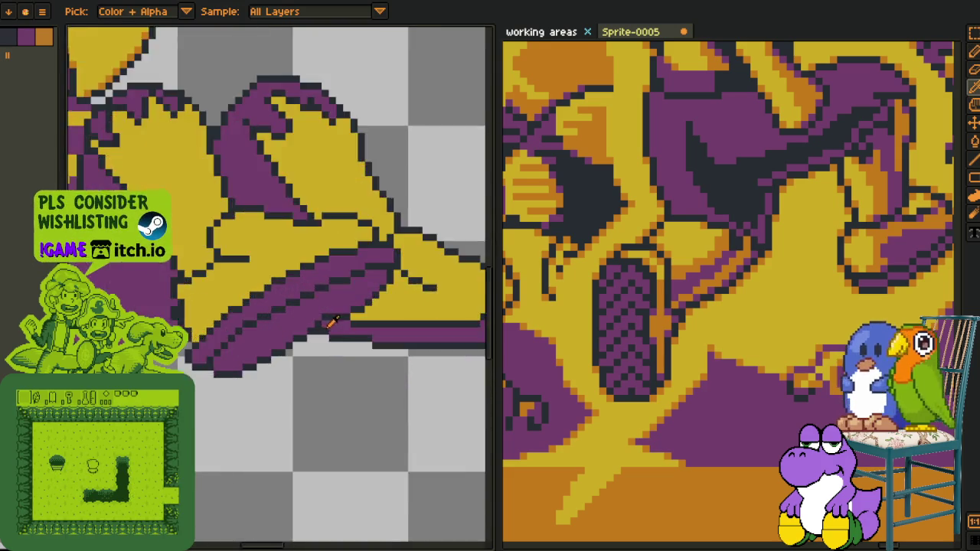
pyautogui.scroll(1, 335, 289)
pyautogui.keyDown('alt'); pyautogui.click(316, 316); pyautogui.keyUp('alt')
pyautogui.press('alt')
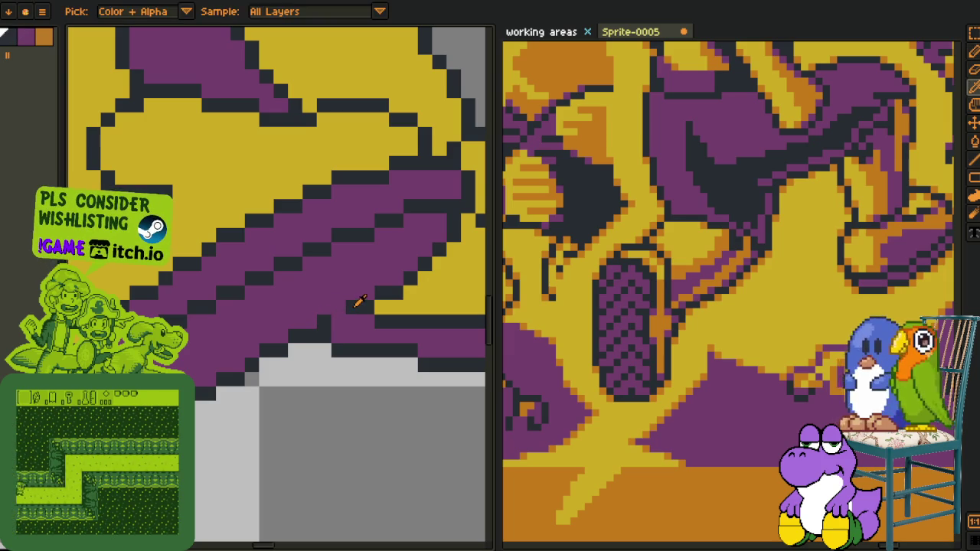
# Zoom out, briefly show the layer timeline, then hide it and zoom back in on the shoe
pyautogui.scroll(-3, 329, 325)
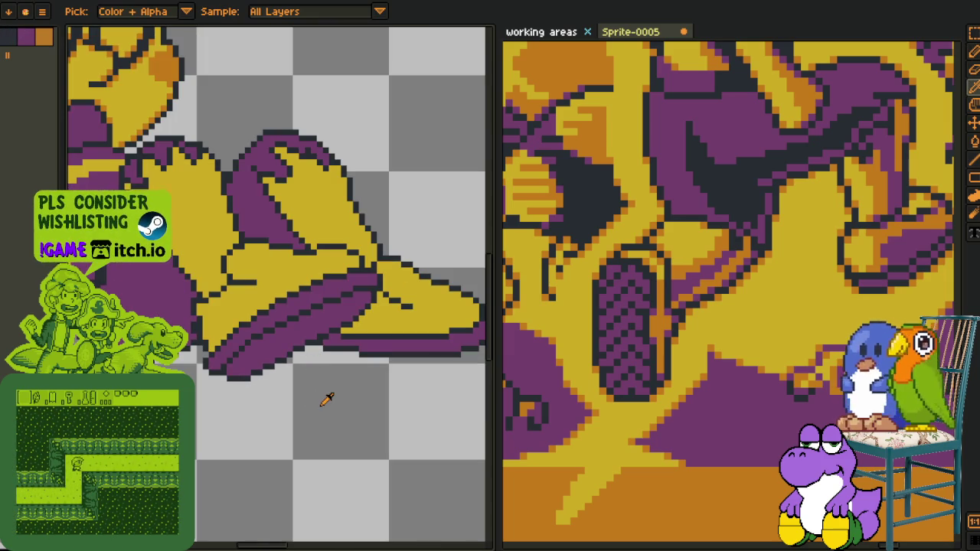
pyautogui.scroll(-1, 327, 399)
pyautogui.scroll(-1, 327, 399)
pyautogui.scroll(-2, 327, 399)
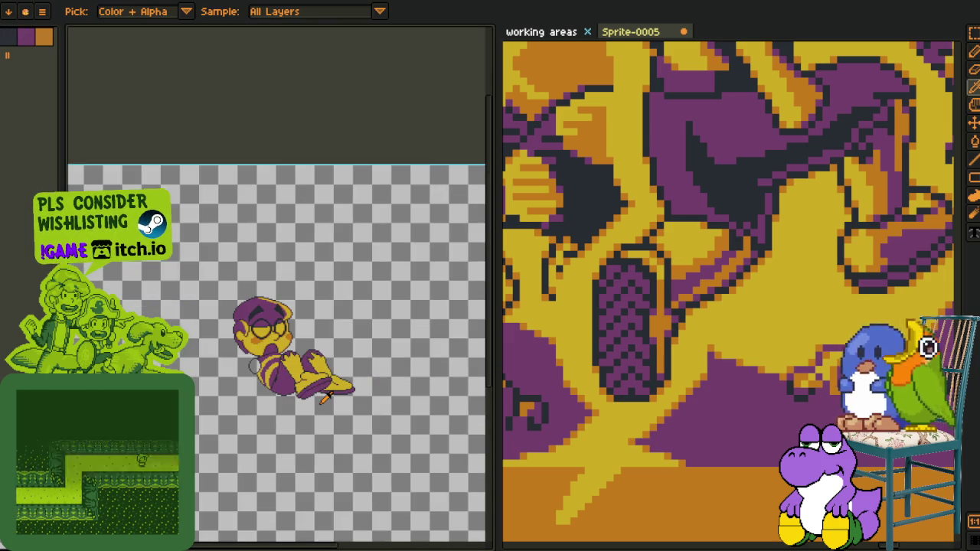
pyautogui.scroll(1, 325, 396)
pyautogui.press('Tab')
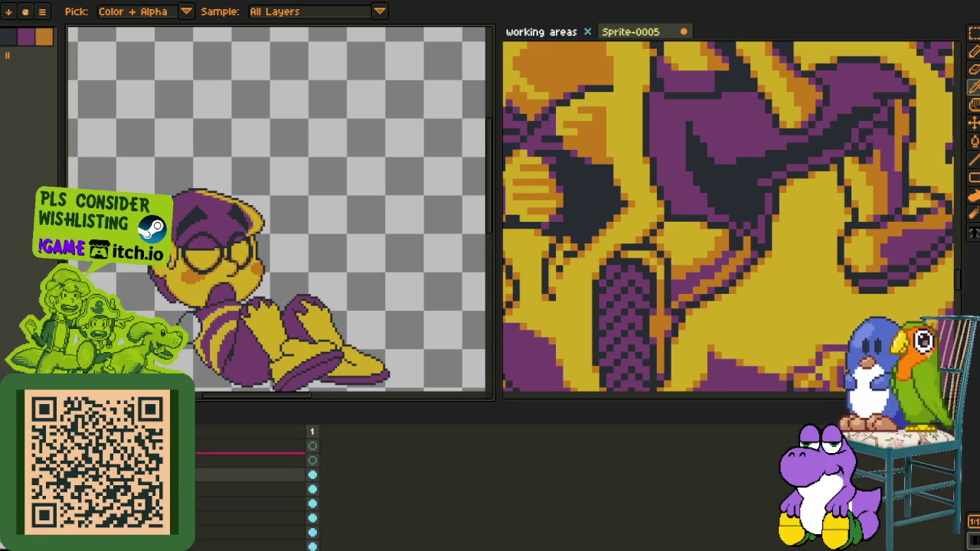
pyautogui.press('Tab')
pyautogui.scroll(1, 347, 390)
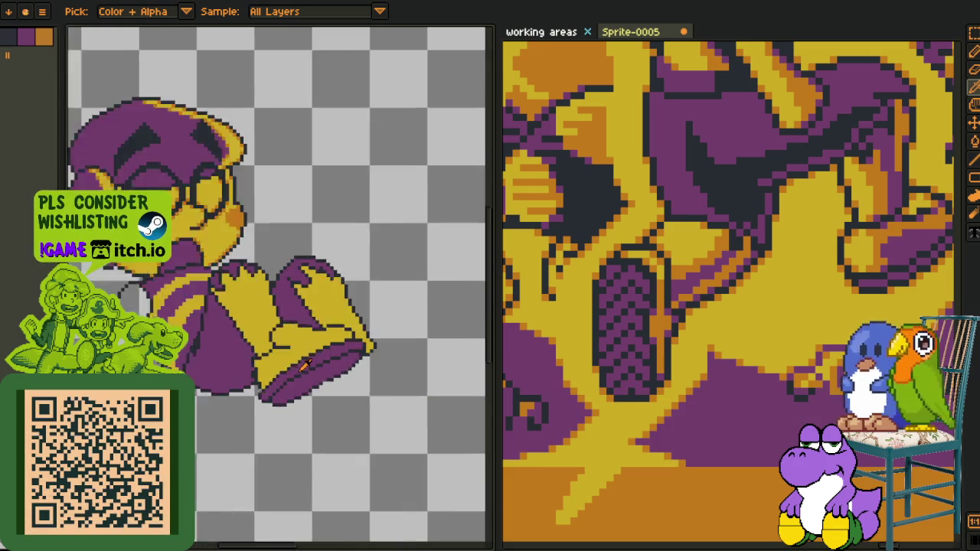
pyautogui.scroll(1, 347, 389)
pyautogui.scroll(1, 347, 389)
pyautogui.scroll(1, 347, 389)
# Close in on the shoe's sole and try a trial selection of the area under the shoe
pyautogui.press('b')
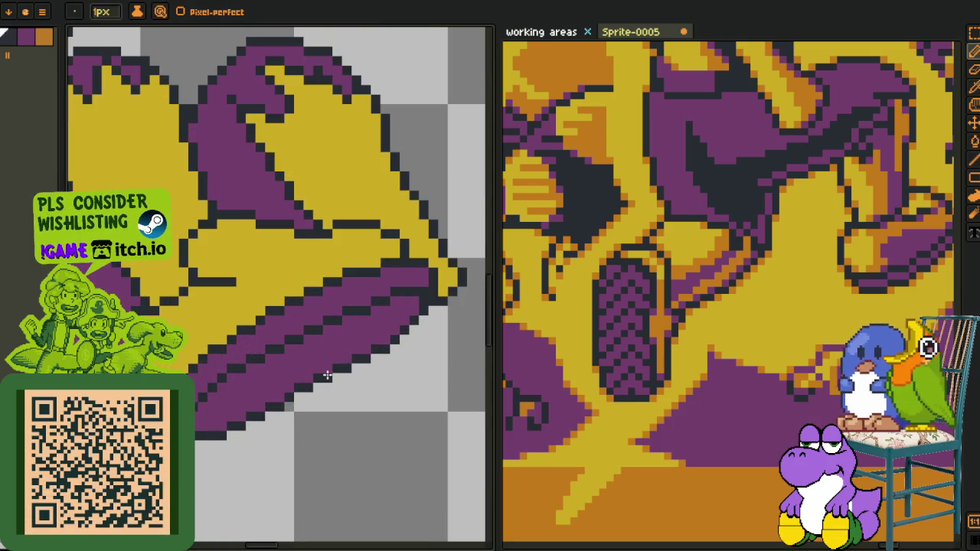
pyautogui.scroll(-3, 326, 375)
pyautogui.scroll(-1, 351, 384)
pyautogui.press('i')
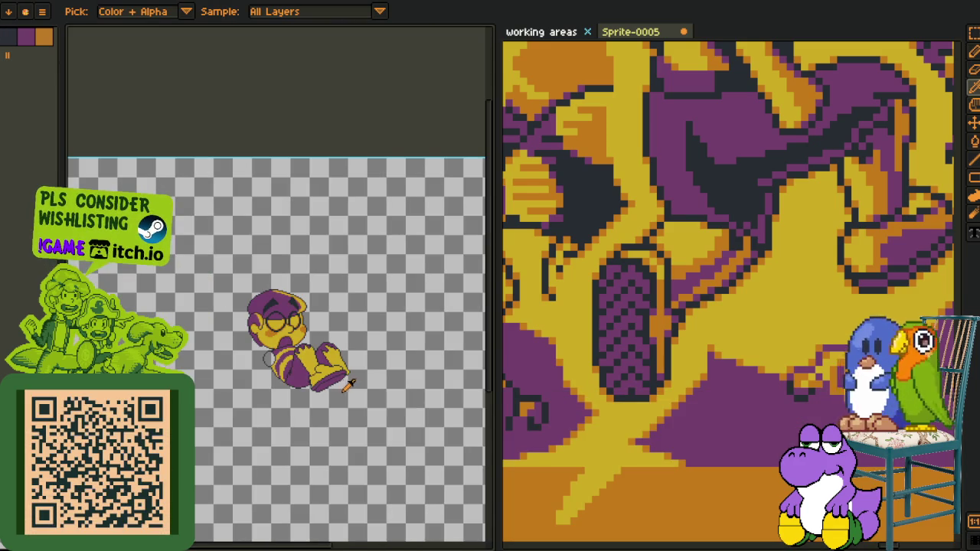
pyautogui.scroll(2, 353, 385)
pyautogui.scroll(1, 324, 392)
pyautogui.scroll(1, 323, 386)
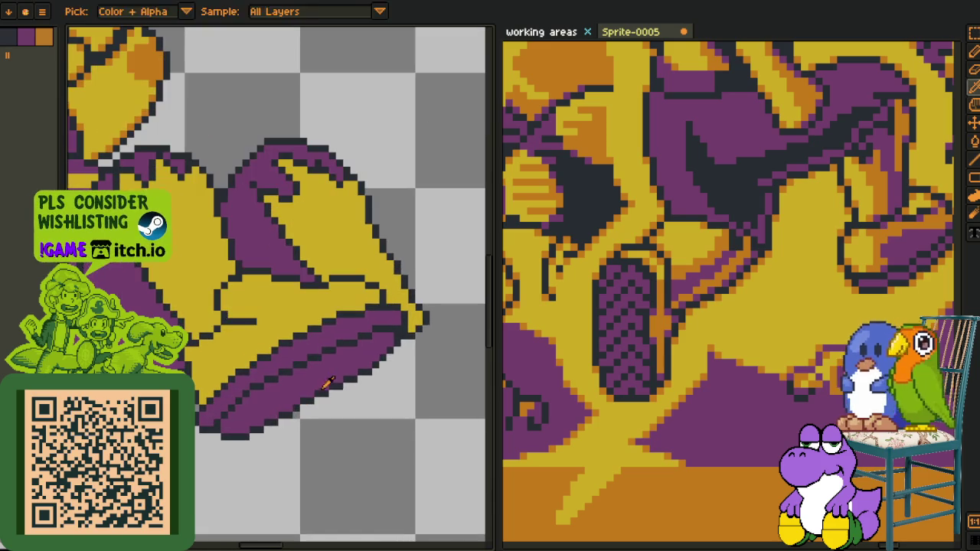
pyautogui.press('m')
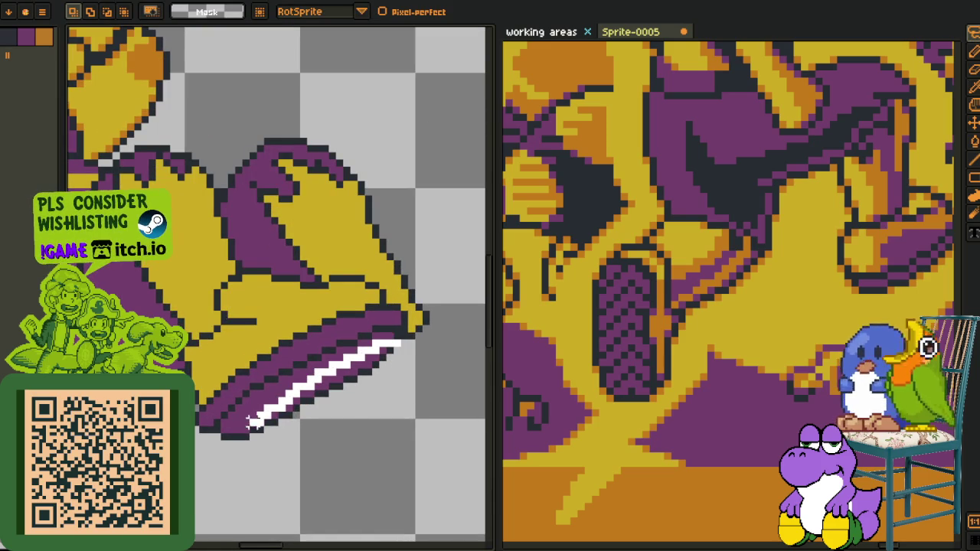
pyautogui.moveTo(359, 354); pyautogui.dragTo(426, 368)
# Dismiss the trial selection and look through the layer options menu for adding a layer
pyautogui.click(266, 472)
pyautogui.press('Tab')
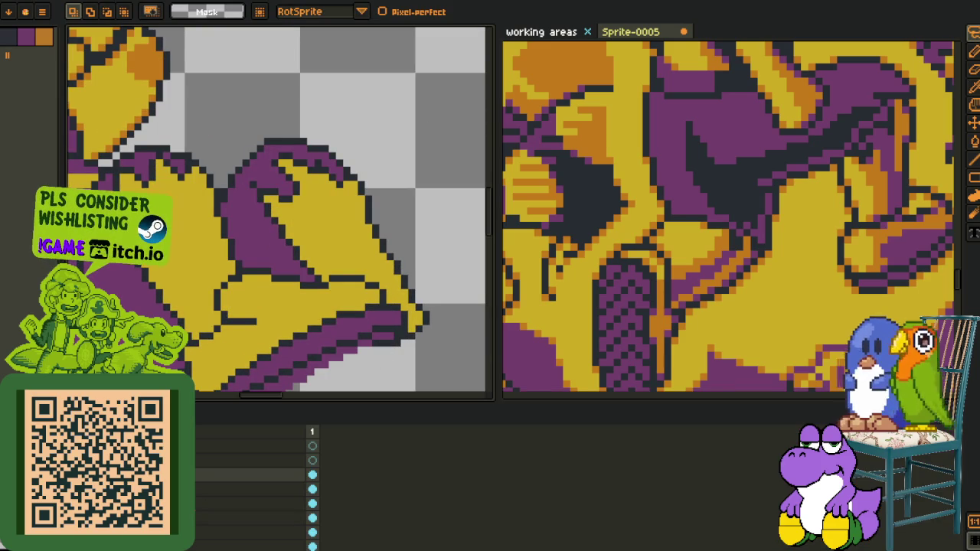
pyautogui.rightClick(214, 467)
pyautogui.press('Escape')
pyautogui.press('Tab')
pyautogui.press('Tab')
pyautogui.rightClick(200, 451)
pyautogui.press('Escape')
pyautogui.rightClick(198, 453)
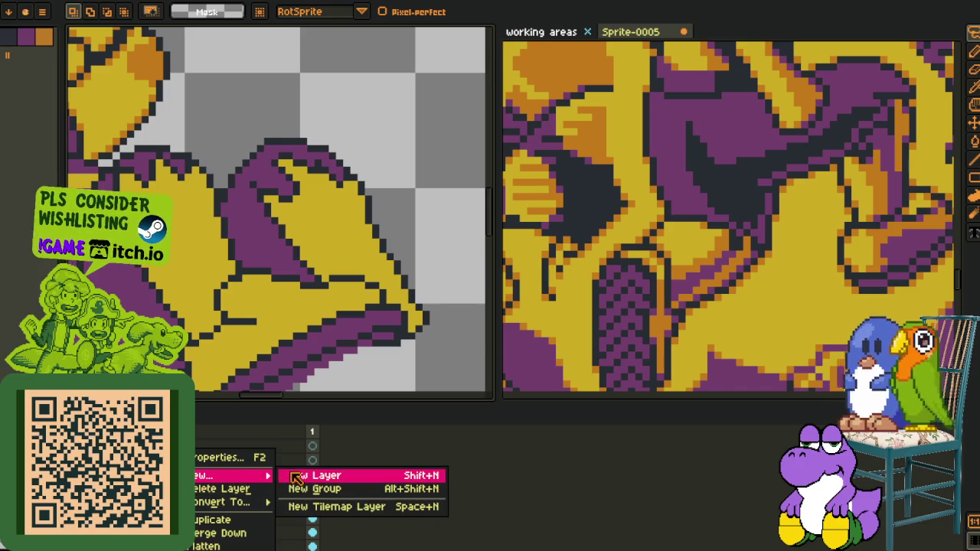
pyautogui.press('Escape')
pyautogui.press('Tab')
# Lasso the shoe's lower purple sole stripe and commit the selection
pyautogui.moveTo(298, 479); pyautogui.dragTo(290, 471)
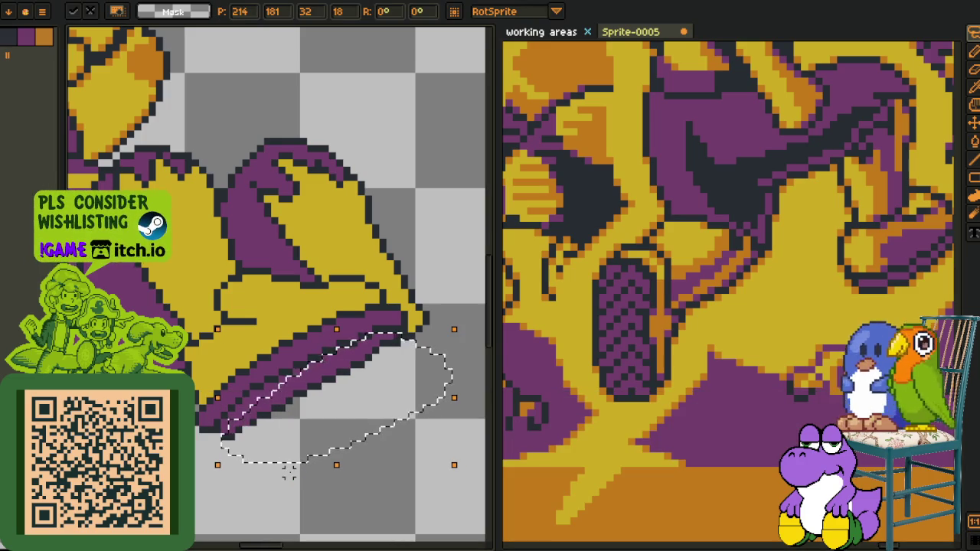
pyautogui.press('Return')
pyautogui.scroll(-2, 280, 281)
pyautogui.scroll(-1, 281, 280)
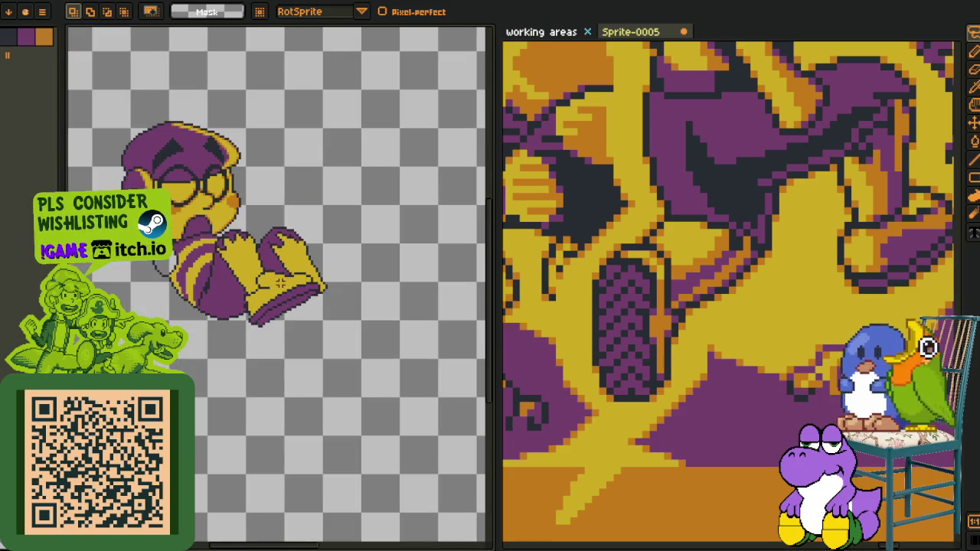
# Check the layer options menu again in the layers panel, then hide the panel
pyautogui.press('Tab')
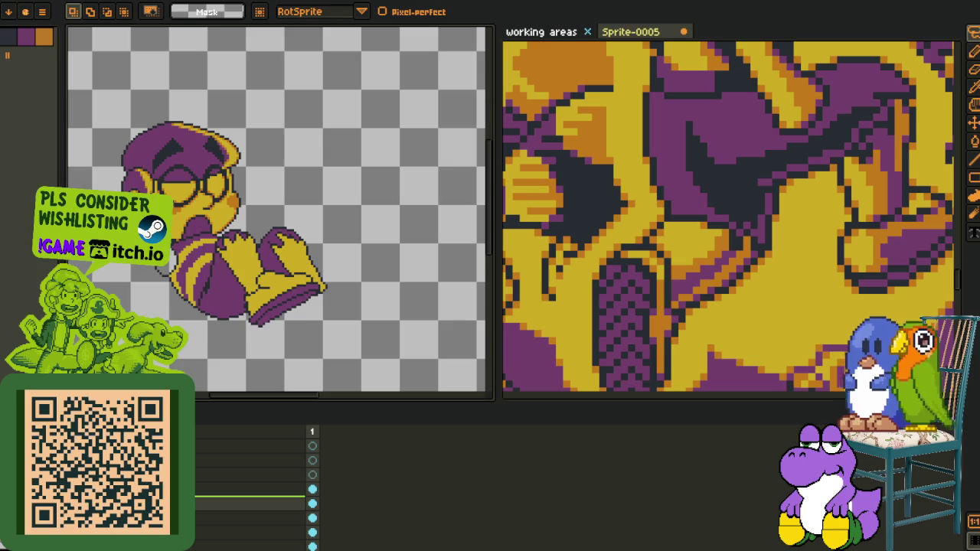
pyautogui.rightClick(190, 450)
pyautogui.press('Escape')
pyautogui.press('Tab')
pyautogui.scroll(3, 230, 323)
# Zoom in on the shoe and its sole and show the layers panel
pyautogui.press('i')
pyautogui.press('b')
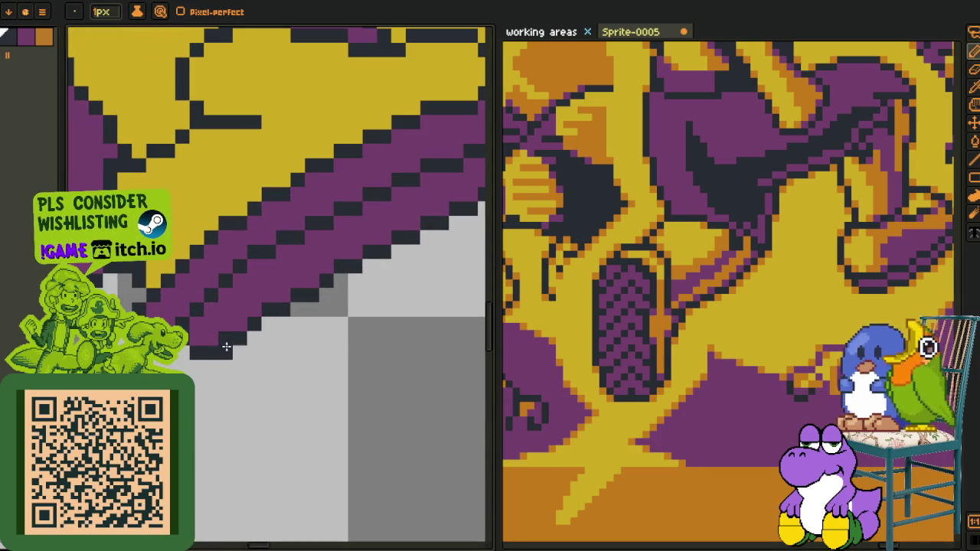
pyautogui.moveTo(214, 353); pyautogui.dragTo(252, 314)
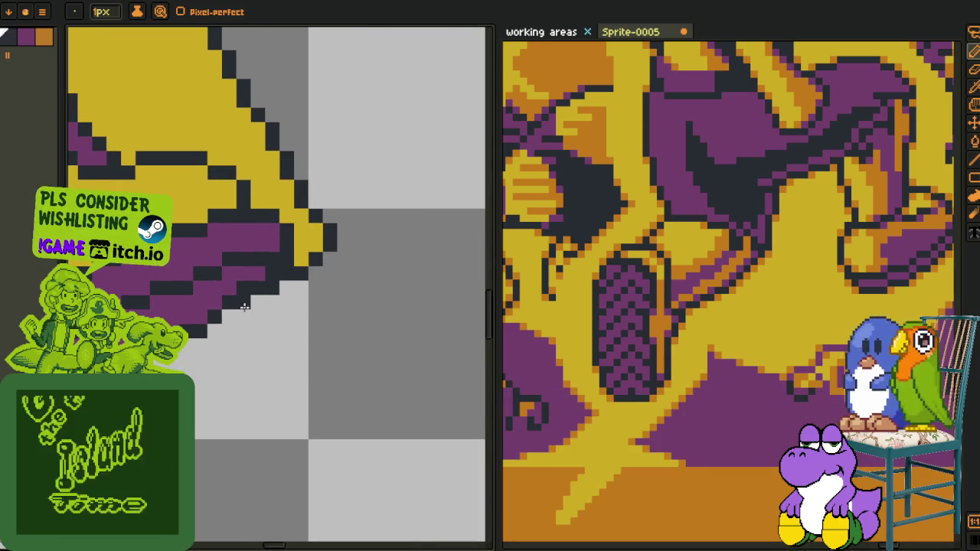
pyautogui.scroll(-5, 240, 289)
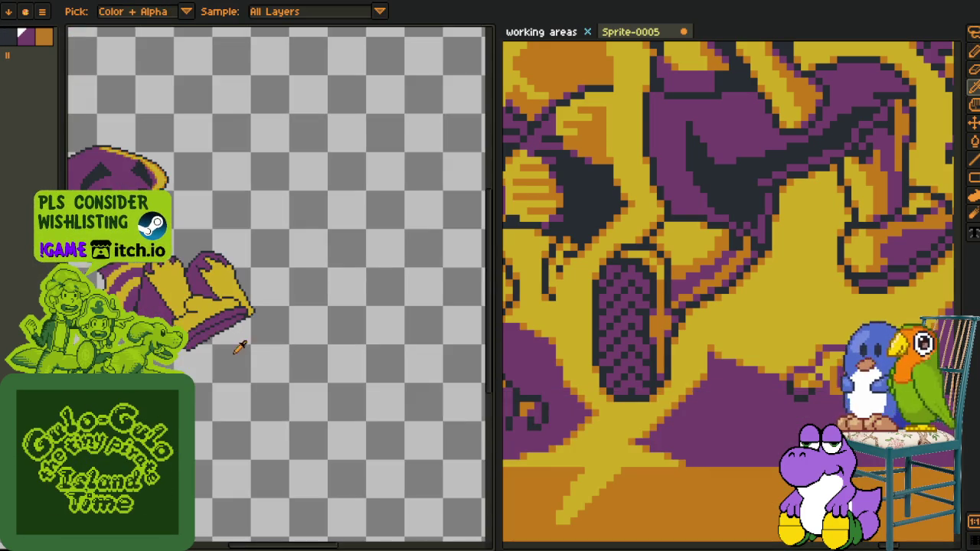
pyautogui.moveTo(224, 356); pyautogui.dragTo(265, 388)
pyautogui.scroll(1, 252, 383)
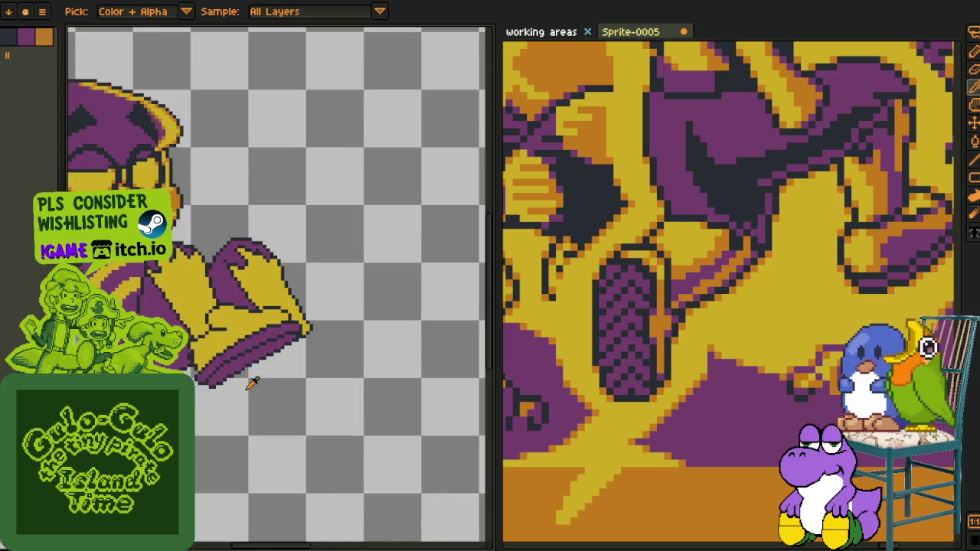
pyautogui.scroll(1, 246, 379)
pyautogui.scroll(1, 229, 375)
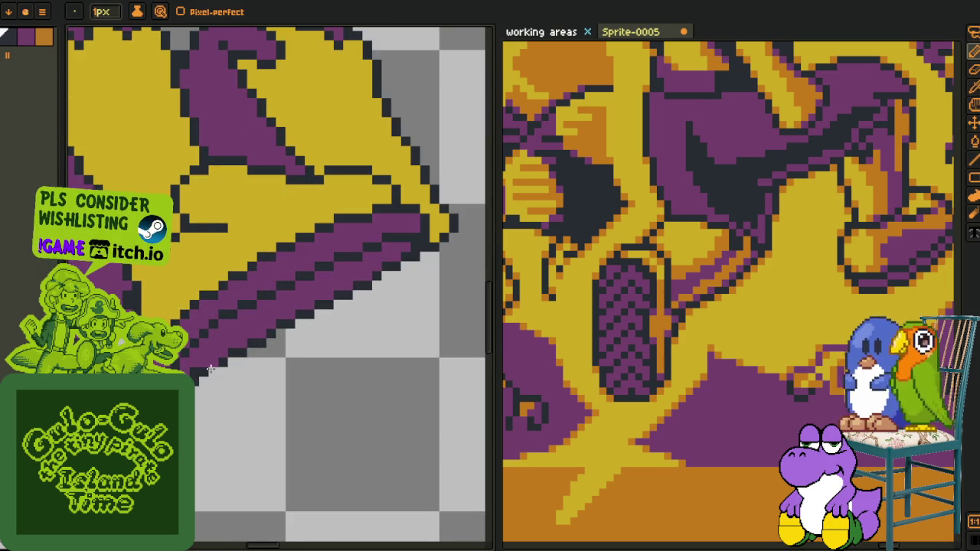
pyautogui.scroll(-2, 204, 403)
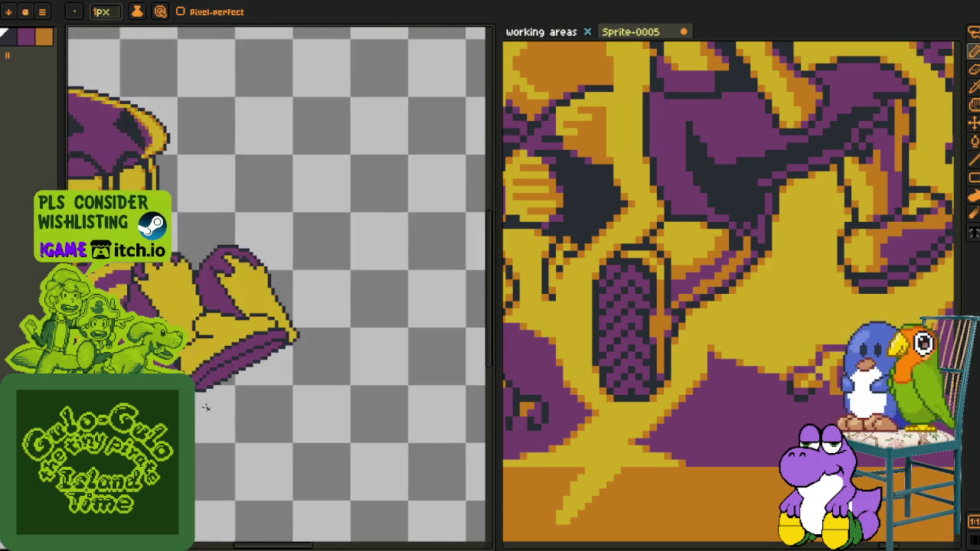
pyautogui.scroll(-1, 209, 408)
pyautogui.scroll(2, 210, 406)
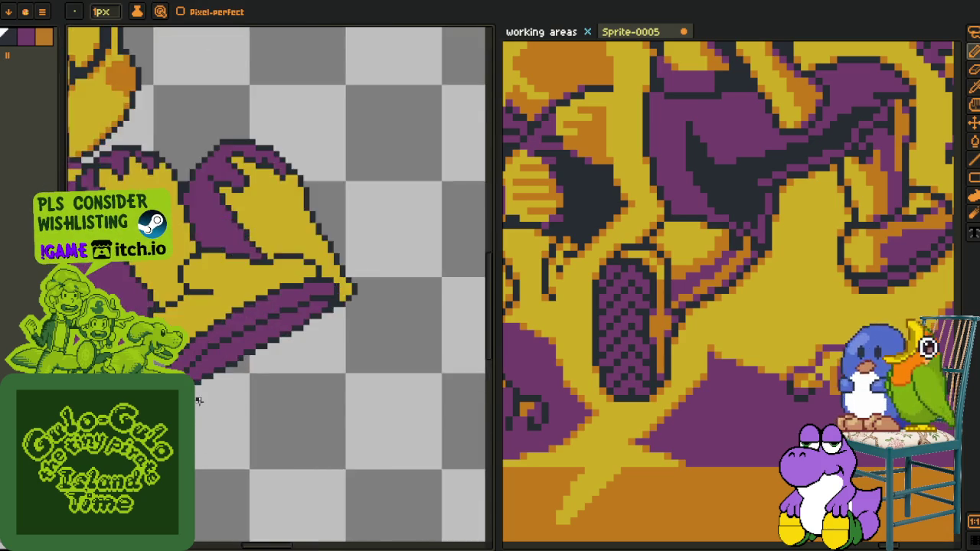
pyautogui.scroll(1, 206, 404)
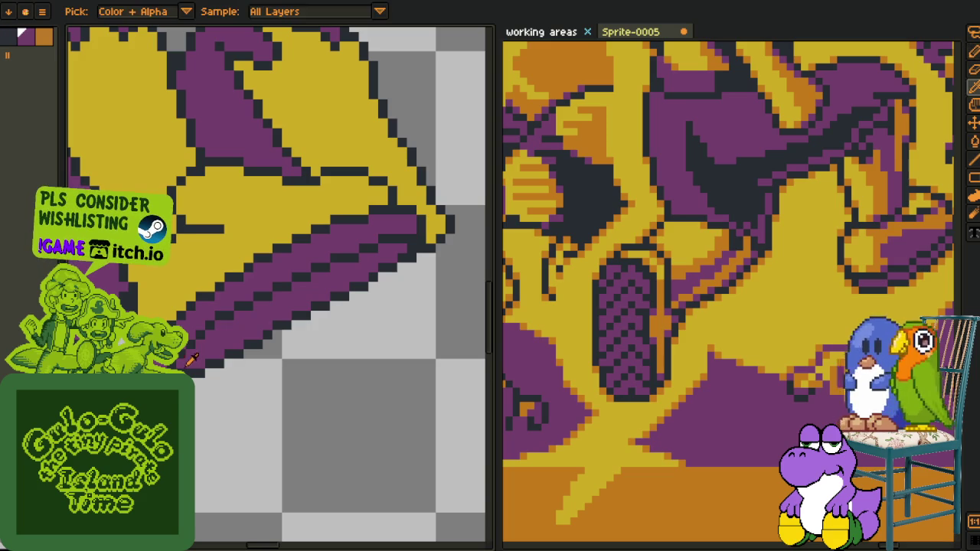
pyautogui.scroll(-1, 215, 391)
pyautogui.scroll(-1, 220, 402)
pyautogui.scroll(-1, 222, 401)
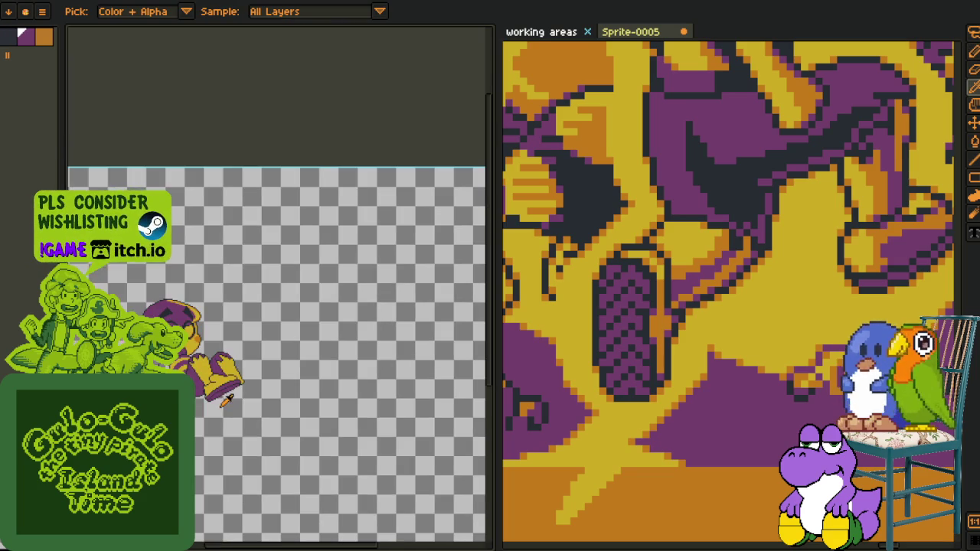
pyautogui.press('i')
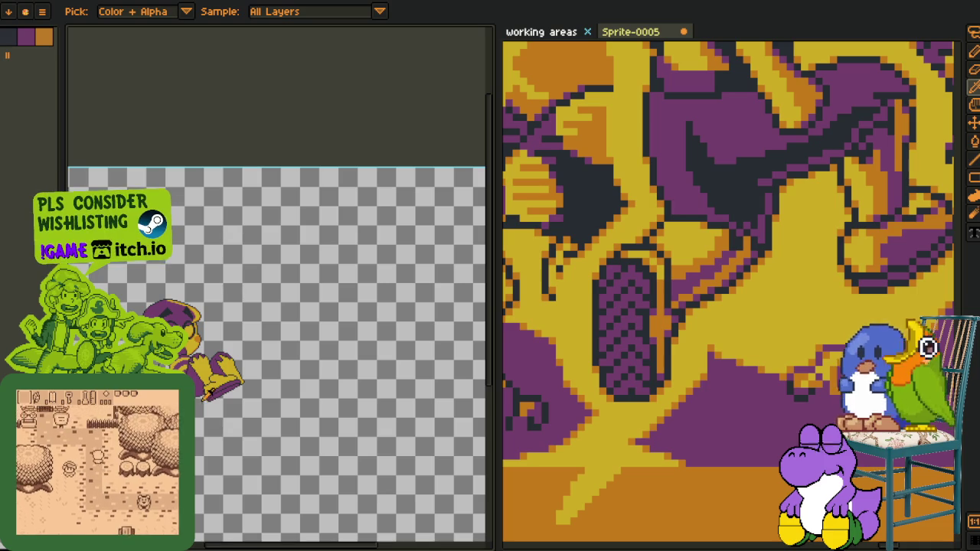
pyautogui.scroll(4, 207, 394)
pyautogui.press('Tab')
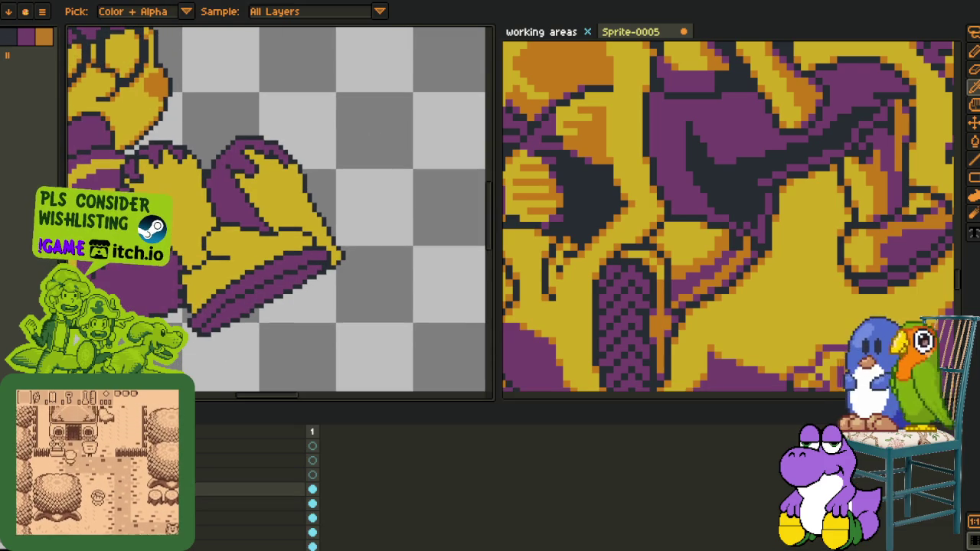
# Step back and forth through the yellow toe section edits, leave it removed, and save
pyautogui.hotkey('ctrl', 'z')
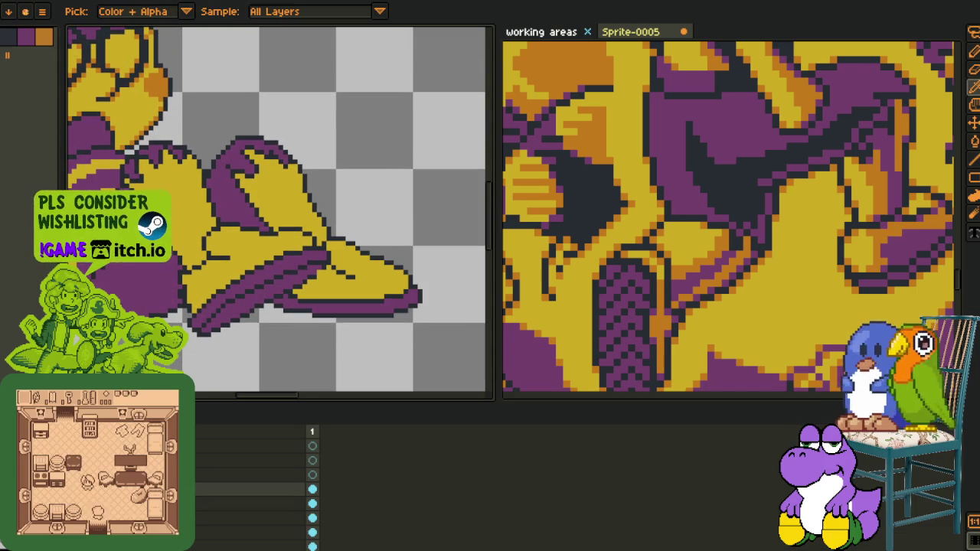
pyautogui.hotkey('ctrl', 'z')
pyautogui.hotkey('ctrl', 'y')
pyautogui.hotkey('ctrl', 'z')
pyautogui.hotkey('ctrl', 'y')
pyautogui.hotkey('ctrl', 'y')
pyautogui.hotkey('ctrl', 'z')
pyautogui.hotkey('ctrl', 'z')
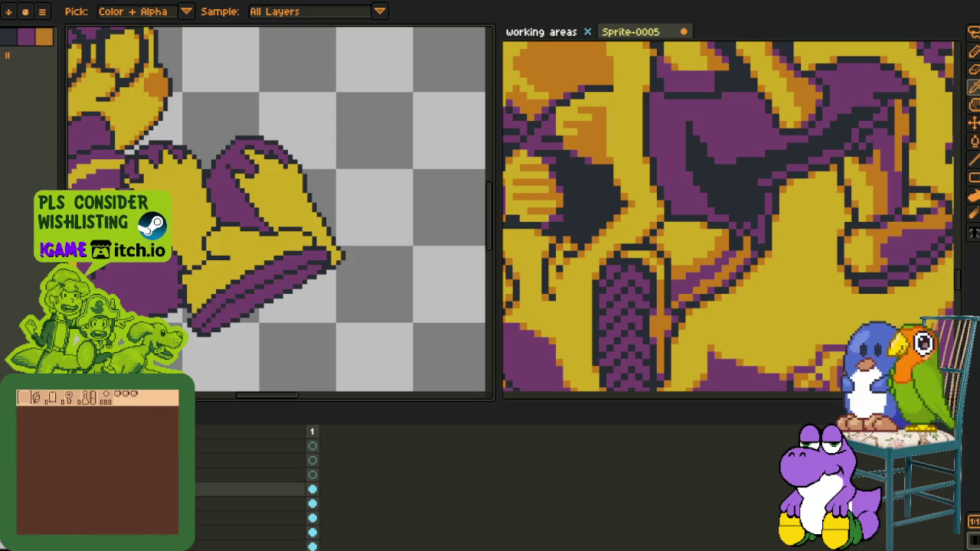
pyautogui.hotkey('ctrl', 'z')
pyautogui.hotkey('ctrl', 'z')
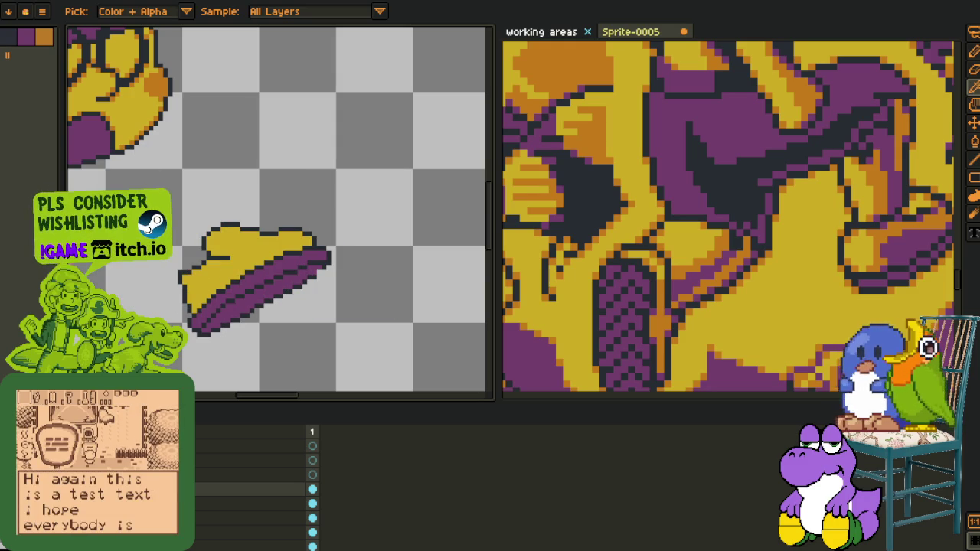
pyautogui.scroll(1, 299, 291)
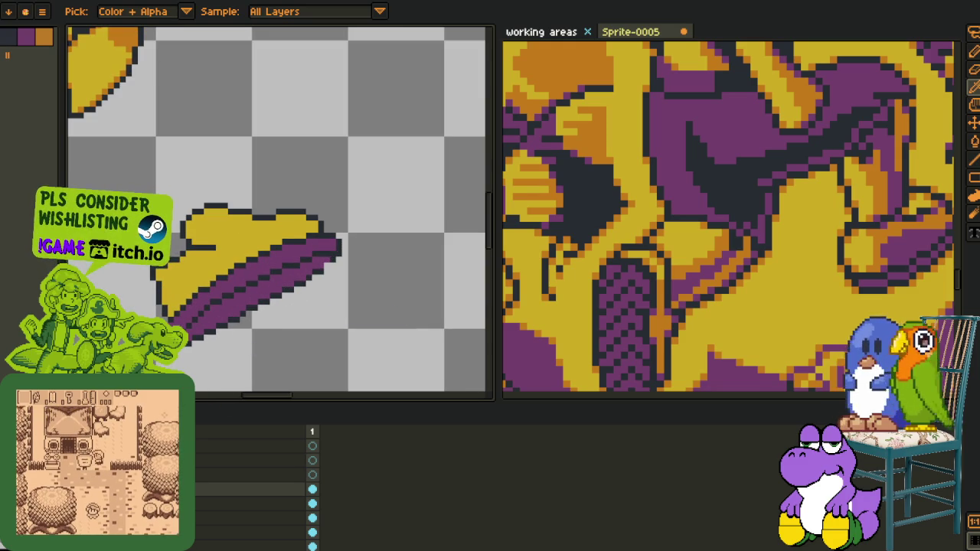
pyautogui.scroll(1, 285, 303)
pyautogui.scroll(-2, 385, 242)
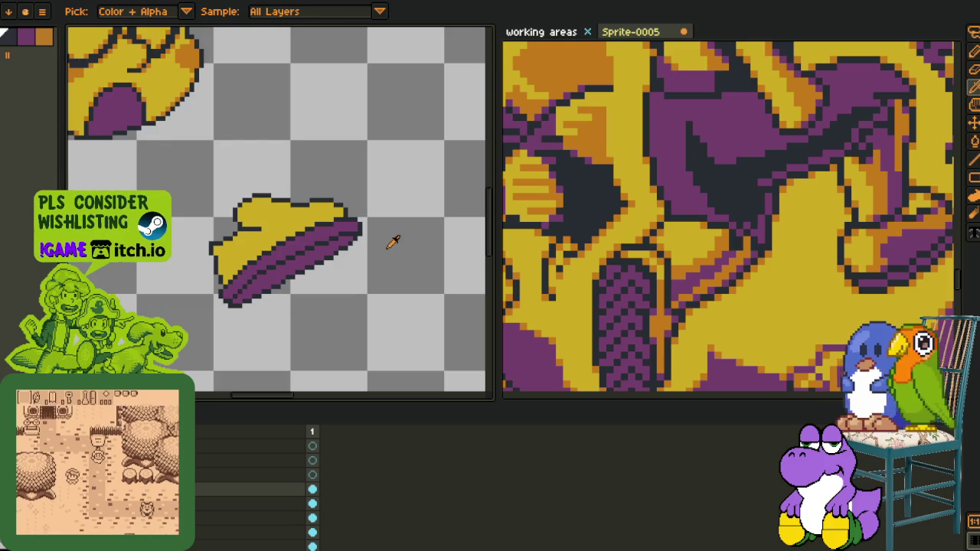
pyautogui.hotkey('ctrl', 's')
# Restore the flat shoe piece, hide the striped boot piece, and select the flat shoe's layer
pyautogui.hotkey('ctrl', 'y')
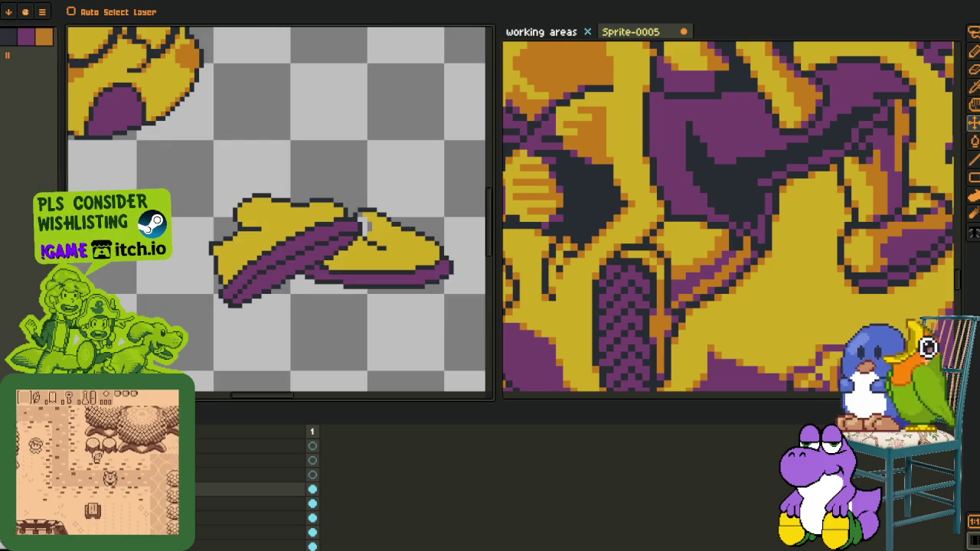
pyautogui.hotkey('ctrl', 'z')
pyautogui.press('i')
pyautogui.scroll(1, 299, 333)
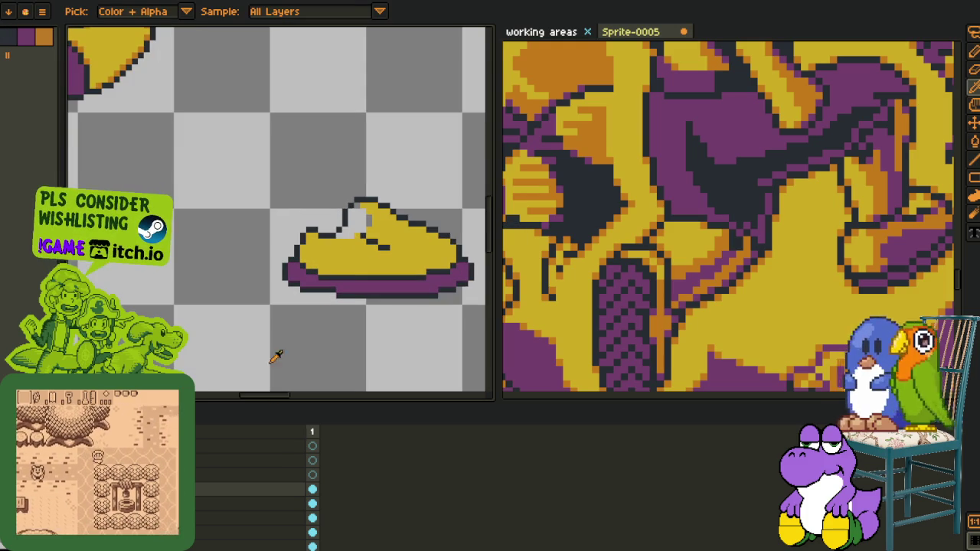
pyautogui.click(312, 503)
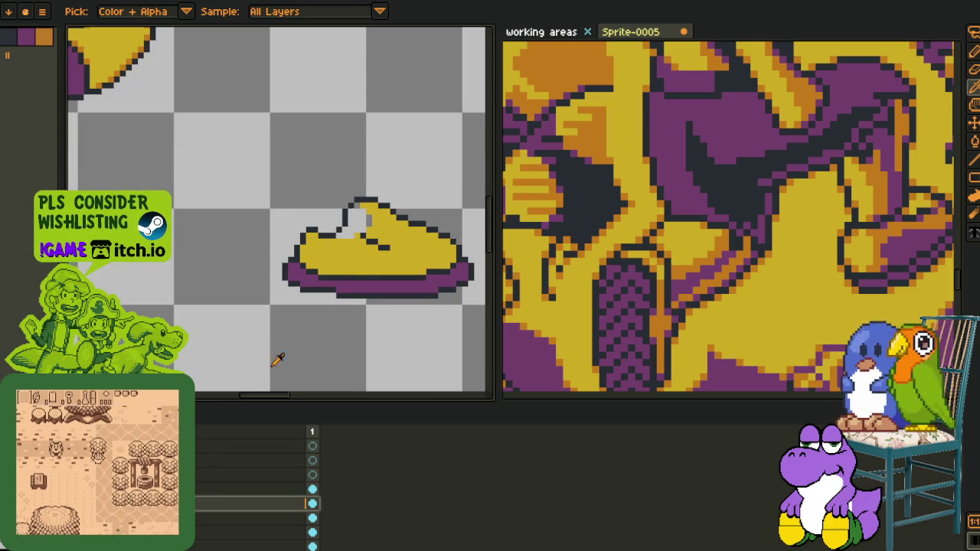
pyautogui.scroll(1, 374, 218)
pyautogui.scroll(1, 374, 218)
pyautogui.scroll(1, 374, 230)
# Add a dark outline pixel to the shoe with the Pencil
pyautogui.press('b')
pyautogui.click(326, 243)
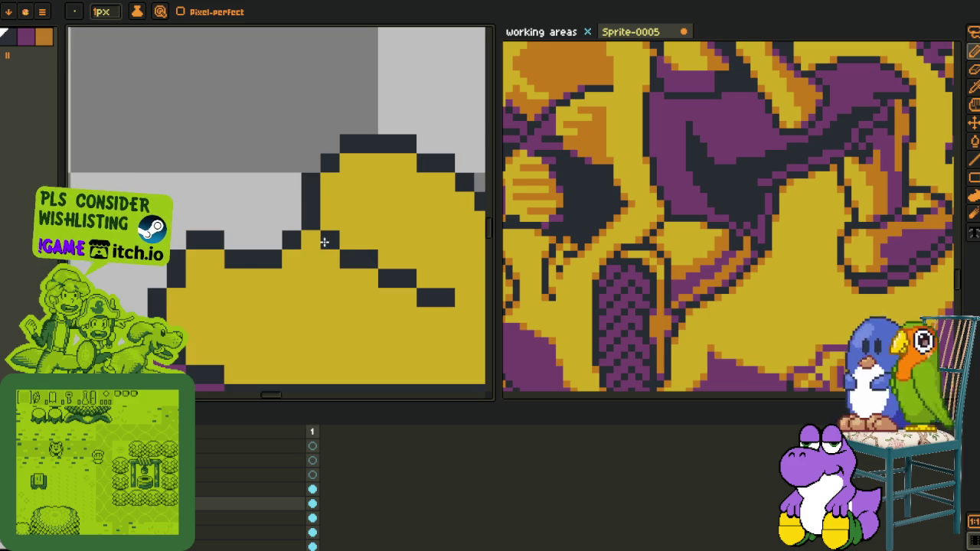
pyautogui.scroll(-4, 324, 242)
pyautogui.press('i')
pyautogui.press('v')
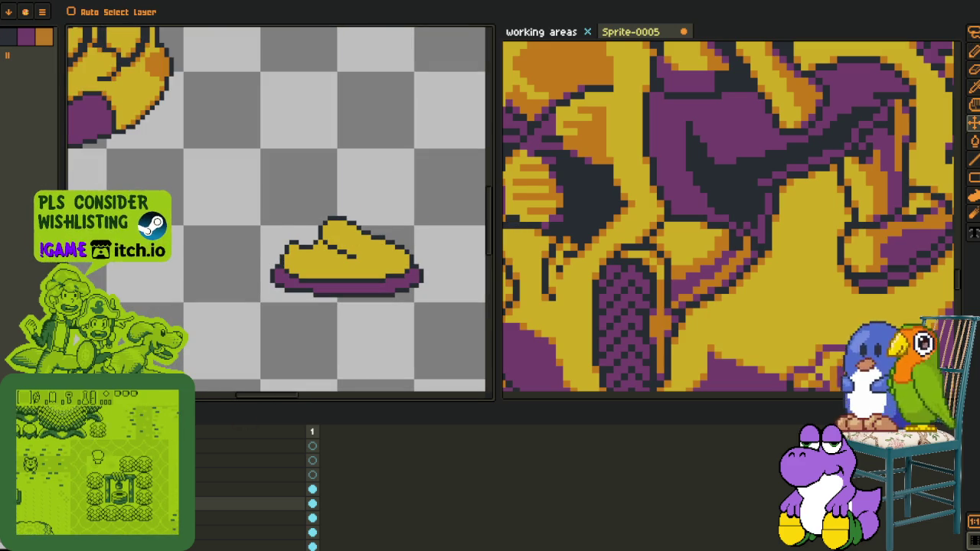
pyautogui.scroll(-3, 272, 220)
pyautogui.press('i')
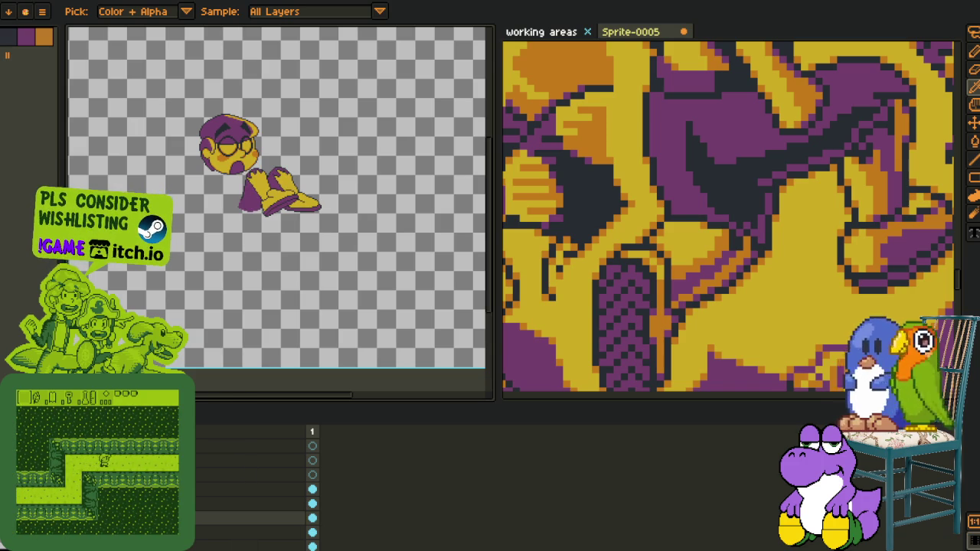
# Rename the shoe_1 layer to 'shoes' in Layer Properties and save the sprite
pyautogui.scroll(2, 258, 234)
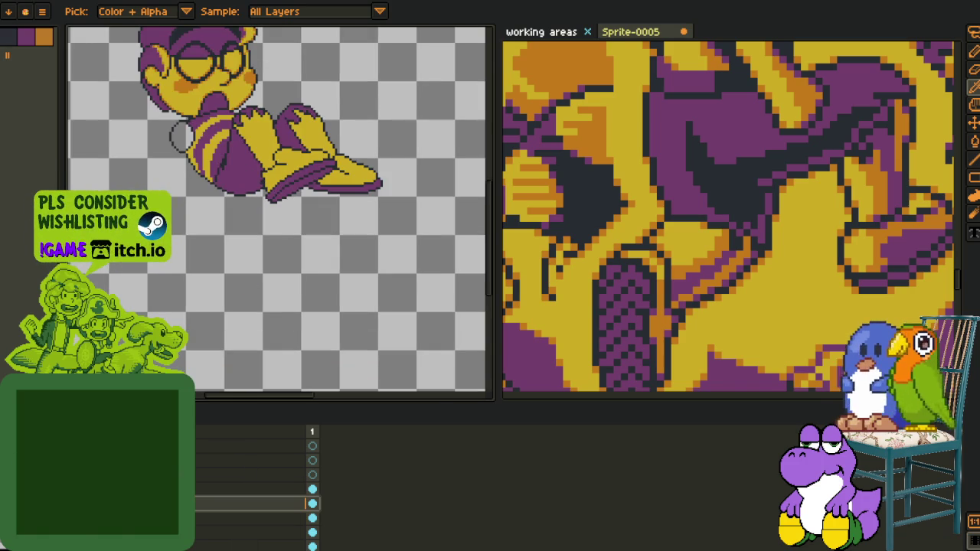
pyautogui.doubleClick(309, 504)
pyautogui.write('shoe')
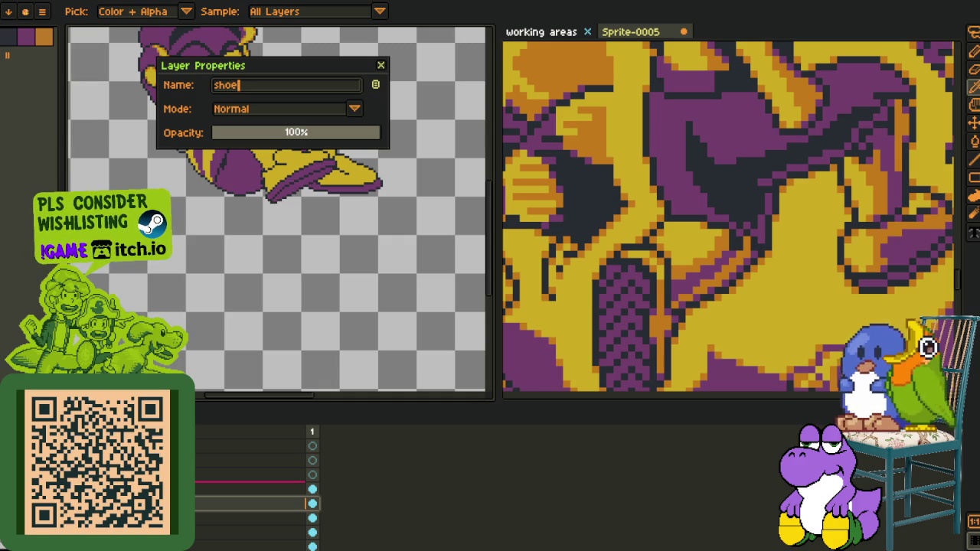
pyautogui.press('Return')
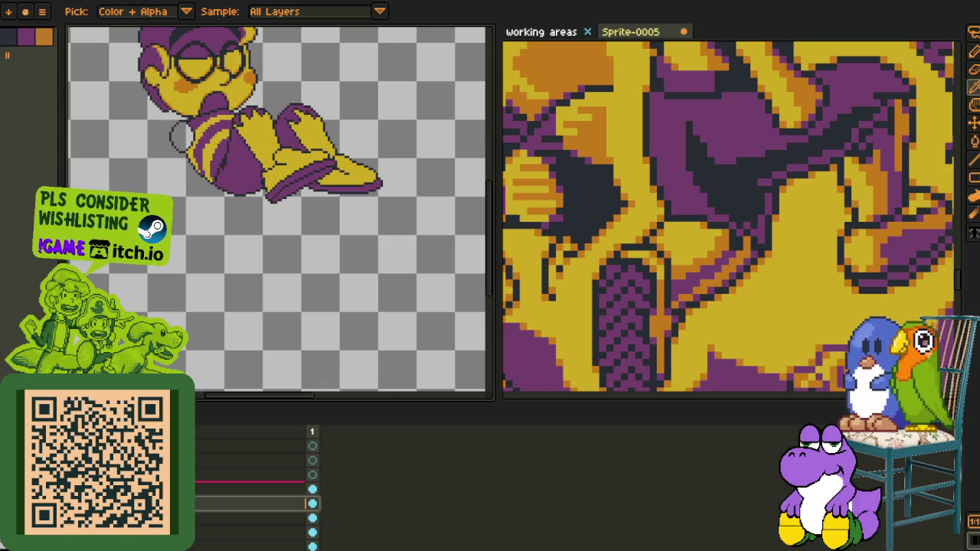
pyautogui.rightClick(153, 503)
pyautogui.click(210, 532)
pyautogui.doubleClick(154, 489)
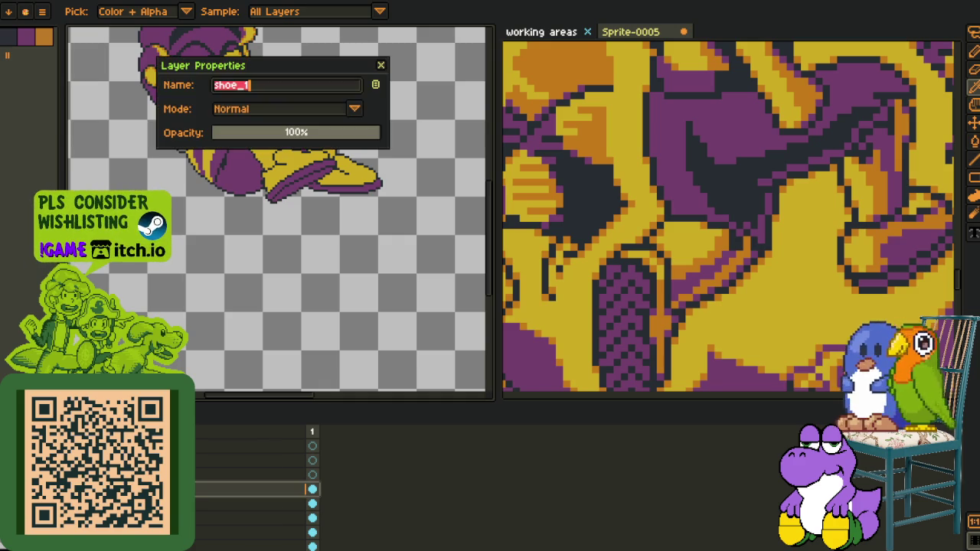
pyautogui.press('Return')
pyautogui.hotkey('ctrl', 's')
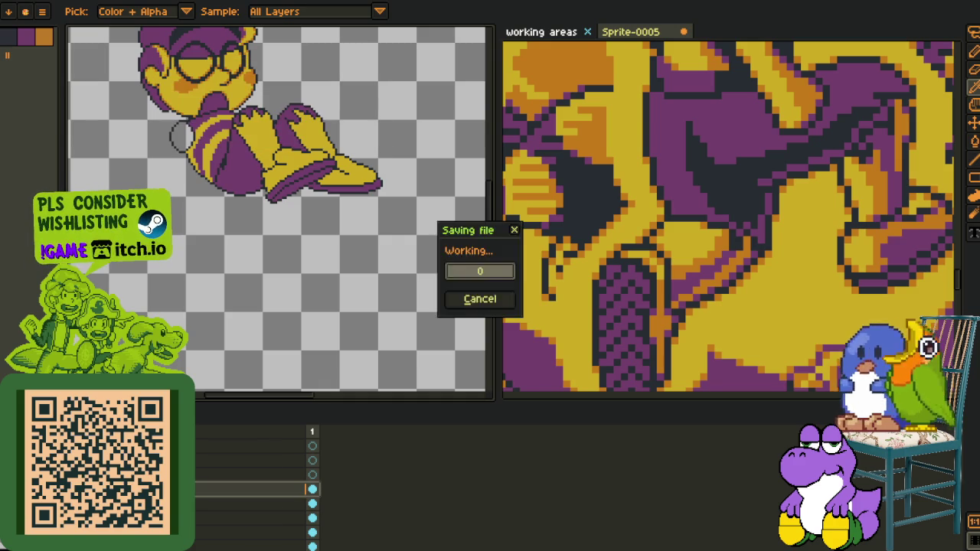
# Fit the whole reclining character in view and inspect it
pyautogui.scroll(3, 275, 203)
pyautogui.scroll(-1, 228, 279)
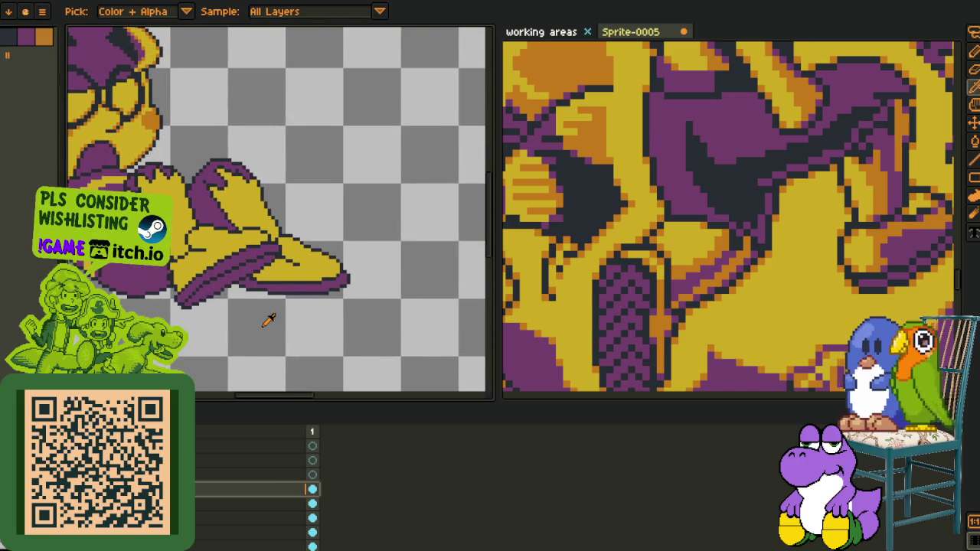
pyautogui.press('h')
pyautogui.scroll(-1, 252, 331)
pyautogui.scroll(-1, 272, 314)
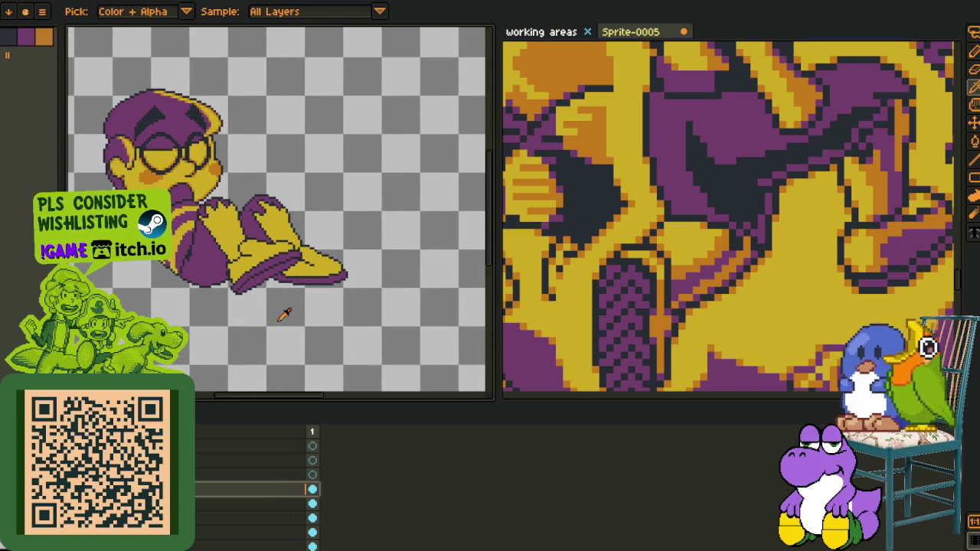
pyautogui.scroll(-2, 281, 314)
pyautogui.scroll(2, 280, 313)
pyautogui.press('o')
pyautogui.scroll(1, 272, 320)
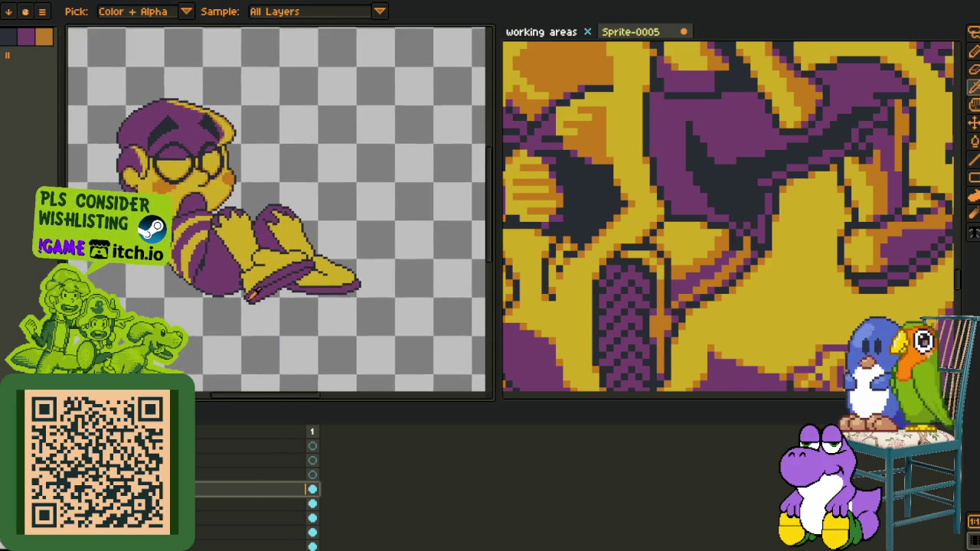
pyautogui.scroll(2, 245, 322)
pyautogui.scroll(1, 230, 324)
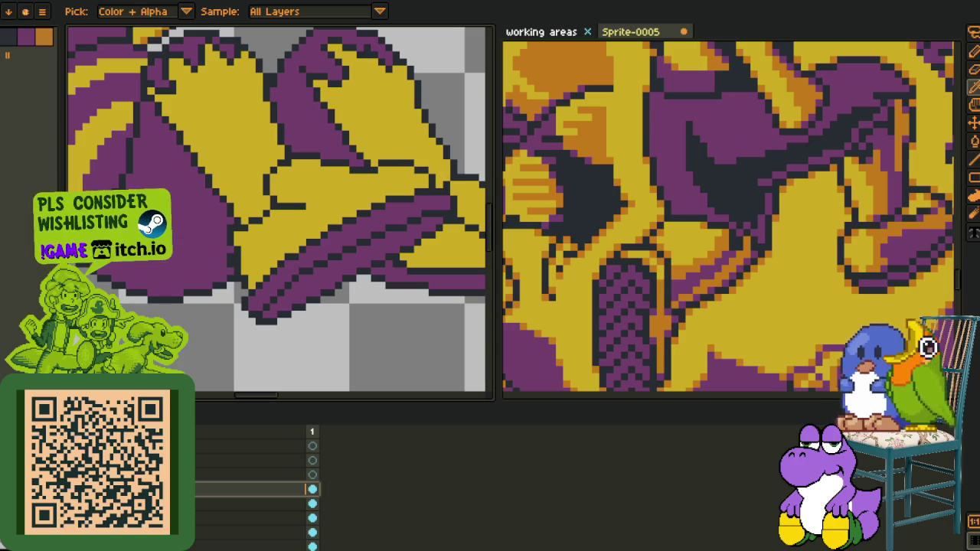
# Make the layer below active, ready the one-pixel Pencil, and save the sprite again
pyautogui.hotkey('alt', 'Down')
pyautogui.scroll(2, 222, 250)
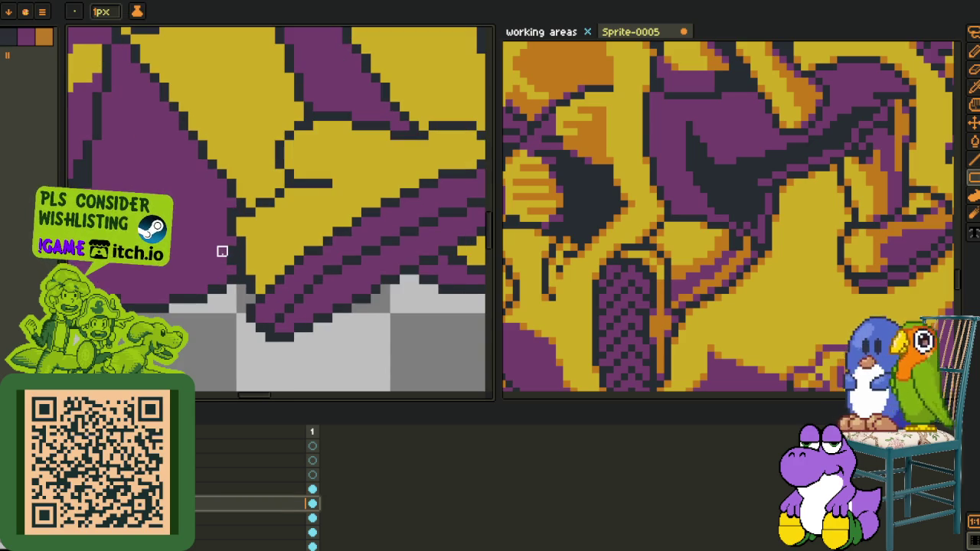
pyautogui.press('b')
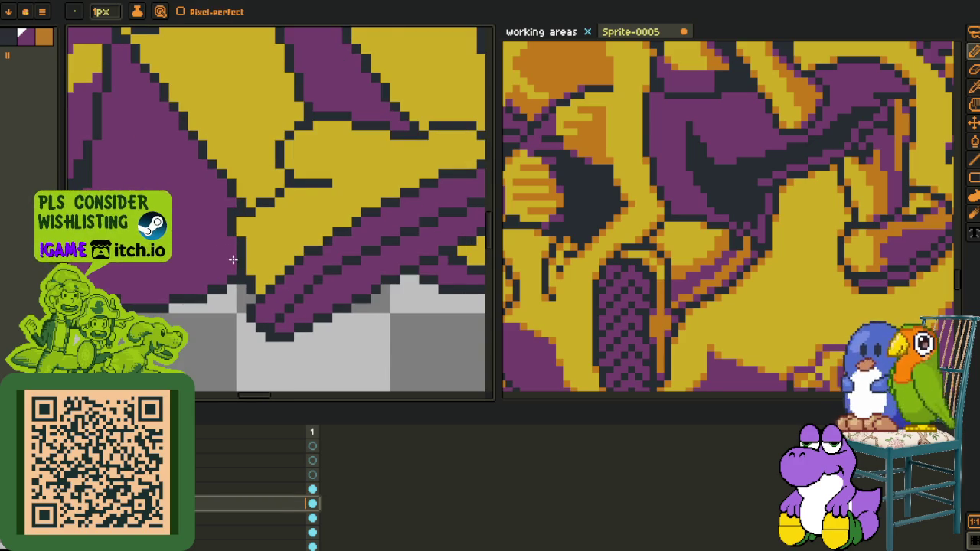
pyautogui.scroll(-3, 233, 259)
pyautogui.press('i')
pyautogui.hotkey('ctrl', 's')
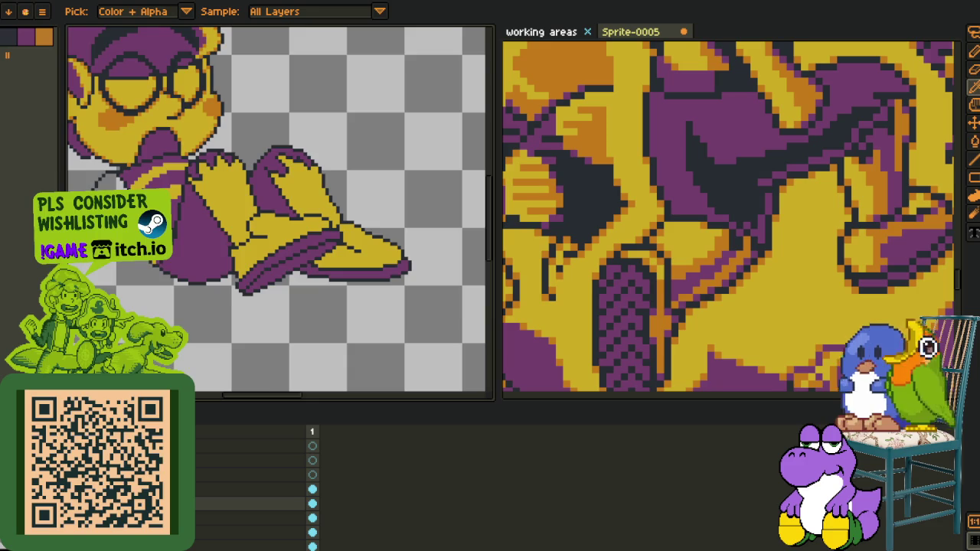
pyautogui.scroll(-3, 238, 334)
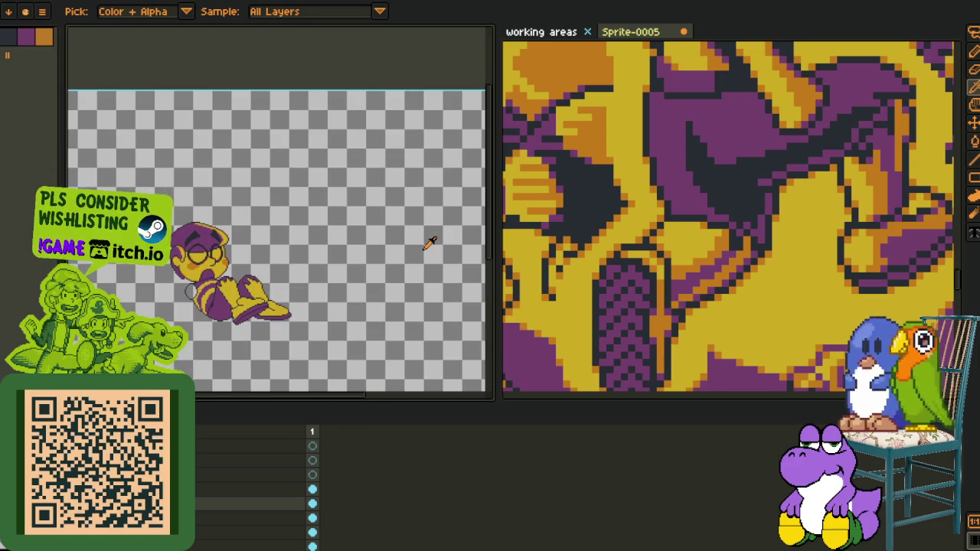
# Show the Sprite-0005 pose reference sheet, reposition its poses and widen its pane beside the sprite
pyautogui.press('Tab')
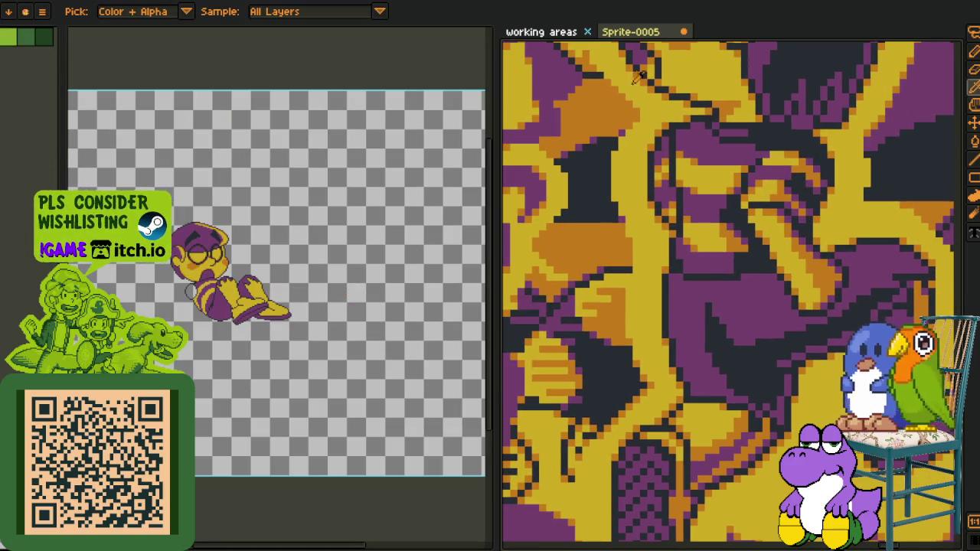
pyautogui.click(646, 32)
pyautogui.scroll(-1, 665, 129)
pyautogui.scroll(2, 674, 153)
pyautogui.scroll(1, 689, 176)
pyautogui.scroll(2, 698, 188)
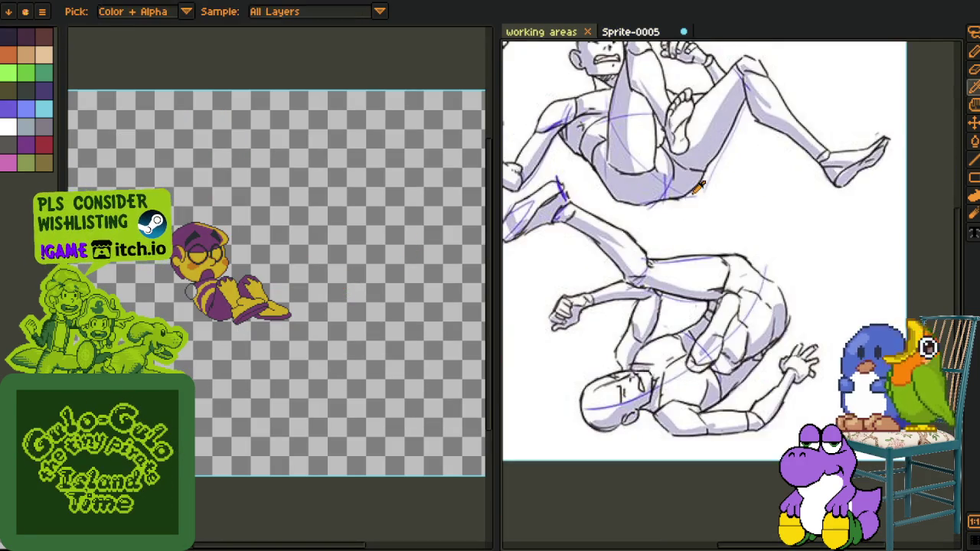
pyautogui.moveTo(699, 188); pyautogui.dragTo(723, 225)
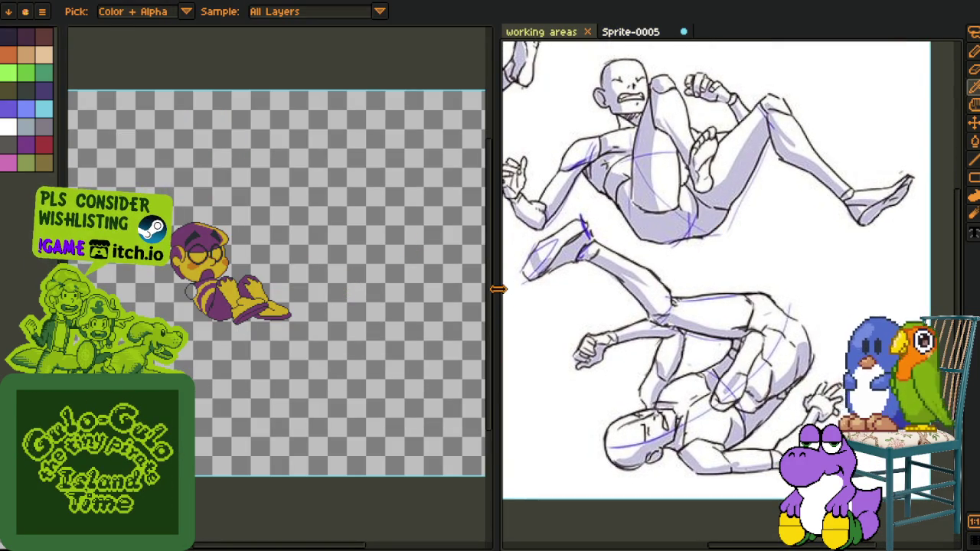
pyautogui.moveTo(498, 289); pyautogui.dragTo(454, 289)
pyautogui.scroll(1, 230, 341)
pyautogui.scroll(1, 230, 341)
pyautogui.press('Tab')
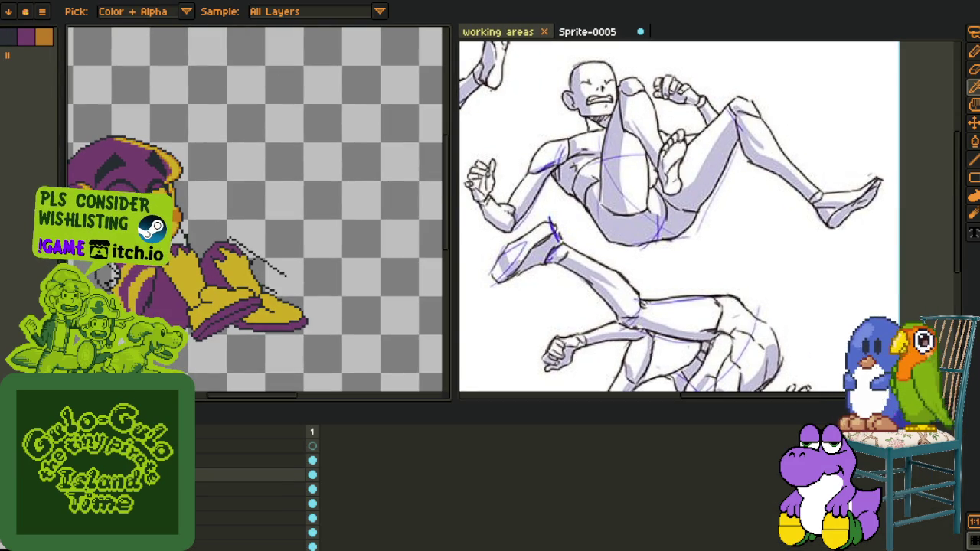
# Create a new layer group and drag the selected layers into it
pyautogui.scroll(2, 252, 490)
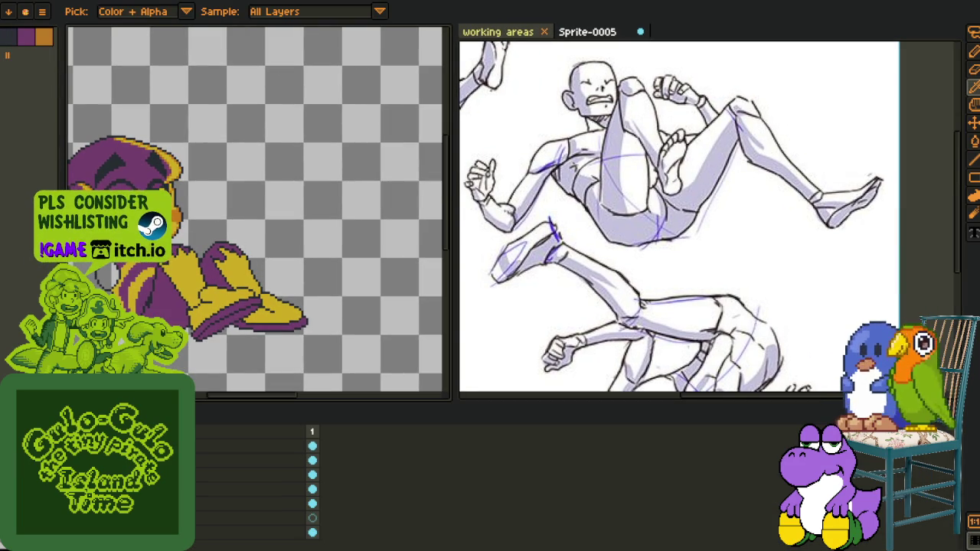
pyautogui.click(253, 460)
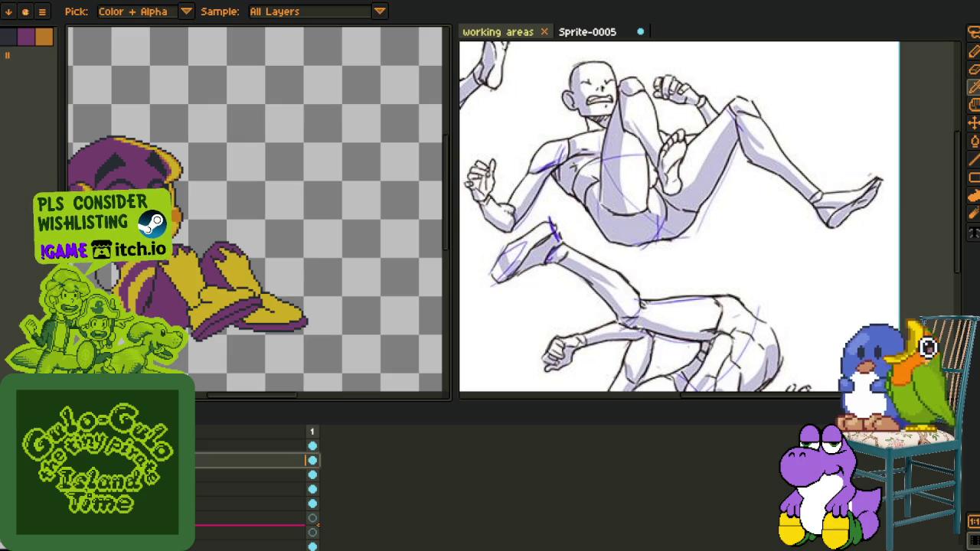
pyautogui.click(253, 503)
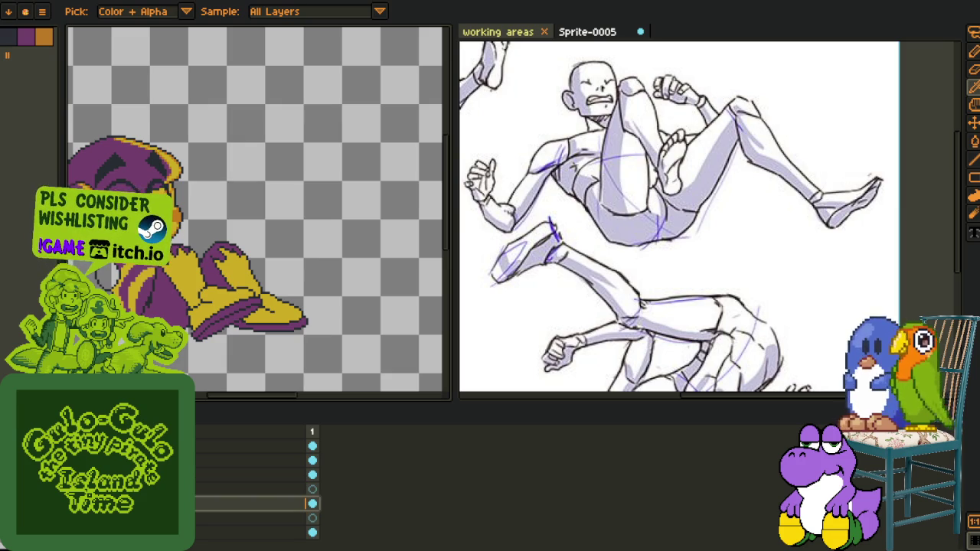
pyautogui.scroll(1, 257, 490)
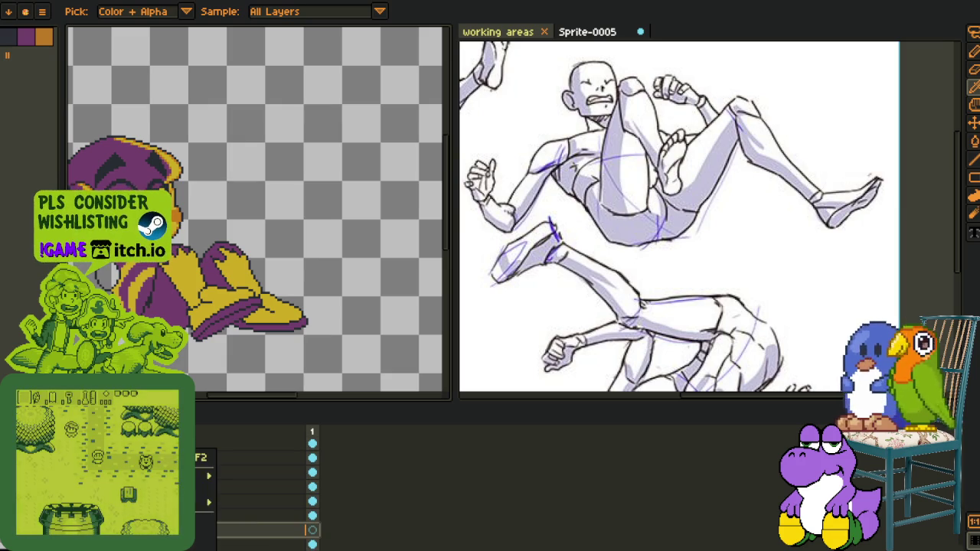
pyautogui.rightClick(219, 494)
pyautogui.click(246, 488)
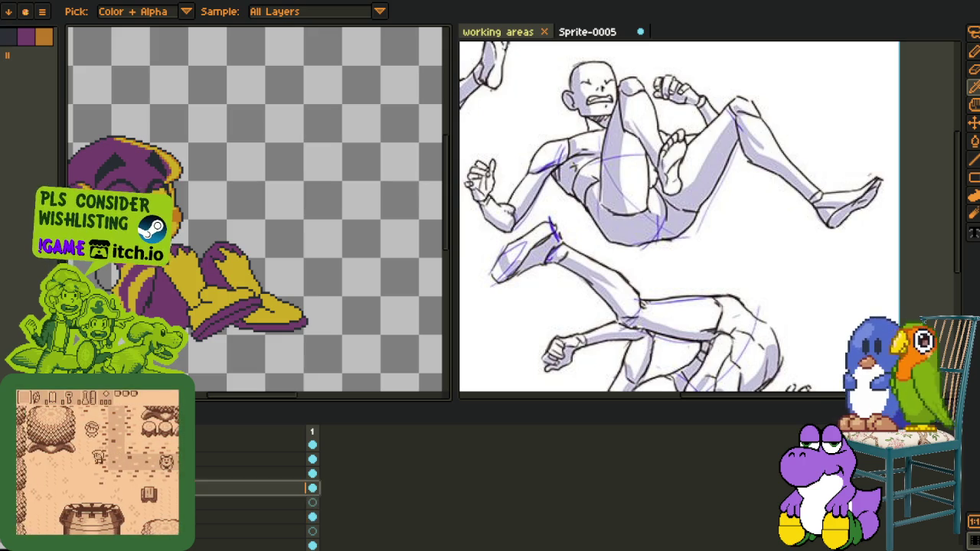
pyautogui.click(253, 502)
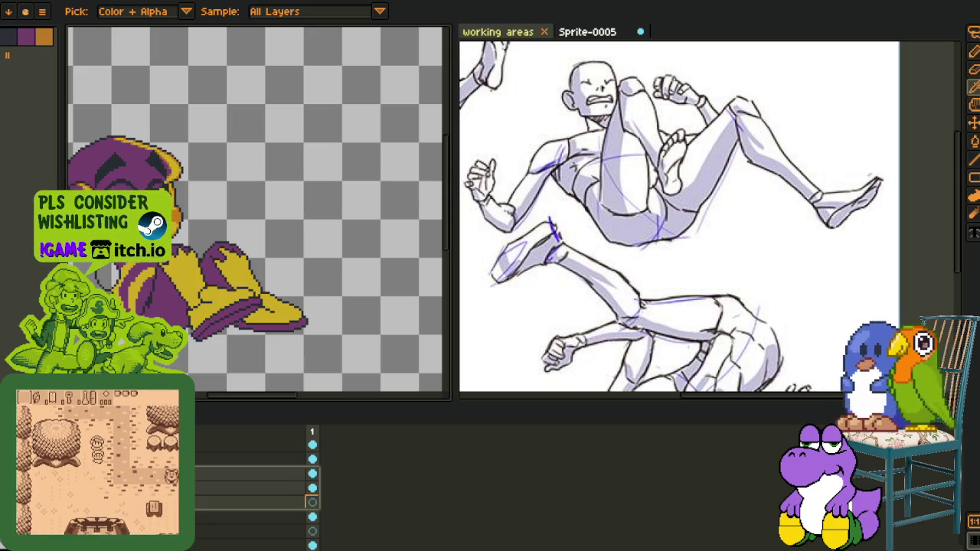
pyautogui.click(253, 473)
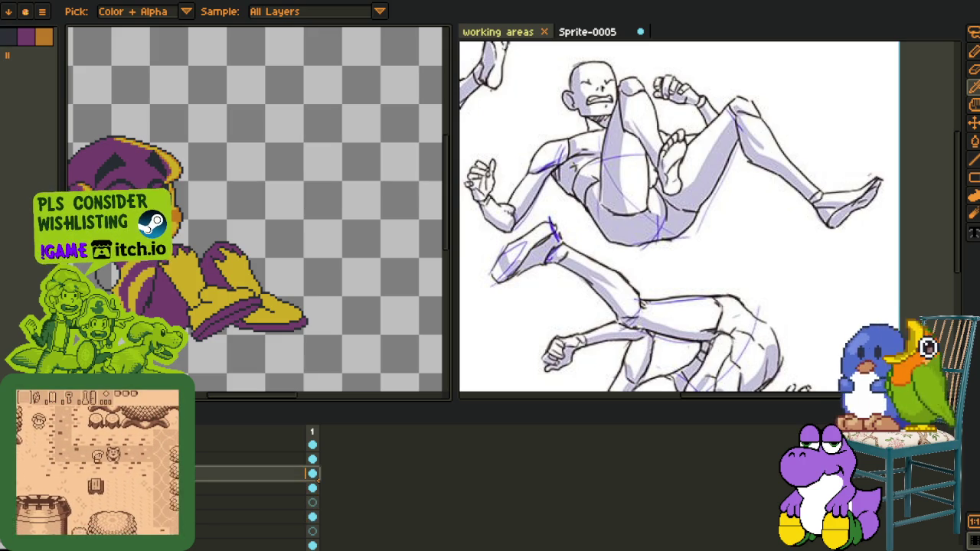
pyautogui.moveTo(253, 474)
pyautogui.mouseDown()
pyautogui.moveTo(253, 503)
pyautogui.moveTo(253, 459)
pyautogui.moveTo(253, 488)
pyautogui.mouseUp()
# Give the Group 1 layer group the name 'Visuals' in Layer Properties
pyautogui.doubleClick(252, 473)
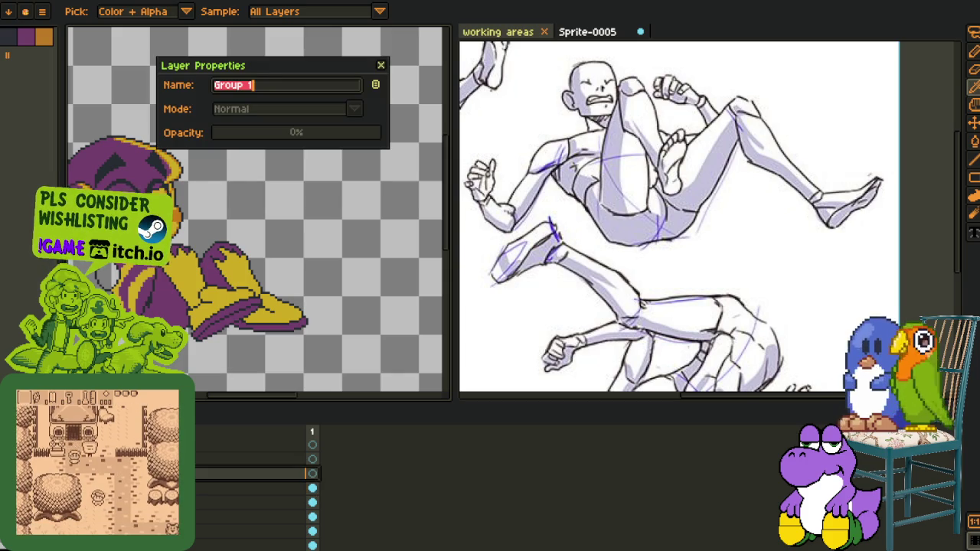
pyautogui.write('Visuals')
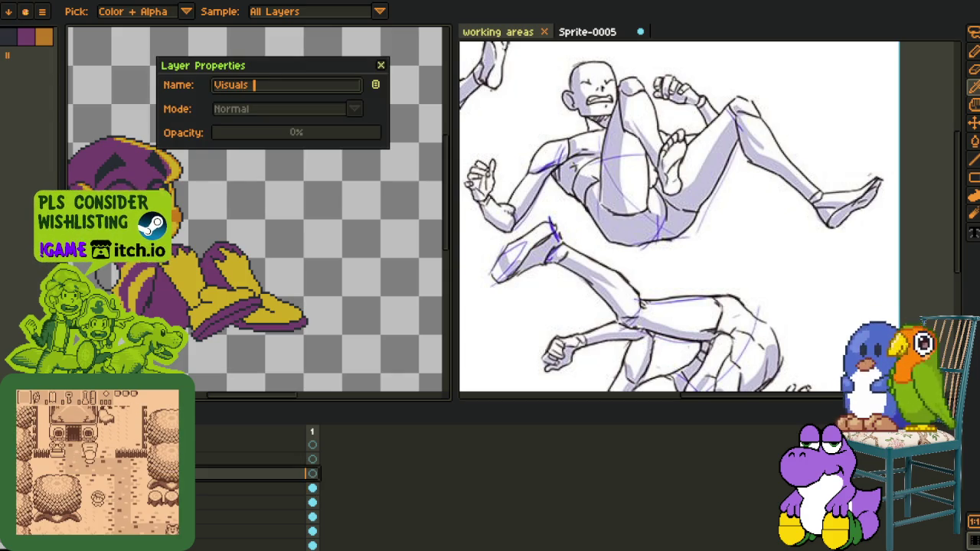
pyautogui.press('Return')
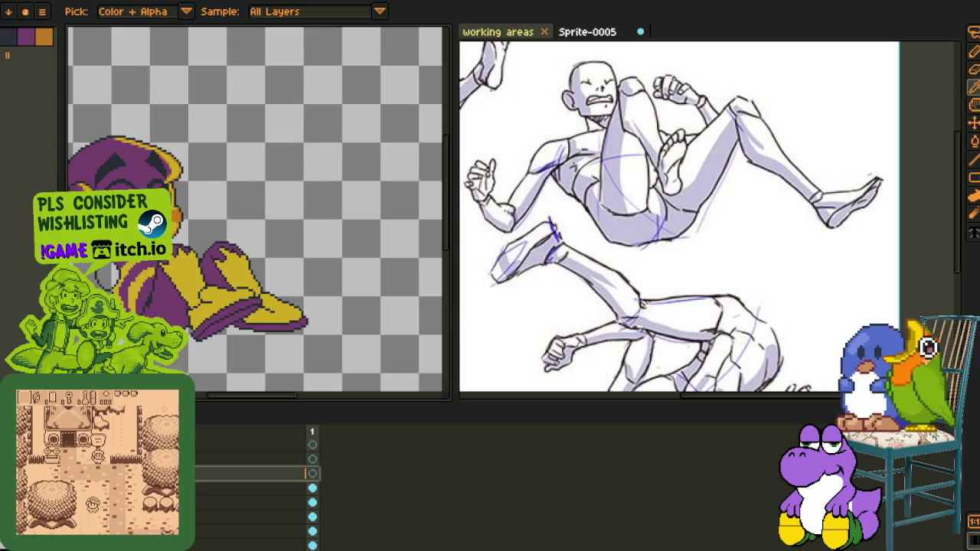
pyautogui.scroll(3, 253, 490)
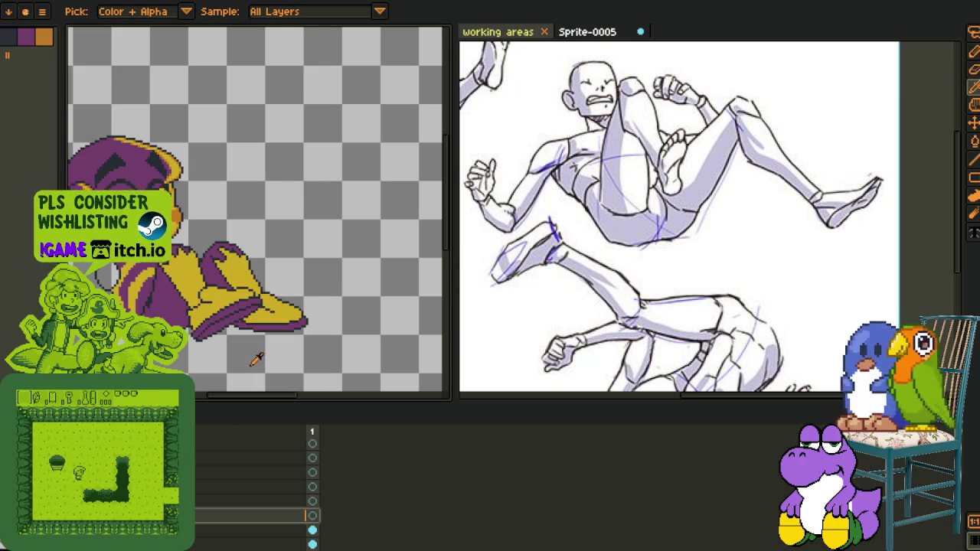
pyautogui.scroll(-2, 262, 352)
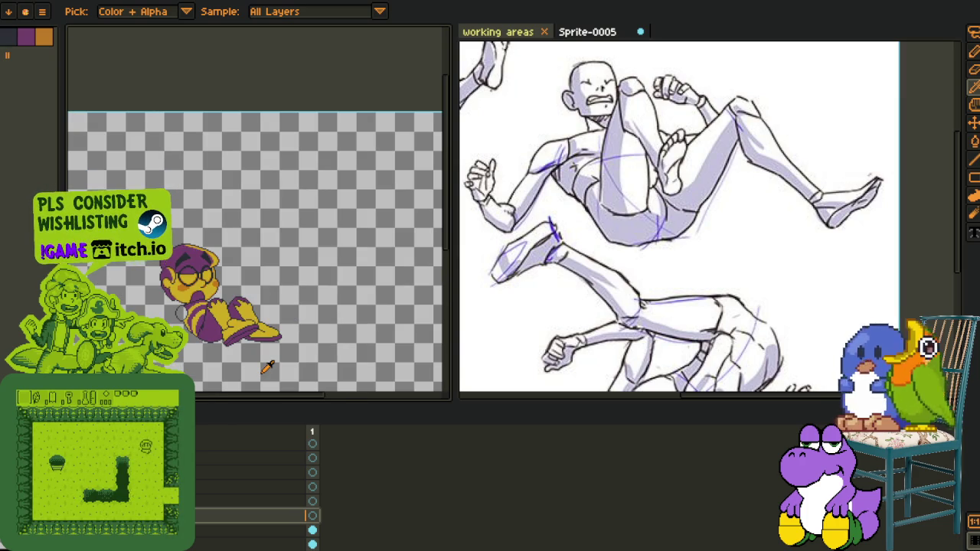
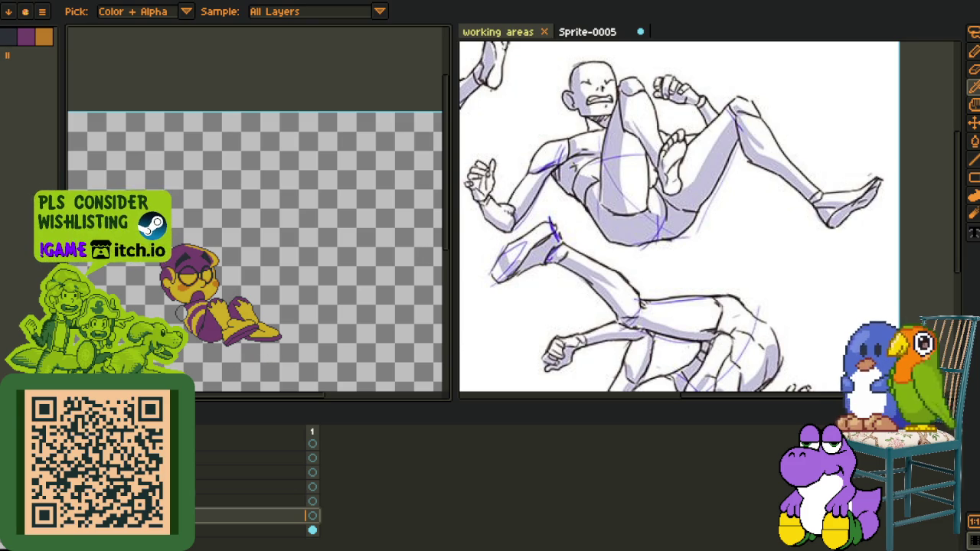
# Save the sprite and add a new empty layer above the character
pyautogui.scroll(3, 181, 312)
pyautogui.moveTo(181, 312)
pyautogui.mouseDown()
pyautogui.moveTo(115, 291)
pyautogui.moveTo(220, 284)
pyautogui.mouseUp()
pyautogui.scroll(-3, 100, 282)
pyautogui.hotkey('ctrl', 's')
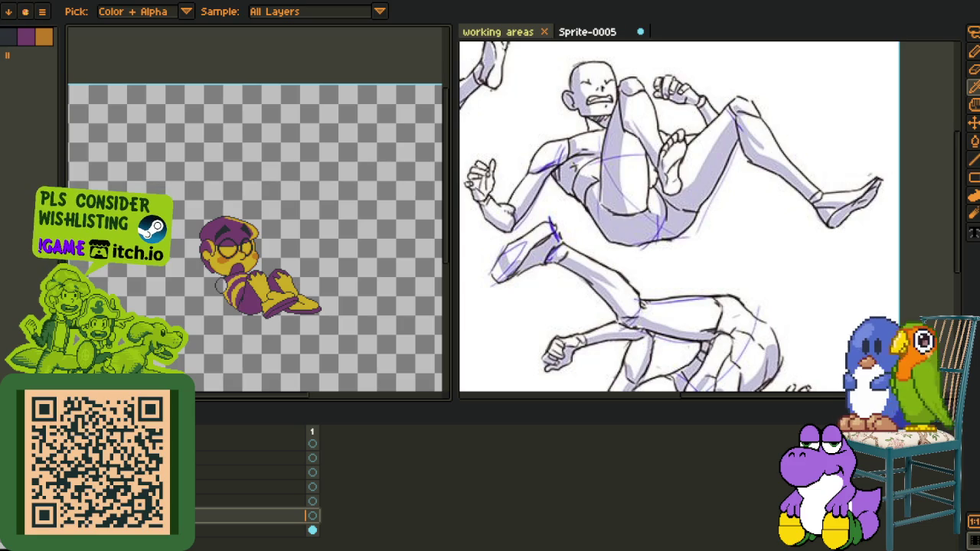
pyautogui.rightClick(166, 517)
pyautogui.moveTo(222, 475)
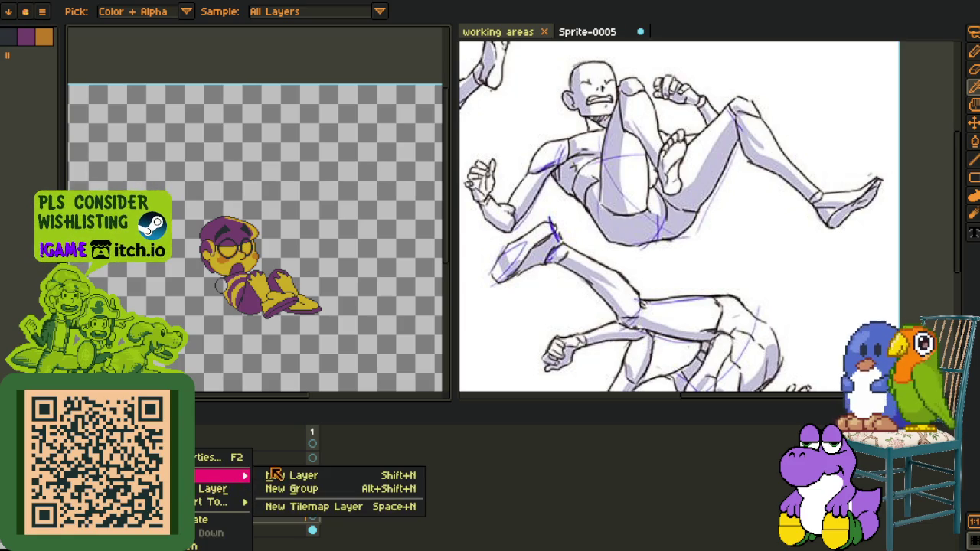
pyautogui.click(284, 476)
# Switch to the pencil at 2px, hide the timeline, and save again
pyautogui.scroll(3, 235, 328)
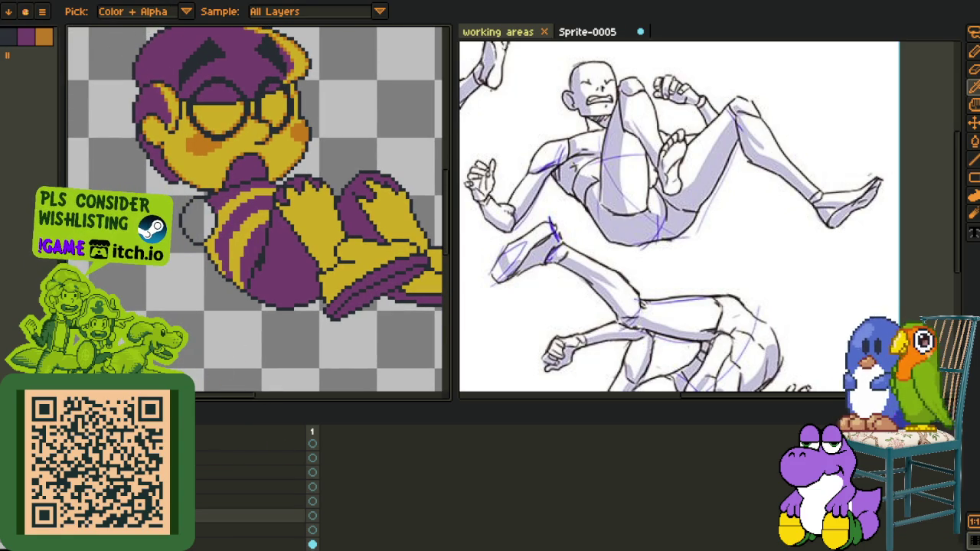
pyautogui.scroll(-2, 197, 219)
pyautogui.scroll(-1, 198, 229)
pyautogui.scroll(1, 197, 237)
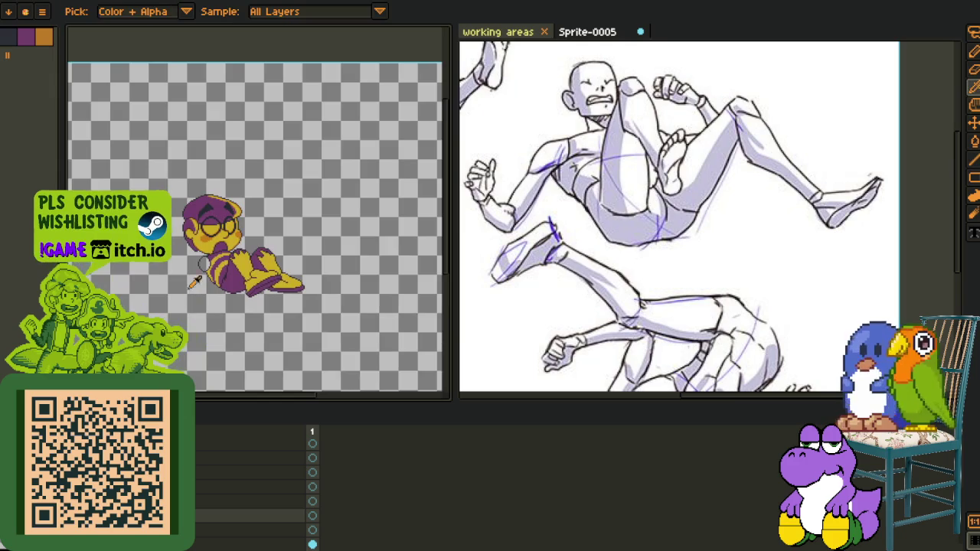
pyautogui.scroll(1, 199, 247)
pyautogui.press('b')
pyautogui.scroll(1, 230, 268)
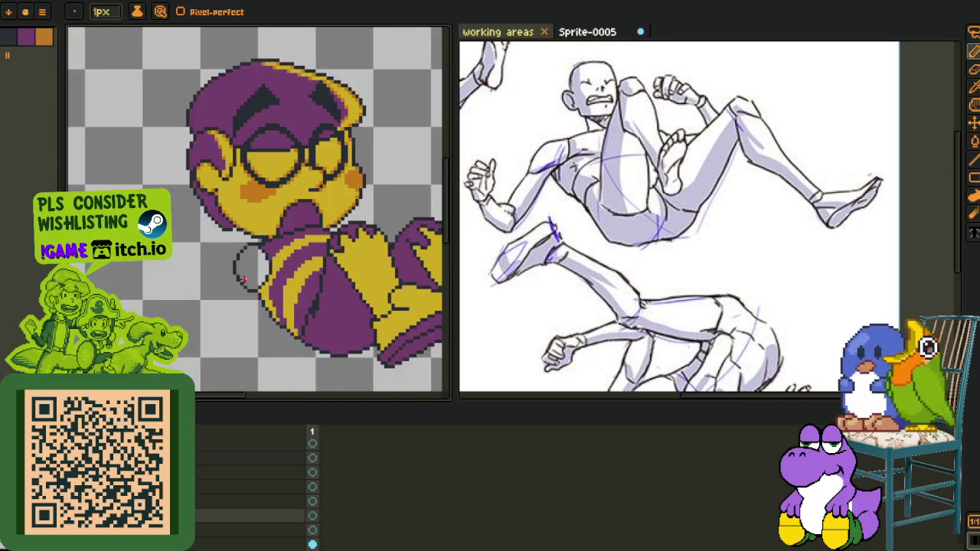
pyautogui.scroll(1, 245, 280)
pyautogui.press('+')
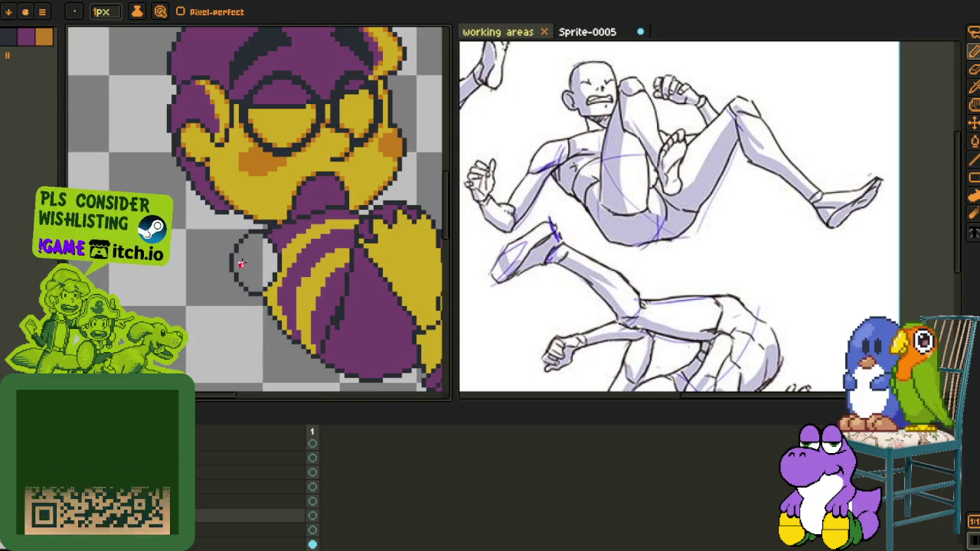
pyautogui.press('Tab')
pyautogui.hotkey('ctrl', 's')
pyautogui.moveTo(245, 280); pyautogui.dragTo(230, 324)
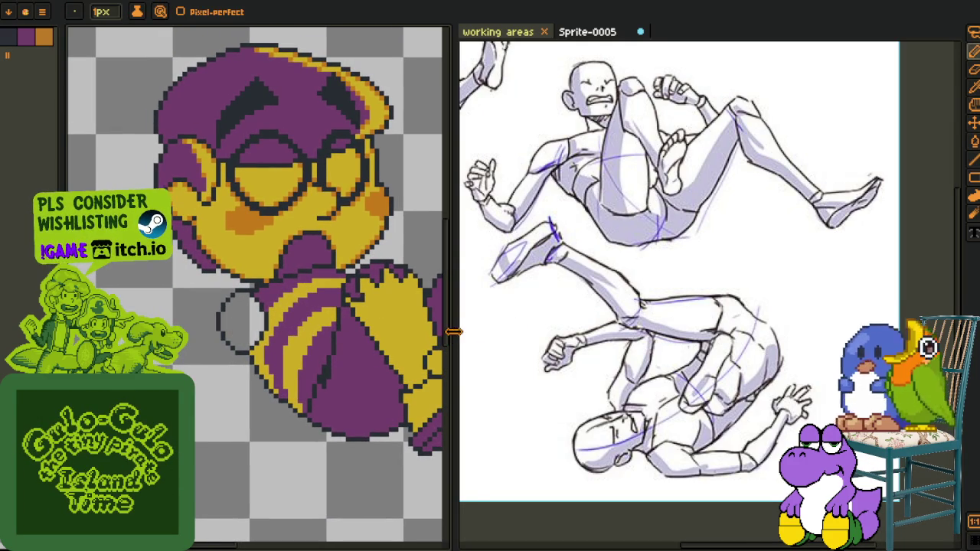
# Widen the sprite pane and shift the reference so the whole pose reference shows
pyautogui.moveTo(456, 340); pyautogui.dragTo(563, 337)
pyautogui.moveTo(654, 315); pyautogui.dragTo(794, 316)
pyautogui.scroll(-3, 794, 316)
pyautogui.moveTo(234, 341); pyautogui.dragTo(187, 326)
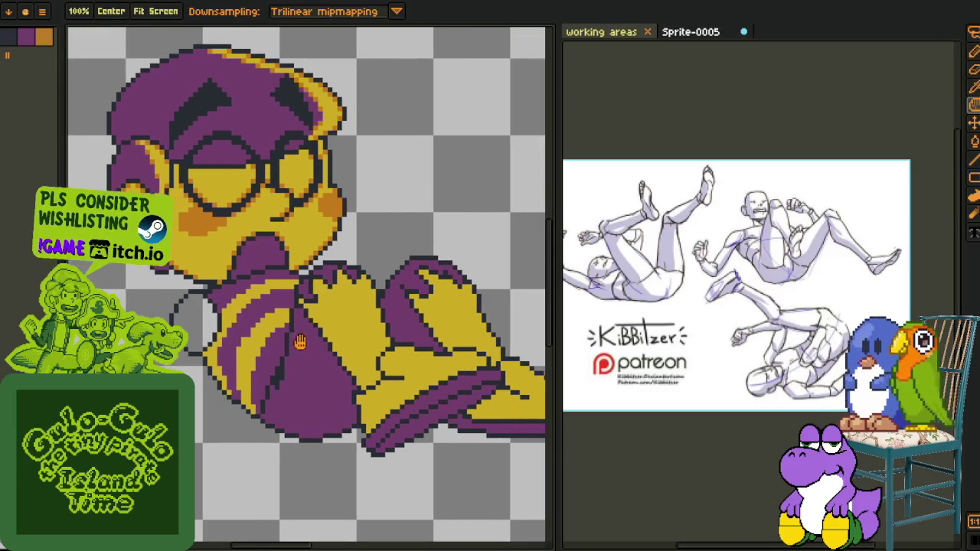
pyautogui.scroll(-1, 188, 325)
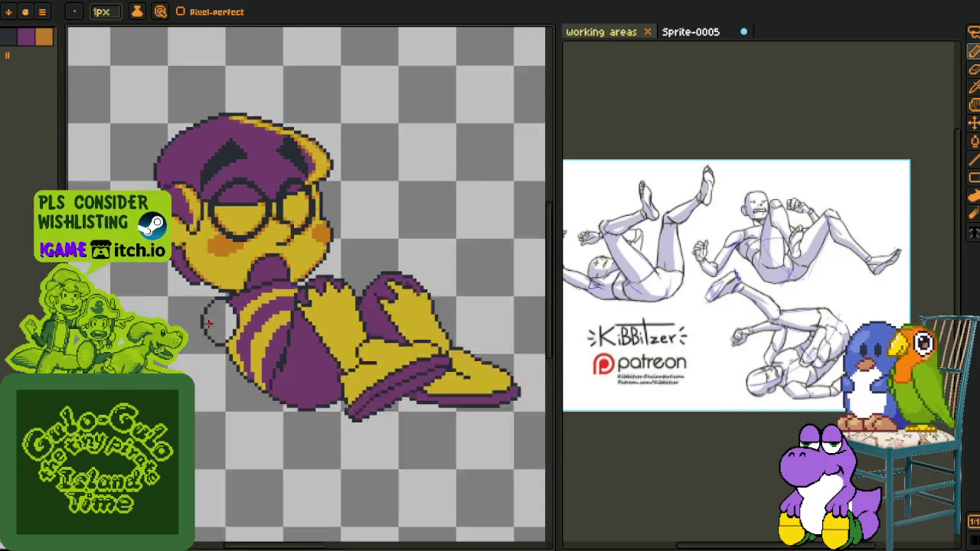
pyautogui.scroll(-1, 203, 325)
pyautogui.scroll(3, 211, 321)
pyautogui.scroll(1, 206, 312)
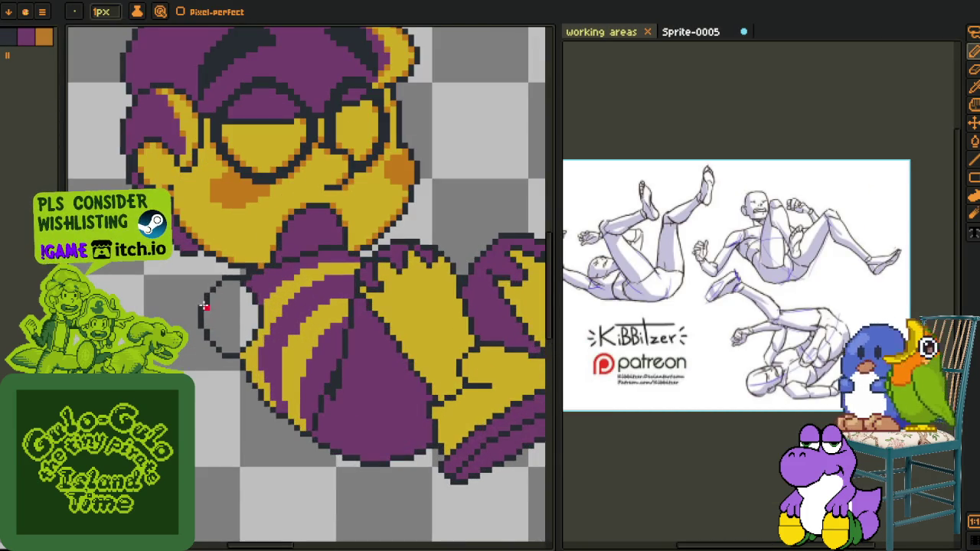
# Draw two red straight lines running down-left from the collar for the arm
pyautogui.press('l')
pyautogui.moveTo(207, 291); pyautogui.dragTo(183, 372)
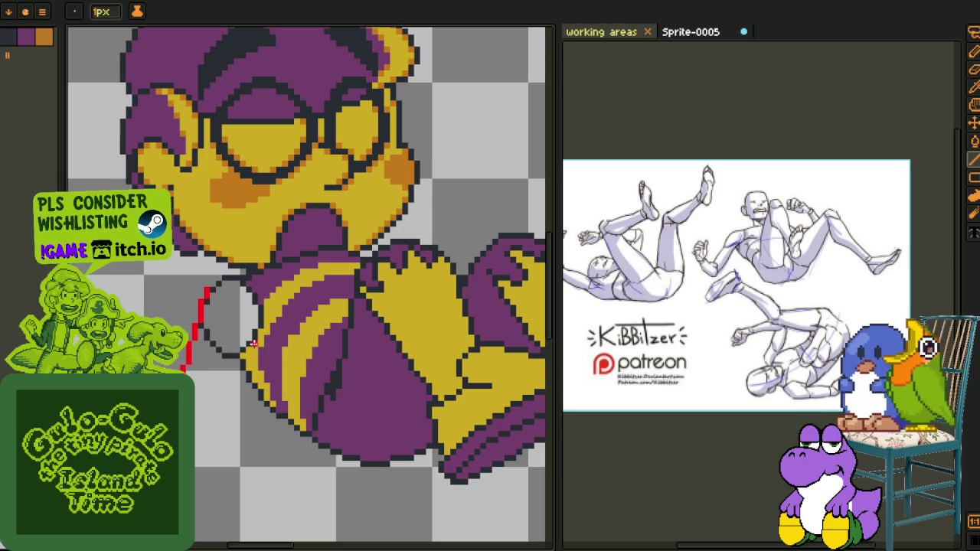
pyautogui.moveTo(253, 344); pyautogui.dragTo(213, 455)
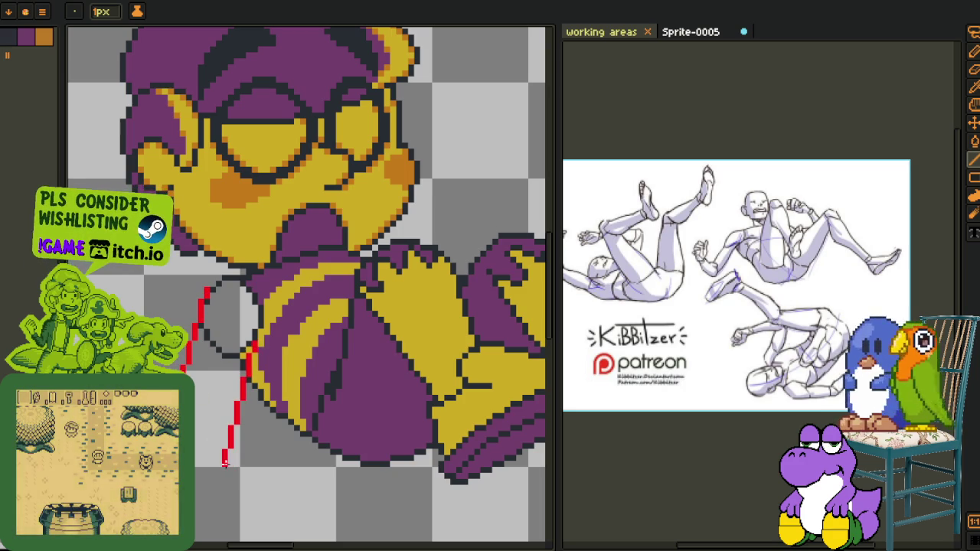
pyautogui.scroll(-3, 230, 455)
pyautogui.scroll(1, 241, 429)
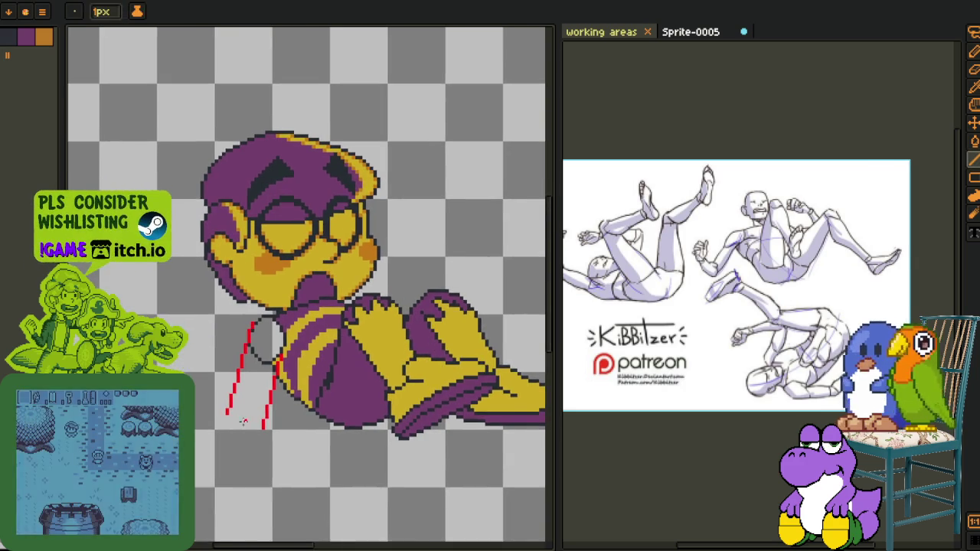
pyautogui.scroll(1, 243, 424)
# Undo the misplaced second arm line and redraw the arm's right edge shorter
pyautogui.hotkey('ctrl', 'z')
pyautogui.scroll(1, 268, 375)
pyautogui.moveTo(282, 346); pyautogui.dragTo(250, 472)
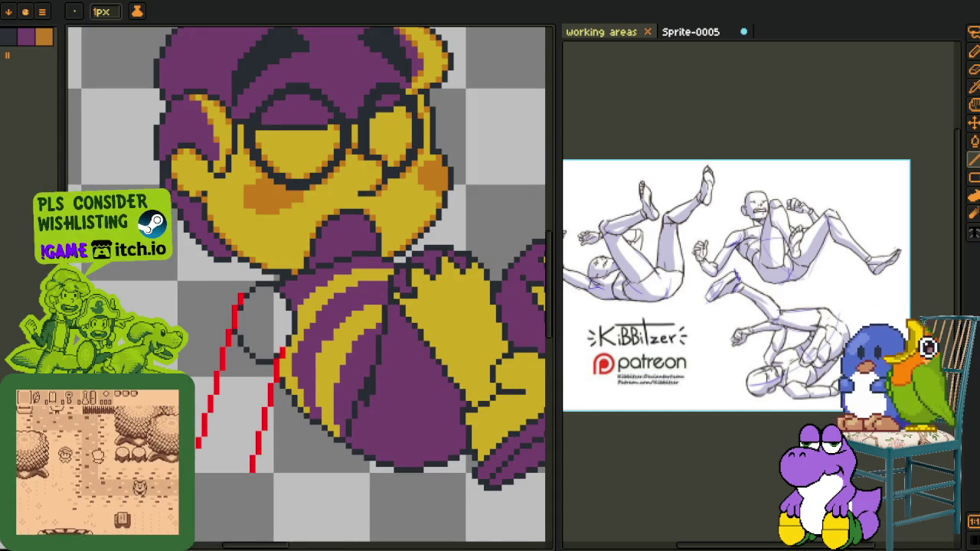
pyautogui.scroll(-3, 213, 438)
pyautogui.scroll(2, 213, 438)
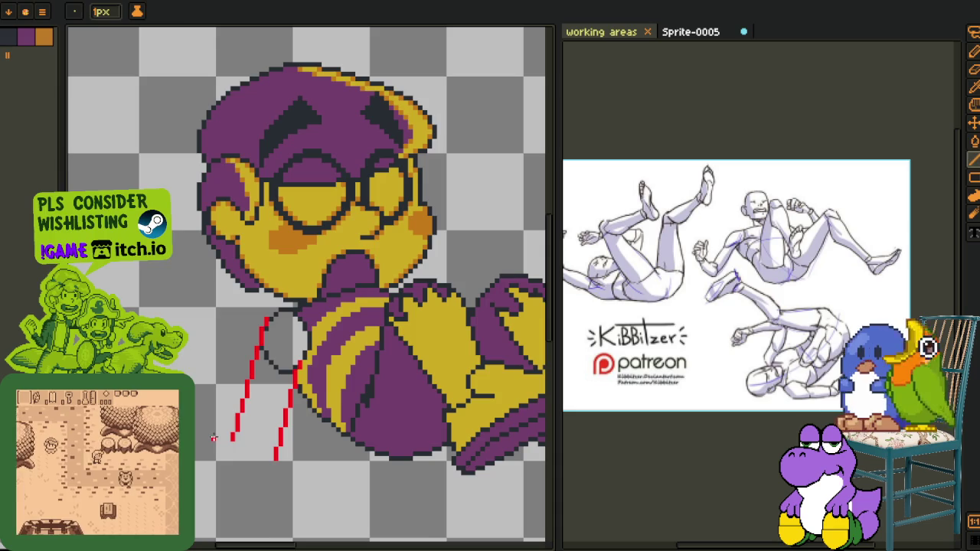
pyautogui.scroll(-3, 214, 438)
pyautogui.scroll(2, 230, 429)
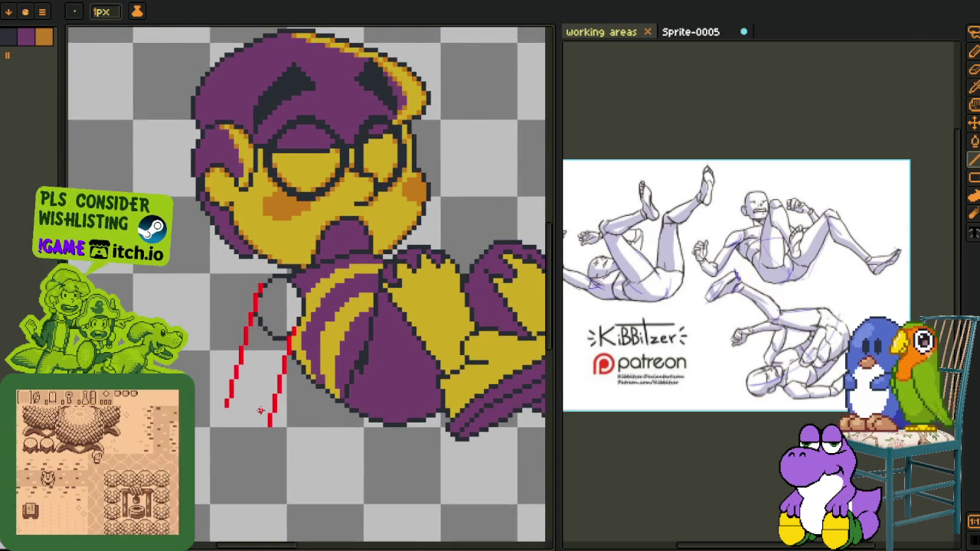
pyautogui.moveTo(268, 420); pyautogui.dragTo(265, 440)
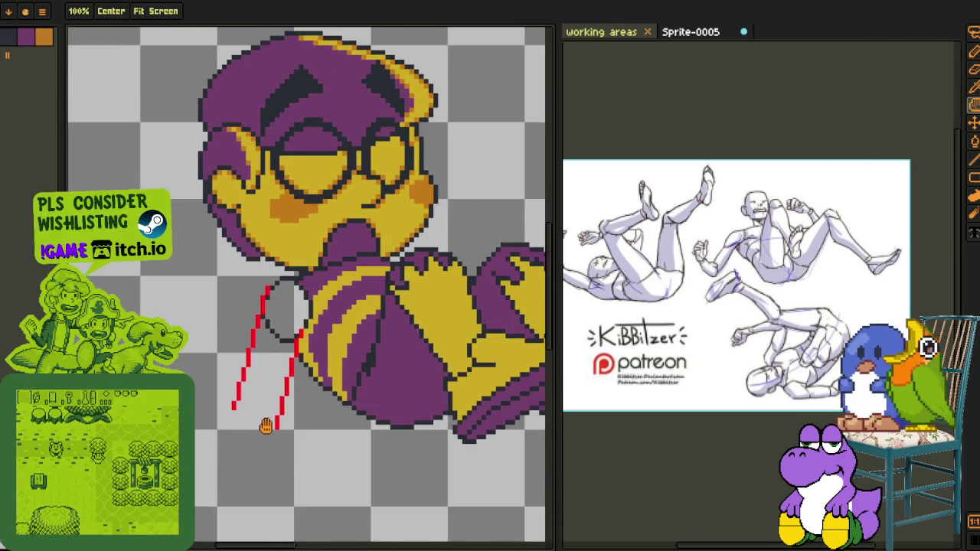
pyautogui.scroll(2, 265, 429)
pyautogui.moveTo(276, 416); pyautogui.dragTo(247, 340)
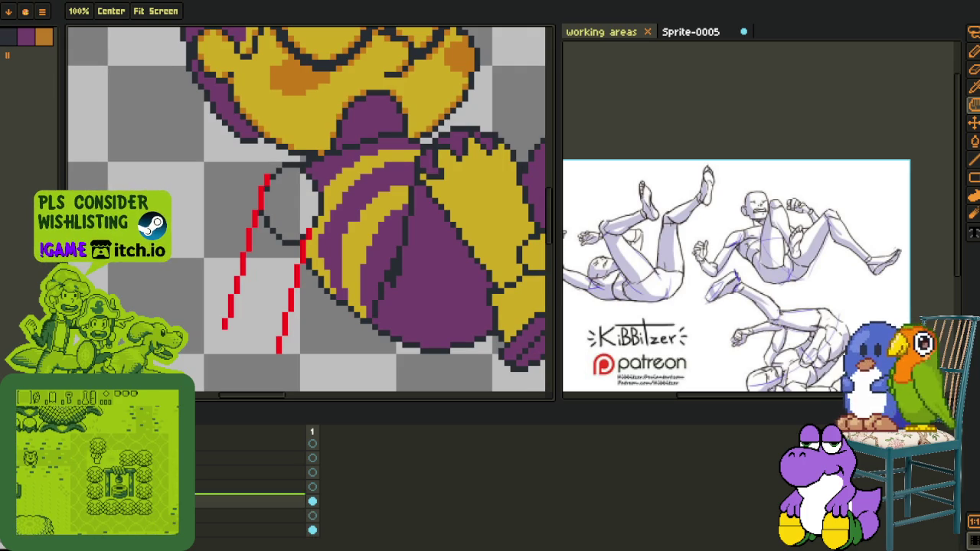
# Add a new layer, Layer 2, hide the timeline and frame the character's head
pyautogui.rightClick(192, 459)
pyautogui.click(291, 471)
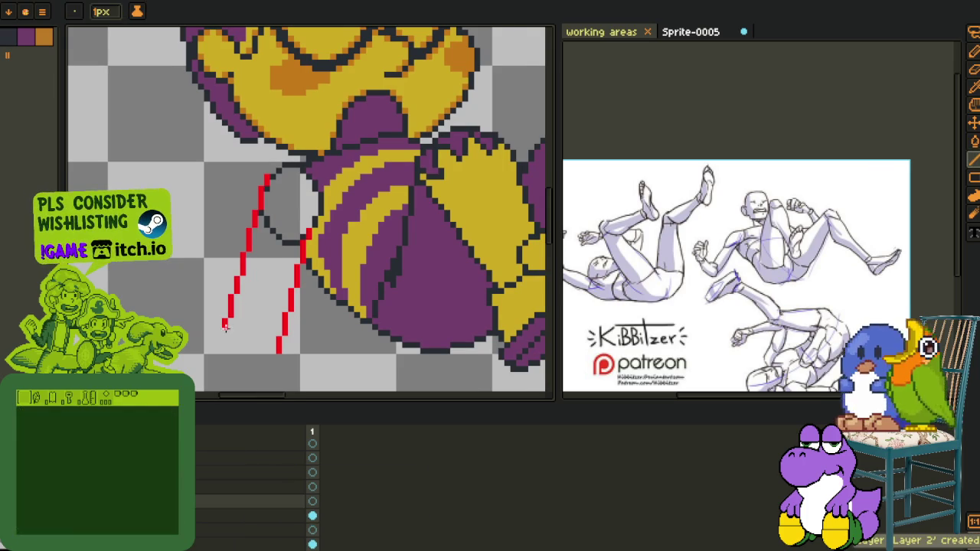
pyautogui.scroll(-1, 228, 332)
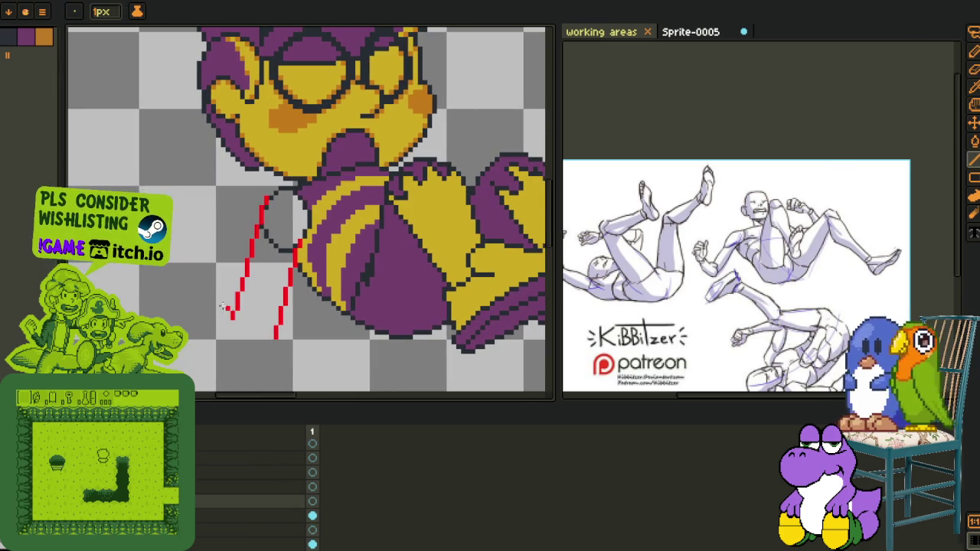
pyautogui.press('Tab')
pyautogui.moveTo(175, 278); pyautogui.dragTo(210, 350)
pyautogui.scroll(1, 210, 350)
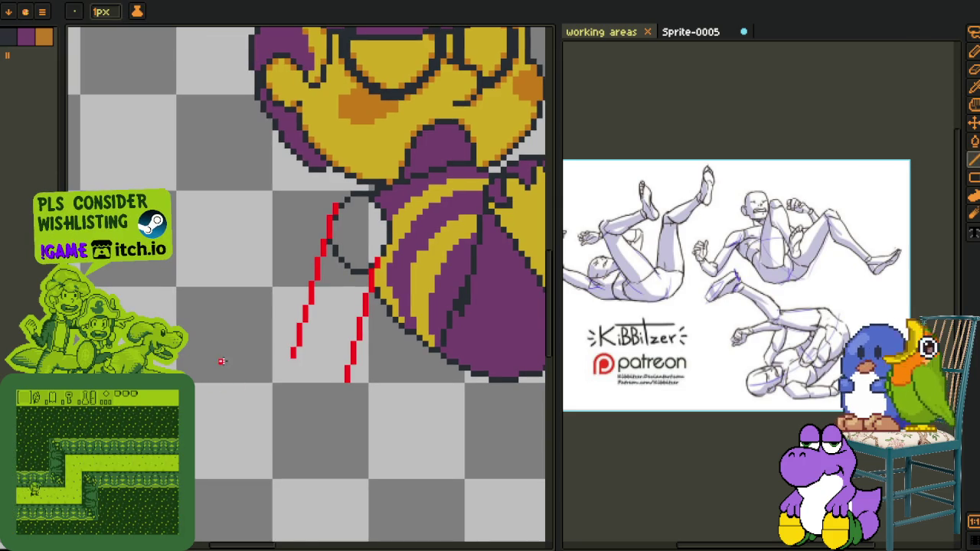
pyautogui.scroll(-1, 222, 362)
pyautogui.scroll(-1, 237, 360)
pyautogui.scroll(1, 249, 361)
pyautogui.scroll(1, 256, 363)
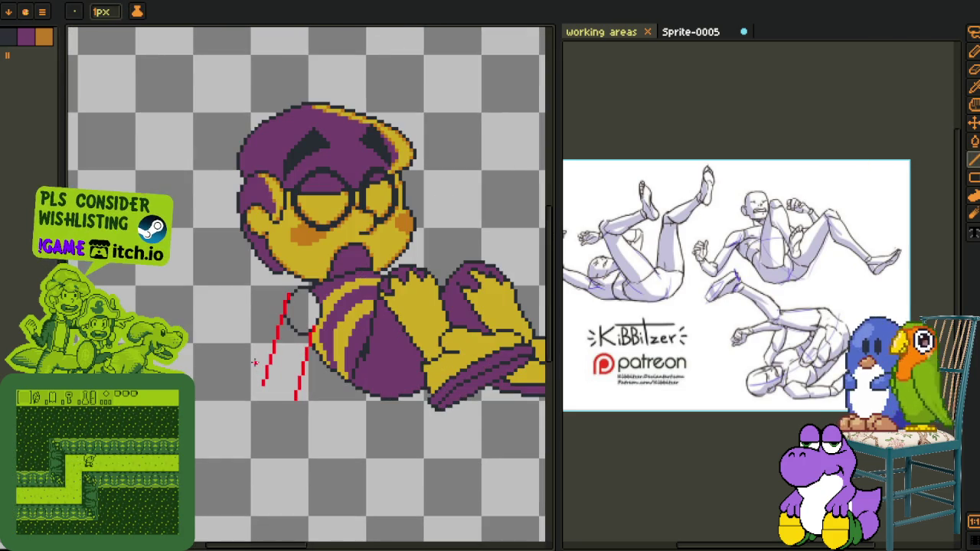
pyautogui.scroll(1, 242, 368)
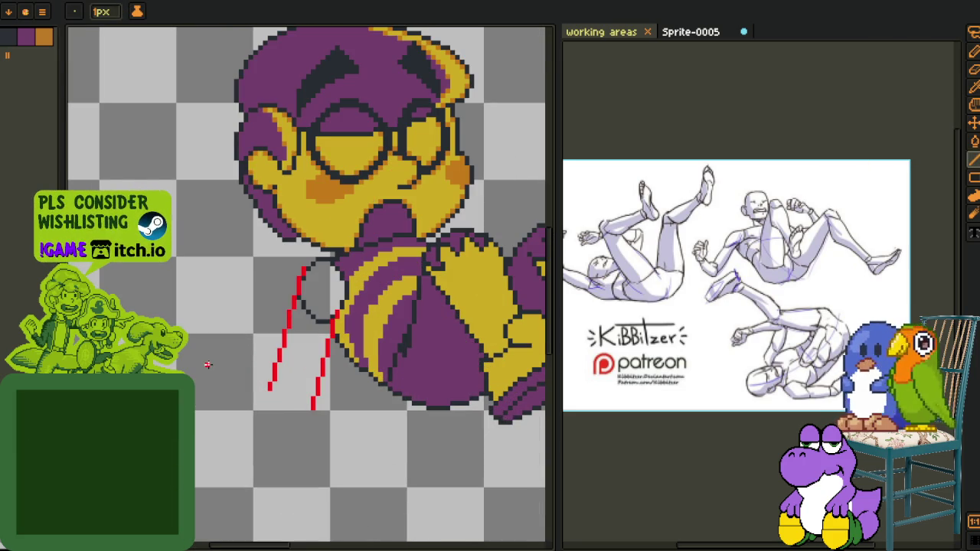
pyautogui.scroll(-1, 242, 366)
pyautogui.scroll(1, 368, 331)
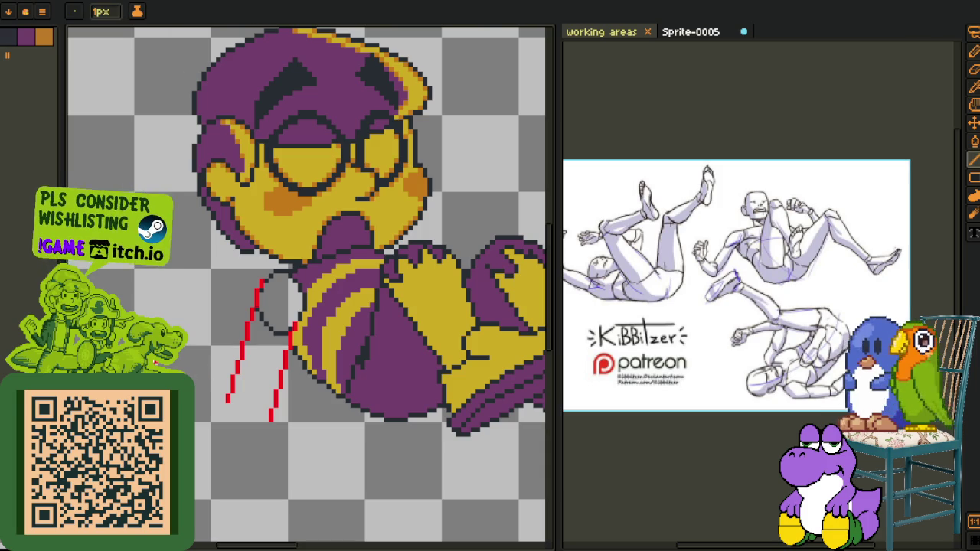
pyautogui.scroll(-1, 195, 369)
pyautogui.scroll(1, 195, 370)
pyautogui.scroll(-1, 215, 380)
pyautogui.scroll(1, 217, 374)
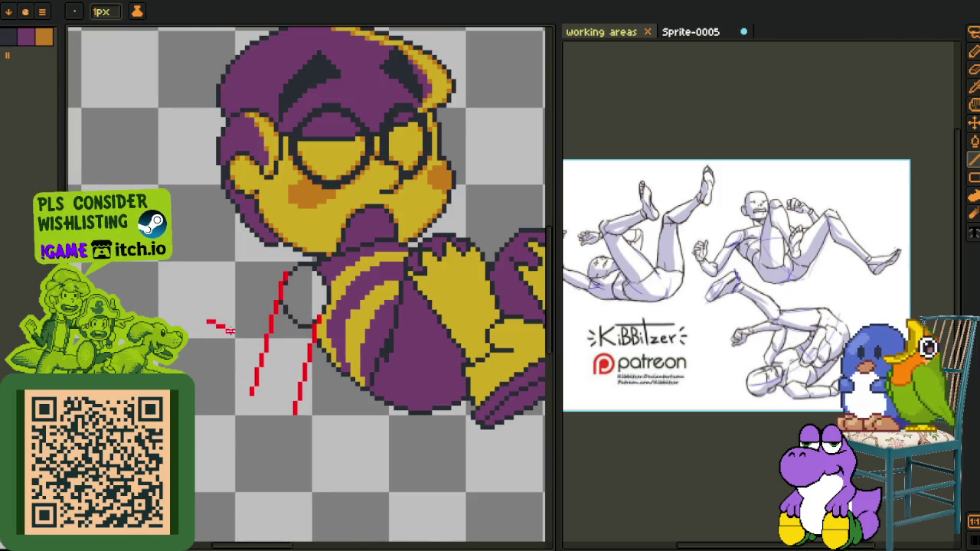
# Replace the rough red hand scribble with a straight red line for the hand
pyautogui.moveTo(187, 349); pyautogui.dragTo(289, 414)
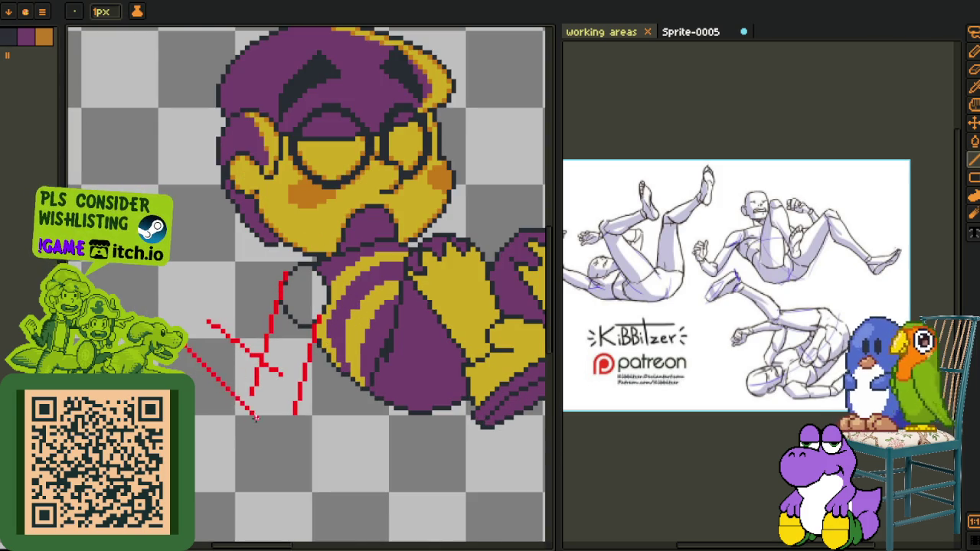
pyautogui.scroll(-2, 290, 414)
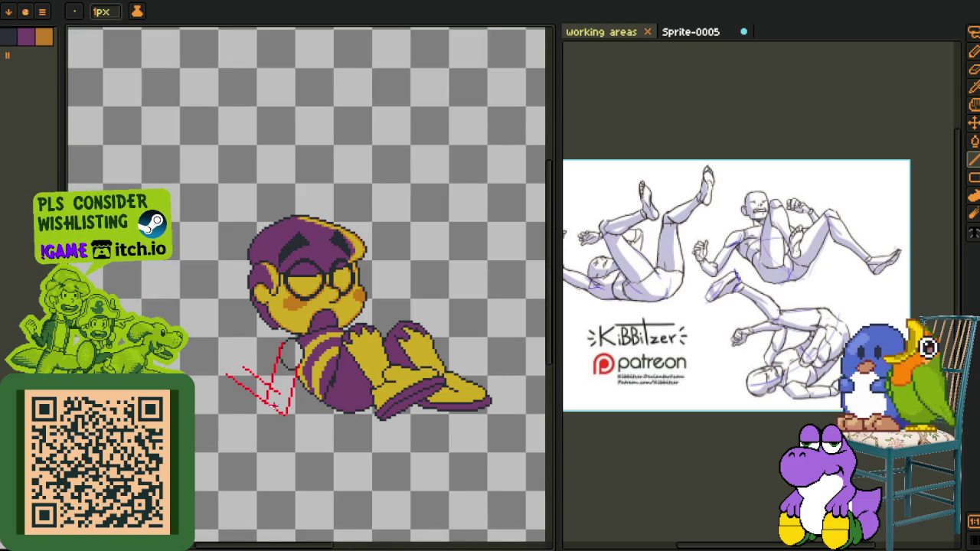
pyautogui.scroll(2, 264, 406)
pyautogui.hotkey('ctrl', 'z')
pyautogui.hotkey('ctrl', 'z')
pyautogui.press('l')
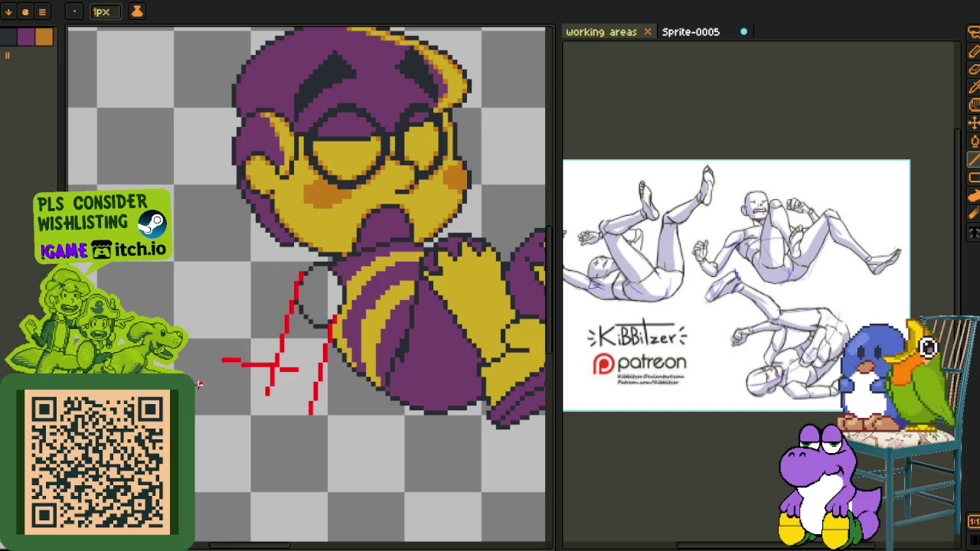
pyautogui.moveTo(204, 388); pyautogui.dragTo(295, 417)
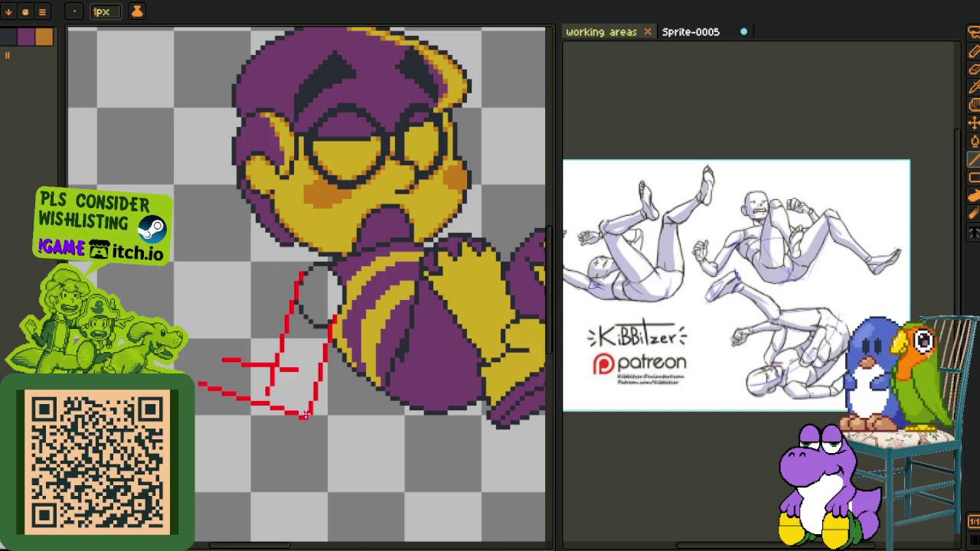
pyautogui.scroll(-1, 304, 415)
pyautogui.scroll(2, 225, 356)
pyautogui.scroll(2, 225, 356)
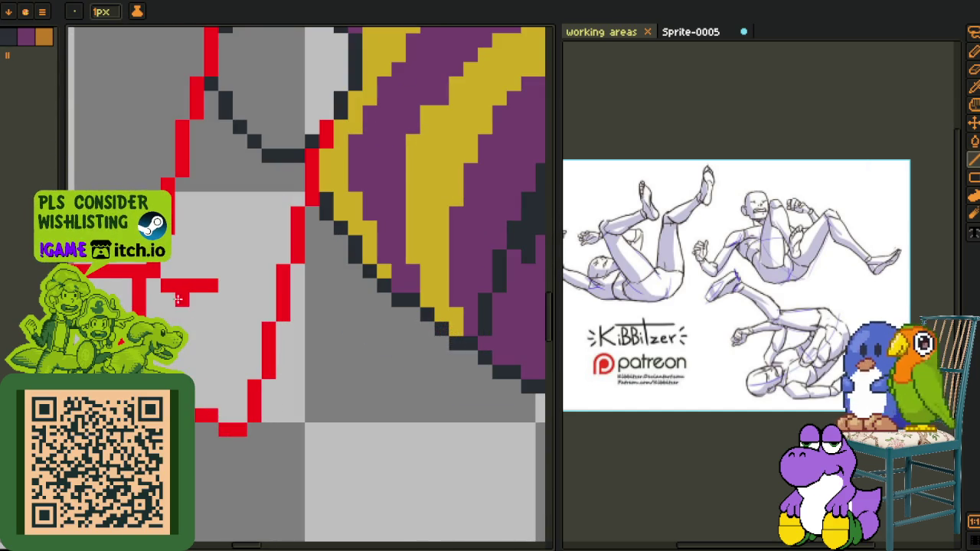
# Erase a stray red horizontal segment near the collar and show the timeline
pyautogui.press('e')
pyautogui.moveTo(168, 289); pyautogui.dragTo(225, 285)
pyautogui.scroll(-3, 225, 285)
pyautogui.scroll(-2, 250, 287)
pyautogui.scroll(3, 252, 334)
pyautogui.press('i')
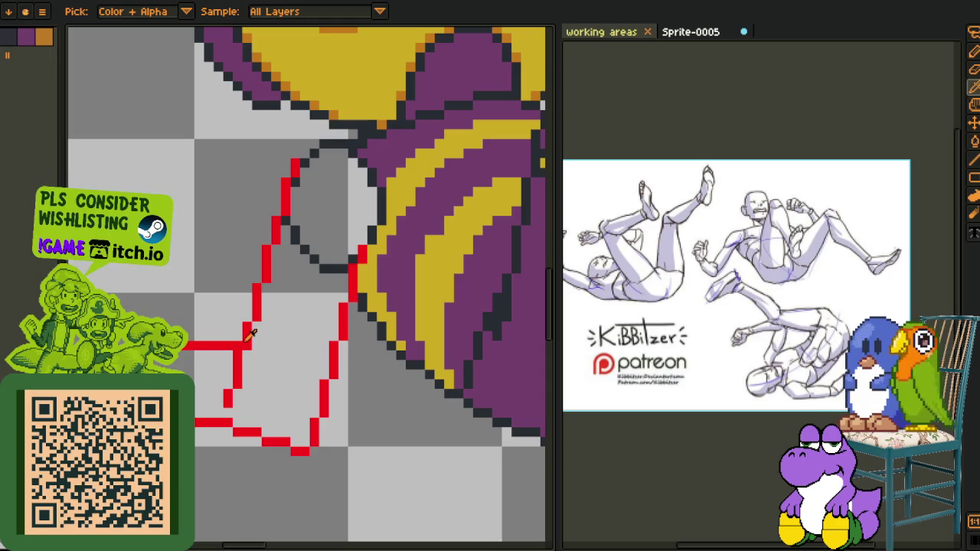
pyautogui.press('b')
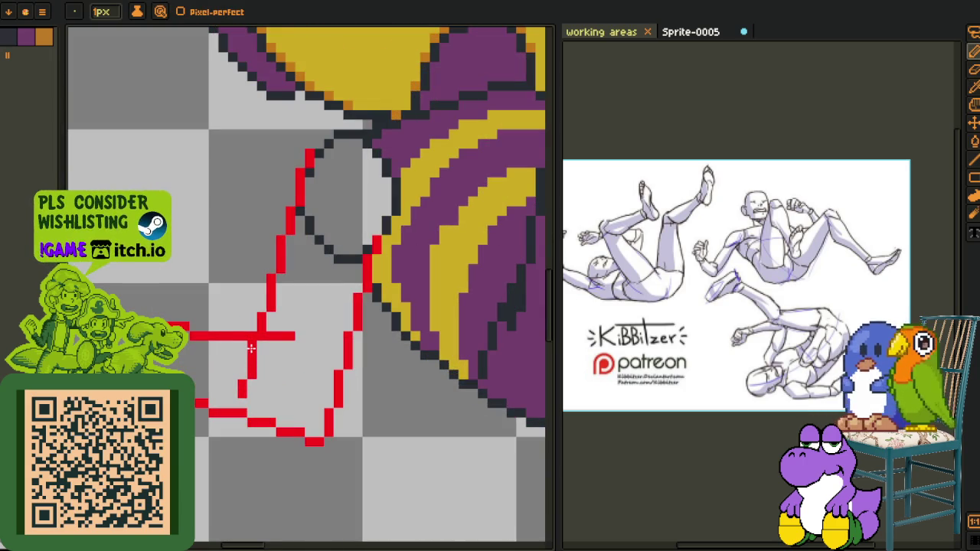
pyautogui.scroll(-1, 252, 373)
pyautogui.press('Tab')
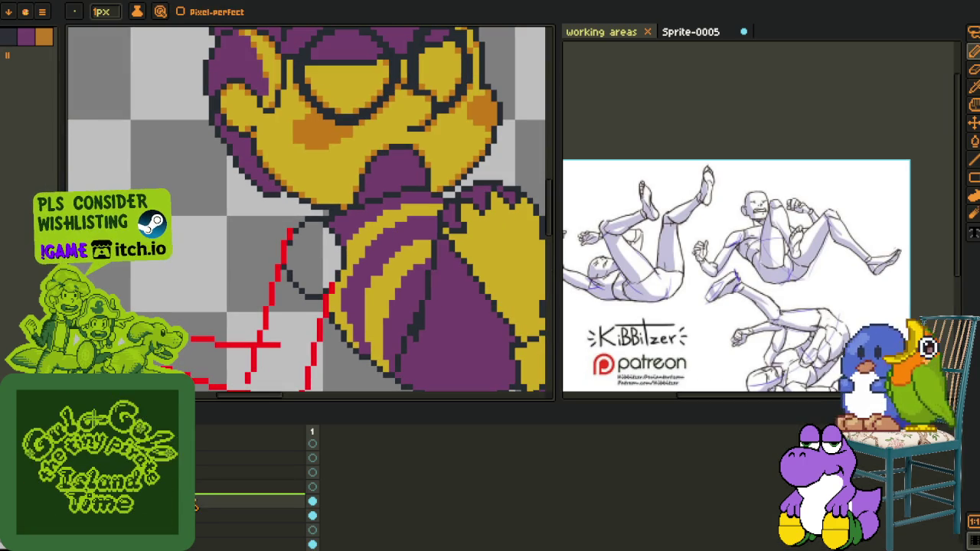
pyautogui.press('Tab')
pyautogui.scroll(1, 246, 340)
pyautogui.press('e')
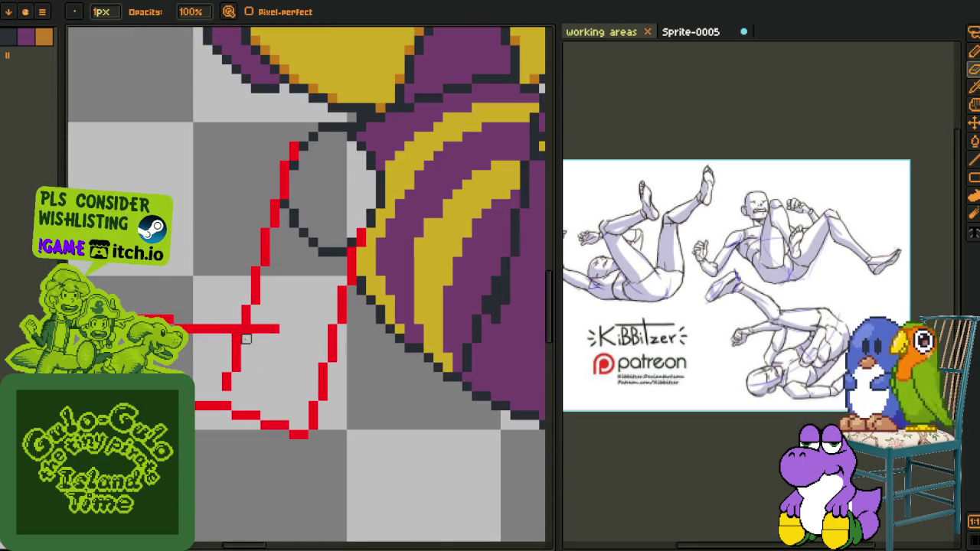
pyautogui.scroll(-2, 226, 387)
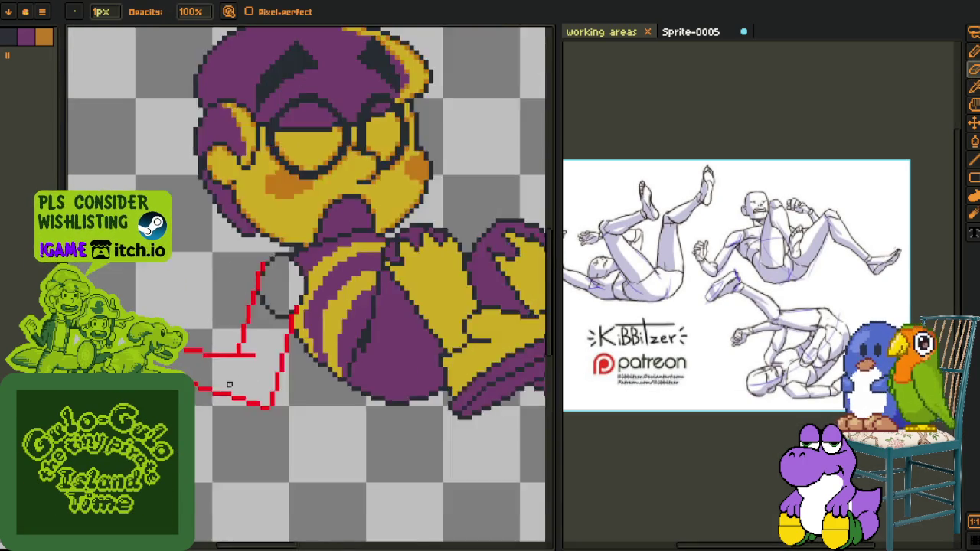
pyautogui.press('Tab')
# Select and adjust the red hand sketch, commit it, zoom out and save
pyautogui.rightClick(184, 502)
pyautogui.click(217, 534)
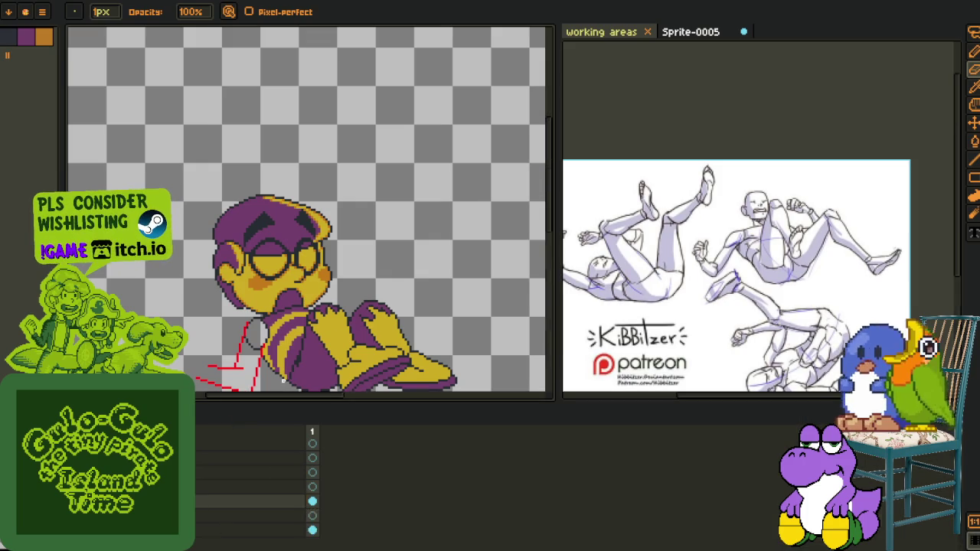
pyautogui.press('Tab')
pyautogui.press('i')
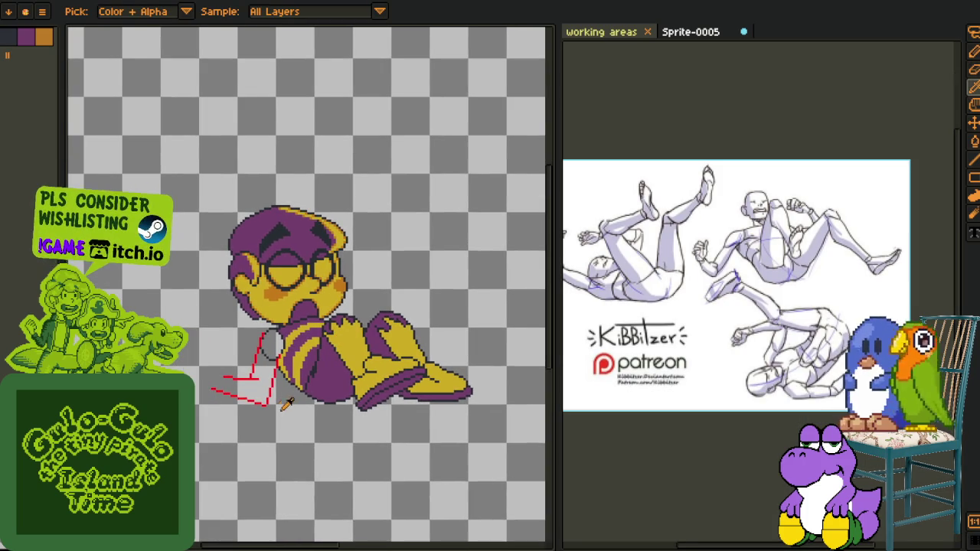
pyautogui.scroll(1, 288, 409)
pyautogui.press('Tab')
pyautogui.press('Tab')
pyautogui.scroll(1, 306, 364)
pyautogui.scroll(1, 340, 366)
pyautogui.press('m')
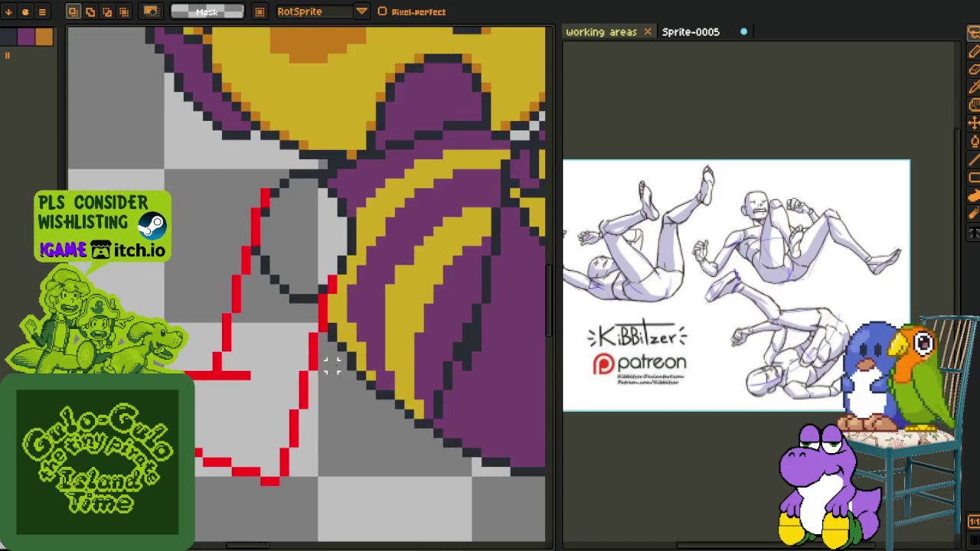
pyautogui.moveTo(312, 377)
pyautogui.mouseDown()
pyautogui.moveTo(362, 309)
pyautogui.moveTo(318, 413)
pyautogui.mouseUp()
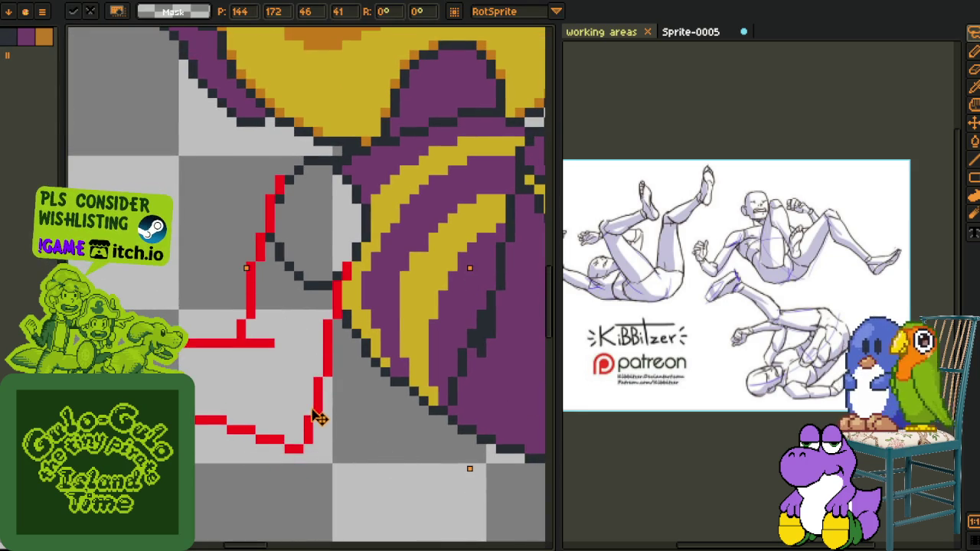
pyautogui.press('Return')
pyautogui.press('-')
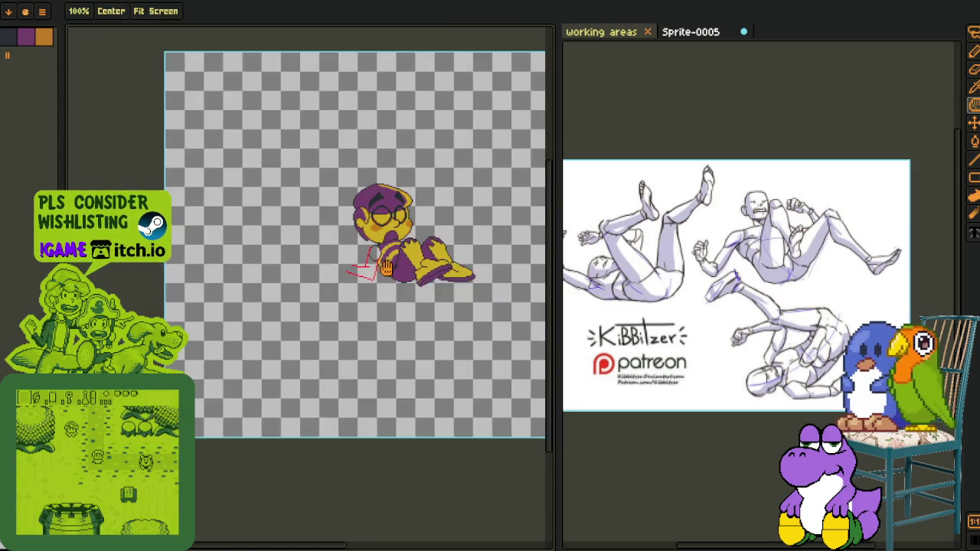
pyautogui.hotkey('ctrl', 's')
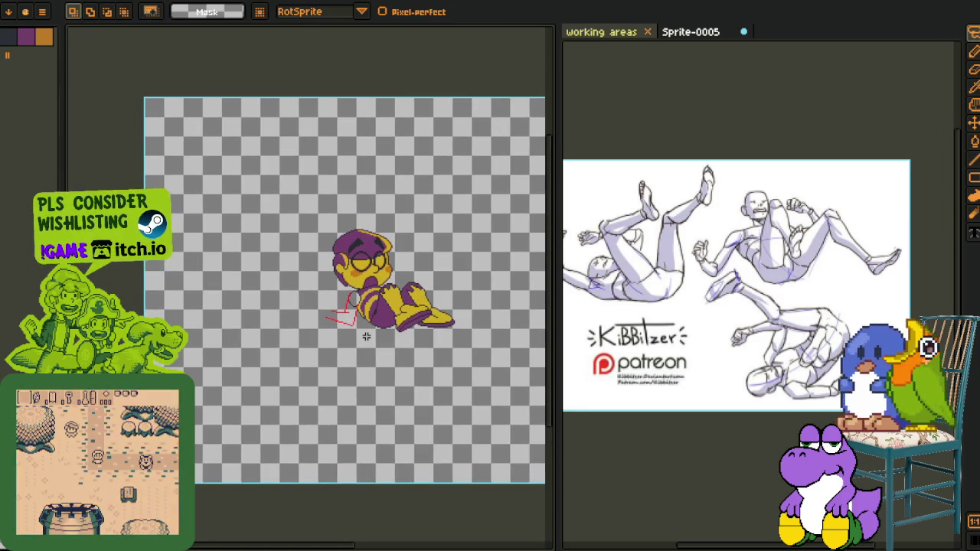
# Sample the red sketch colour, extend the hand's bottom red line, and save
pyautogui.scroll(2, 366, 337)
pyautogui.scroll(-1, 389, 301)
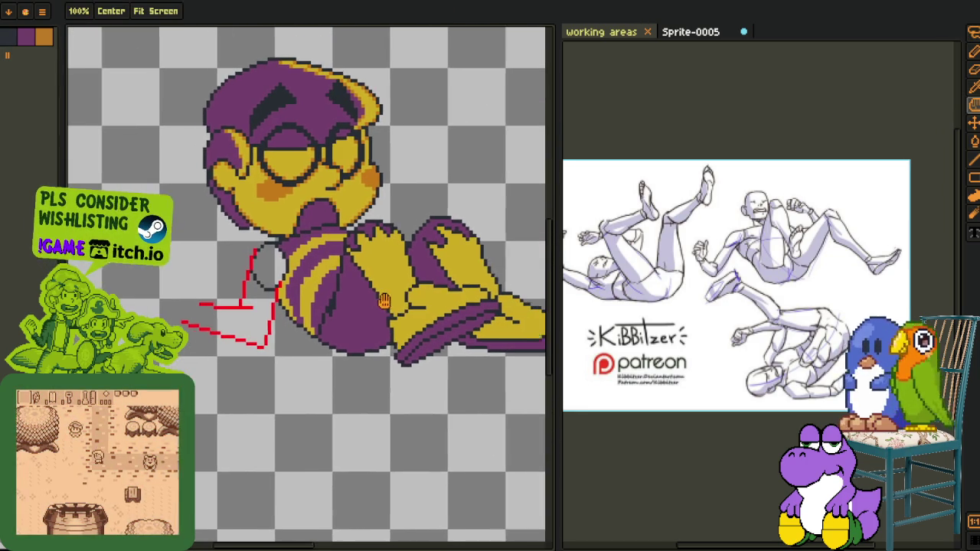
pyautogui.press('m')
pyautogui.scroll(2, 247, 337)
pyautogui.scroll(1, 247, 337)
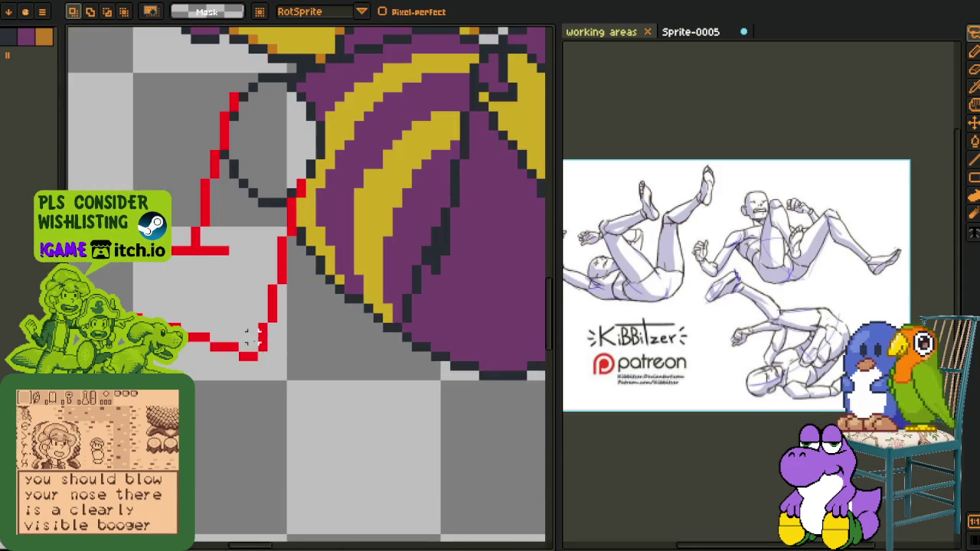
pyautogui.press('i')
pyautogui.scroll(1, 264, 346)
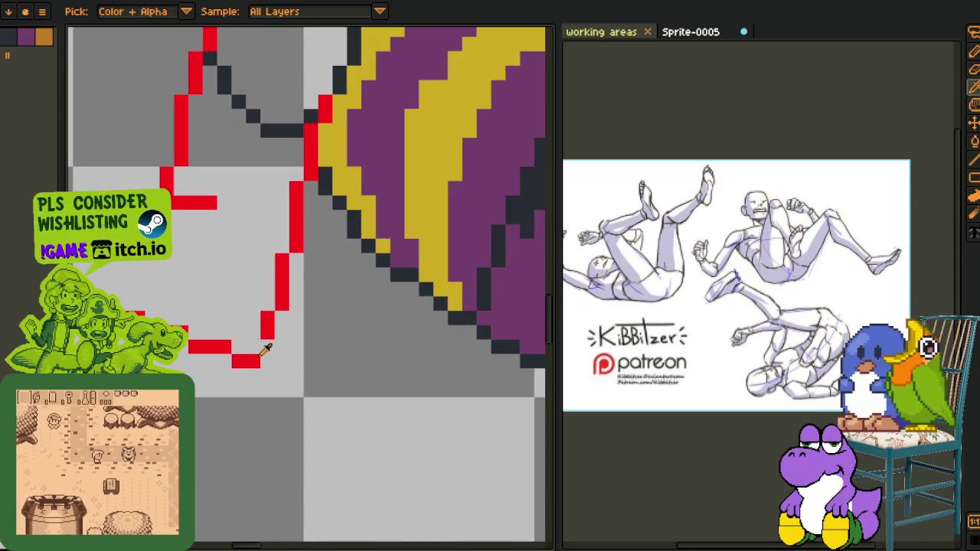
pyautogui.press('e')
pyautogui.click(246, 360)
pyautogui.press('i')
pyautogui.press('b')
pyautogui.moveTo(236, 347); pyautogui.dragTo(247, 344)
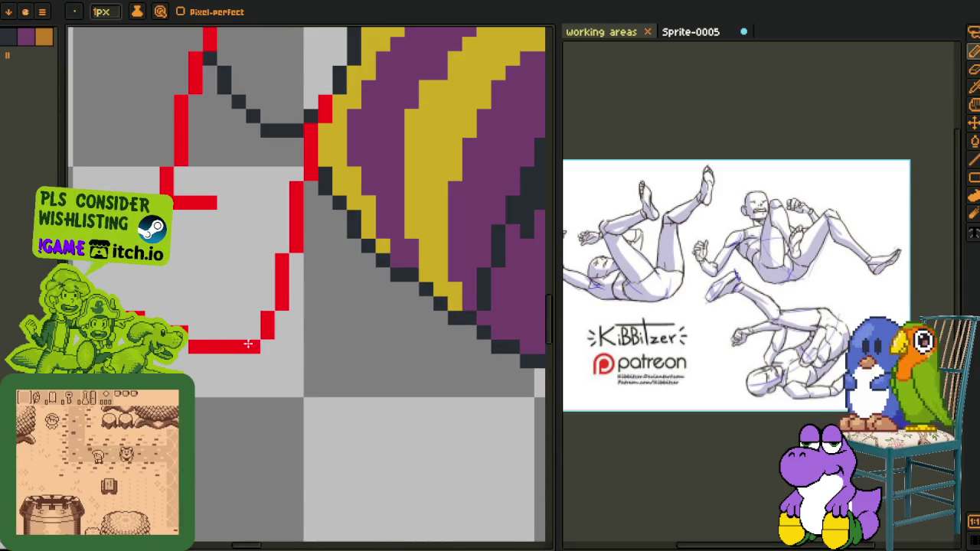
pyautogui.scroll(-3, 196, 337)
pyautogui.scroll(-2, 196, 337)
pyautogui.press('i')
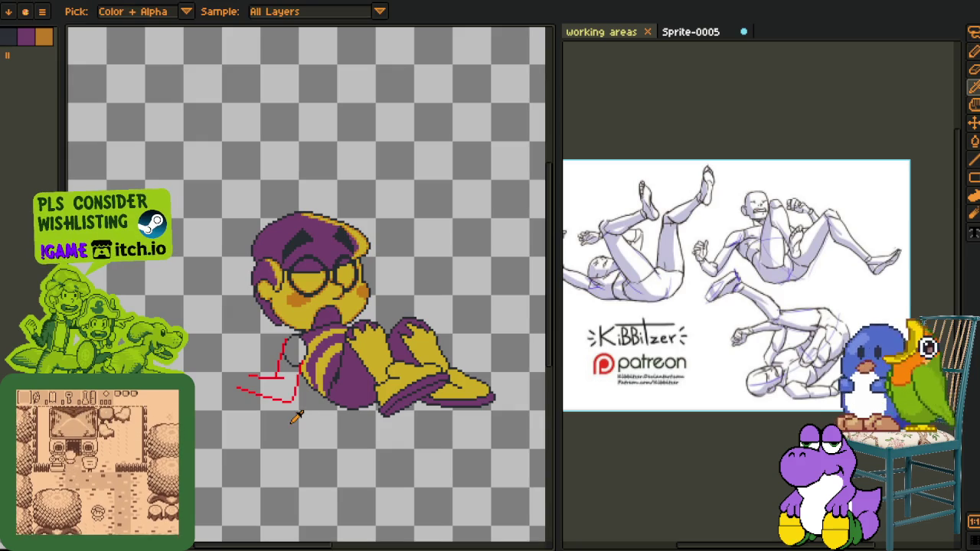
pyautogui.moveTo(284, 408); pyautogui.dragTo(253, 366)
pyautogui.hotkey('ctrl', 's')
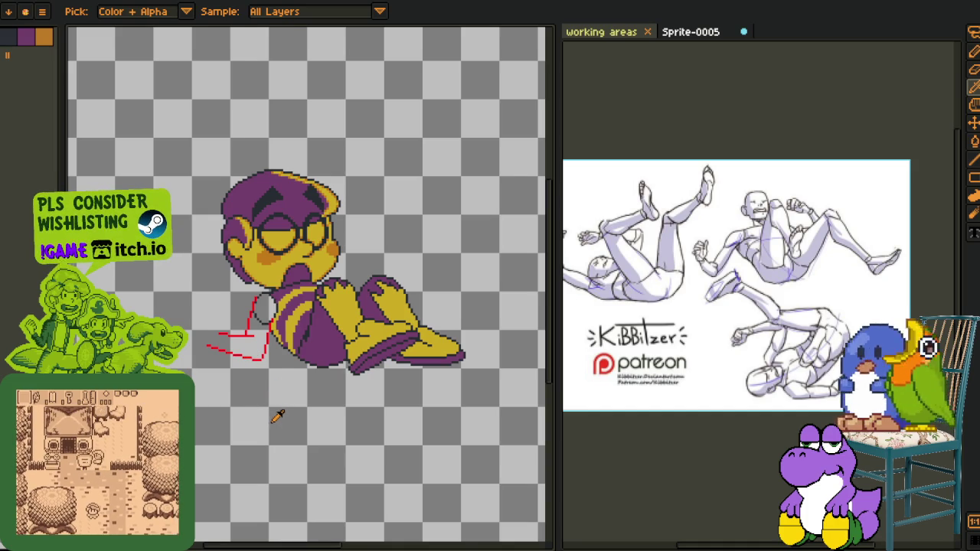
# Trace red around the top of the grey cuff up to the collar
pyautogui.moveTo(258, 404); pyautogui.dragTo(286, 392)
pyautogui.scroll(2, 288, 254)
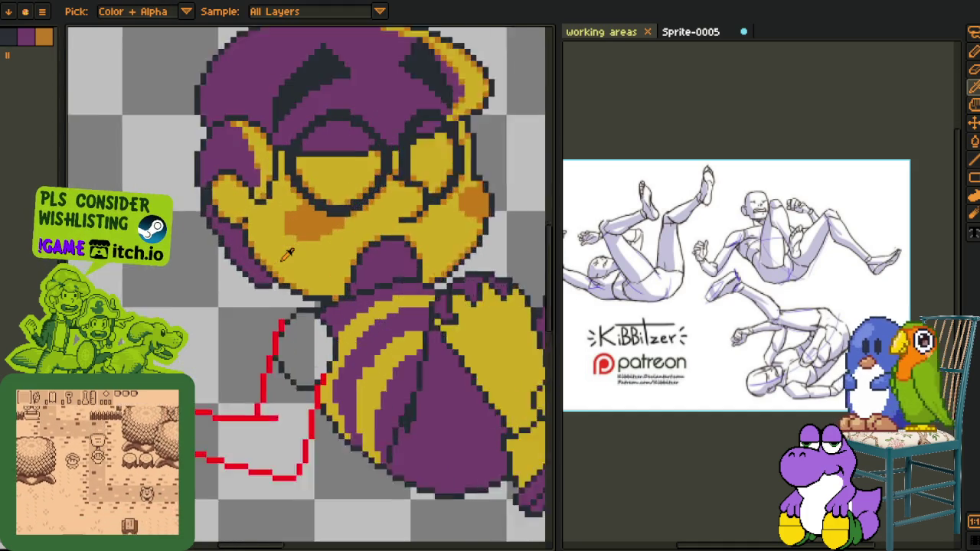
pyautogui.scroll(1, 275, 306)
pyautogui.scroll(2, 253, 253)
pyautogui.press('b')
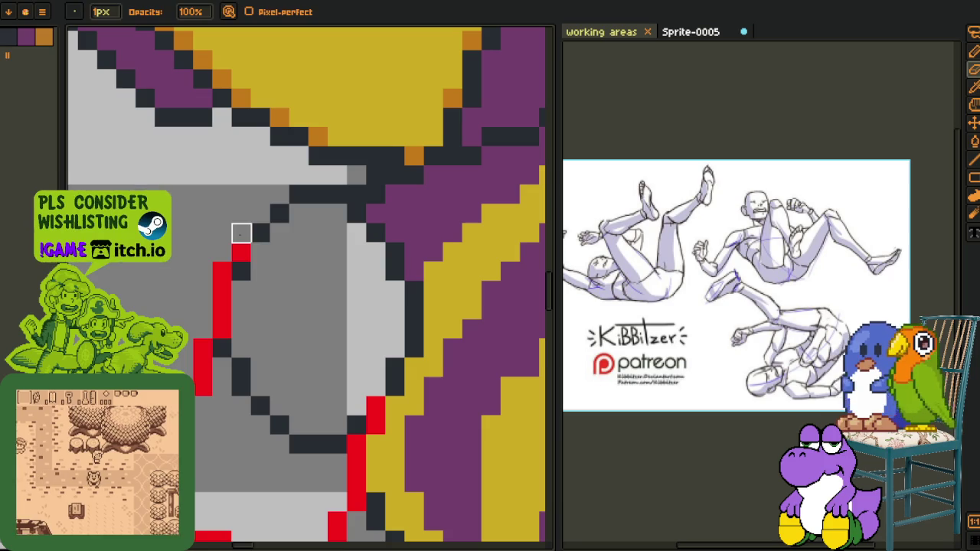
pyautogui.moveTo(260, 232)
pyautogui.mouseDown()
pyautogui.moveTo(347, 187)
pyautogui.moveTo(357, 193)
pyautogui.mouseUp()
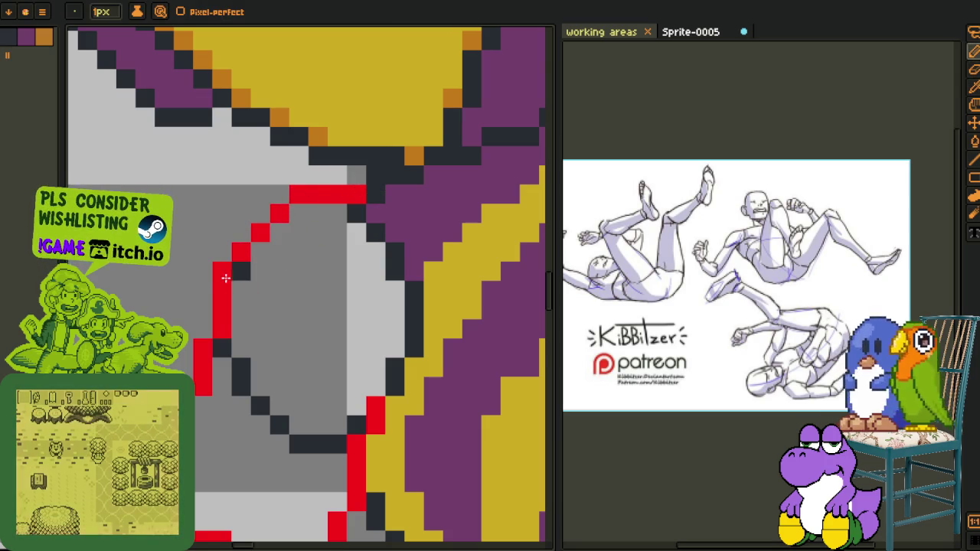
pyautogui.scroll(-3, 230, 280)
pyautogui.moveTo(251, 330); pyautogui.dragTo(251, 262)
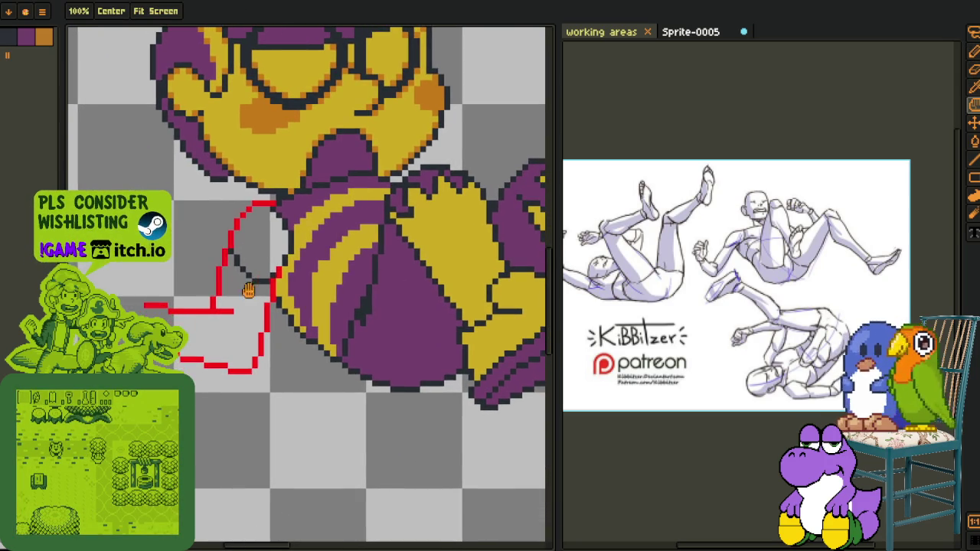
pyautogui.press('b')
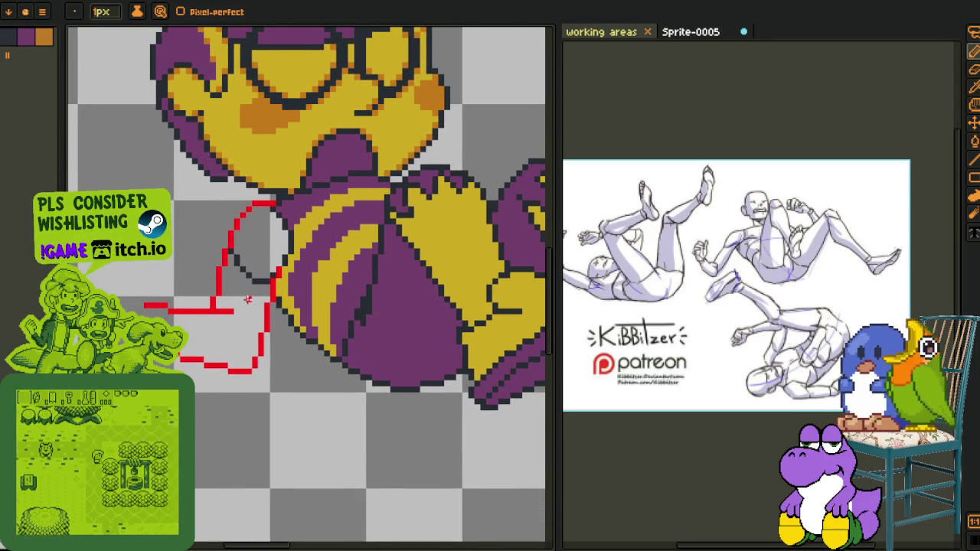
pyautogui.press('i')
pyautogui.press('Tab')
pyautogui.hotkey('ctrl', 's')
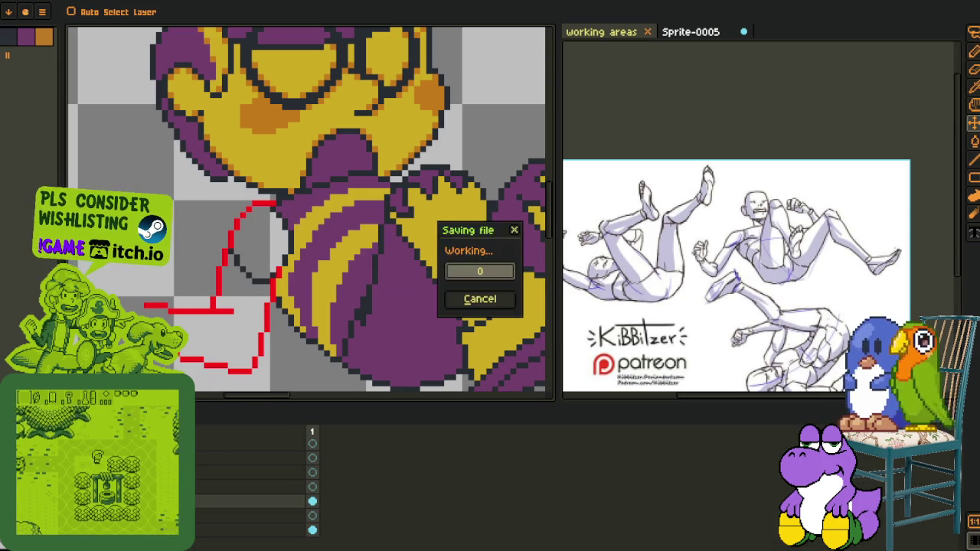
# Add a new layer above the sketch for the hand outline
pyautogui.rightClick(211, 499)
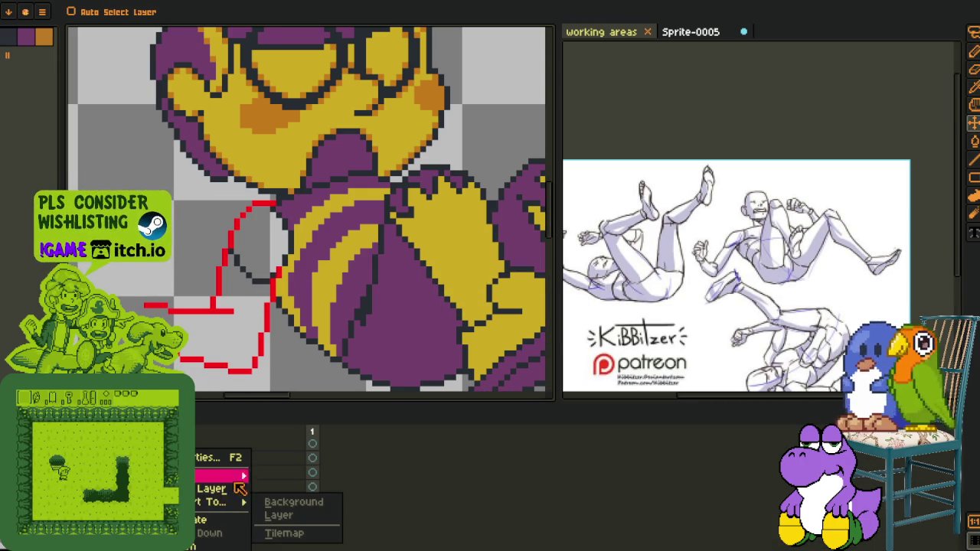
pyautogui.click(279, 474)
pyautogui.press('Tab')
# Draw a closed blue loop over the red hand sketch with the 1-pixel pencil
pyautogui.press('i')
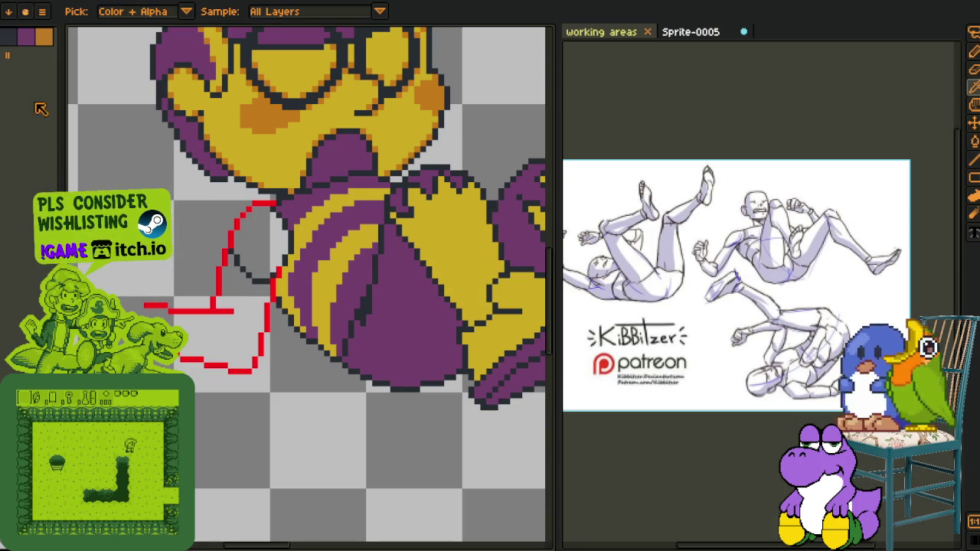
pyautogui.moveTo(206, 289)
pyautogui.mouseDown()
pyautogui.moveTo(200, 309)
pyautogui.moveTo(247, 282)
pyautogui.moveTo(253, 321)
pyautogui.mouseUp()
pyautogui.press('i')
pyautogui.press('b')
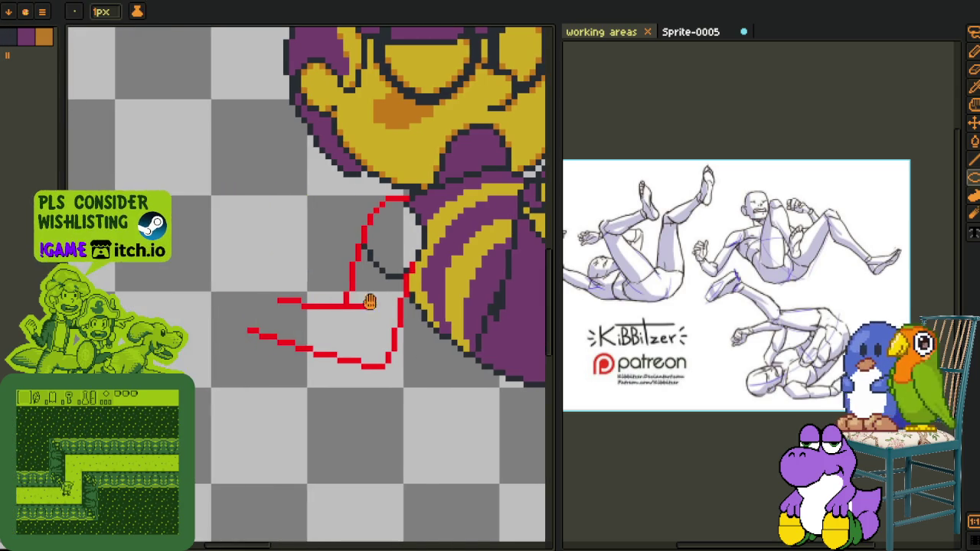
pyautogui.scroll(2, 167, 279)
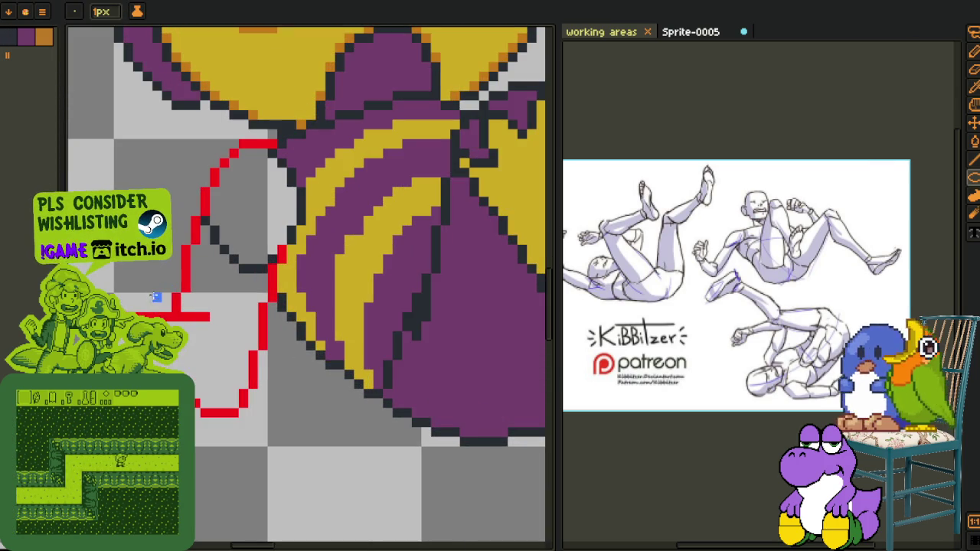
pyautogui.moveTo(178, 295); pyautogui.dragTo(289, 379)
pyautogui.moveTo(184, 285); pyautogui.dragTo(288, 379)
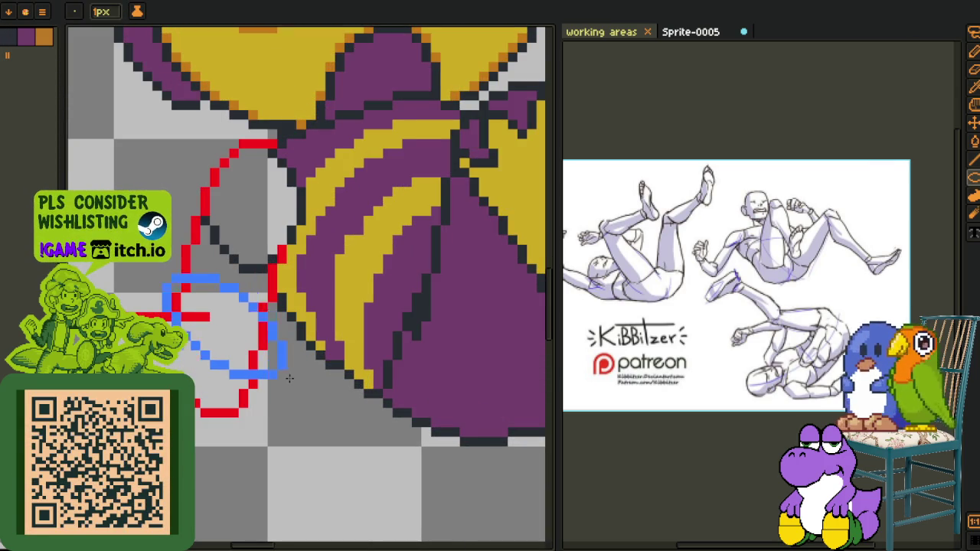
pyautogui.scroll(2, 225, 345)
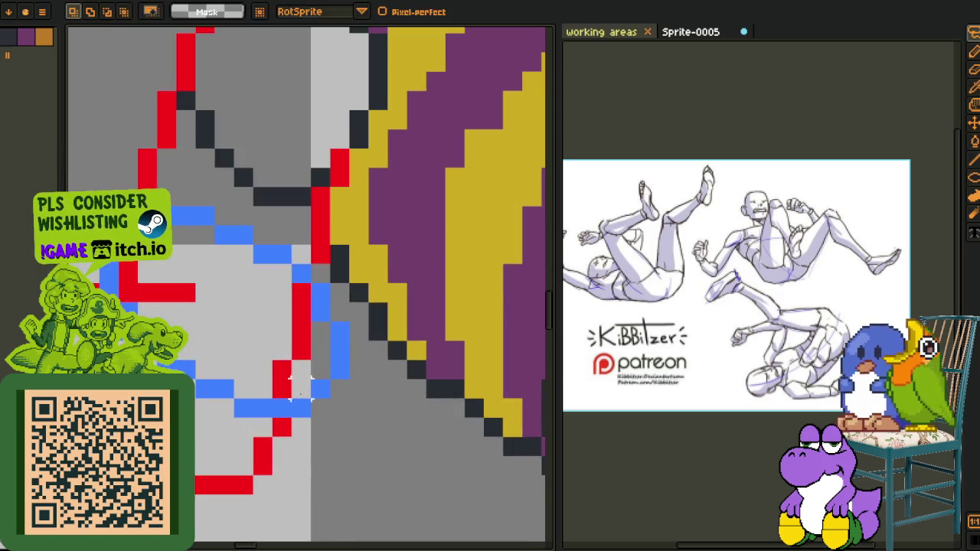
pyautogui.scroll(2, 325, 441)
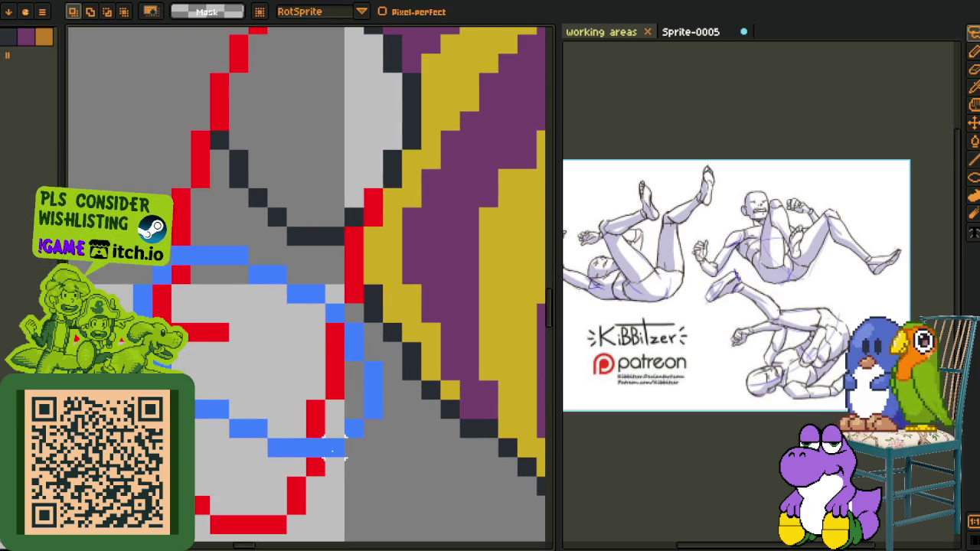
# Lasso-select the blue loop and nudge it up and left into place
pyautogui.moveTo(335, 448); pyautogui.dragTo(299, 438)
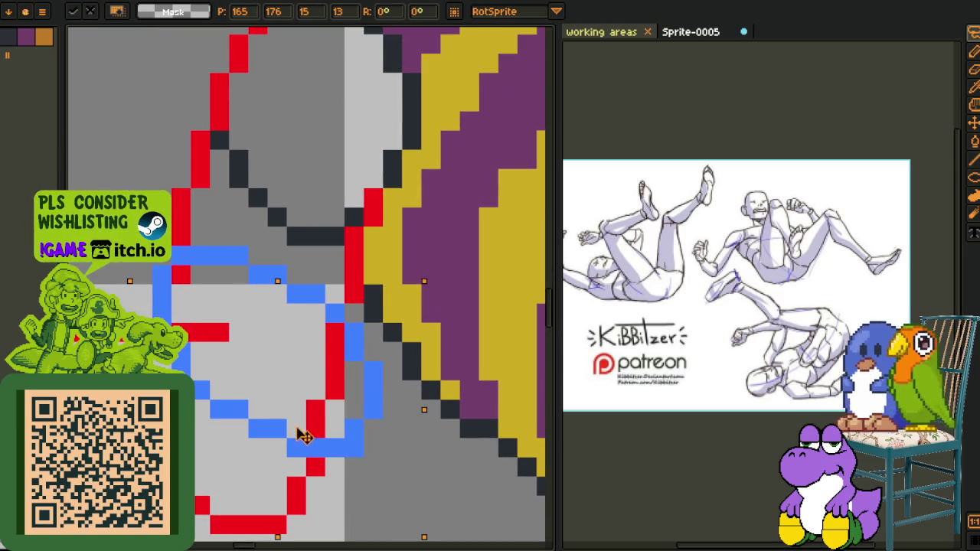
pyautogui.moveTo(310, 428); pyautogui.dragTo(310, 408)
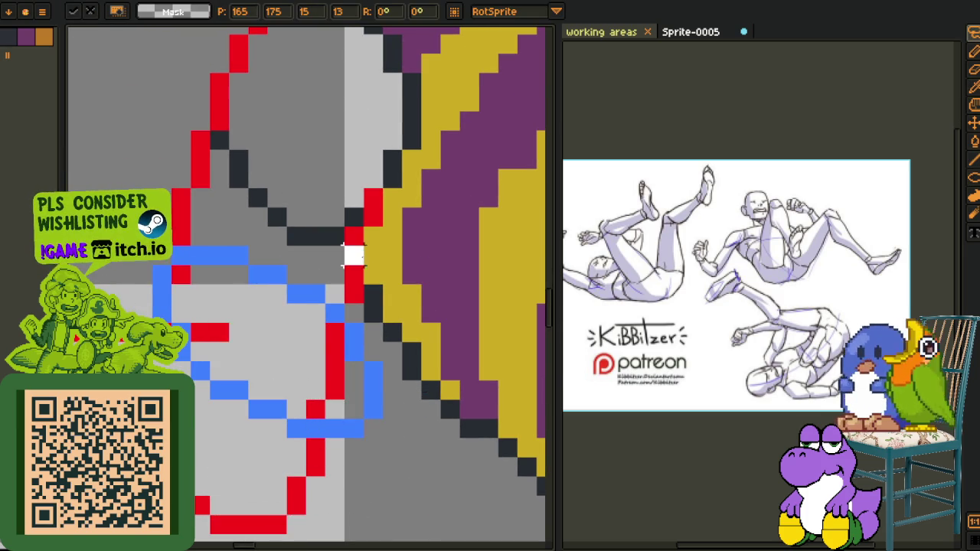
pyautogui.scroll(2, 314, 364)
pyautogui.moveTo(305, 335)
pyautogui.mouseDown()
pyautogui.moveTo(208, 226)
pyautogui.moveTo(122, 307)
pyautogui.mouseUp()
pyautogui.moveTo(203, 438)
pyautogui.mouseDown()
pyautogui.moveTo(220, 458)
pyautogui.moveTo(258, 381)
pyautogui.mouseUp()
pyautogui.hotkey('ctrl', 'z')
pyautogui.hotkey('ctrl', 'z')
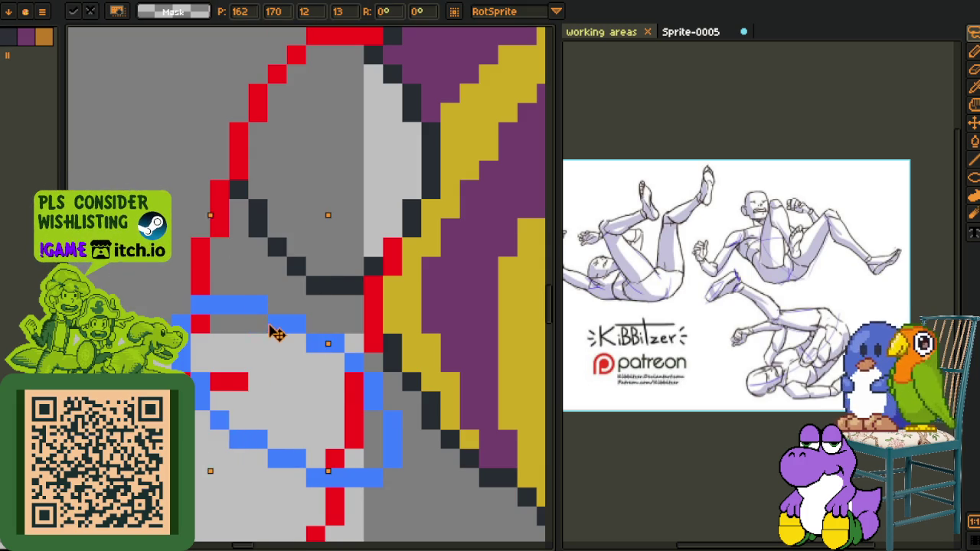
pyautogui.moveTo(274, 333); pyautogui.dragTo(264, 326)
pyautogui.press('Return')
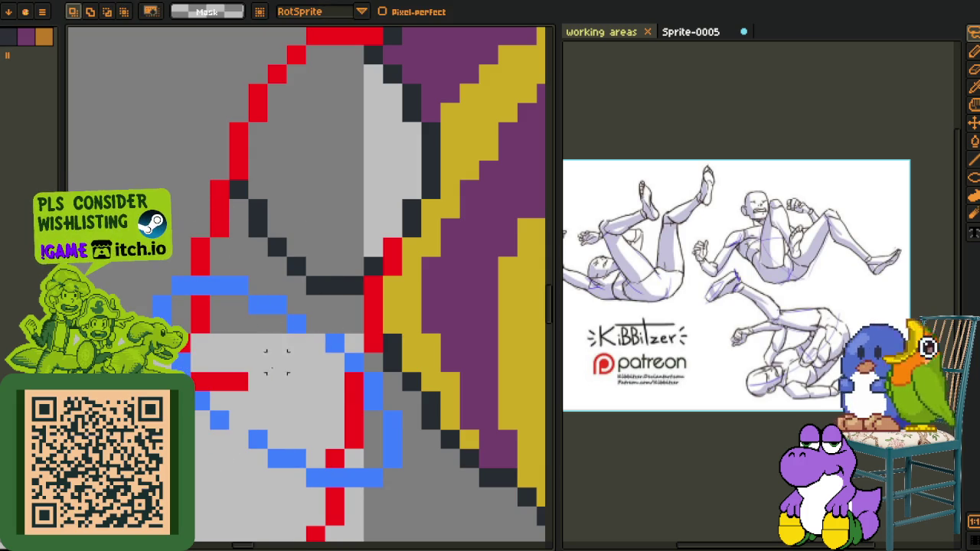
# Erase the stray lower-left blue outline pixels
pyautogui.press('i')
pyautogui.press('b')
pyautogui.click(243, 438)
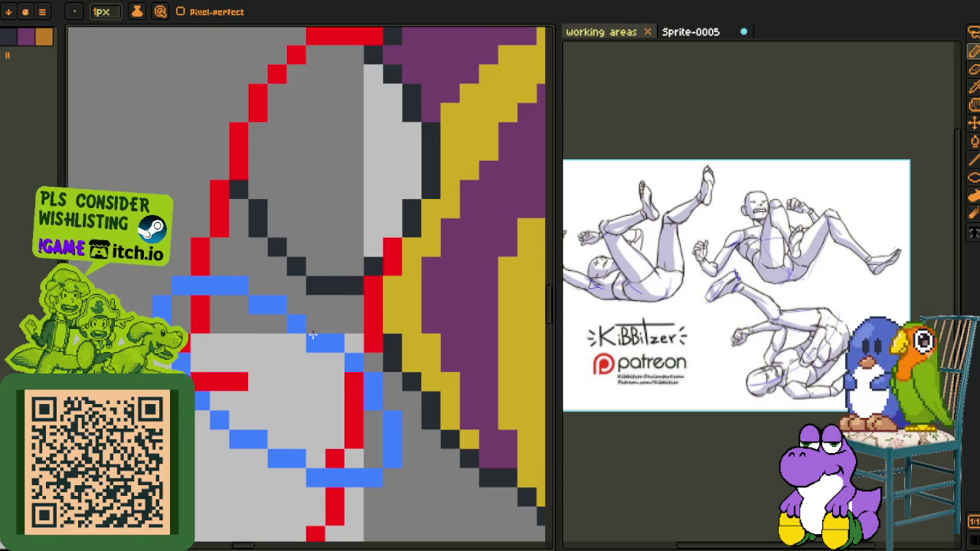
pyautogui.press('e')
pyautogui.moveTo(181, 362)
pyautogui.mouseDown()
pyautogui.moveTo(219, 415)
pyautogui.moveTo(296, 477)
pyautogui.moveTo(334, 477)
pyautogui.mouseUp()
pyautogui.scroll(-2, 322, 452)
# Trace blue lines over the red sketch along the arm's diagonal and top edge
pyautogui.press('i')
pyautogui.scroll(1, 203, 403)
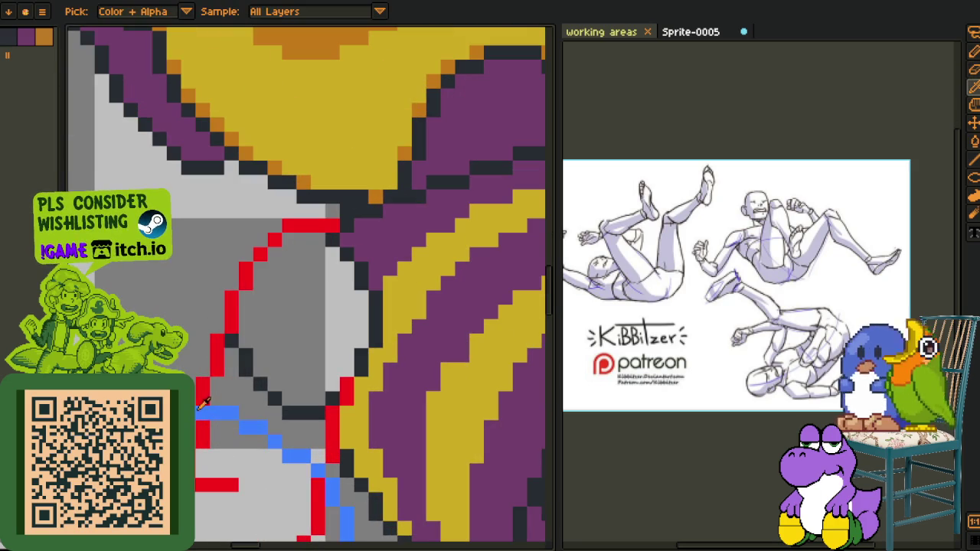
pyautogui.press('b')
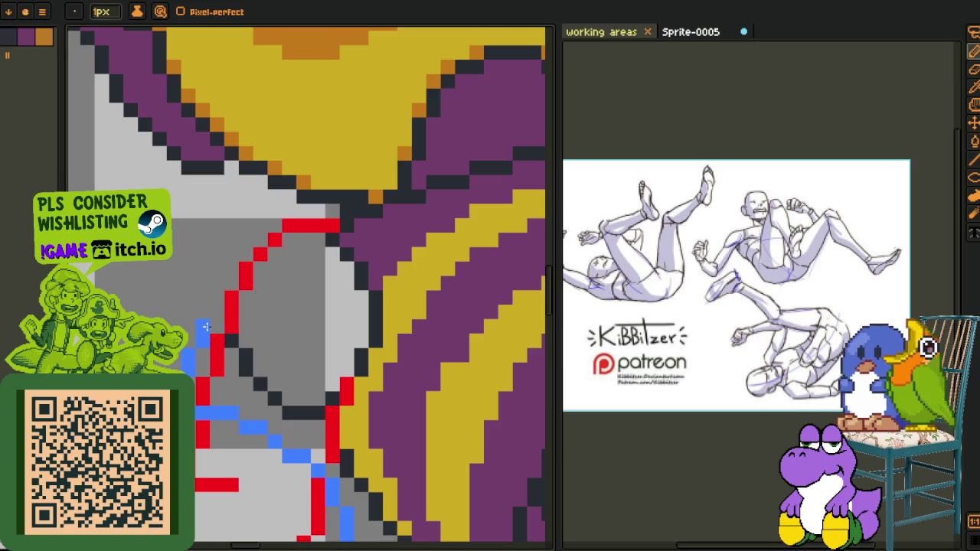
pyautogui.click(217, 302)
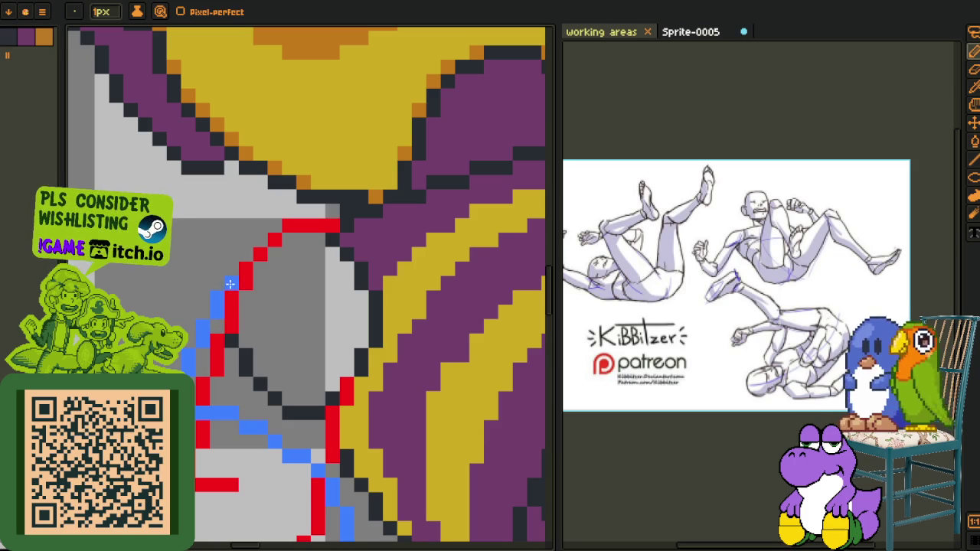
pyautogui.moveTo(230, 284); pyautogui.dragTo(262, 250)
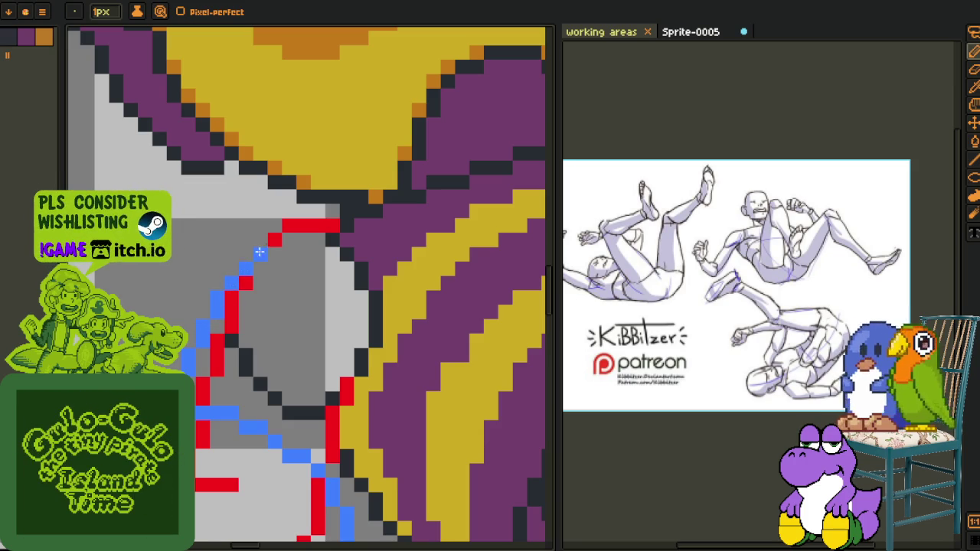
pyautogui.scroll(1, 296, 225)
pyautogui.click(285, 219)
pyautogui.moveTo(307, 220); pyautogui.dragTo(375, 220)
# Paint a blue pixel column up the arm's right edge
pyautogui.scroll(-1, 386, 324)
pyautogui.scroll(1, 387, 324)
pyautogui.scroll(1, 301, 275)
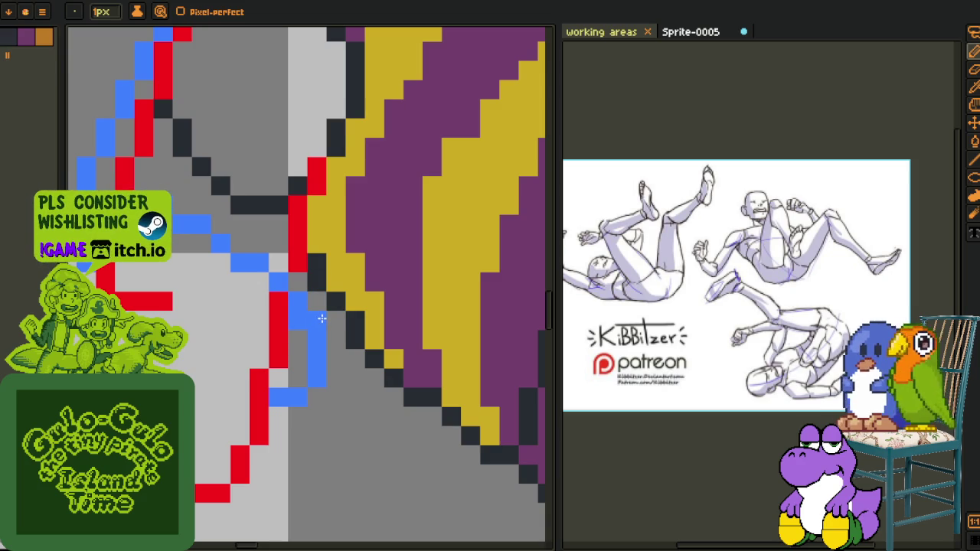
pyautogui.scroll(3, 321, 317)
pyautogui.moveTo(316, 406)
pyautogui.mouseDown()
pyautogui.moveTo(298, 345)
pyautogui.moveTo(332, 248)
pyautogui.mouseUp()
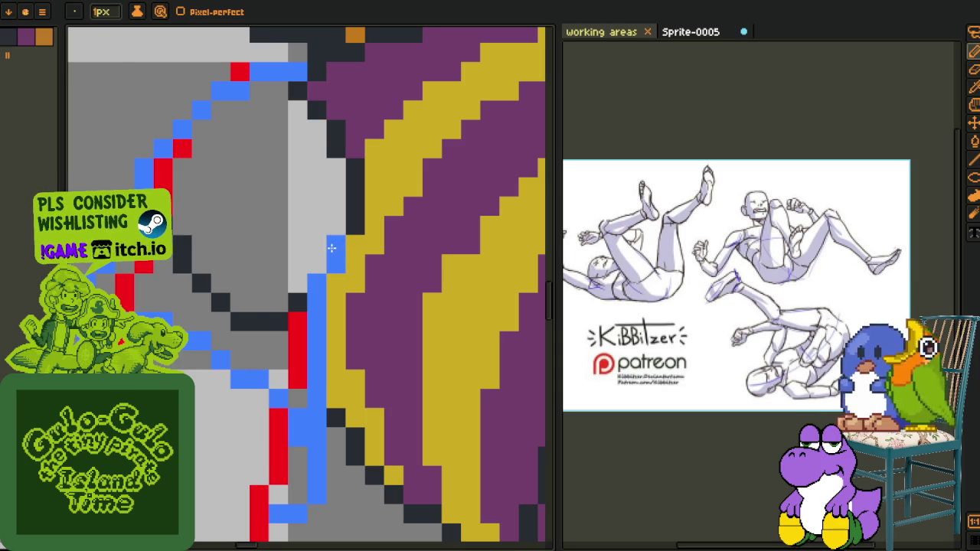
pyautogui.scroll(-3, 331, 238)
pyautogui.scroll(2, 352, 361)
pyautogui.scroll(2, 351, 361)
# Draw a purple diagonal stroke across the grey cuff for the sleeve
pyautogui.press('i')
pyautogui.moveTo(342, 351); pyautogui.dragTo(153, 290)
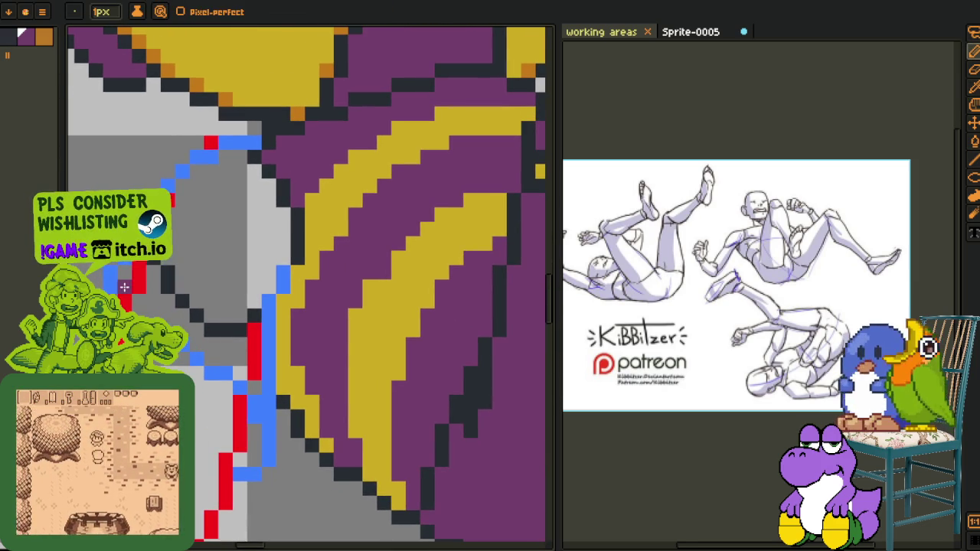
pyautogui.moveTo(149, 272); pyautogui.dragTo(223, 325)
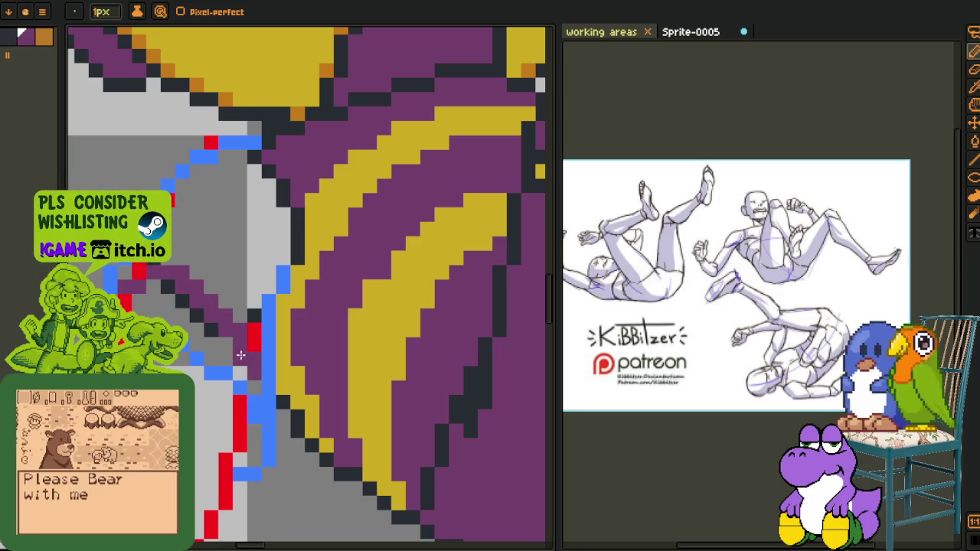
# Bucket-fill the grey area below the purple stroke with purple
pyautogui.press('g')
pyautogui.click(226, 344)
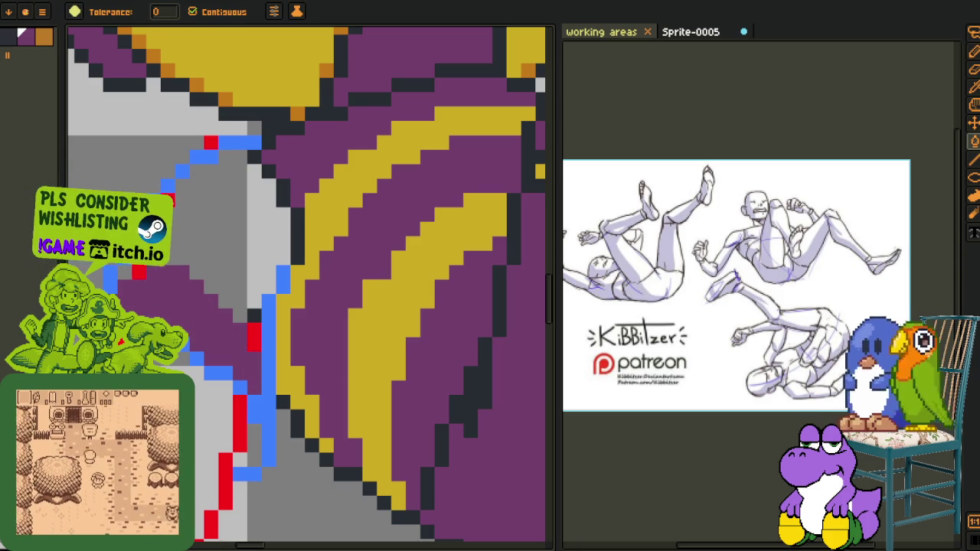
pyautogui.press('b')
pyautogui.moveTo(180, 267)
pyautogui.mouseDown()
pyautogui.moveTo(186, 311)
pyautogui.moveTo(248, 371)
pyautogui.mouseUp()
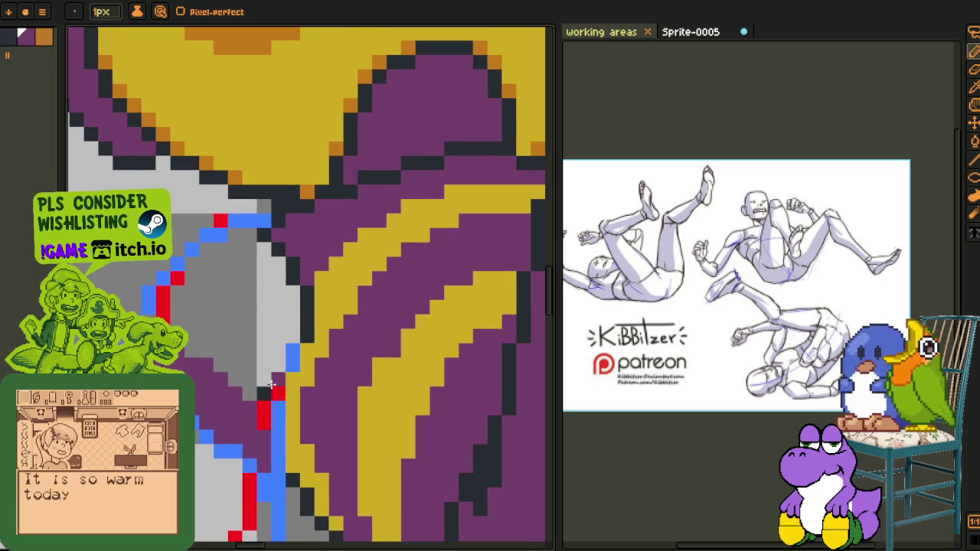
pyautogui.scroll(1, 178, 299)
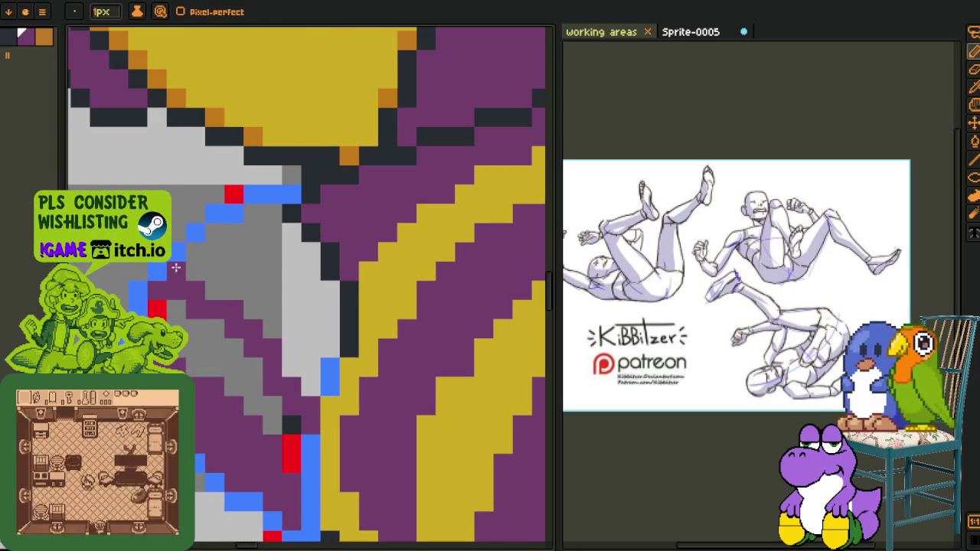
# Repaint the leftover grey pixels and diagonal runs on the cuff purple with the pencil
pyautogui.moveTo(175, 269); pyautogui.dragTo(305, 382)
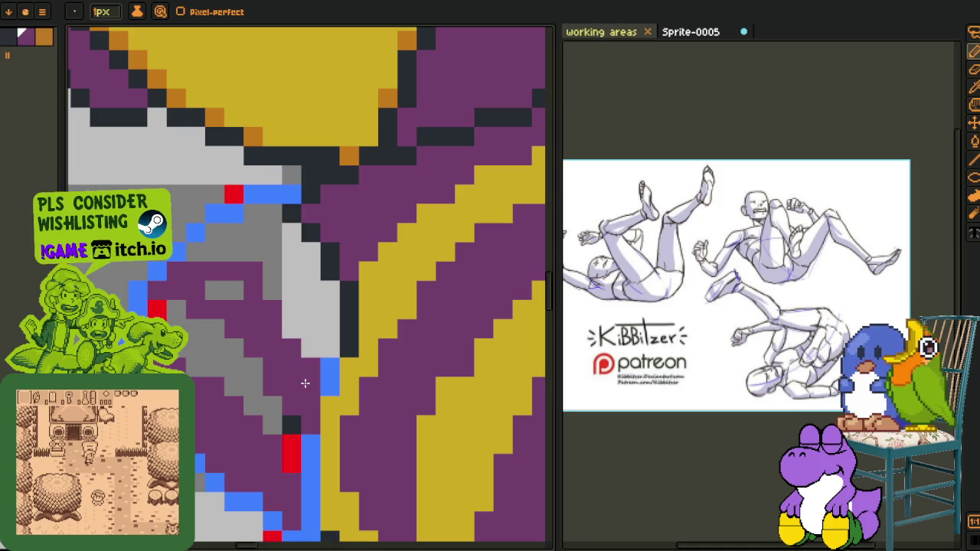
pyautogui.click(229, 294)
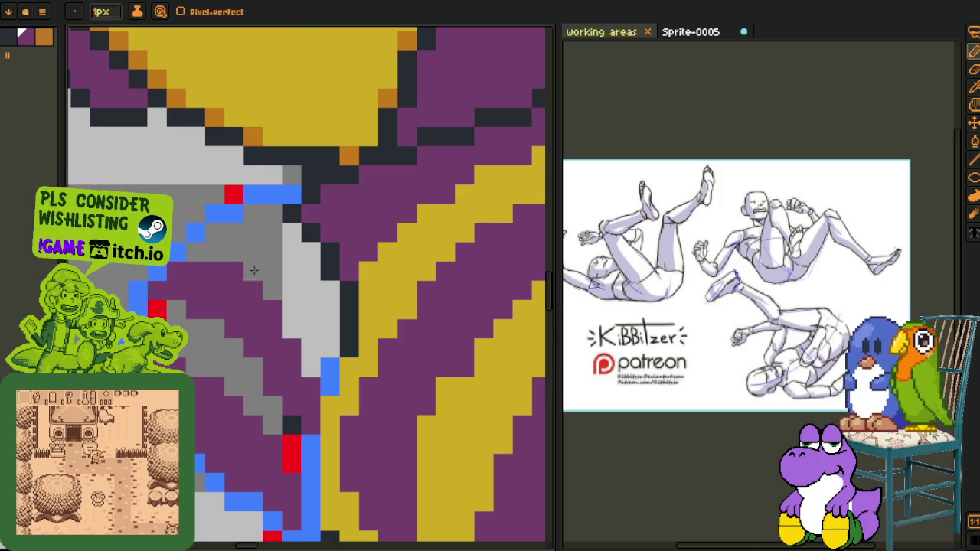
pyautogui.click(256, 271)
pyautogui.scroll(-3, 255, 271)
pyautogui.scroll(3, 276, 337)
pyautogui.click(286, 381)
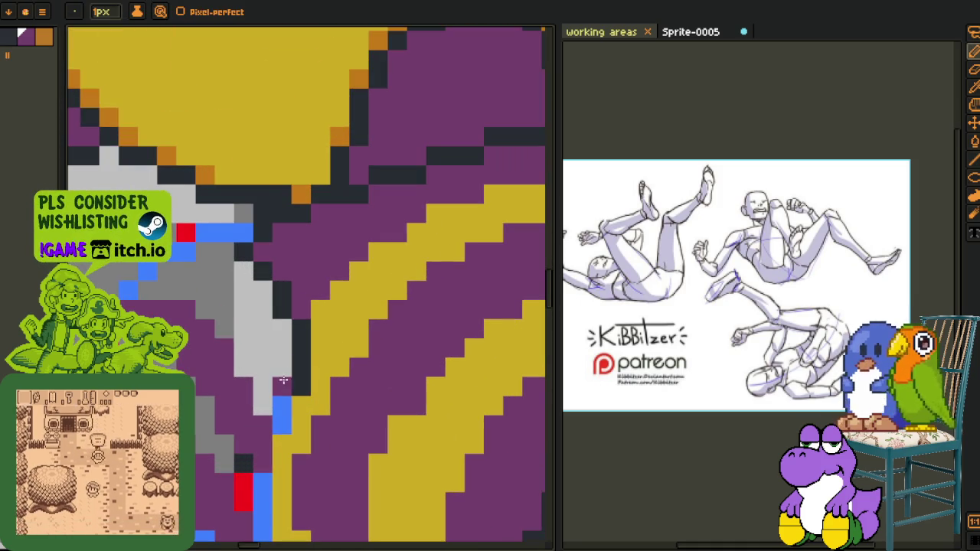
pyautogui.moveTo(289, 381); pyautogui.dragTo(182, 269)
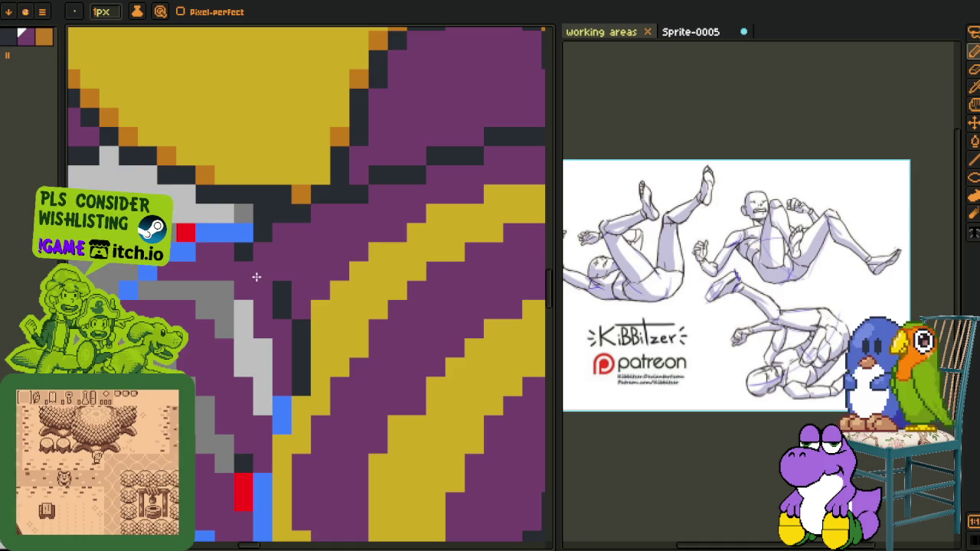
pyautogui.moveTo(256, 267); pyautogui.dragTo(302, 368)
pyautogui.scroll(-3, 301, 368)
pyautogui.scroll(3, 272, 337)
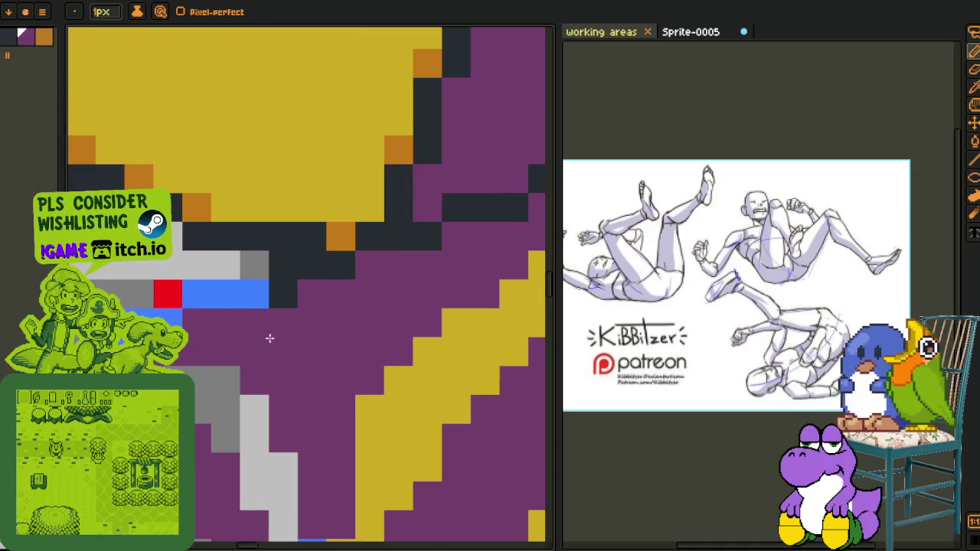
pyautogui.scroll(-2, 301, 381)
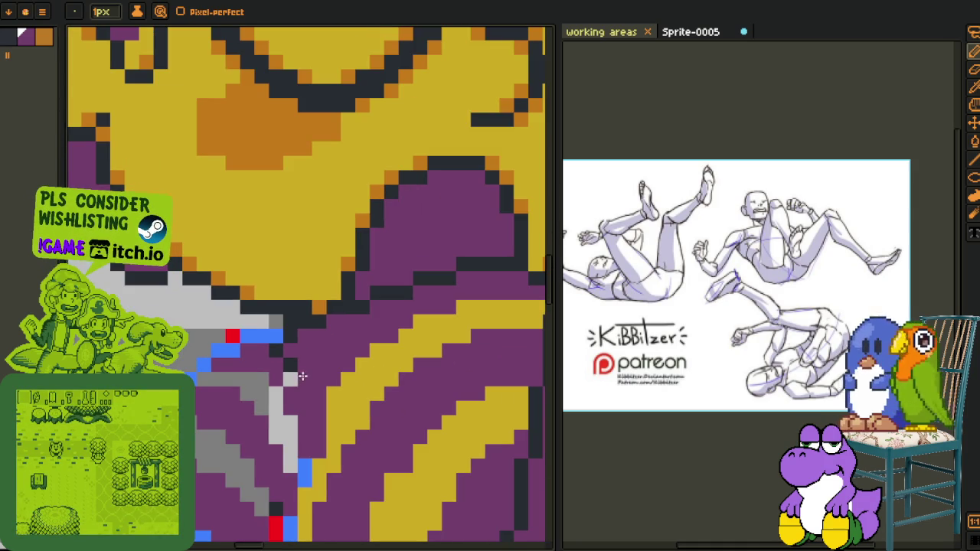
pyautogui.scroll(-2, 294, 381)
pyautogui.scroll(2, 260, 406)
# Bucket-fill the grey sleeve stripe yellow and the remaining grey gap purple
pyautogui.press('b')
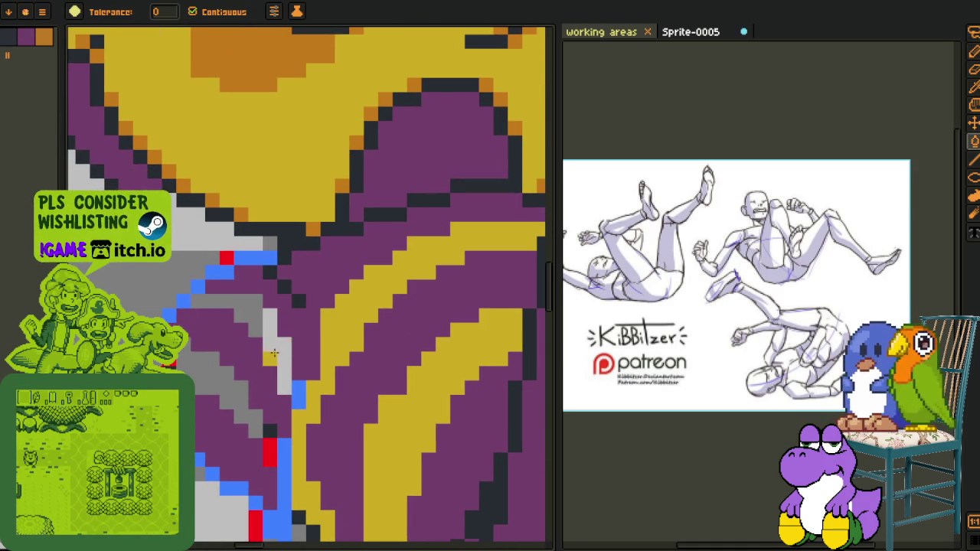
pyautogui.click(251, 415)
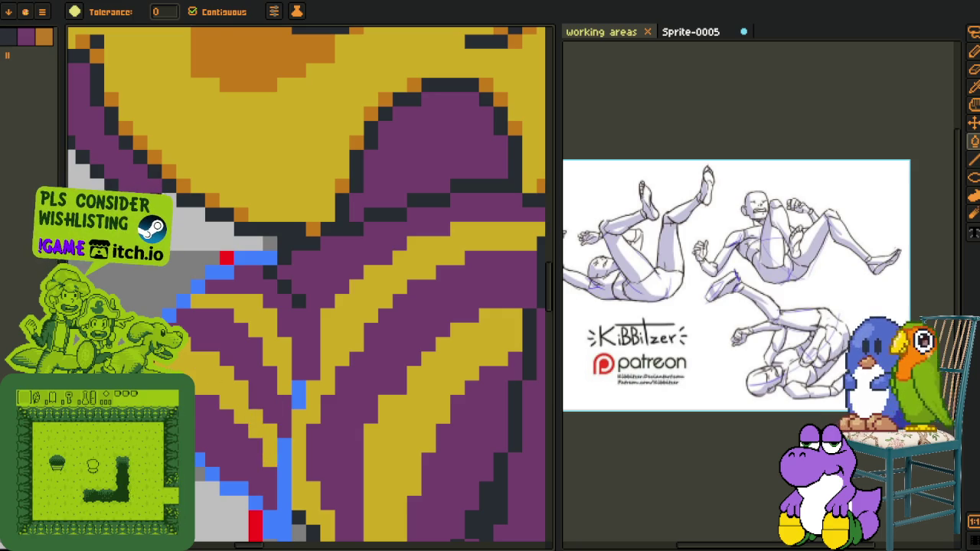
pyautogui.scroll(-2, 263, 364)
pyautogui.press('i')
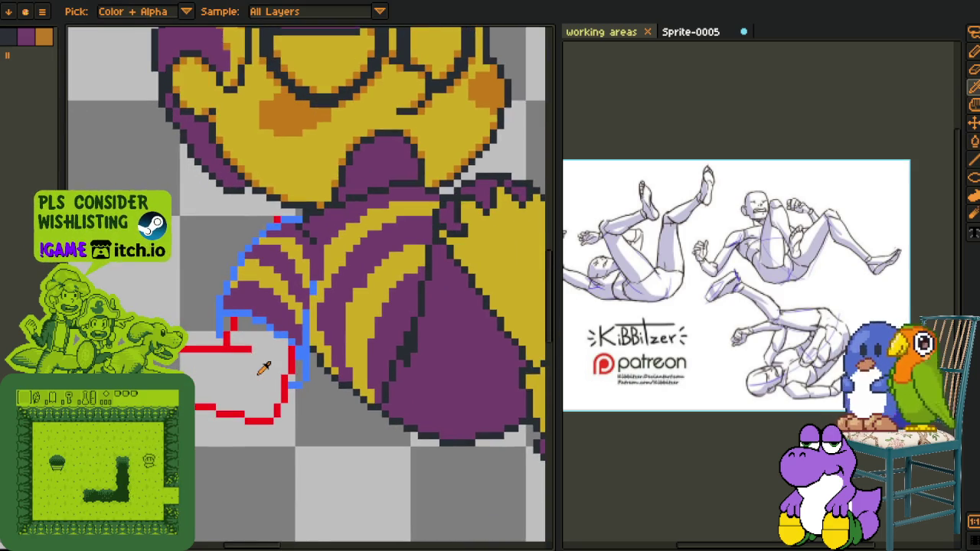
pyautogui.scroll(1, 262, 369)
pyautogui.scroll(1, 344, 342)
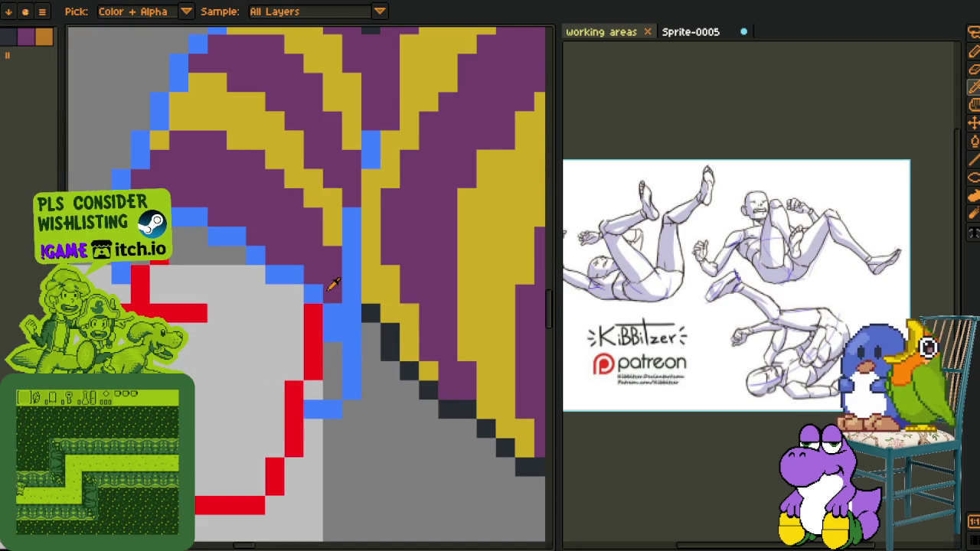
pyautogui.press('g')
pyautogui.click(332, 369)
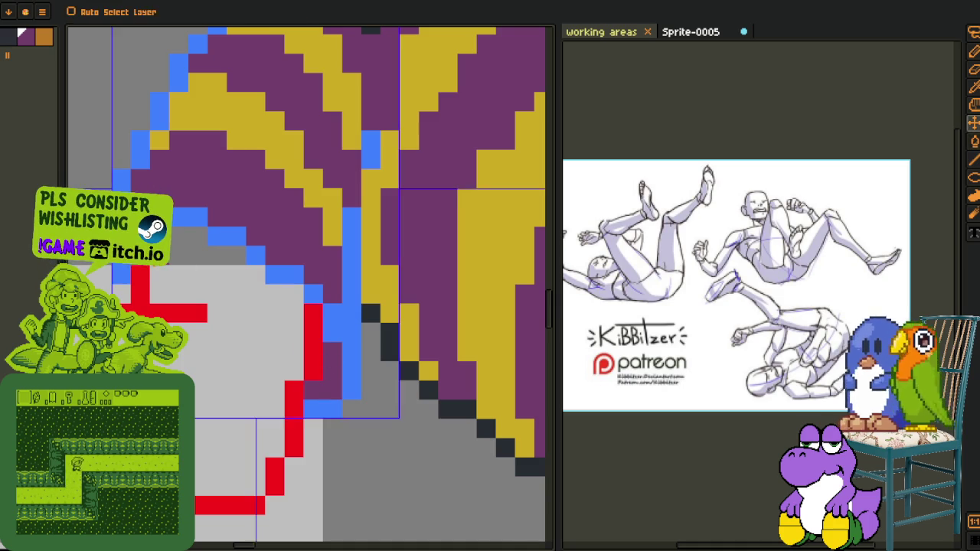
# Bucket-fill the red arm sketch lines blue
pyautogui.scroll(-5, 251, 402)
pyautogui.press('h')
pyautogui.press('o')
pyautogui.scroll(2, 251, 402)
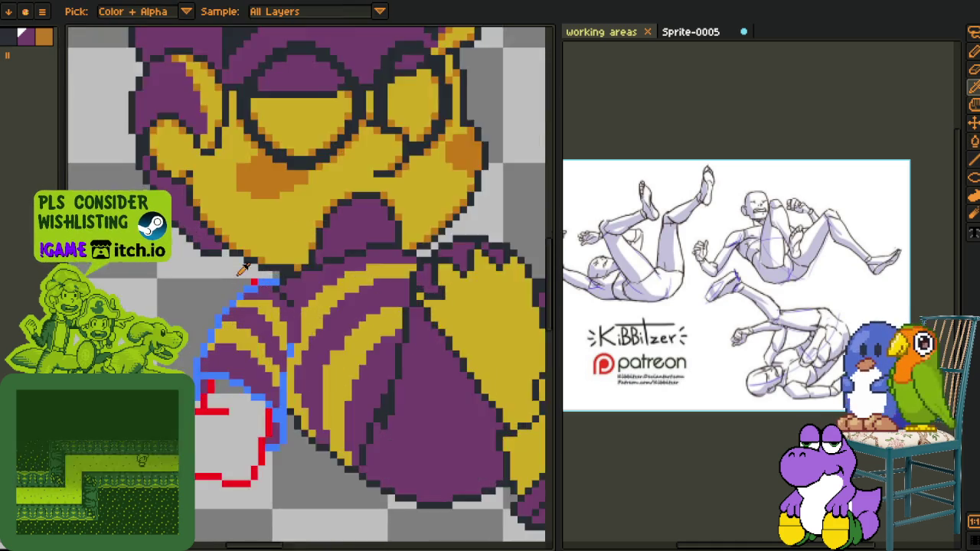
pyautogui.scroll(-4, 285, 388)
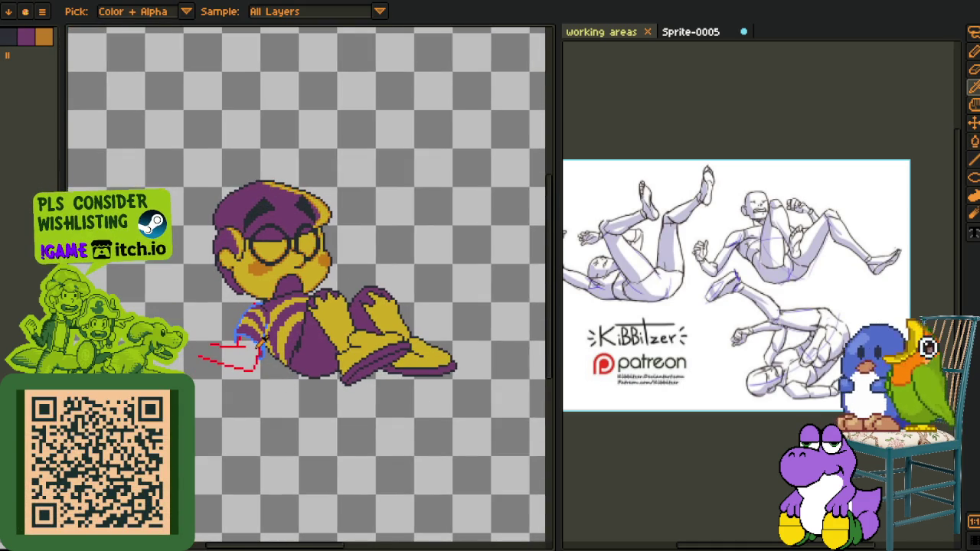
pyautogui.scroll(1, 265, 342)
pyautogui.scroll(1, 245, 356)
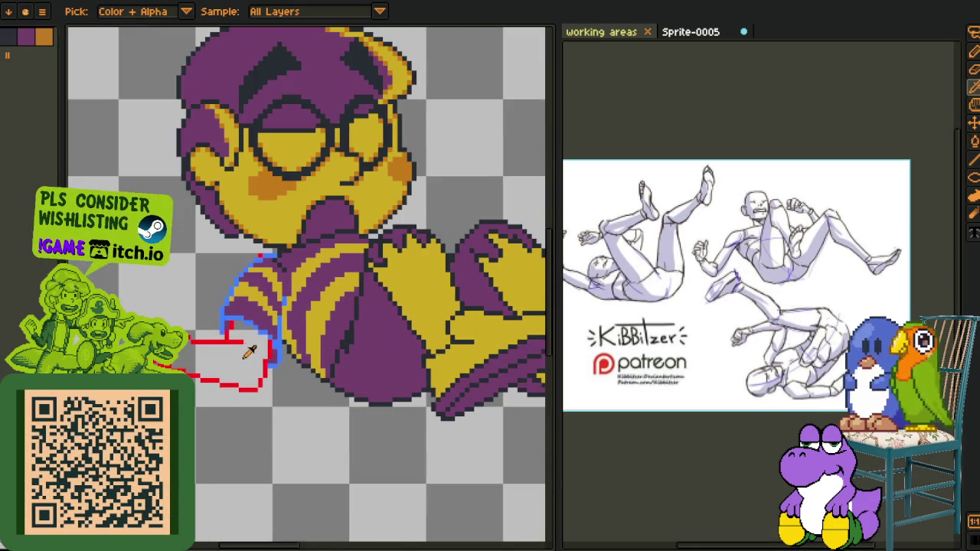
pyautogui.scroll(1, 245, 357)
pyautogui.scroll(1, 219, 301)
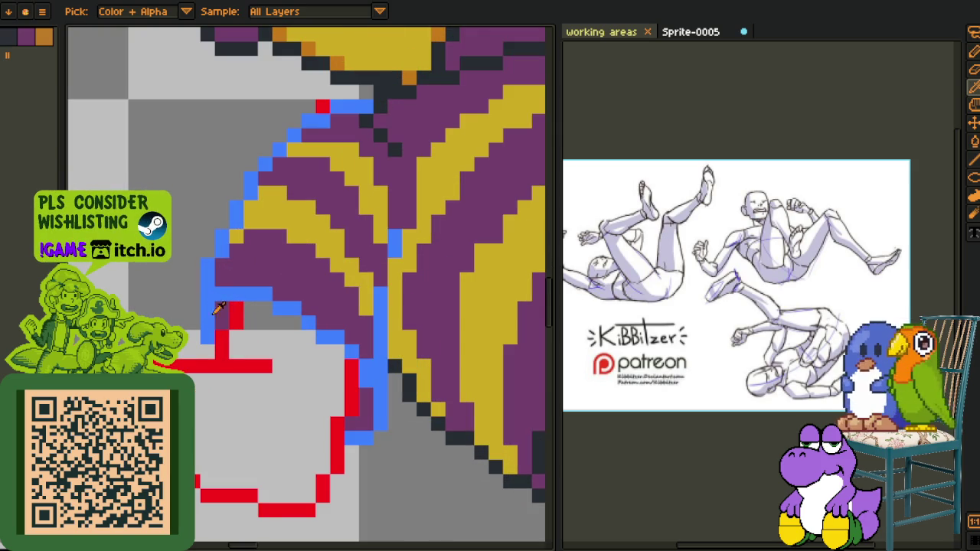
pyautogui.press('b')
pyautogui.click(236, 315)
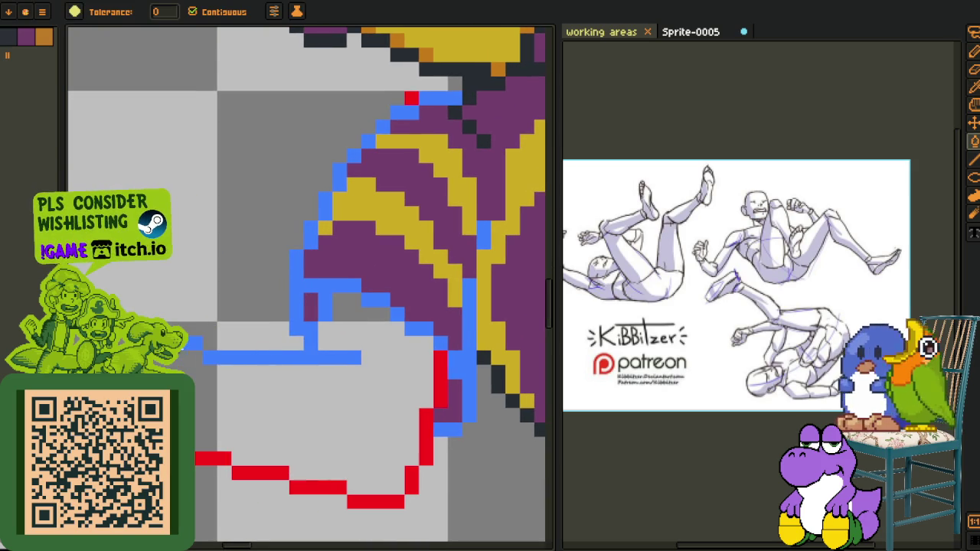
# Repaint the bottom red hand line blue
pyautogui.moveTo(201, 458)
pyautogui.mouseDown()
pyautogui.moveTo(360, 501)
pyautogui.moveTo(420, 486)
pyautogui.moveTo(443, 353)
pyautogui.mouseUp()
pyautogui.scroll(-2, 443, 354)
pyautogui.press('o')
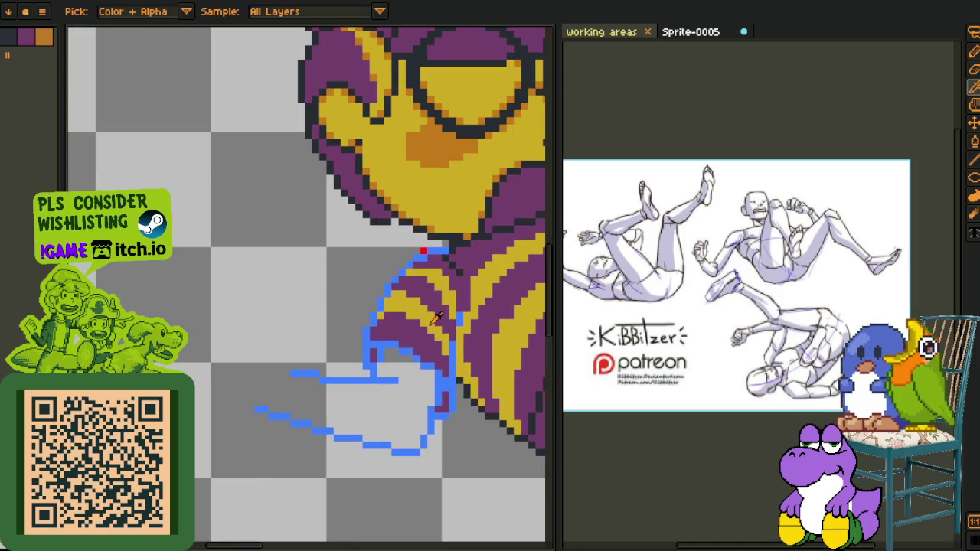
pyautogui.scroll(3, 270, 406)
# Draw a yellow line inside the hand outline and bucket-fill the hand yellow
pyautogui.press('p')
pyautogui.moveTo(225, 411)
pyautogui.mouseDown()
pyautogui.moveTo(219, 356)
pyautogui.moveTo(307, 354)
pyautogui.mouseUp()
pyautogui.press('b')
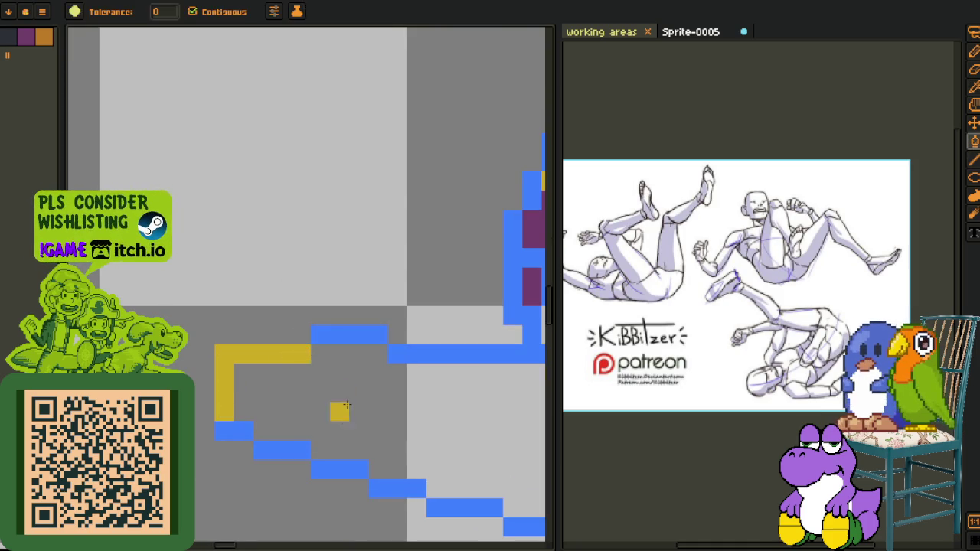
pyautogui.click(339, 393)
pyautogui.scroll(-3, 339, 394)
pyautogui.press('o')
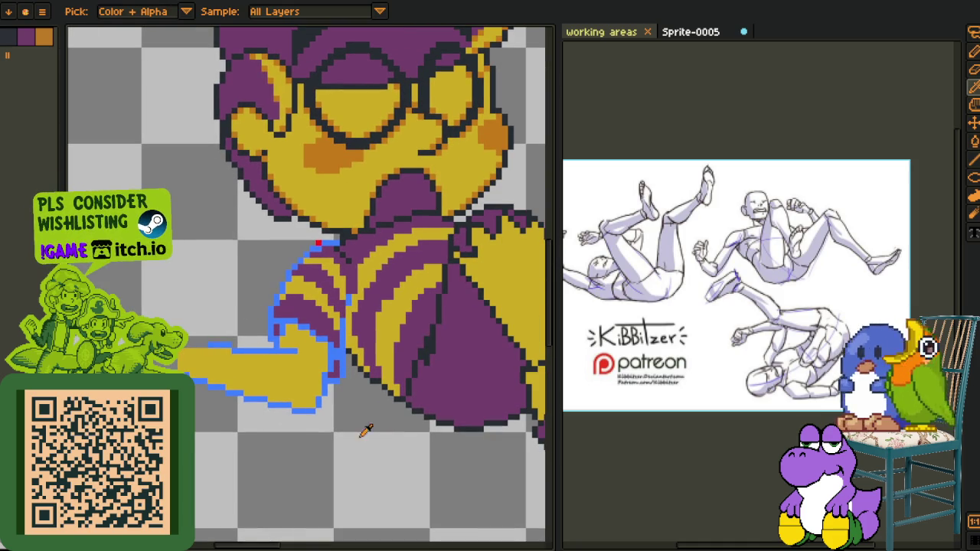
pyautogui.press('Tab')
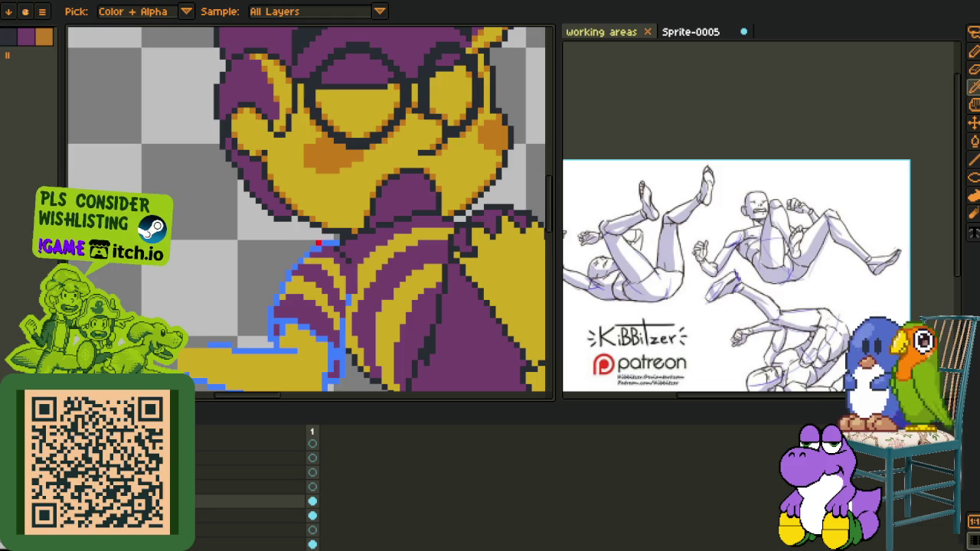
# Delete the leftover red sketch layer
pyautogui.rightClick(230, 515)
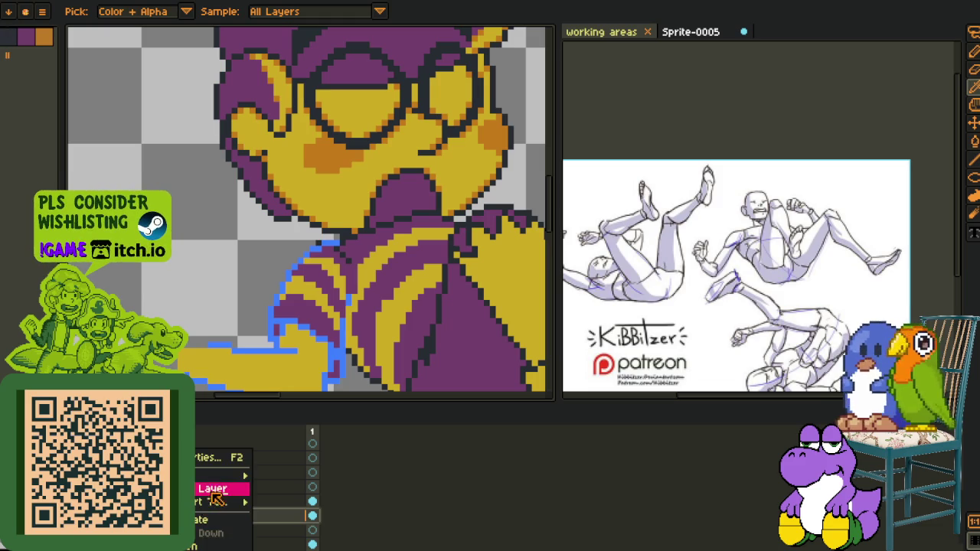
pyautogui.click(219, 490)
pyautogui.scroll(-3, 264, 203)
pyautogui.scroll(3, 264, 203)
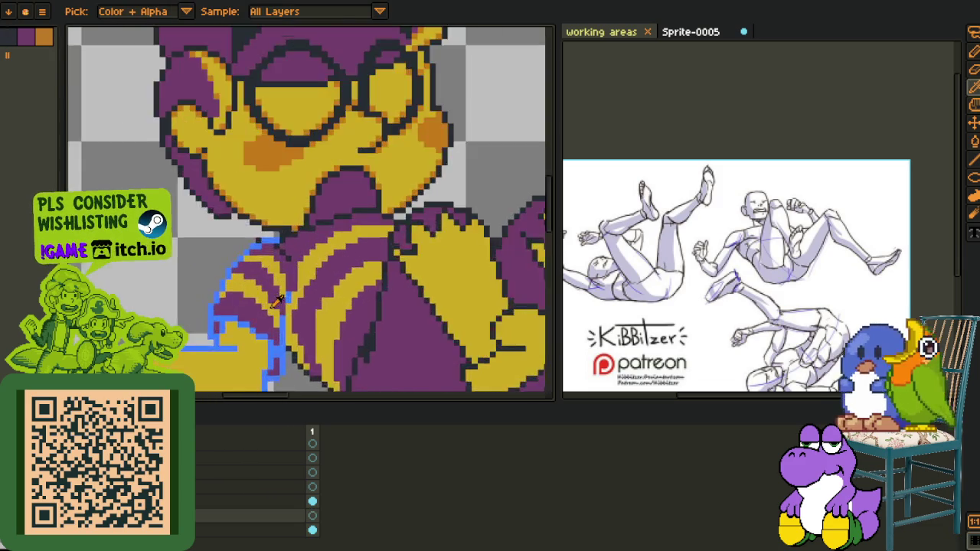
pyautogui.scroll(3, 264, 203)
pyautogui.press('Tab')
pyautogui.press('b')
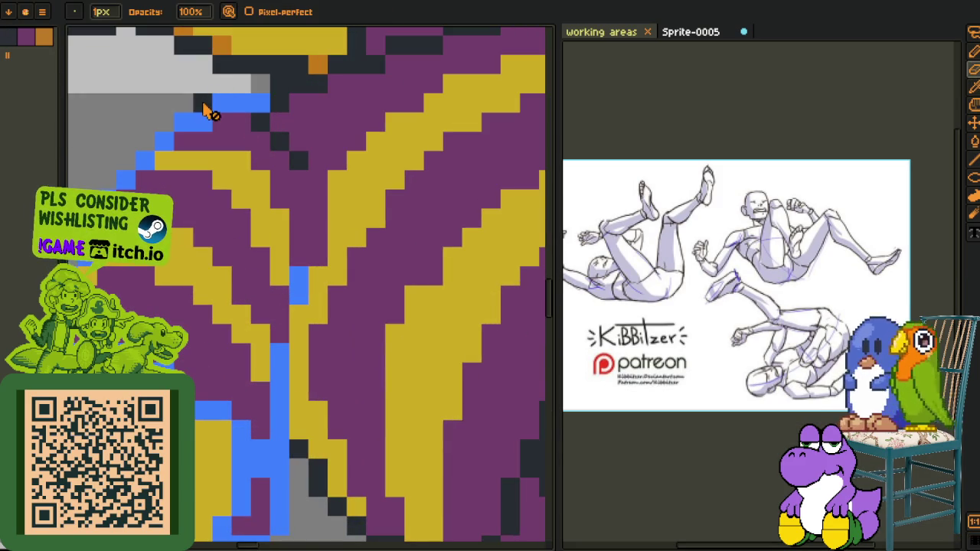
pyautogui.press('Tab')
# Select another layer and drag it to a higher position in the layer stack
pyautogui.click(312, 530)
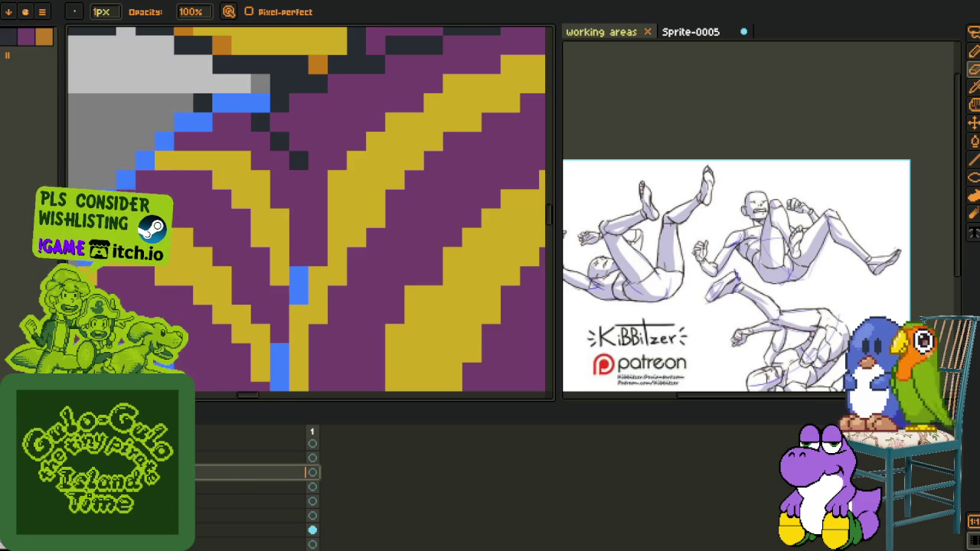
pyautogui.scroll(-1, 187, 319)
pyautogui.scroll(-1, 253, 483)
pyautogui.scroll(-1, 253, 482)
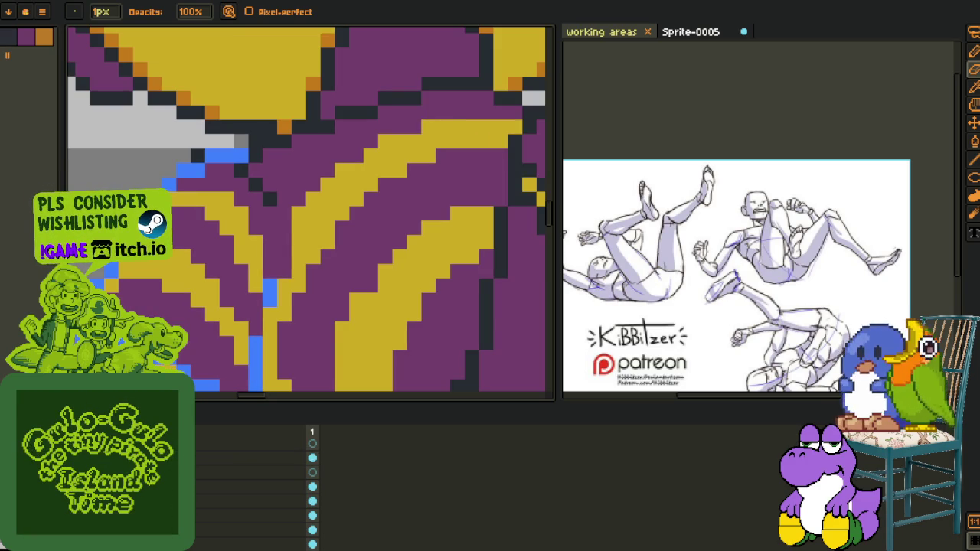
pyautogui.click(253, 515)
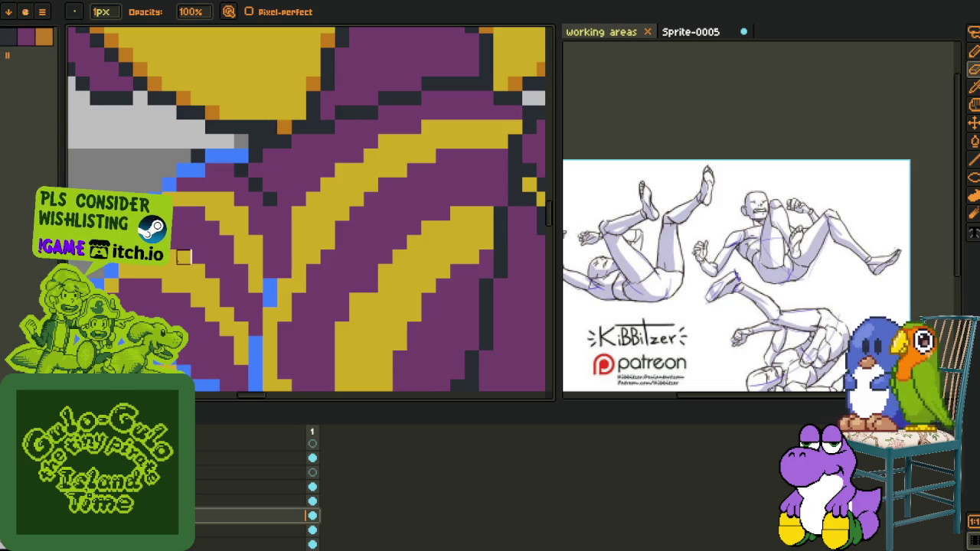
pyautogui.press('i')
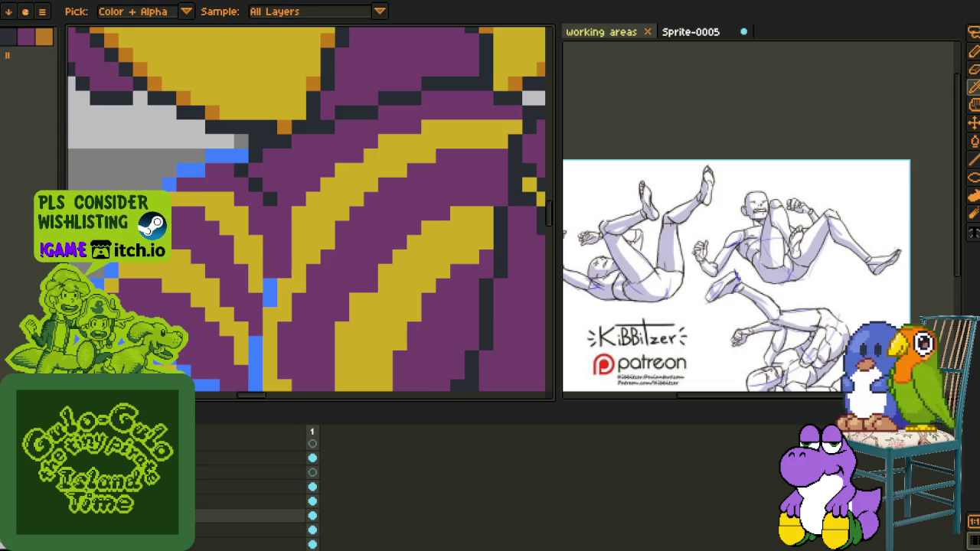
pyautogui.moveTo(184, 515); pyautogui.dragTo(184, 494)
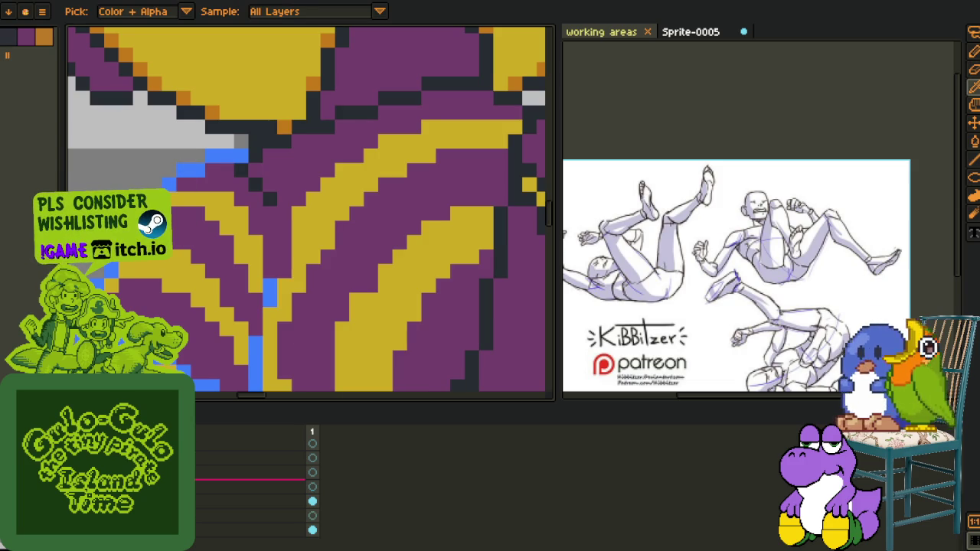
pyautogui.scroll(-3, 203, 210)
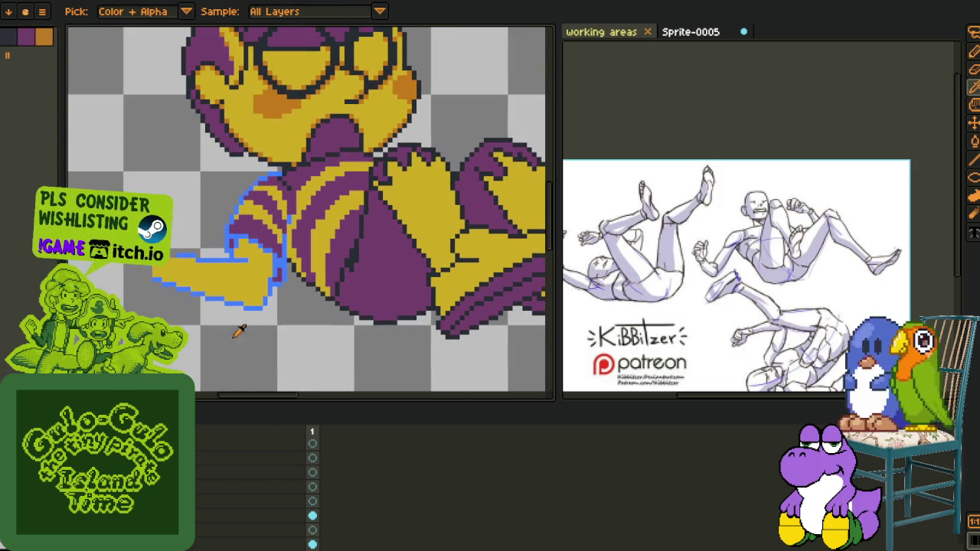
pyautogui.moveTo(184, 507); pyautogui.dragTo(183, 515)
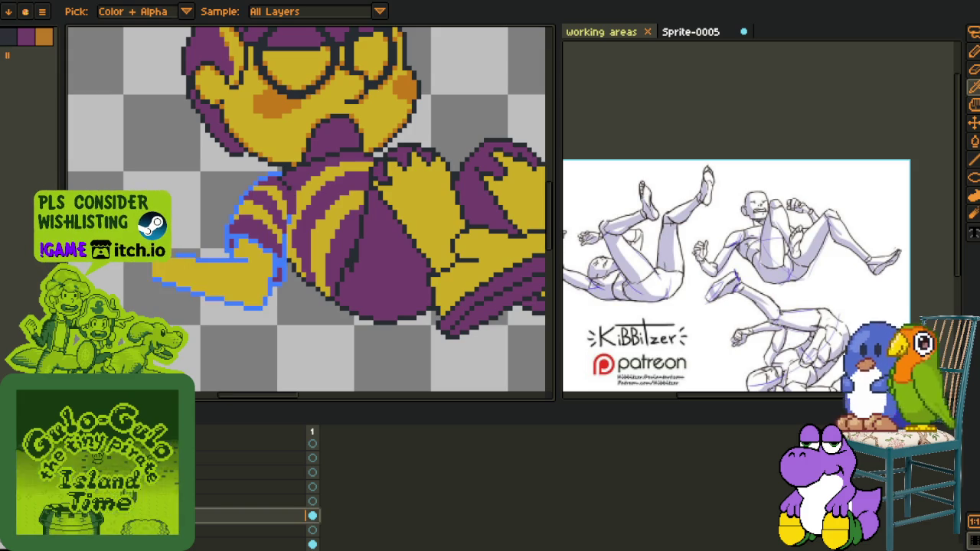
pyautogui.scroll(2, 330, 111)
pyautogui.scroll(2, 330, 112)
pyautogui.scroll(1, 329, 112)
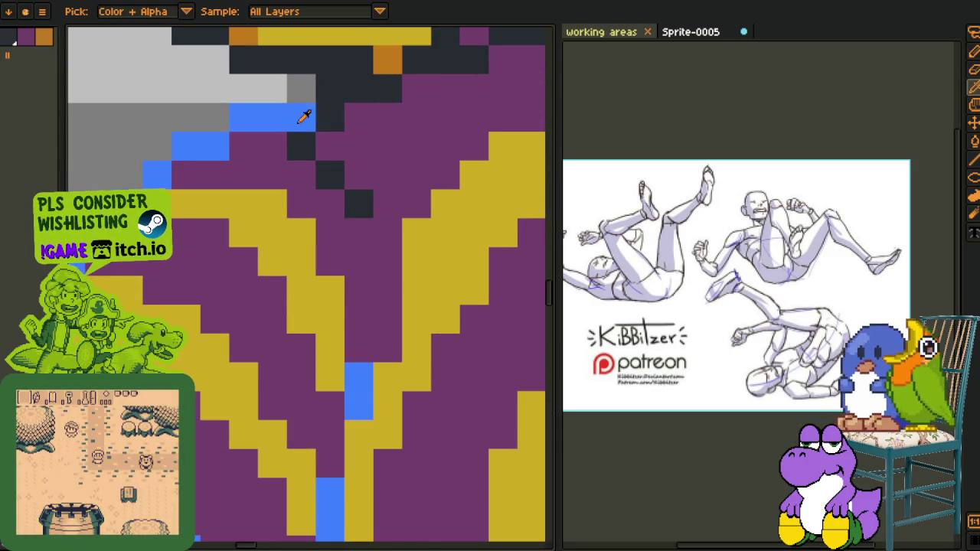
# Recolour the blue outline pixels to dark purple with Replace Color
pyautogui.hotkey('shift', 'r')
pyautogui.click(398, 431)
pyautogui.scroll(-4, 376, 405)
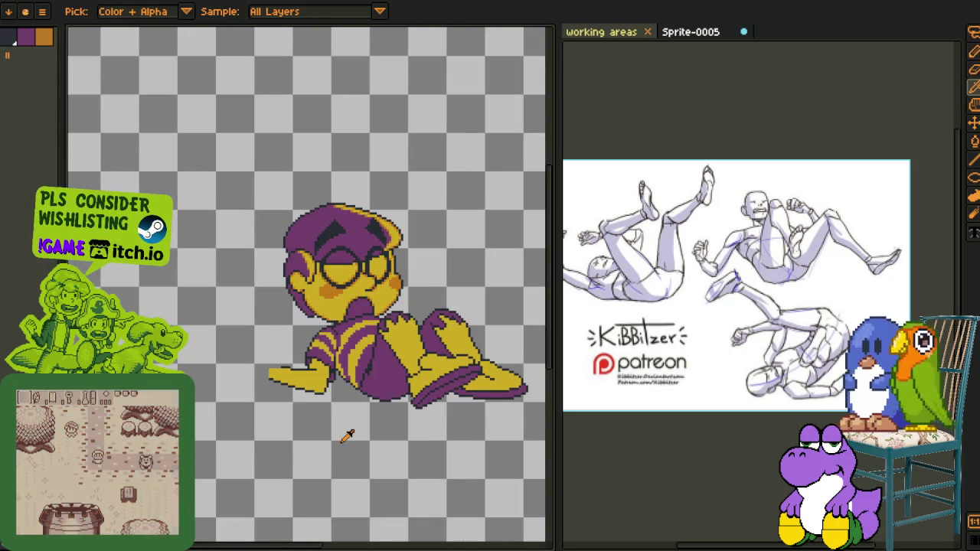
# Zoom around the character and pose references, show the timeline, and pan the character up-left
pyautogui.scroll(2, 342, 417)
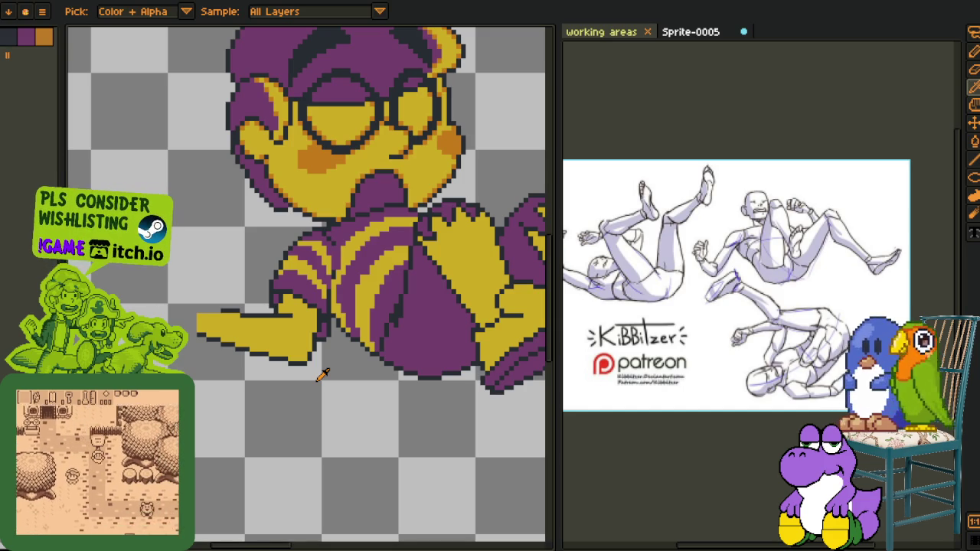
pyautogui.scroll(-1, 360, 393)
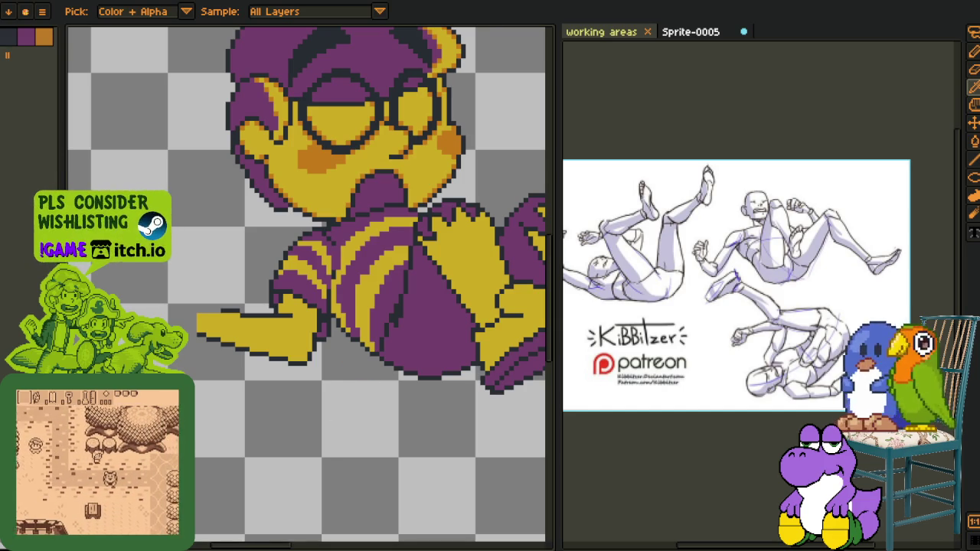
pyautogui.scroll(-1, 317, 314)
pyautogui.scroll(-1, 319, 316)
pyautogui.scroll(1, 314, 310)
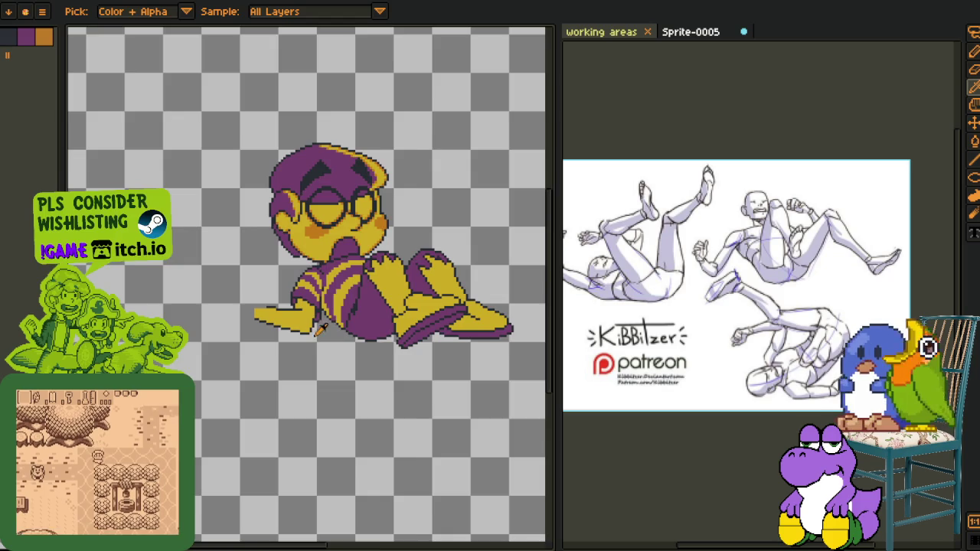
pyautogui.scroll(1, 307, 300)
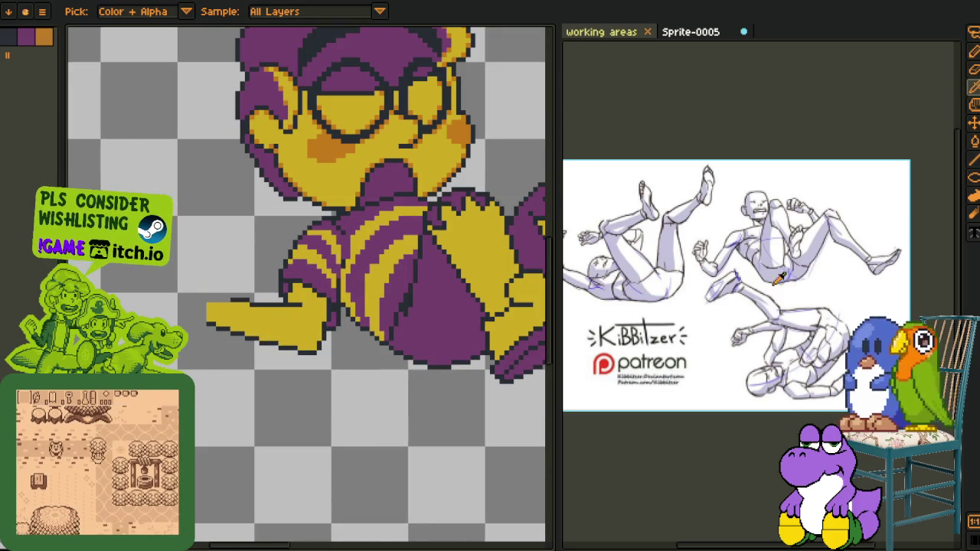
pyautogui.scroll(2, 738, 259)
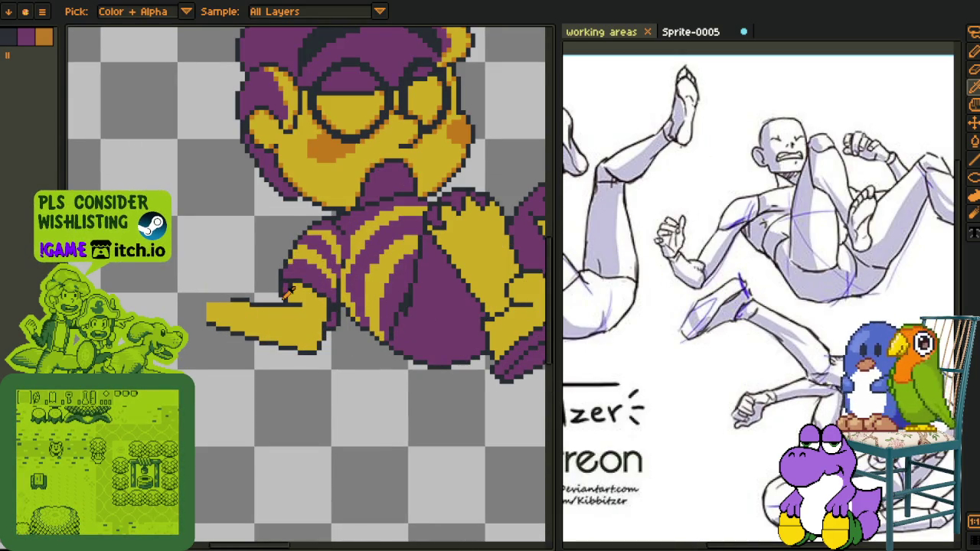
pyautogui.scroll(-1, 288, 293)
pyautogui.scroll(-2, 284, 372)
pyautogui.scroll(1, 247, 340)
pyautogui.press('Tab')
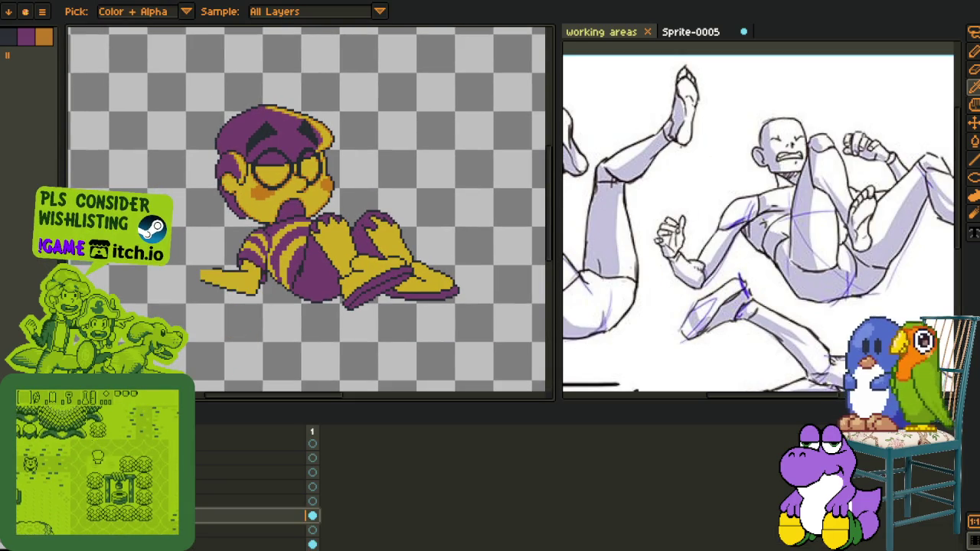
pyautogui.scroll(-1, 272, 302)
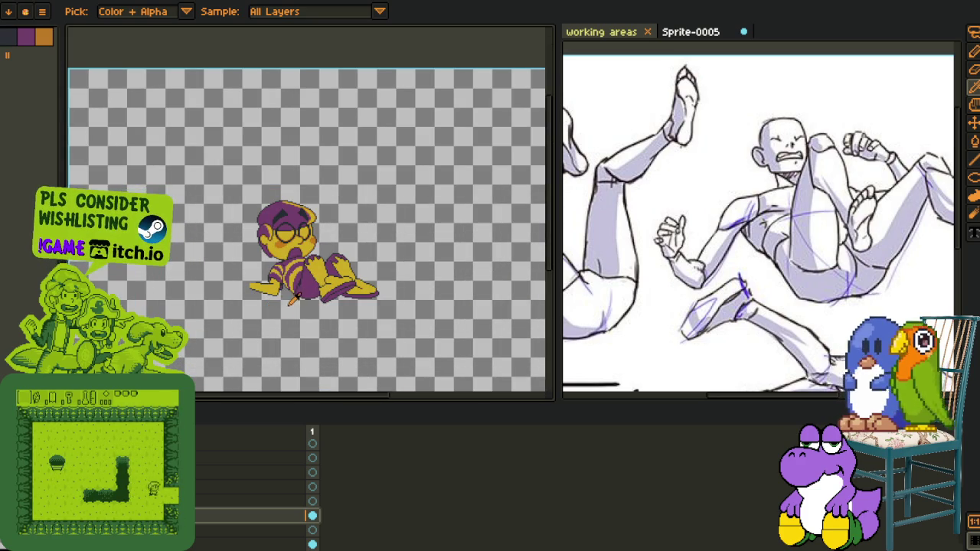
pyautogui.moveTo(285, 298); pyautogui.dragTo(231, 263)
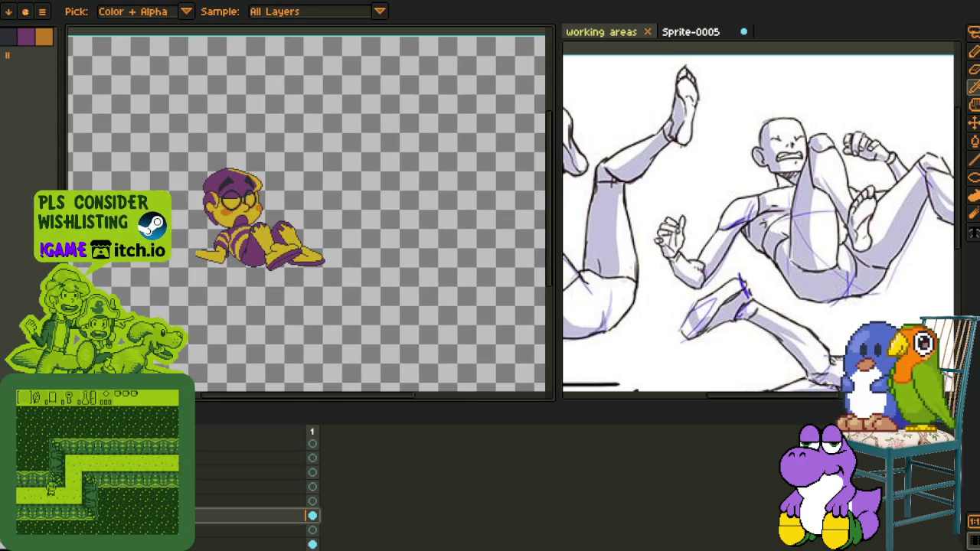
pyautogui.scroll(1, 176, 246)
pyautogui.scroll(1, 177, 247)
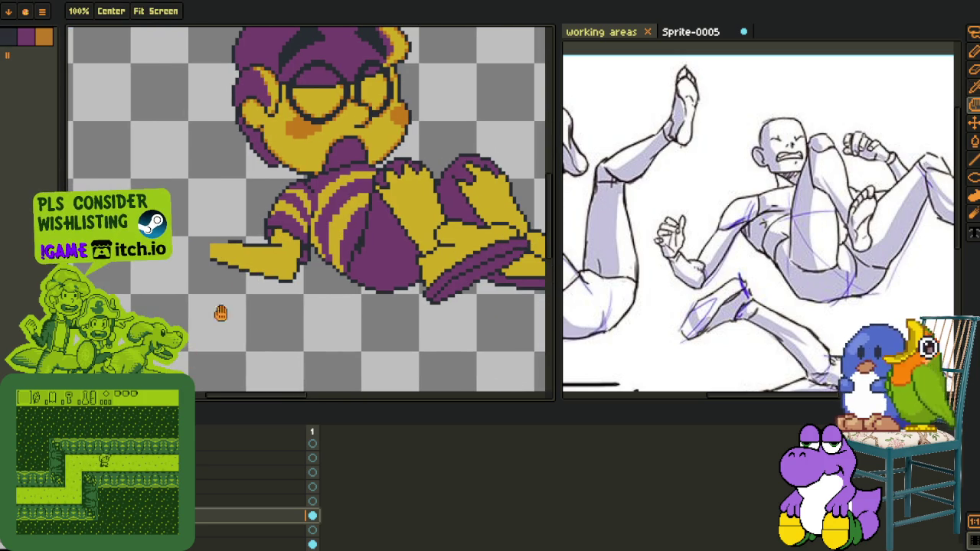
# Swap one colour on the striped arm for another with Replace Color
pyautogui.scroll(1, 252, 214)
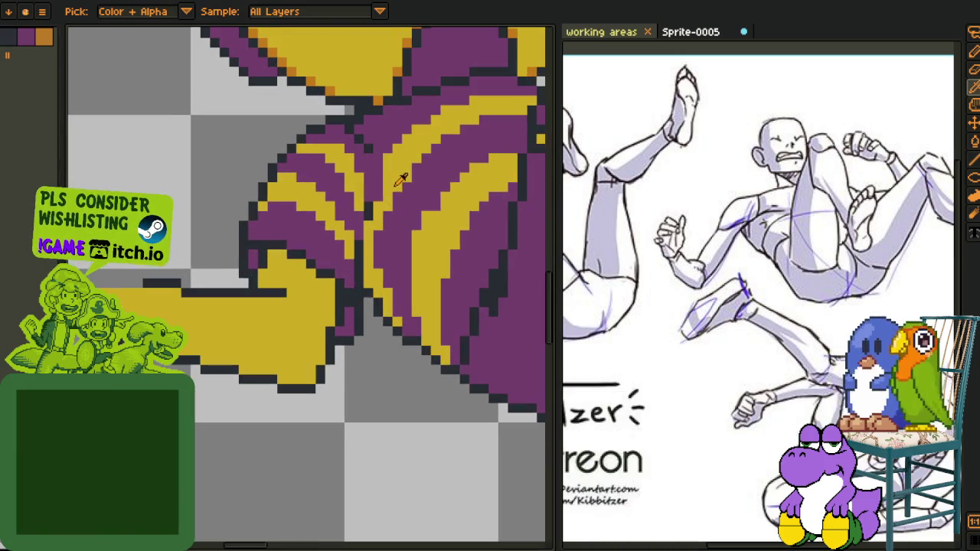
pyautogui.scroll(1, 383, 292)
pyautogui.scroll(1, 498, 348)
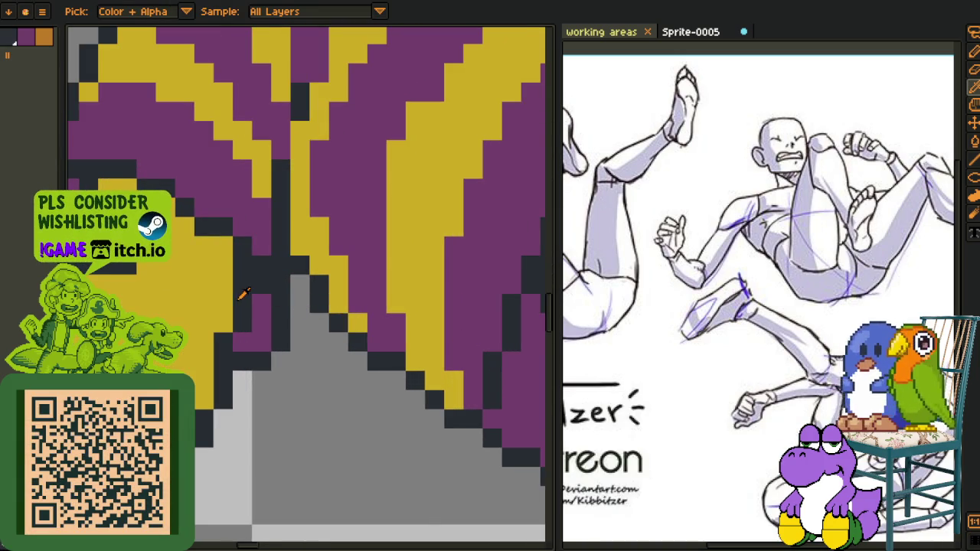
pyautogui.hotkey('shift', 'r')
pyautogui.click(383, 429)
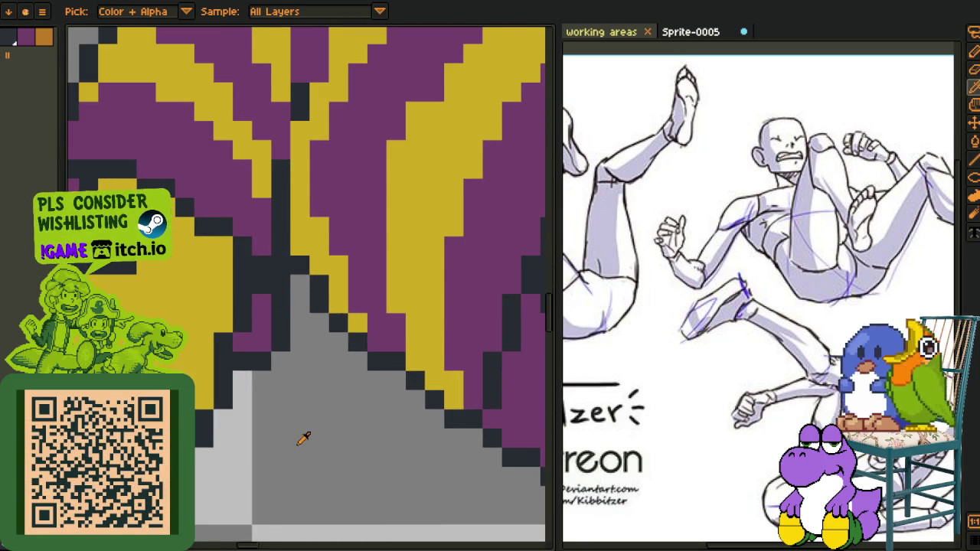
# Rename the current layer to 'arm' and add a new empty layer
pyautogui.scroll(-2, 304, 439)
pyautogui.scroll(1, 308, 373)
pyautogui.press('Tab')
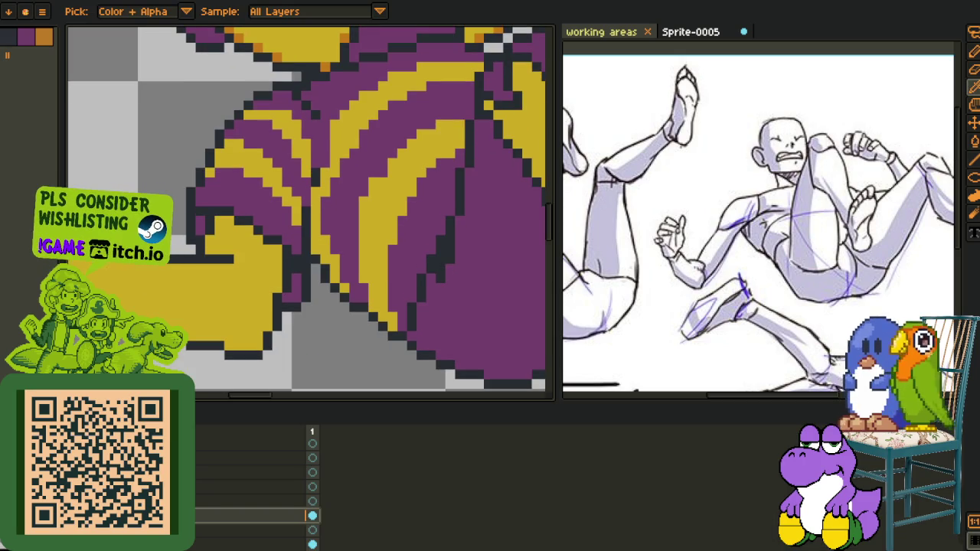
pyautogui.rightClick(191, 515)
pyautogui.press('Escape')
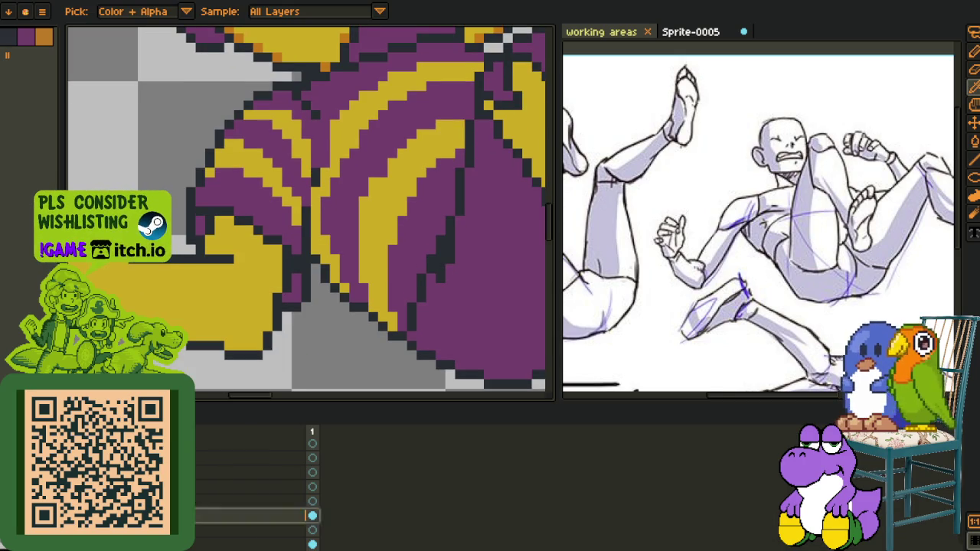
pyautogui.hotkey('shift', 'p')
pyautogui.write('arn')
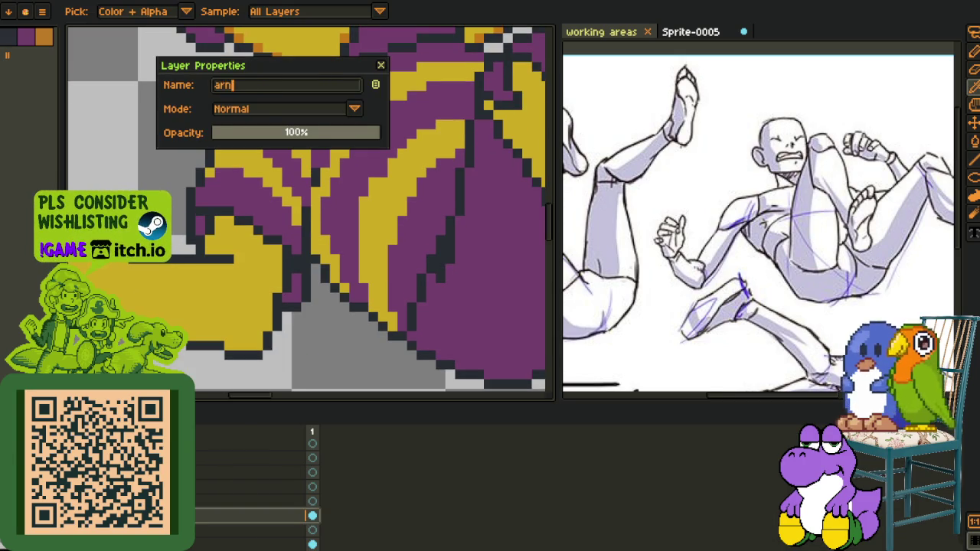
pyautogui.press('Return')
pyautogui.rightClick(192, 516)
pyautogui.press('Escape')
pyautogui.write('a')
pyautogui.write('n')
pyautogui.press('Return')
pyautogui.rightClick(192, 515)
pyautogui.moveTo(222, 476)
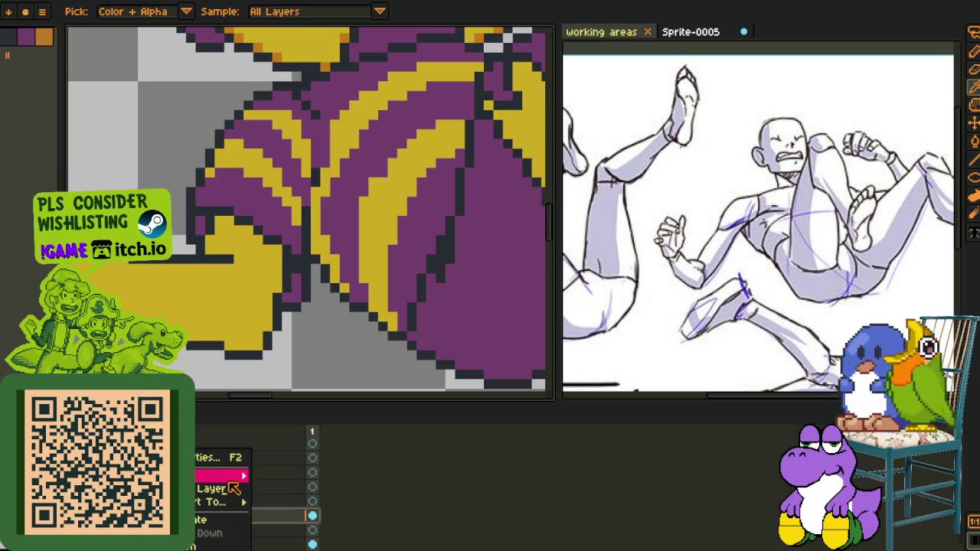
pyautogui.click(270, 475)
# Hide the layer timeline to enlarge the canvas and save the sprite
pyautogui.scroll(-3, 245, 330)
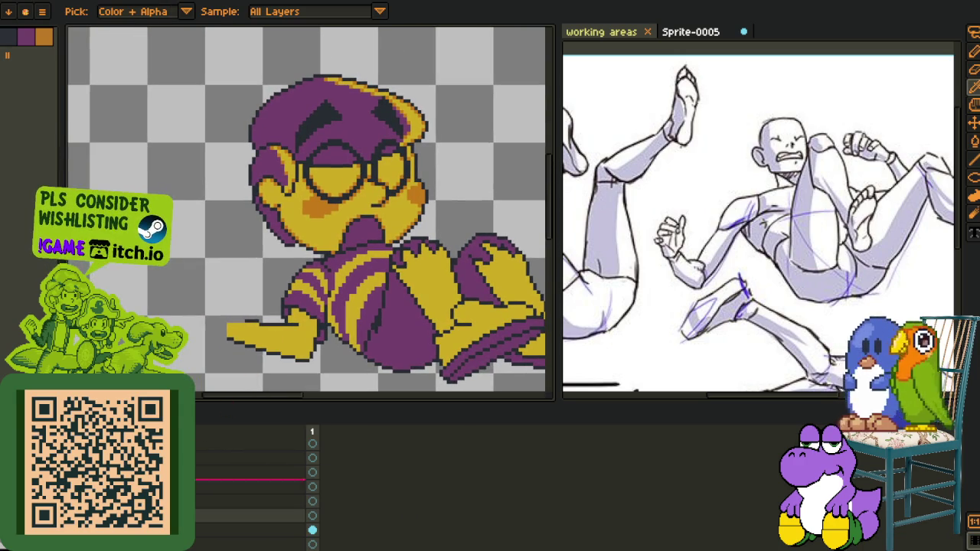
pyautogui.scroll(1, 245, 330)
pyautogui.scroll(1, 240, 322)
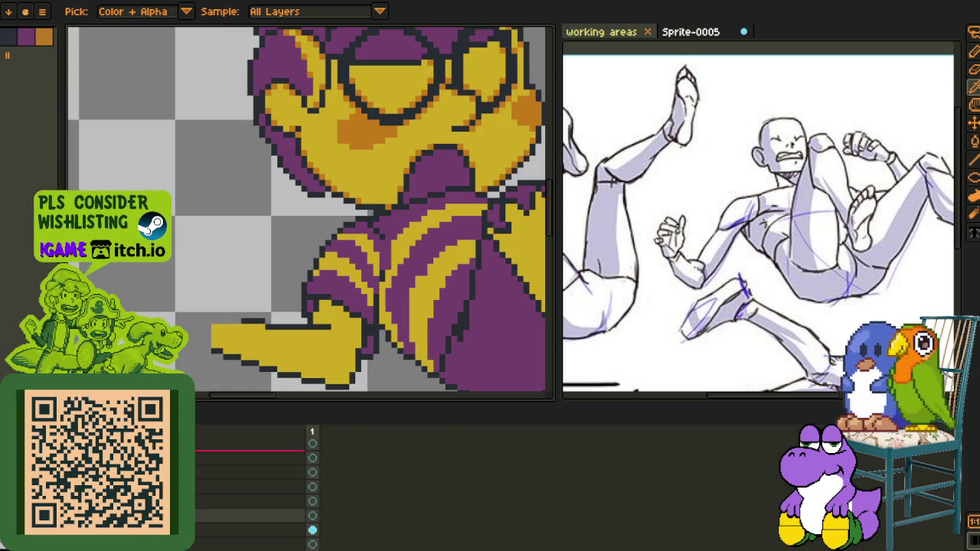
pyautogui.press('Tab')
pyautogui.hotkey('ctrl', 's')
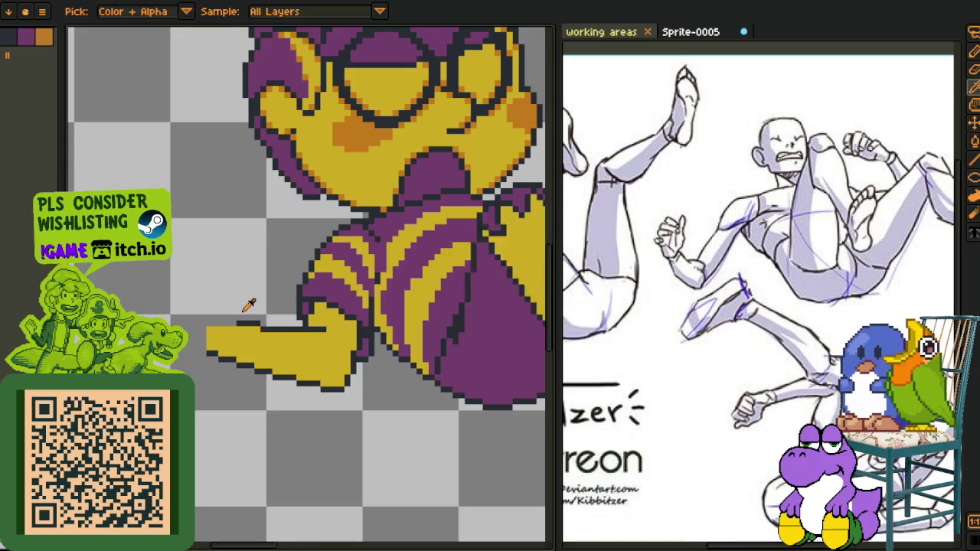
# Sketch a small red loop at the tip of the yellow hand
pyautogui.scroll(1, 221, 307)
pyautogui.scroll(1, 212, 335)
pyautogui.scroll(1, 184, 279)
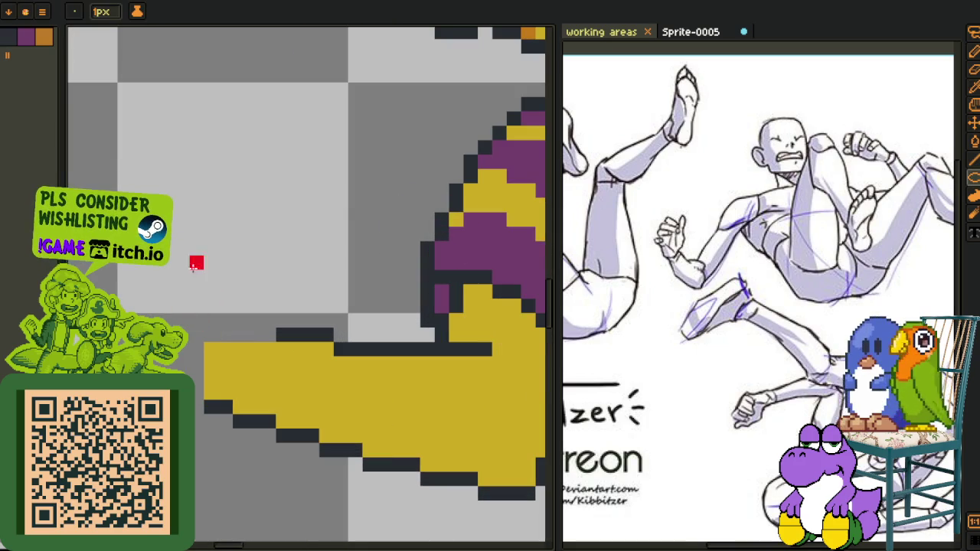
pyautogui.moveTo(122, 292); pyautogui.dragTo(289, 351)
pyautogui.hotkey('ctrl', 'z')
pyautogui.moveTo(229, 264); pyautogui.dragTo(222, 348)
pyautogui.scroll(-3, 285, 281)
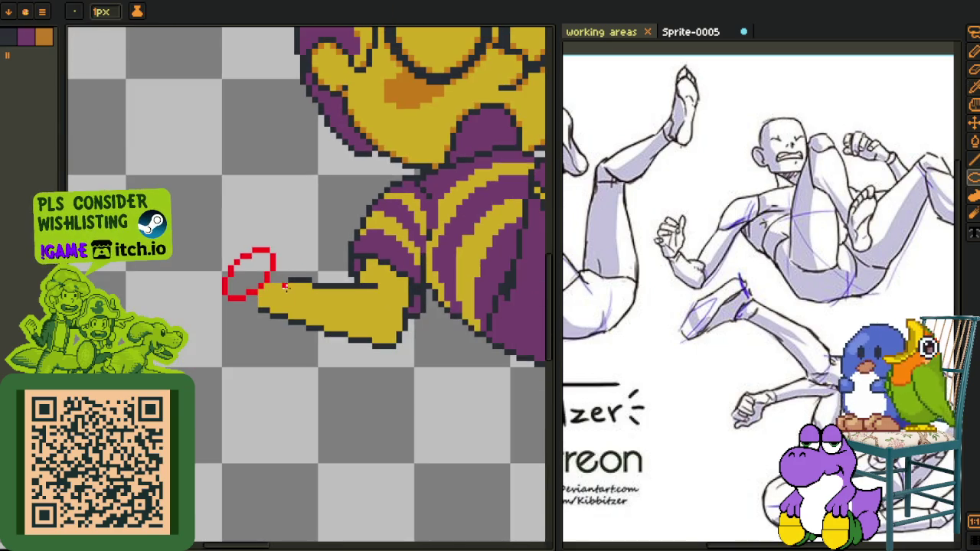
pyautogui.scroll(-1, 285, 280)
pyautogui.scroll(2, 272, 302)
# Lasso-select the red loop and nudge it one pixel left
pyautogui.press('m')
pyautogui.moveTo(280, 317); pyautogui.dragTo(283, 323)
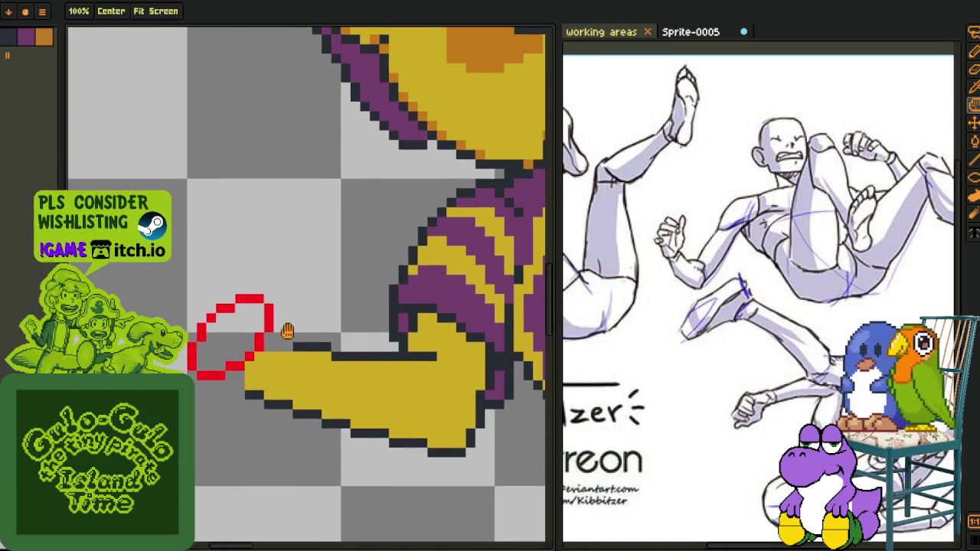
pyautogui.scroll(2, 257, 320)
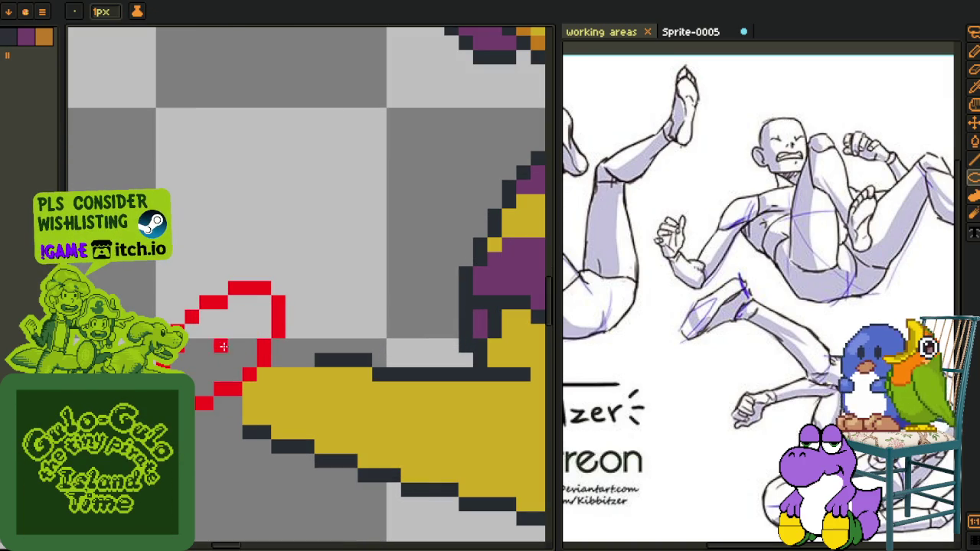
pyautogui.press('q')
pyautogui.moveTo(187, 300); pyautogui.dragTo(197, 496)
pyautogui.moveTo(254, 349); pyautogui.dragTo(239, 350)
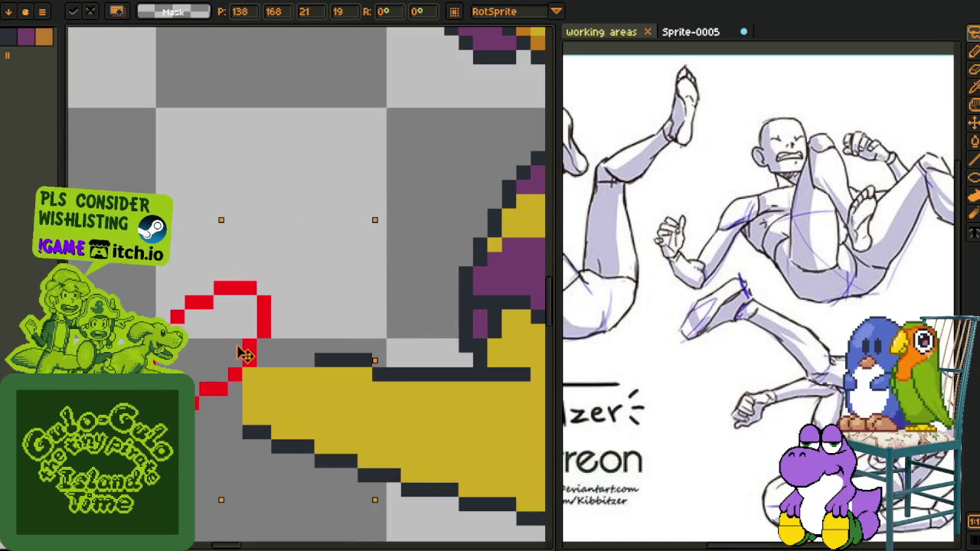
pyautogui.hotkey('ctrl', 'd')
# Extend the red sketch line down toward the hand and add a diagonal stroke
pyautogui.press('b')
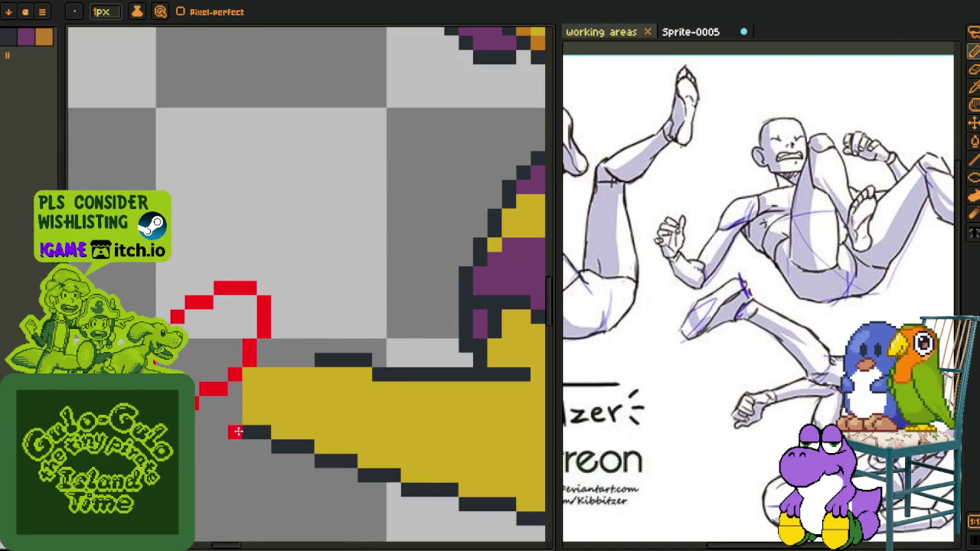
pyautogui.moveTo(228, 425); pyautogui.dragTo(228, 426)
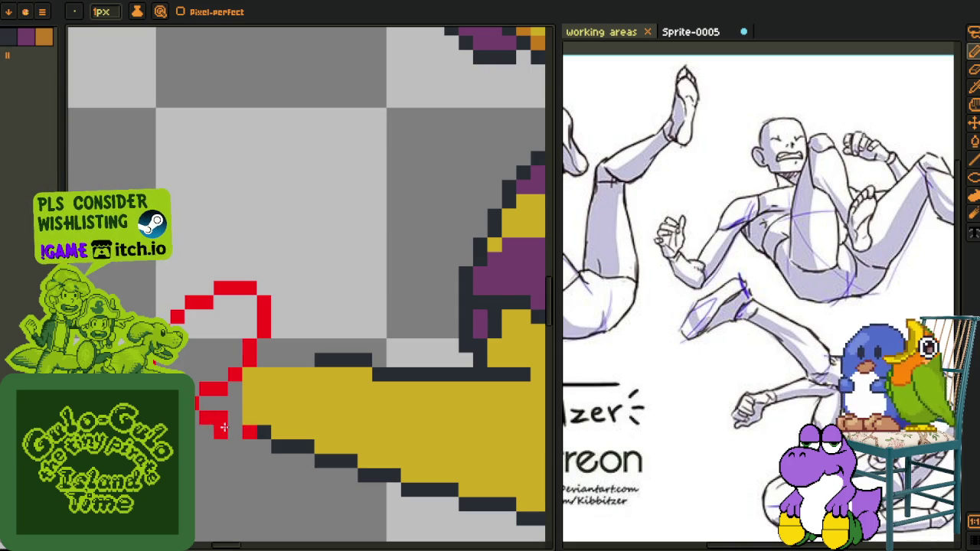
pyautogui.moveTo(274, 315); pyautogui.dragTo(314, 350)
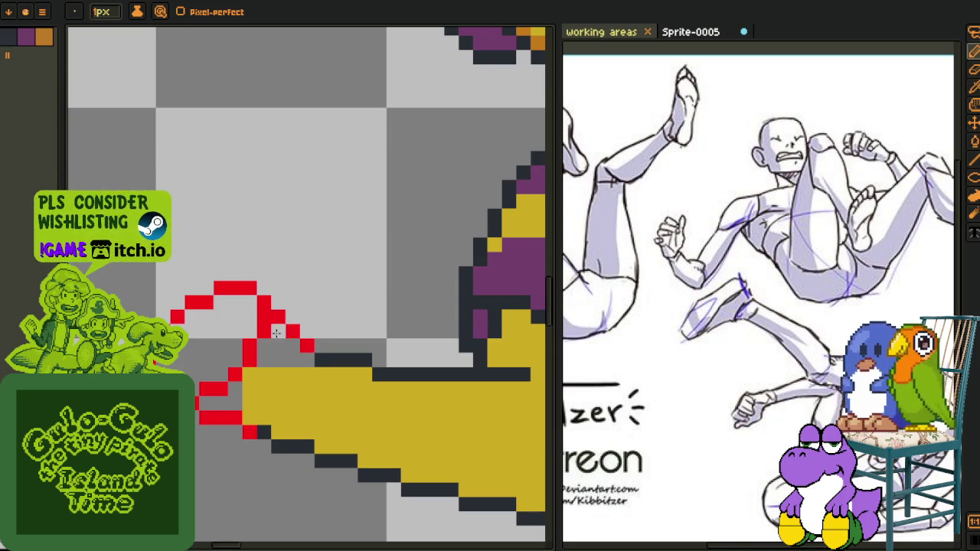
pyautogui.scroll(-3, 276, 360)
pyautogui.scroll(2, 272, 363)
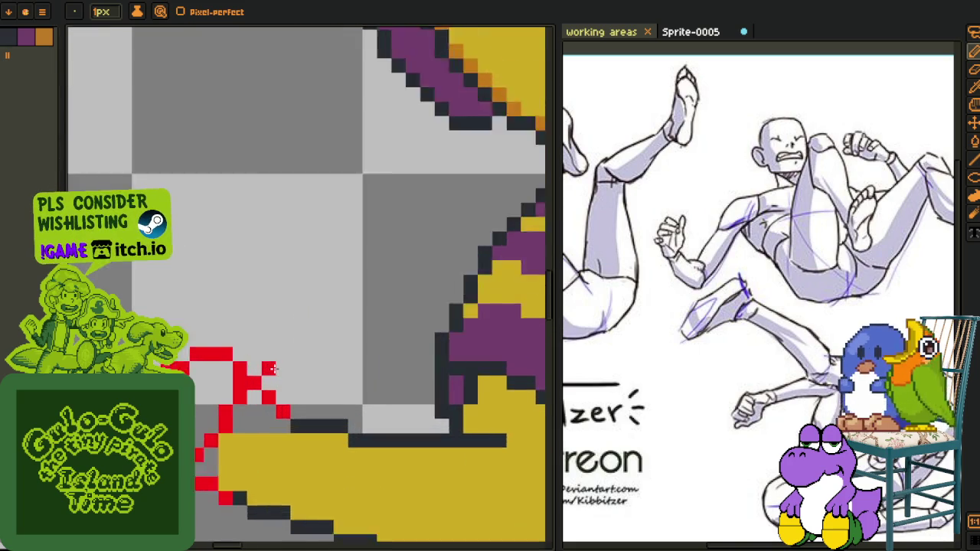
pyautogui.scroll(1, 272, 365)
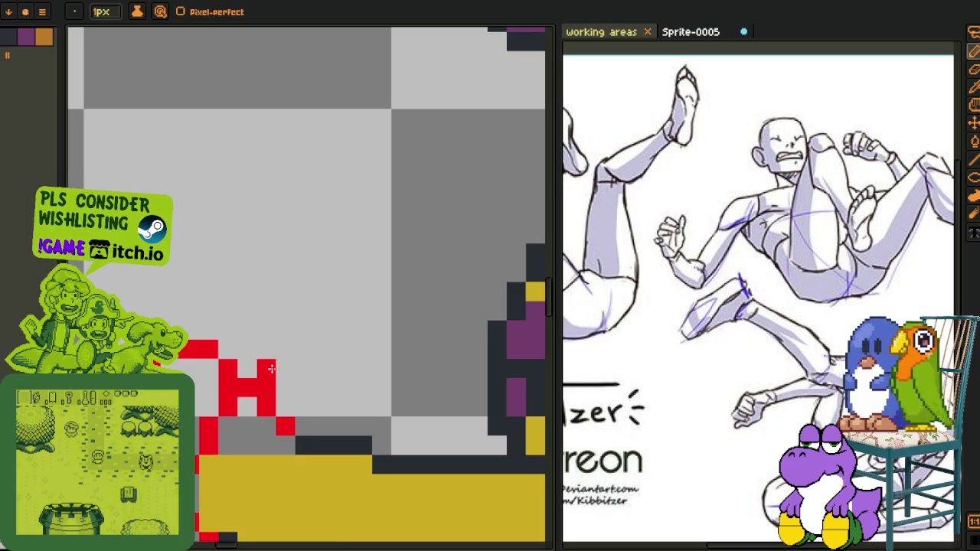
# Draw a raised red finger with a curved fingertip and right side
pyautogui.moveTo(256, 314); pyautogui.dragTo(280, 376)
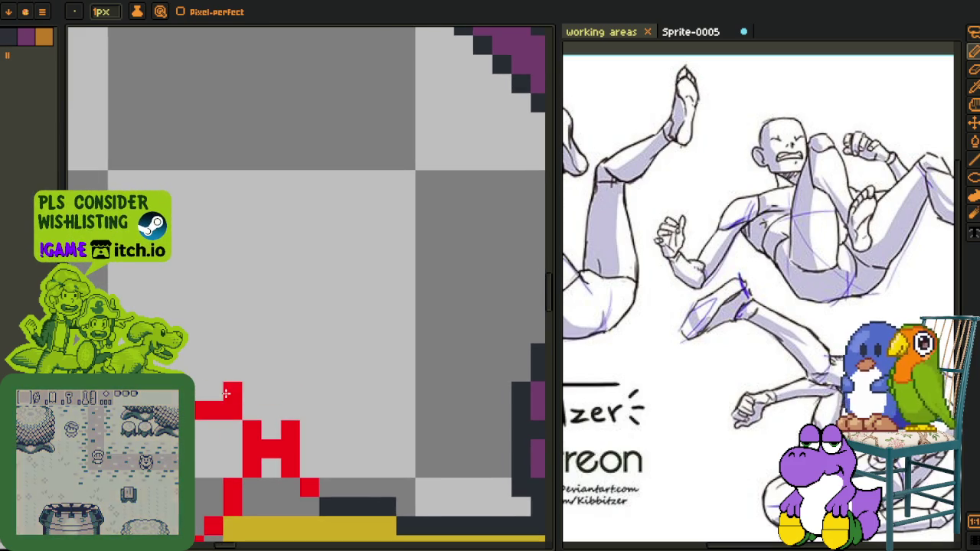
pyautogui.moveTo(227, 393); pyautogui.dragTo(255, 331)
pyautogui.click(272, 296)
pyautogui.click(310, 277)
pyautogui.click(330, 295)
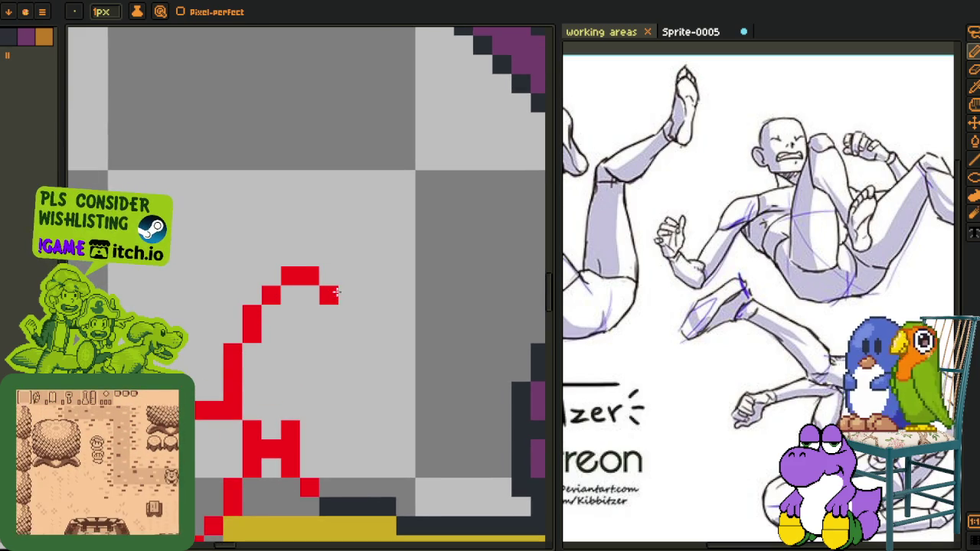
pyautogui.moveTo(337, 297)
pyautogui.mouseDown()
pyautogui.moveTo(330, 337)
pyautogui.moveTo(291, 411)
pyautogui.mouseUp()
# Draw a tilted red oval to the left of the fingers with the Ellipse tool
pyautogui.scroll(-2, 291, 411)
pyautogui.moveTo(275, 377); pyautogui.dragTo(279, 370)
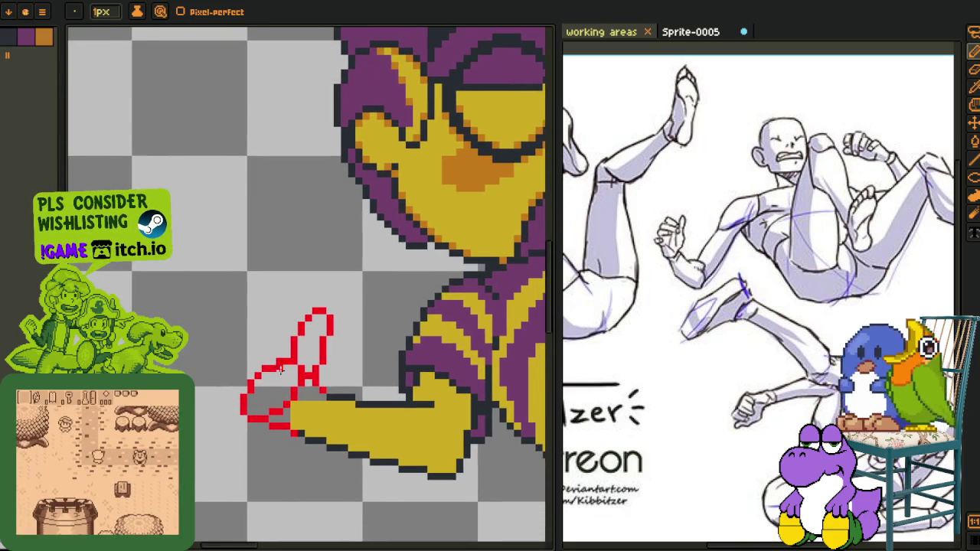
pyautogui.scroll(1, 230, 353)
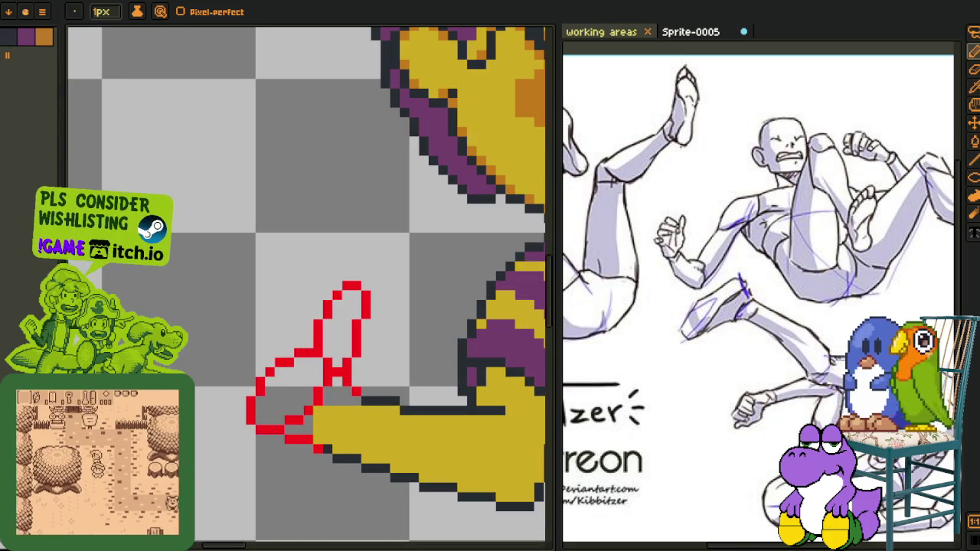
pyautogui.hotkey('shift', 'u')
pyautogui.moveTo(162, 283)
pyautogui.mouseDown()
pyautogui.moveTo(252, 355)
pyautogui.moveTo(281, 262)
pyautogui.mouseUp()
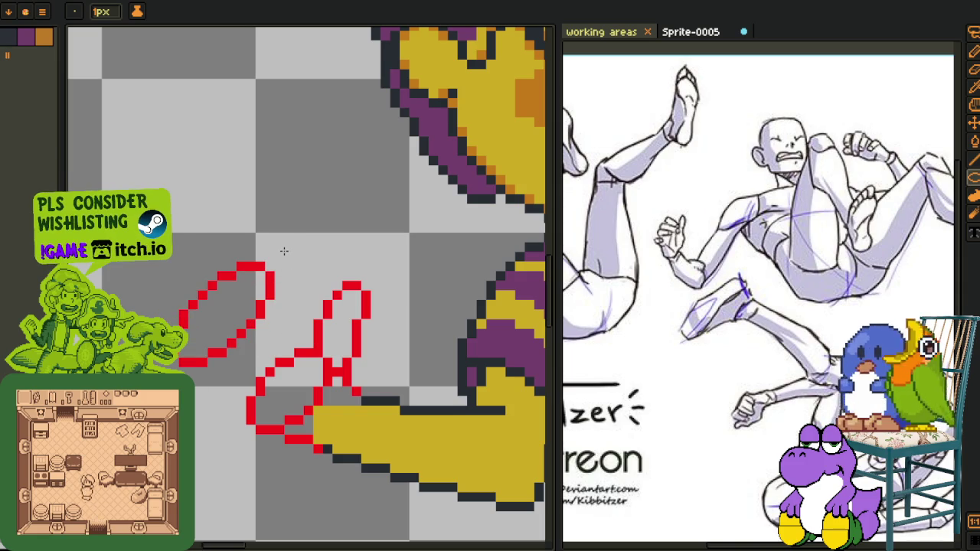
# Lasso-select the red oval and move it down and right against the fingers
pyautogui.press('alt')
pyautogui.press('q')
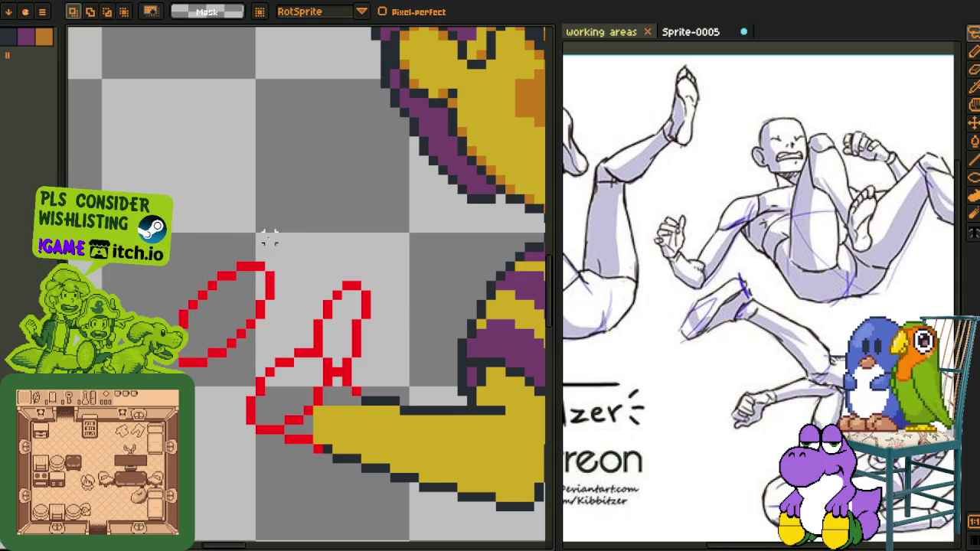
pyautogui.moveTo(255, 225); pyautogui.dragTo(304, 243)
pyautogui.moveTo(264, 274); pyautogui.dragTo(264, 315)
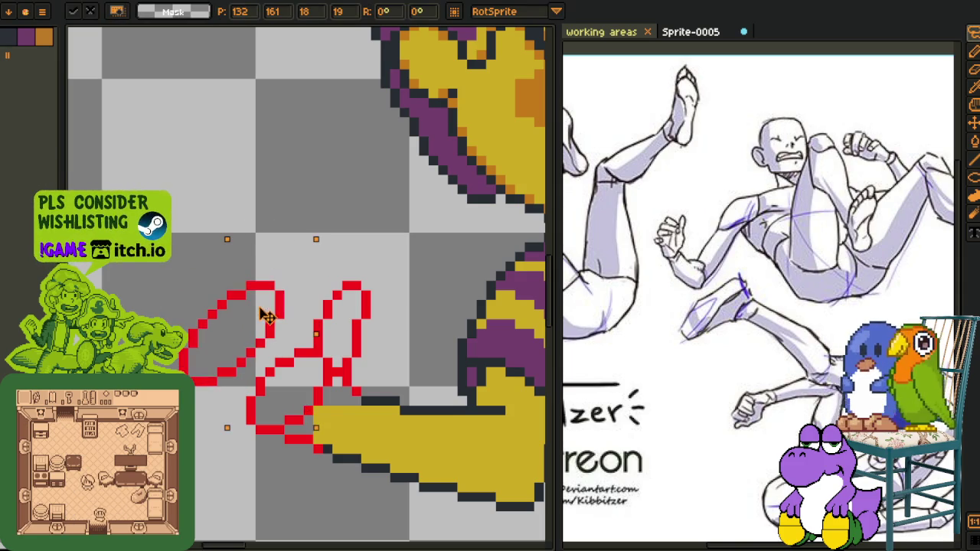
pyautogui.press('Return')
# Erase part of the lower red strokes and draw a new red diagonal line
pyautogui.scroll(3, 269, 311)
pyautogui.scroll(2, 255, 415)
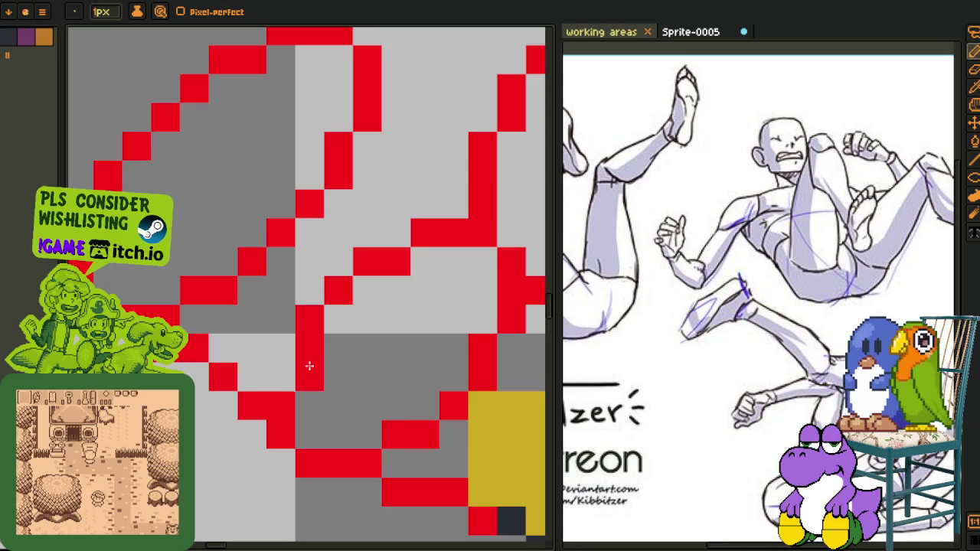
pyautogui.scroll(3, 286, 424)
pyautogui.moveTo(286, 424)
pyautogui.mouseDown()
pyautogui.moveTo(390, 296)
pyautogui.moveTo(357, 344)
pyautogui.mouseUp()
pyautogui.scroll(2, 366, 322)
pyautogui.click(338, 289)
pyautogui.keyDown('shift'); pyautogui.click(387, 368); pyautogui.keyUp('shift')
# Select the left finger loop and adjust its position
pyautogui.scroll(-5, 333, 329)
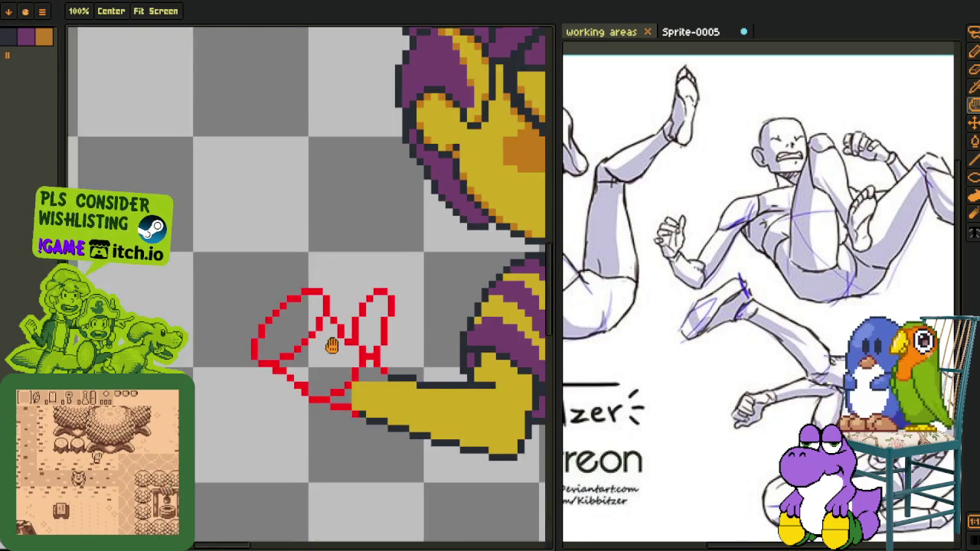
pyautogui.scroll(3, 337, 347)
pyautogui.press('b')
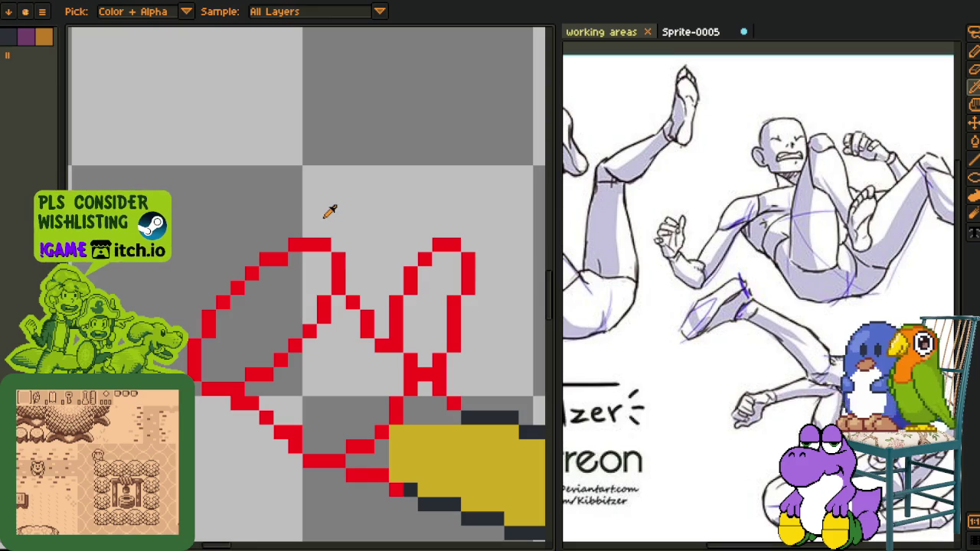
pyautogui.moveTo(282, 216)
pyautogui.mouseDown()
pyautogui.moveTo(253, 238)
pyautogui.moveTo(278, 331)
pyautogui.moveTo(331, 343)
pyautogui.moveTo(337, 256)
pyautogui.moveTo(326, 270)
pyautogui.mouseUp()
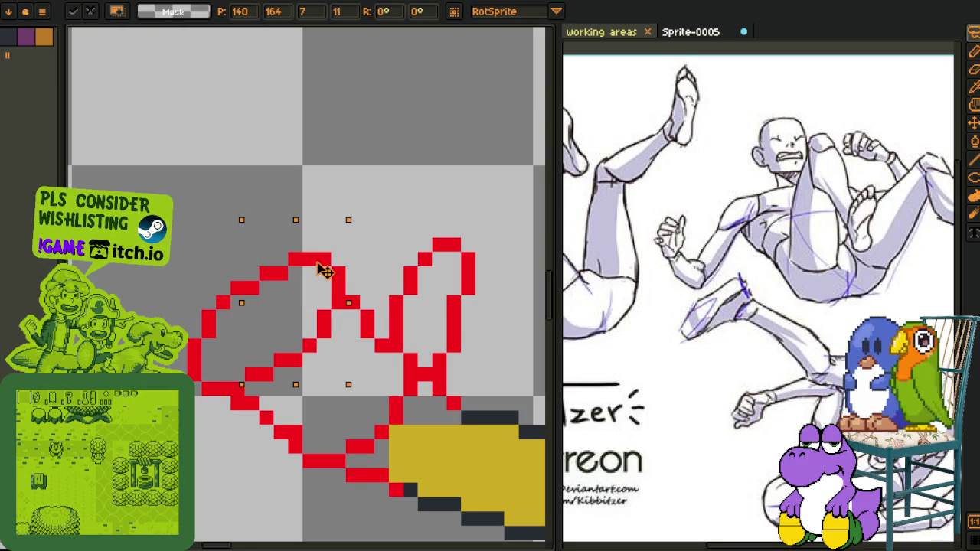
pyautogui.press('Return')
pyautogui.scroll(-3, 337, 299)
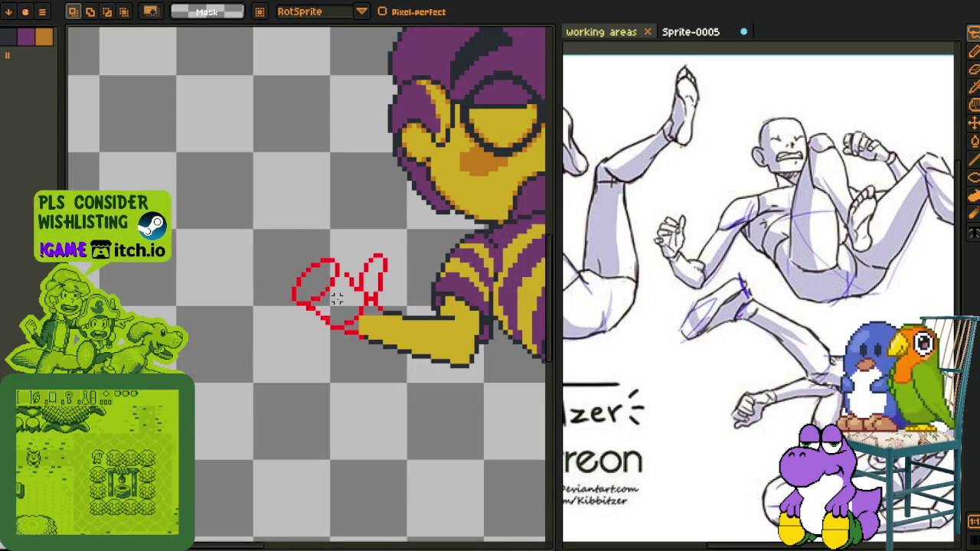
pyautogui.scroll(1, 337, 299)
pyautogui.scroll(2, 337, 299)
pyautogui.scroll(2, 345, 291)
# Sample the sketch colour, adjust the loop again, then commit and deselect it
pyautogui.press('b')
pyautogui.press('i')
pyautogui.scroll(-3, 341, 302)
pyautogui.scroll(2, 349, 260)
pyautogui.press('b')
pyautogui.moveTo(348, 230)
pyautogui.mouseDown()
pyautogui.moveTo(339, 227)
pyautogui.moveTo(258, 403)
pyautogui.moveTo(306, 399)
pyautogui.moveTo(342, 368)
pyautogui.moveTo(356, 287)
pyautogui.moveTo(366, 305)
pyautogui.mouseUp()
pyautogui.press('Return')
pyautogui.hotkey('ctrl', 'd')
pyautogui.press('b')
# Erase stray red pixels along the diagonal and add a red pixel below the corner
pyautogui.scroll(2, 374, 376)
pyautogui.moveTo(293, 415)
pyautogui.mouseDown()
pyautogui.moveTo(350, 411)
pyautogui.moveTo(387, 357)
pyautogui.moveTo(409, 377)
pyautogui.moveTo(428, 339)
pyautogui.moveTo(418, 301)
pyautogui.moveTo(398, 280)
pyautogui.moveTo(358, 383)
pyautogui.mouseUp()
pyautogui.moveTo(367, 346)
pyautogui.mouseDown()
pyautogui.moveTo(368, 405)
pyautogui.moveTo(389, 406)
pyautogui.mouseUp()
pyautogui.press('b')
pyautogui.click(336, 367)
# Save the file and recentre the view on the hand sketch
pyautogui.scroll(-3, 335, 374)
pyautogui.hotkey('ctrl', 's')
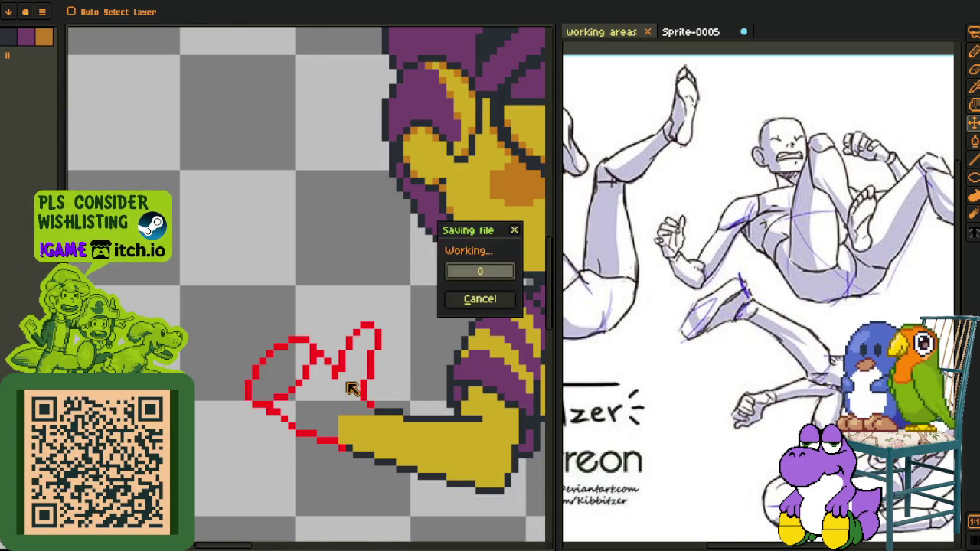
pyautogui.scroll(2, 335, 374)
pyautogui.moveTo(278, 382); pyautogui.dragTo(314, 377)
pyautogui.scroll(-3, 300, 385)
pyautogui.scroll(1, 311, 366)
pyautogui.scroll(1, 310, 366)
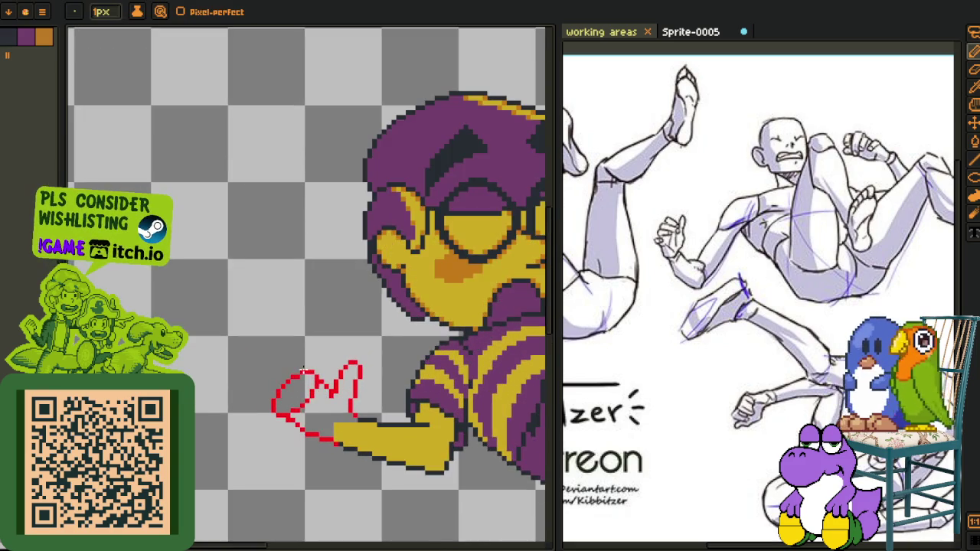
pyautogui.scroll(1, 311, 366)
pyautogui.scroll(1, 311, 367)
pyautogui.scroll(2, 237, 430)
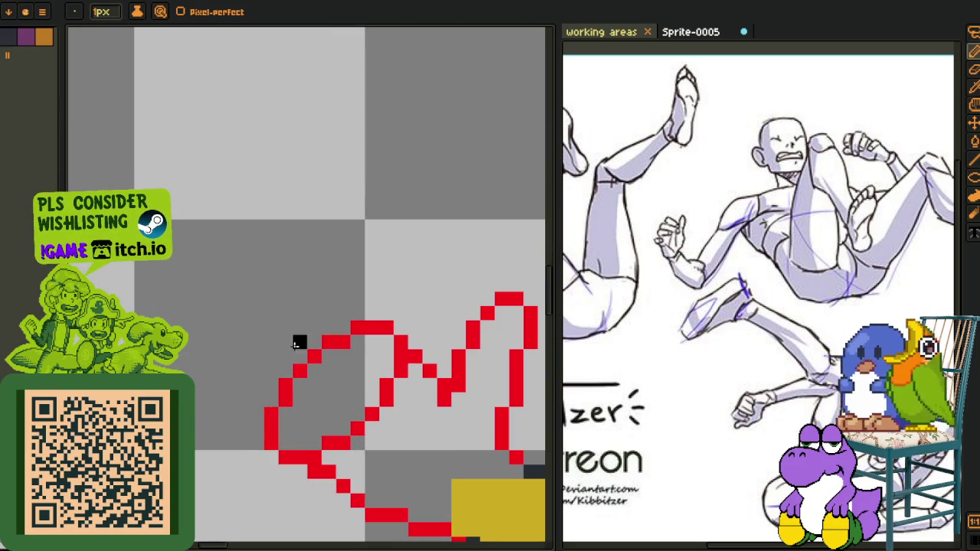
# Trace black outline pixels over the knuckle, finger top and lower red edge
pyautogui.moveTo(415, 399)
pyautogui.mouseDown()
pyautogui.moveTo(429, 340)
pyautogui.moveTo(412, 323)
pyautogui.mouseUp()
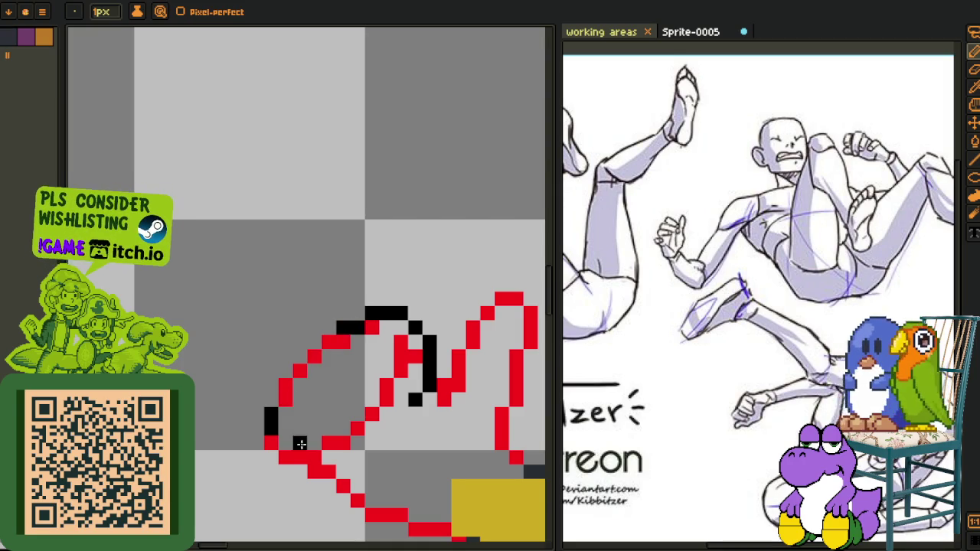
pyautogui.moveTo(303, 403); pyautogui.dragTo(346, 406)
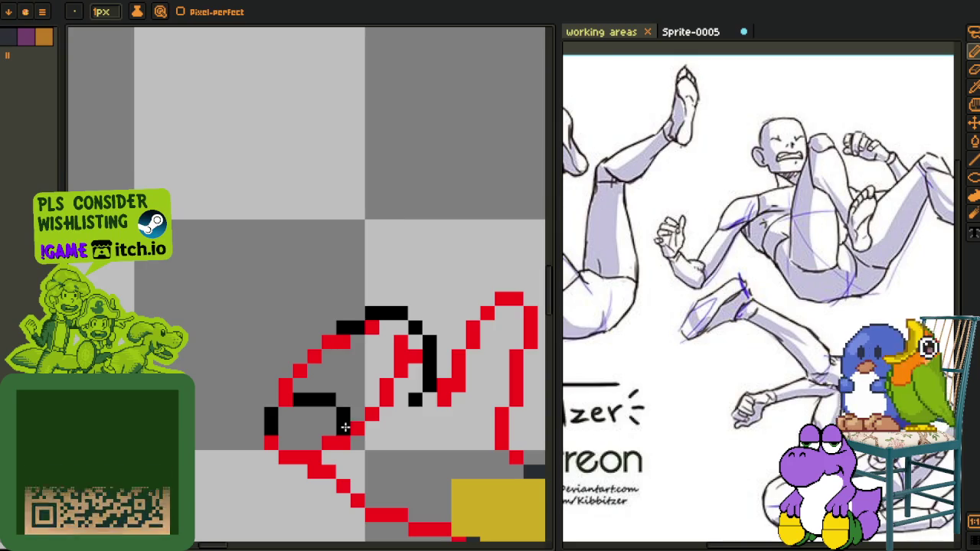
pyautogui.moveTo(334, 442); pyautogui.dragTo(305, 442)
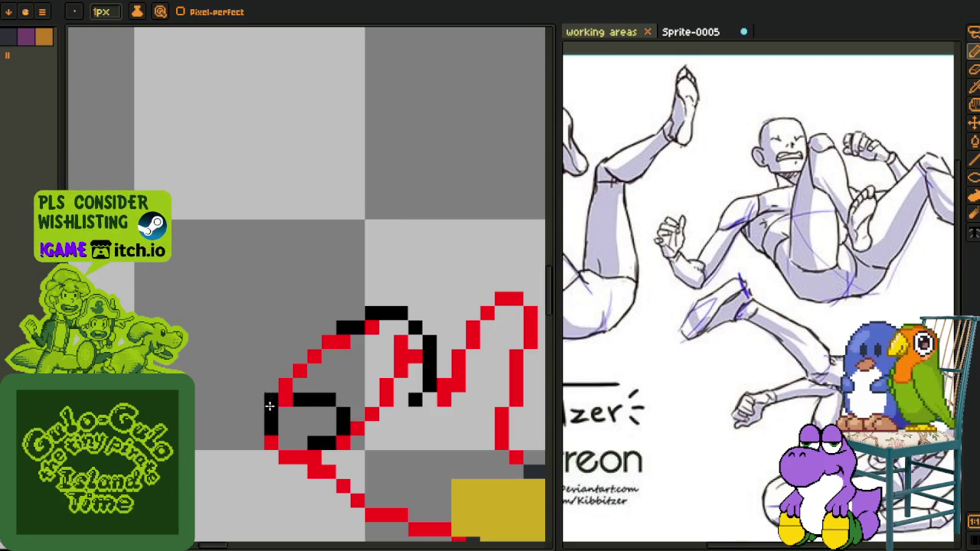
pyautogui.click(285, 399)
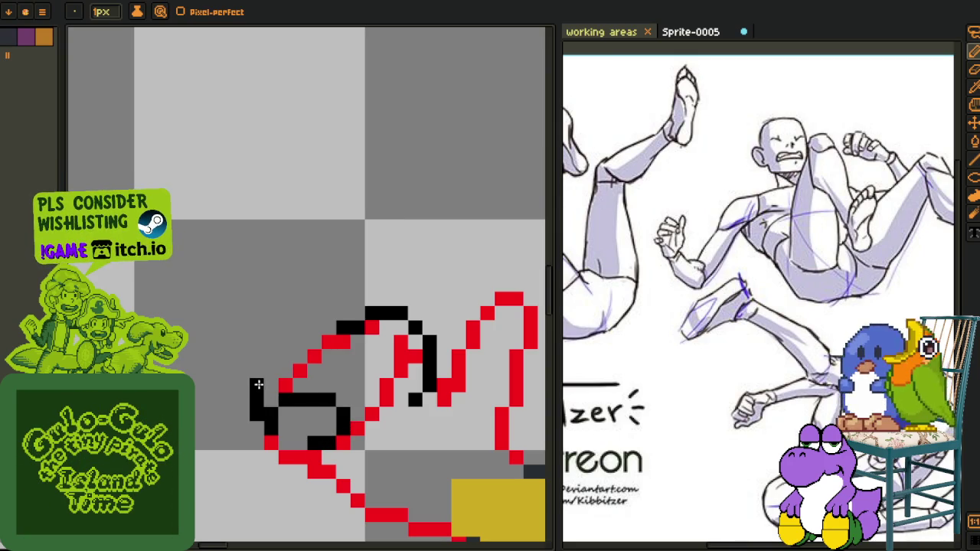
pyautogui.moveTo(269, 368); pyautogui.dragTo(285, 358)
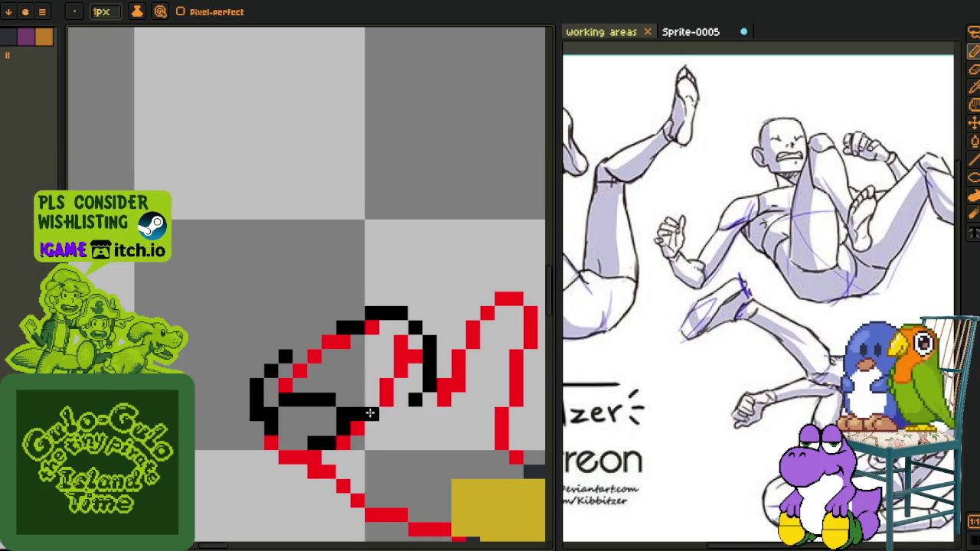
pyautogui.moveTo(372, 392); pyautogui.dragTo(369, 375)
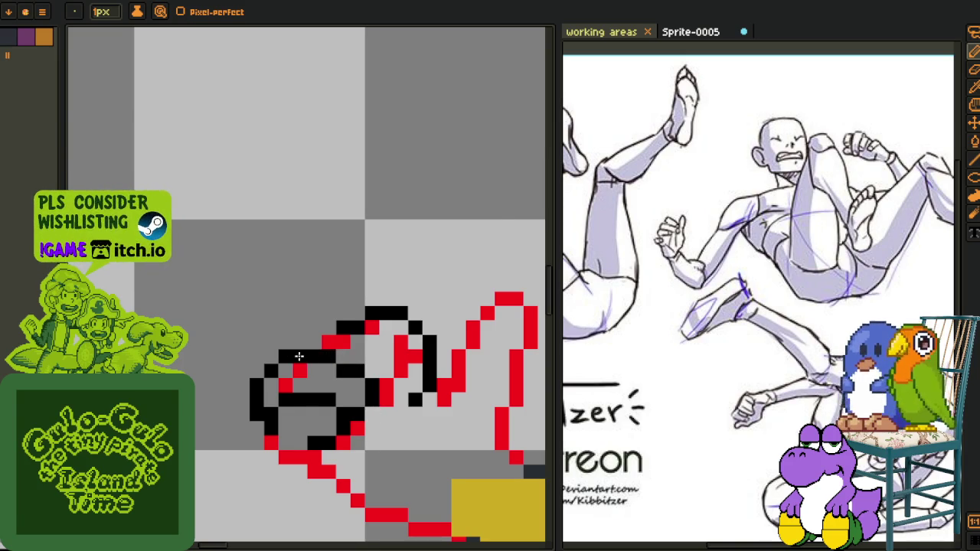
# Erase misplaced red and black pixels on the left finger
pyautogui.scroll(-1, 300, 356)
pyautogui.scroll(-1, 300, 356)
pyautogui.scroll(1, 319, 355)
pyautogui.scroll(1, 318, 355)
pyautogui.moveTo(319, 355)
pyautogui.mouseDown()
pyautogui.moveTo(289, 342)
pyautogui.moveTo(246, 354)
pyautogui.mouseUp()
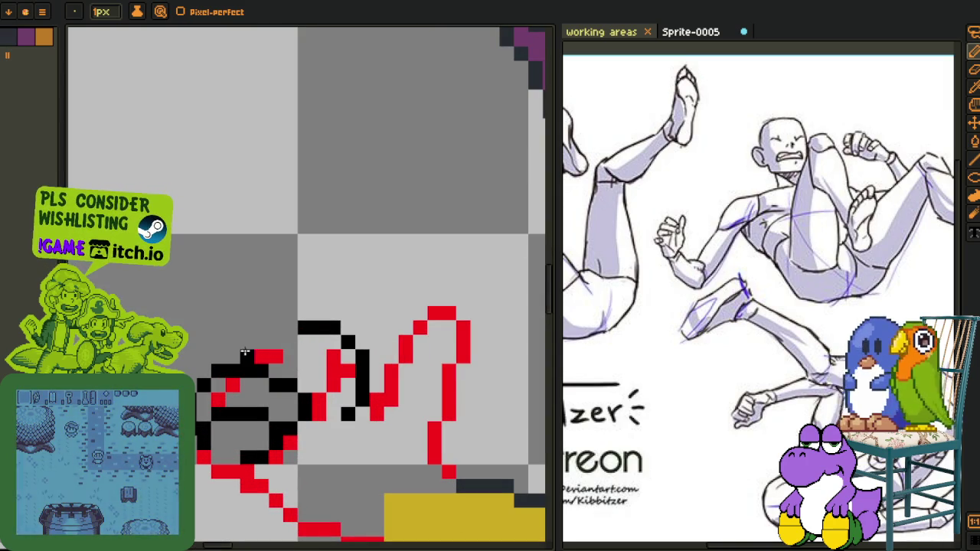